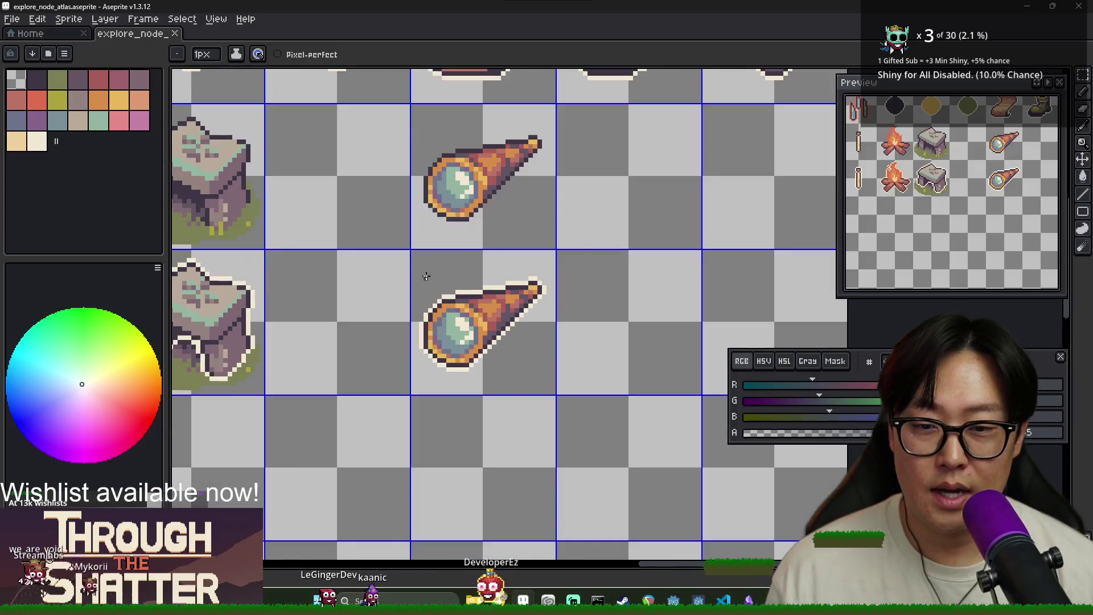
Step: Undo the stray green pencil marks near the altar and spyglass sprites
drag(342, 257, 354, 261)
scroll(354, 260, down, 2)
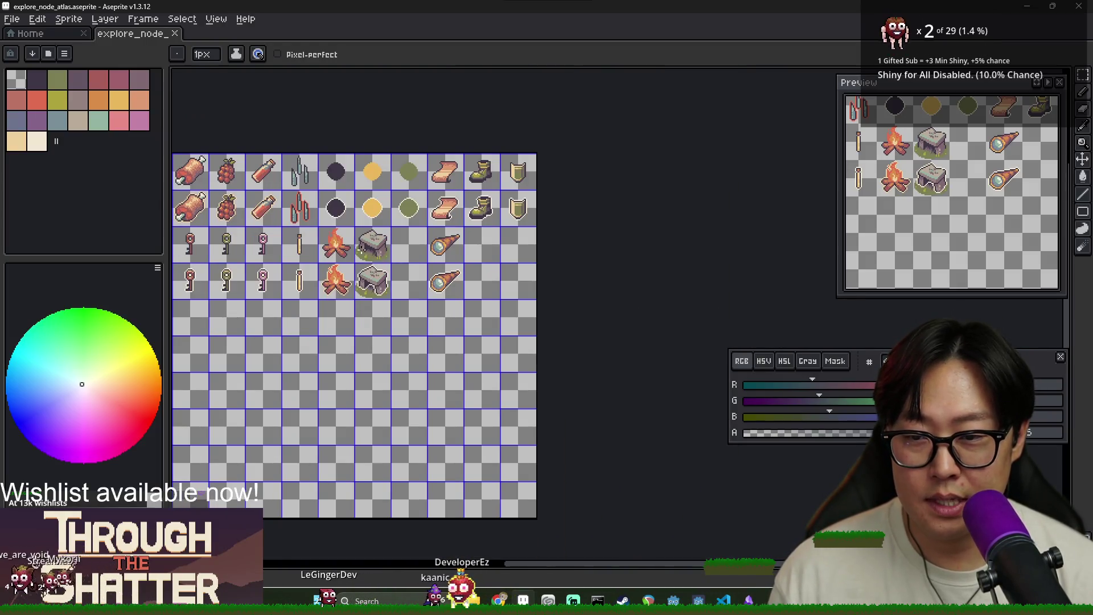
scroll(385, 248, up, 2)
scroll(348, 250, up, 3)
scroll(355, 265, down, 1)
scroll(433, 247, up, 2)
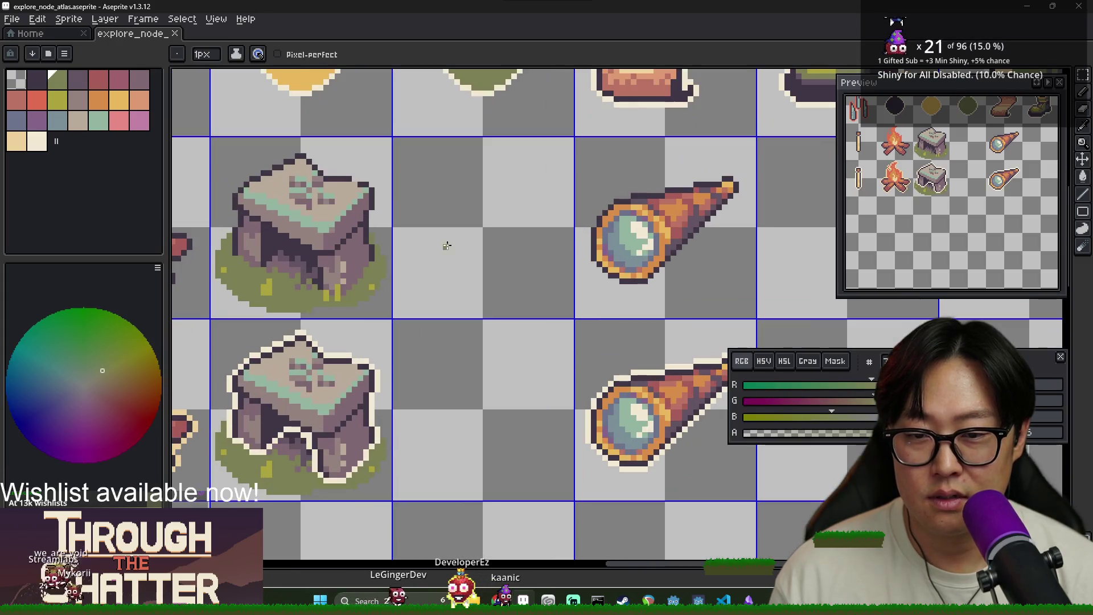
scroll(419, 256, down, 1)
key(ctrl+z)
Step: Pick the dark outline colour and sketch two mountain peaks in the empty cell
alt+click(275, 215)
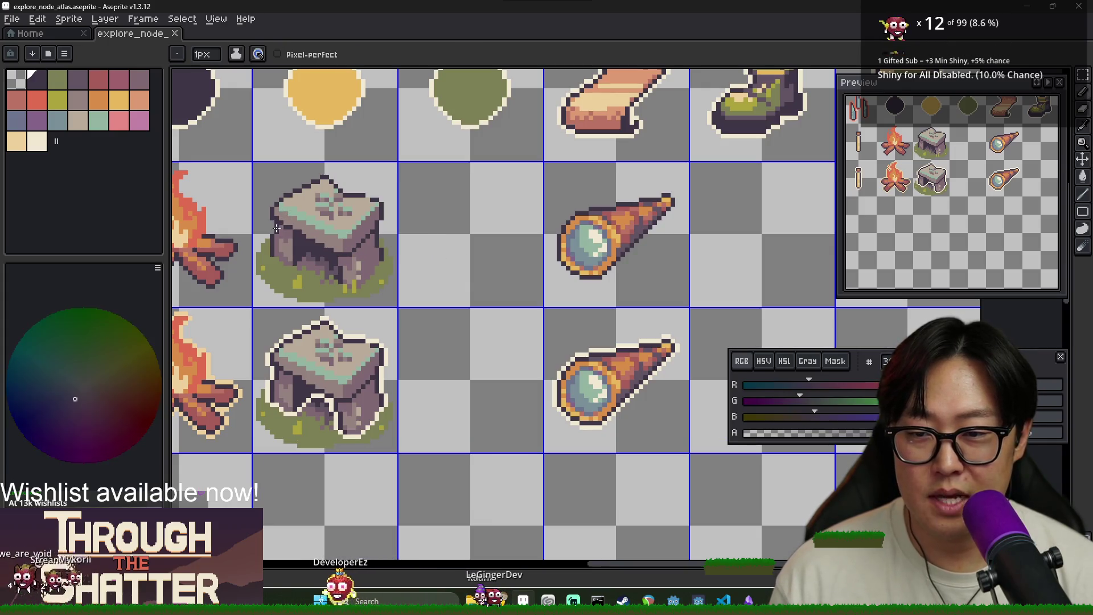
mouse_move(417, 250)
mouse_down()
mouse_move(450, 176)
mouse_move(487, 239)
mouse_up()
drag(504, 193, 528, 246)
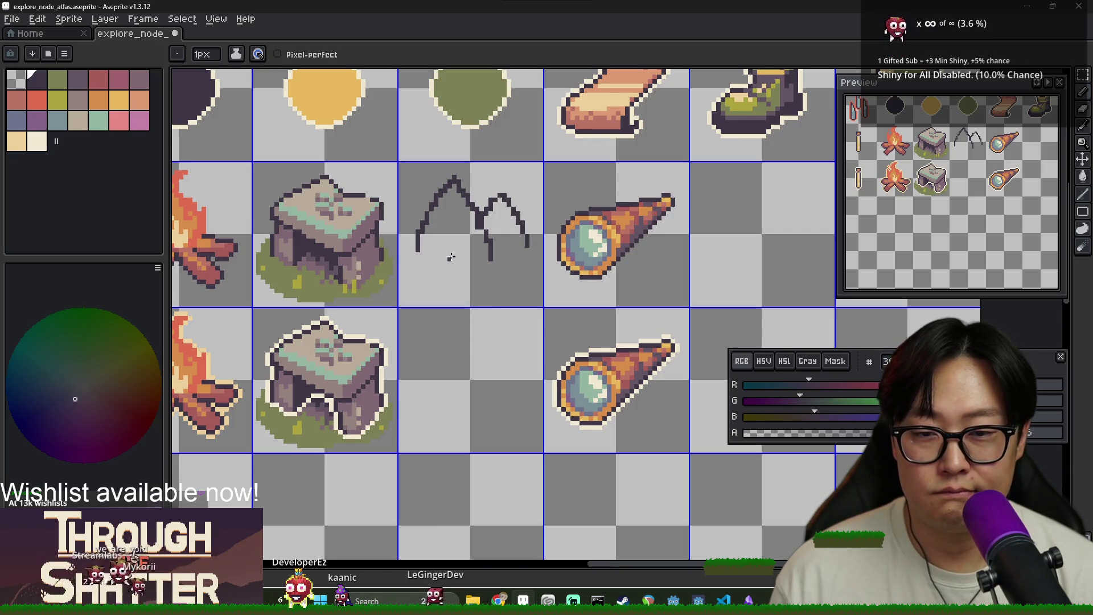
Step: Replace the sketch with an arch outline on a straight base line, filled solid dark
key(ctrl+z)
key(ctrl+z)
key(ctrl+z)
mouse_move(433, 224)
mouse_down()
mouse_move(464, 178)
mouse_move(515, 263)
mouse_up()
drag(421, 267, 530, 274)
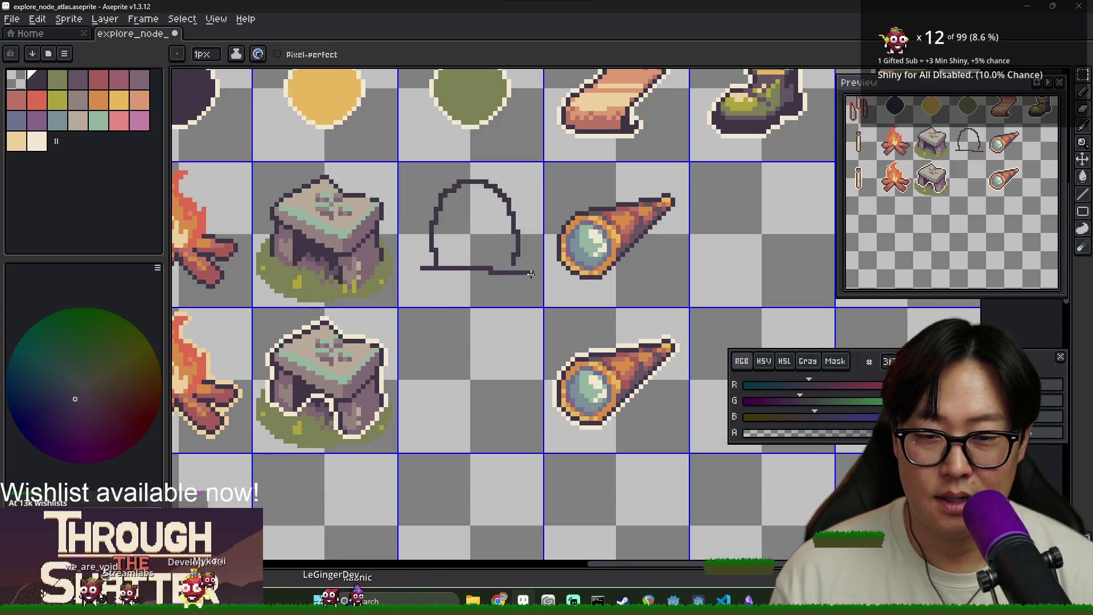
key(ctrl+z)
drag(410, 267, 533, 267)
key(g)
click(479, 239)
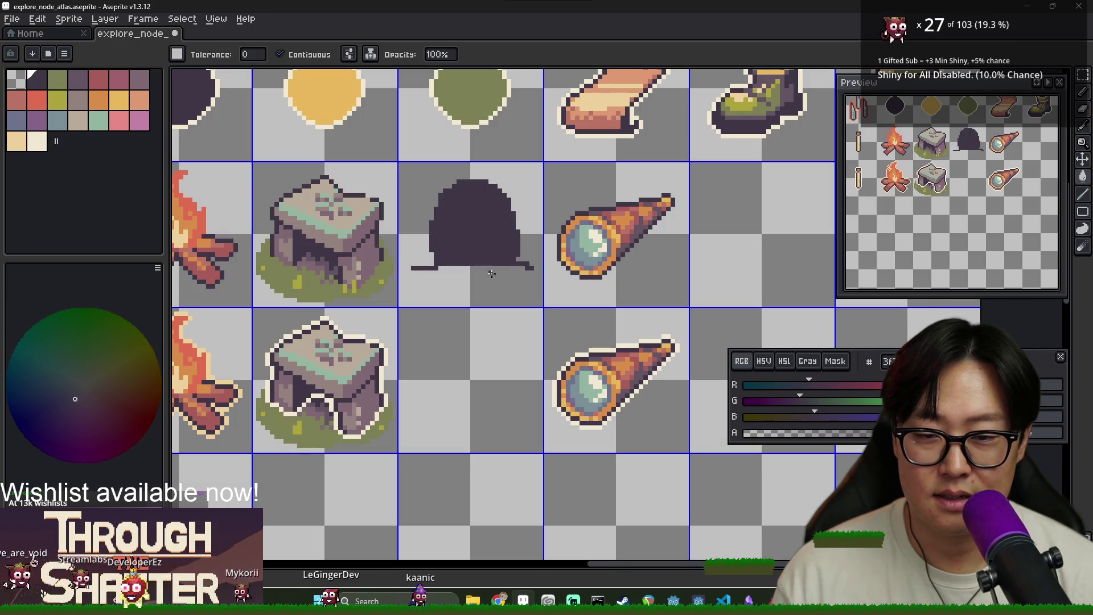
key(b)
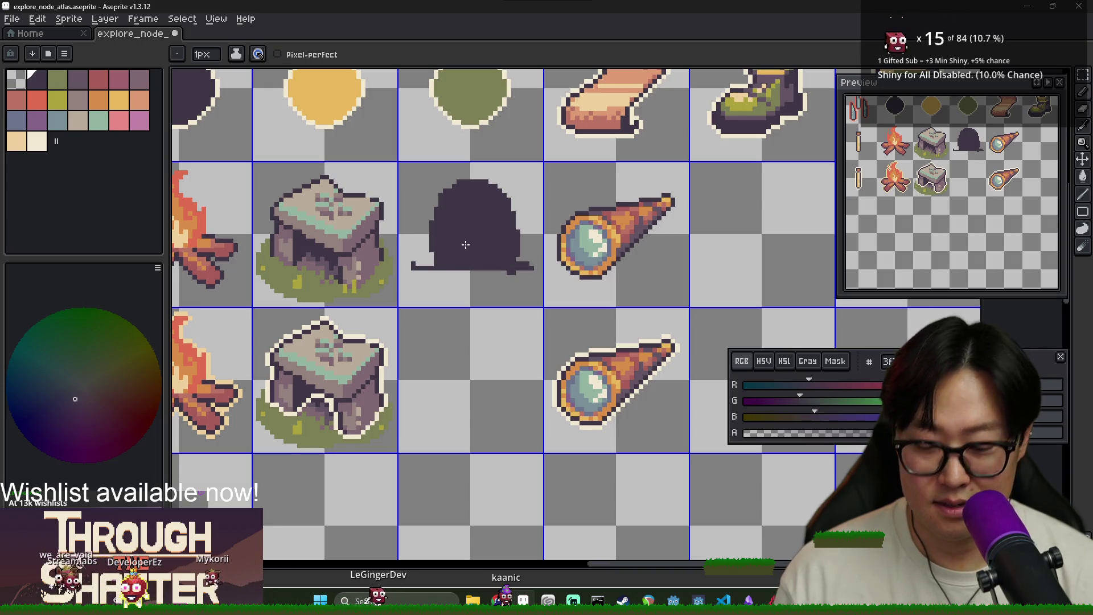
Step: Select the arch's cell, then try thickening its outline and undo that stroke
key(m)
drag(531, 285, 401, 171)
key(ctrl+d)
scroll(485, 260, up, 1)
key(b)
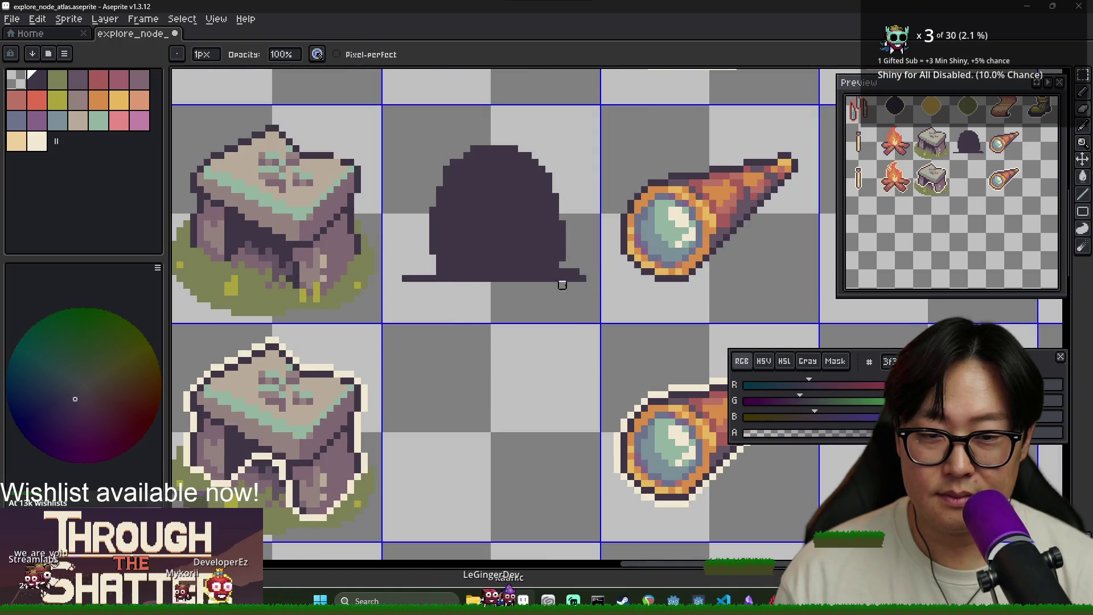
key(alt)
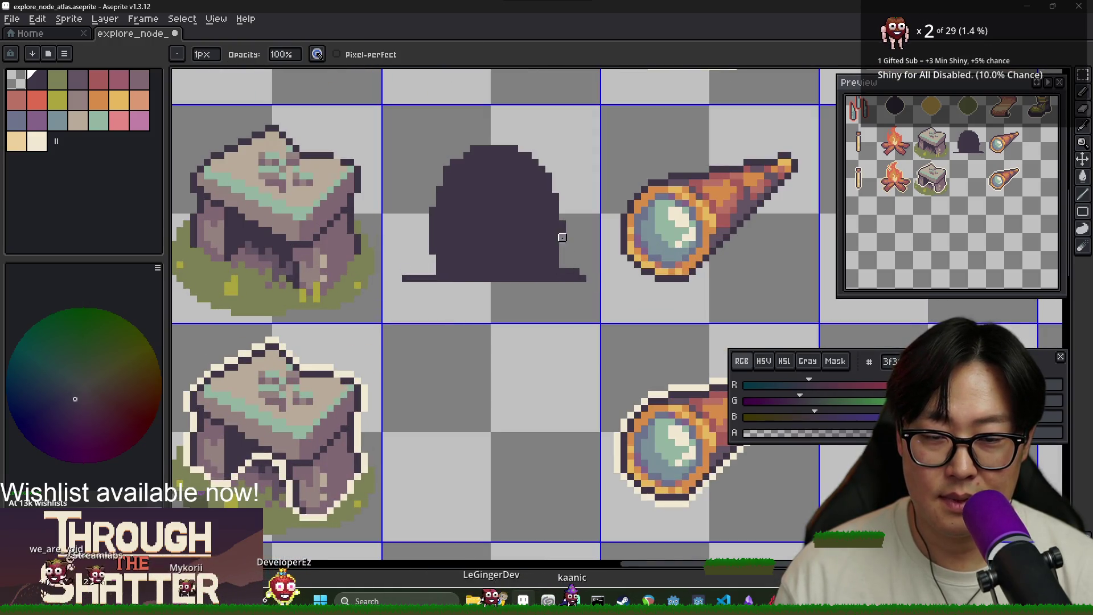
mouse_move(439, 272)
mouse_down()
mouse_move(496, 150)
mouse_move(555, 231)
mouse_up()
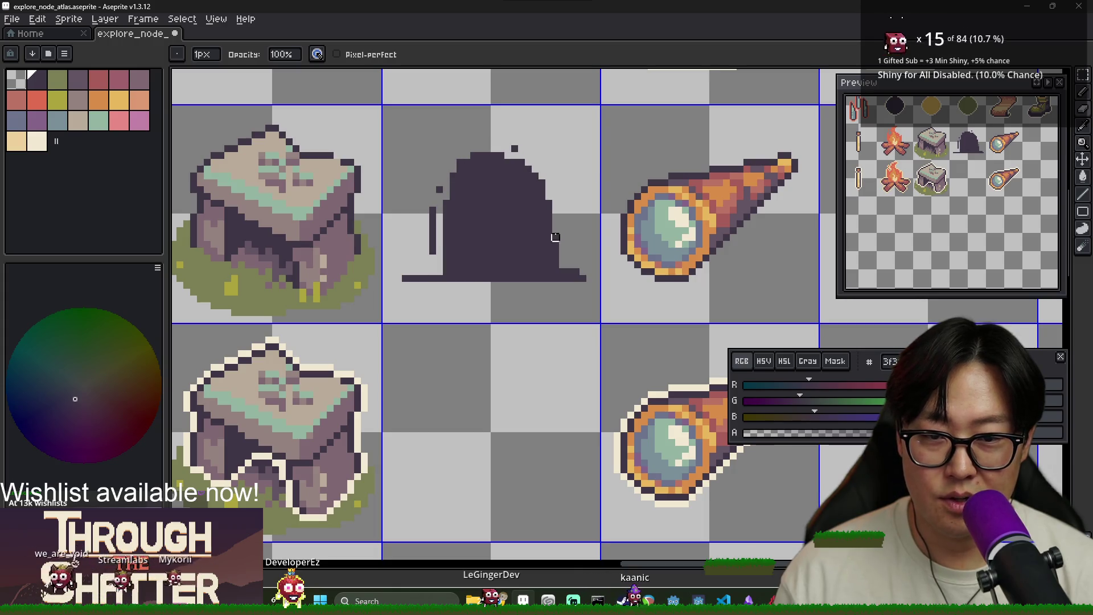
key(ctrl+z)
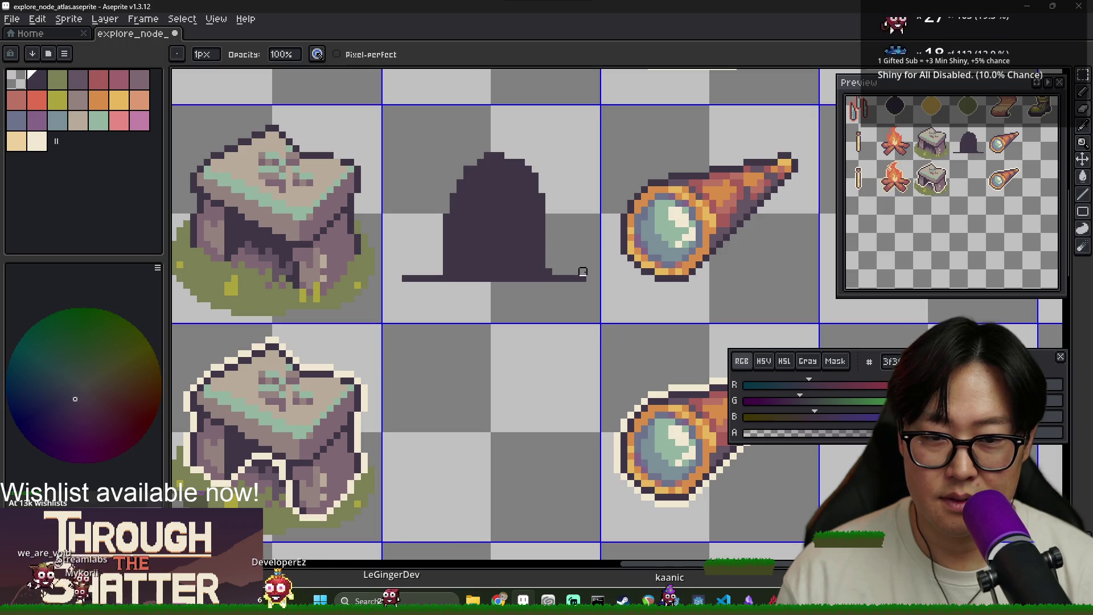
scroll(555, 287, down, 1)
scroll(335, 283, down, 2)
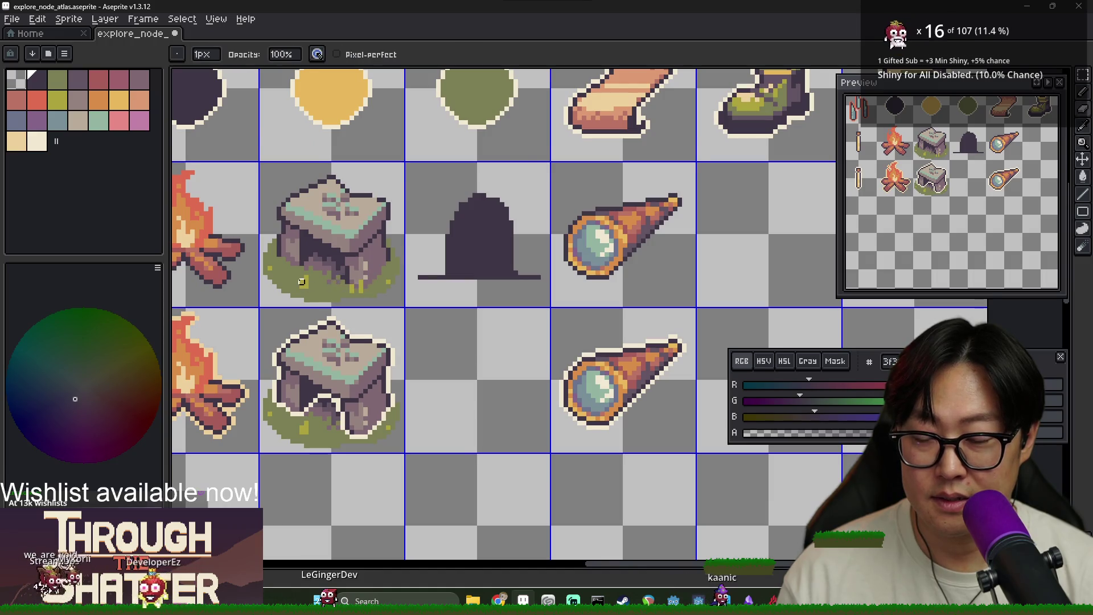
scroll(311, 284, down, 1)
scroll(398, 261, up, 1)
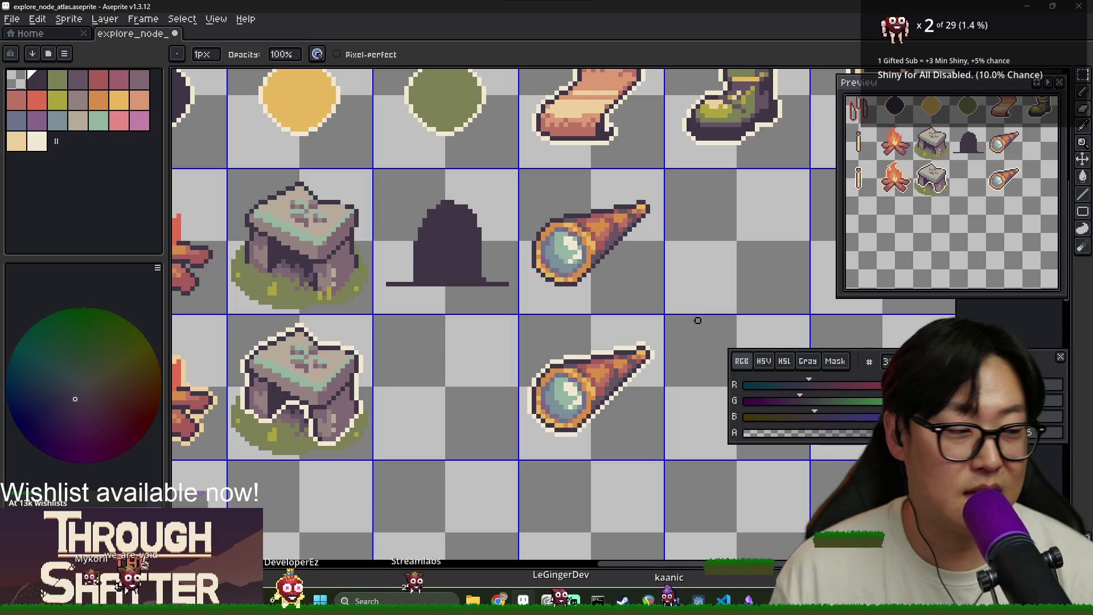
key(alt)
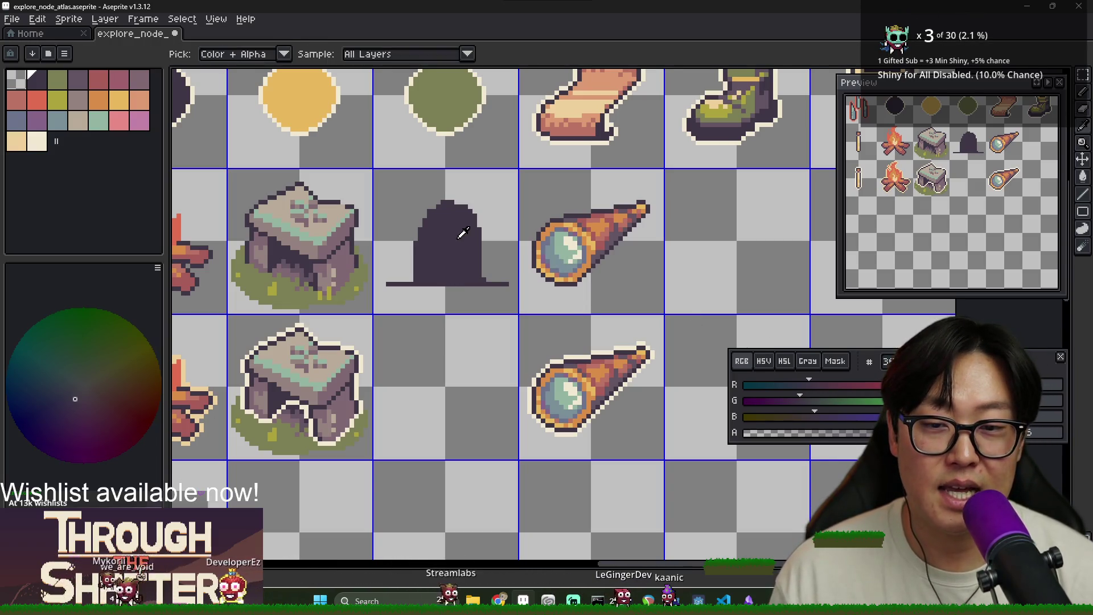
key(alt)
key(alt)
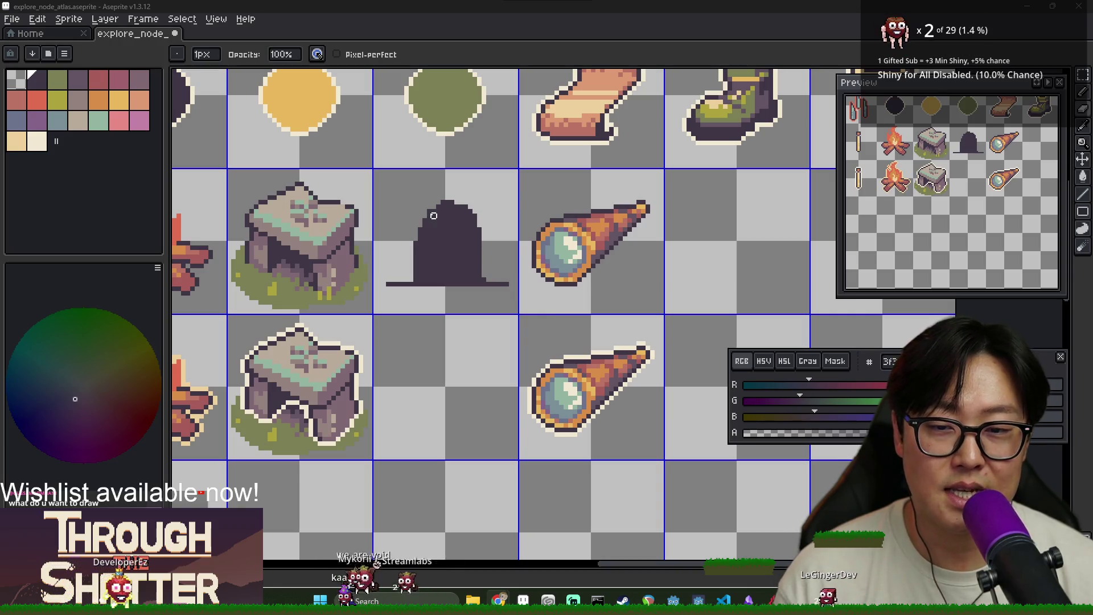
key(e)
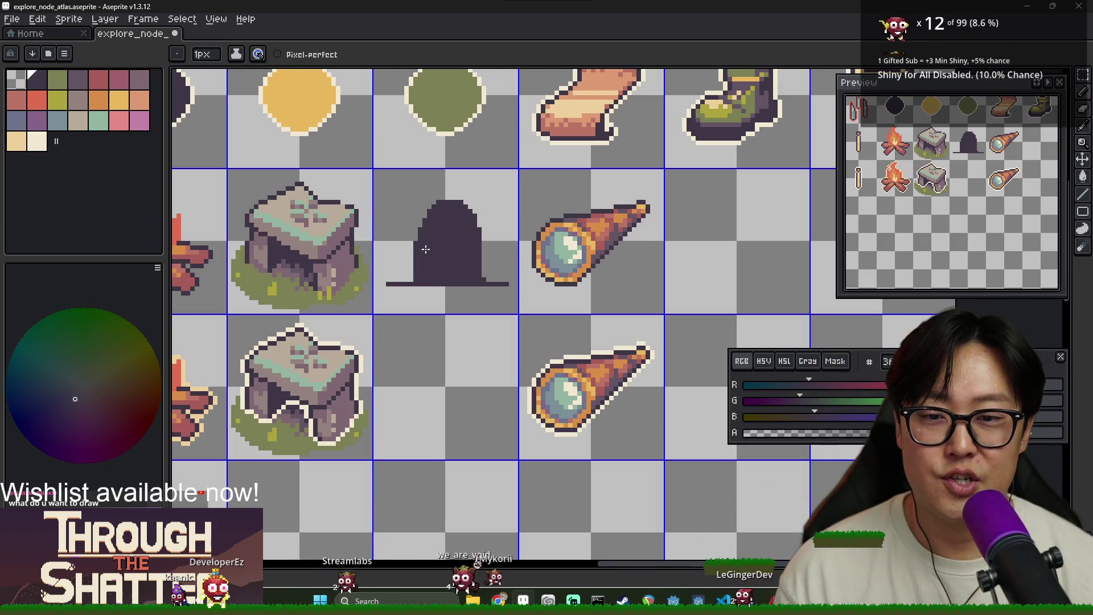
Step: Fill the rim around the dark arch with red
scroll(425, 249, down, 4)
scroll(402, 281, up, 4)
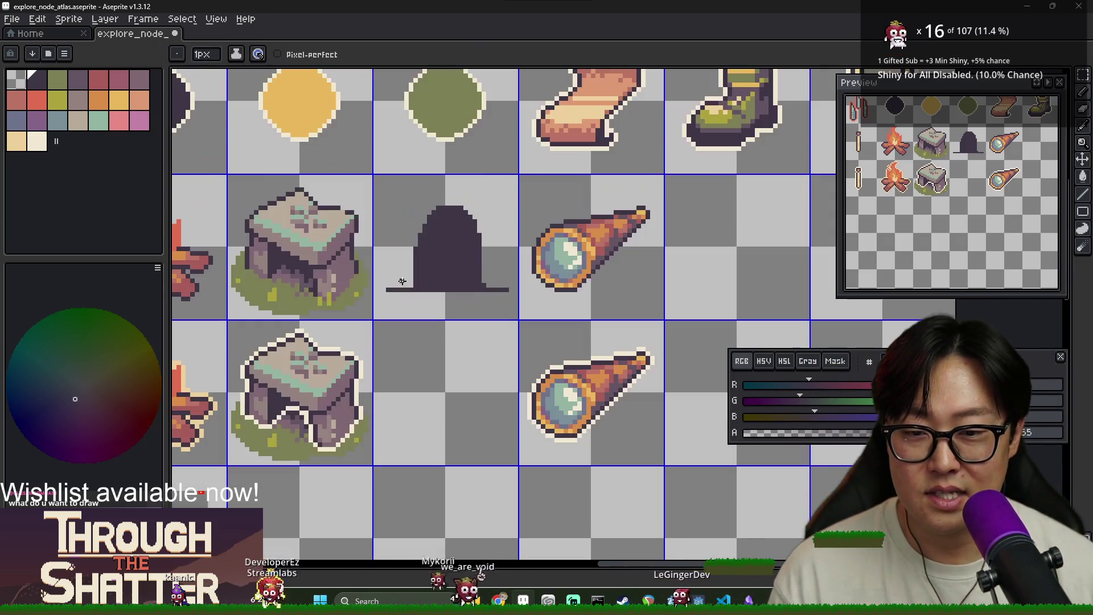
scroll(334, 267, down, 1)
scroll(293, 268, up, 1)
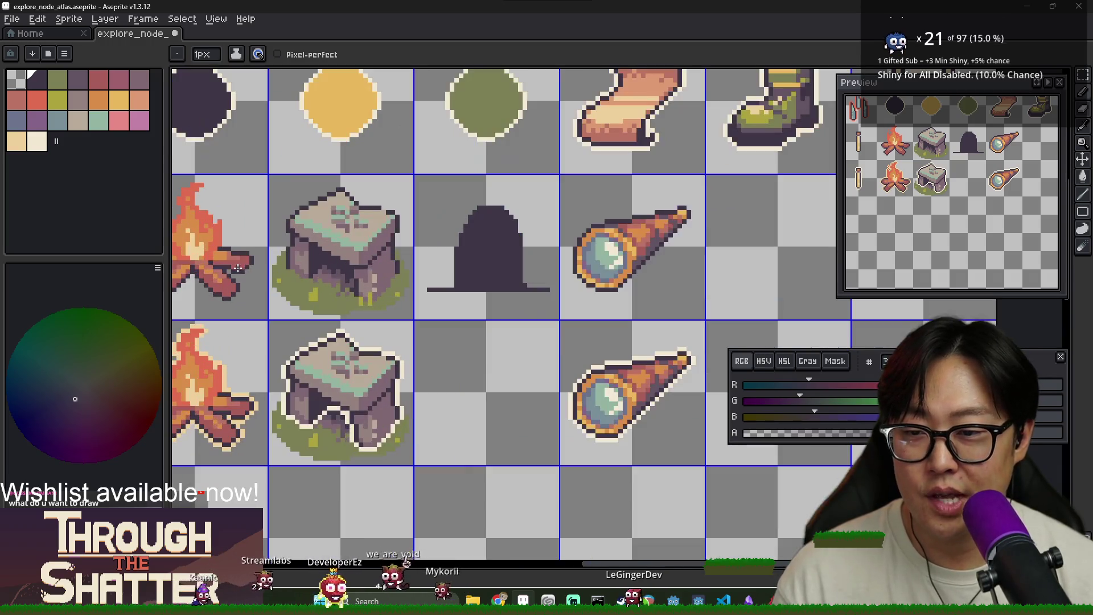
alt+click(246, 262)
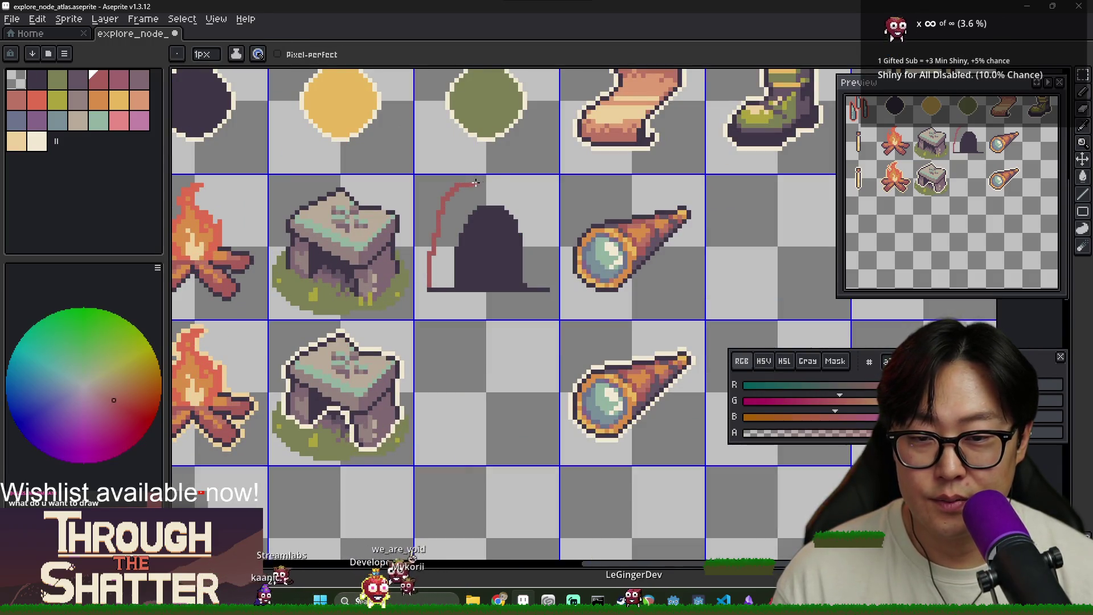
key(g)
click(496, 267)
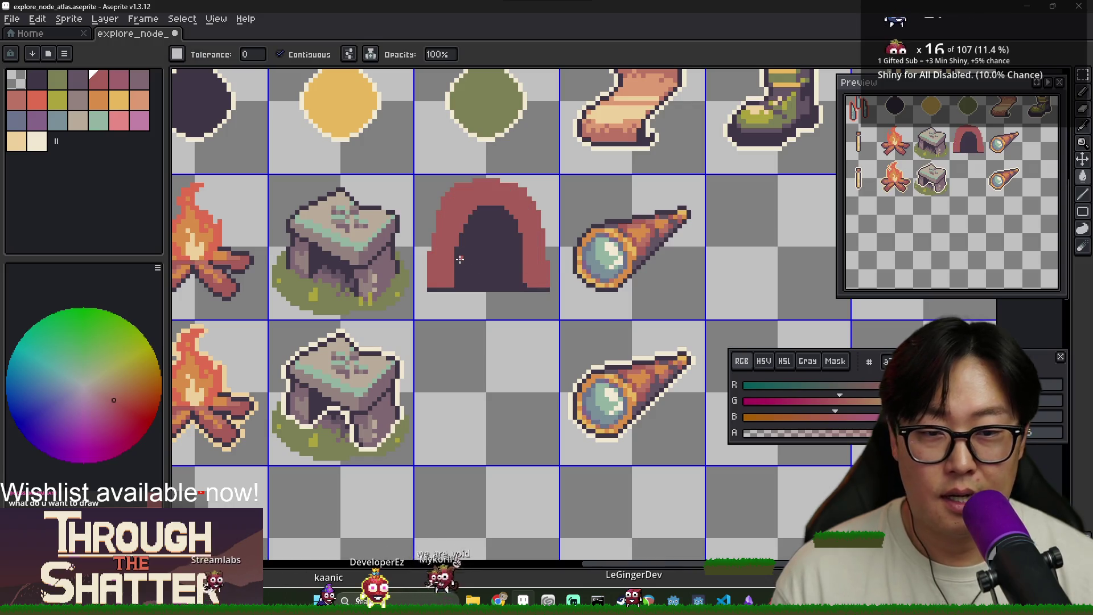
scroll(432, 241, up, 1)
alt+click(446, 239)
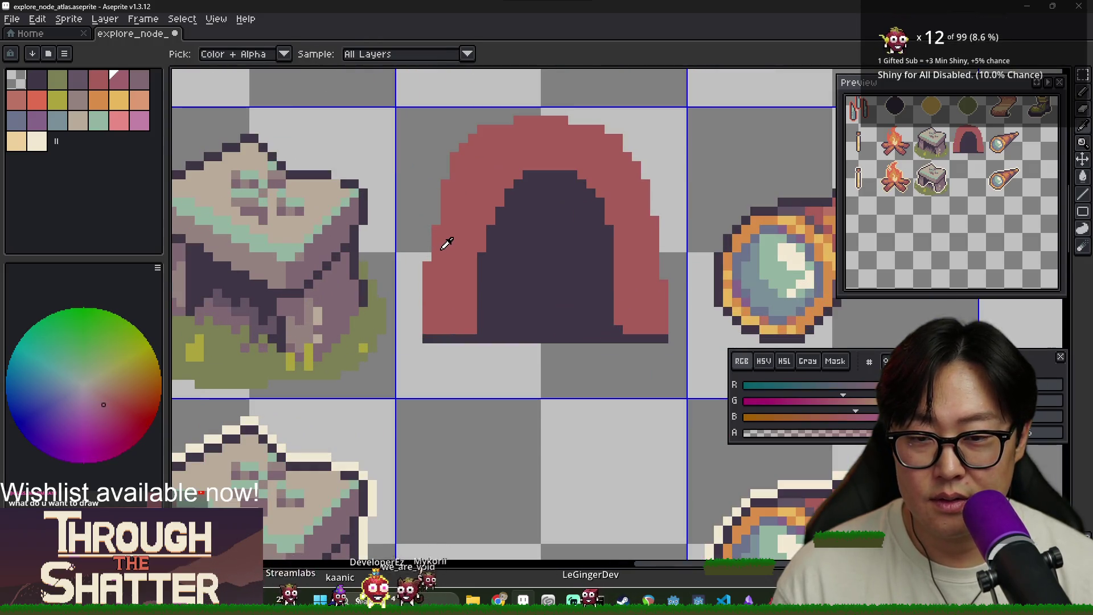
Step: Select the tunnel's grid cell and nudge it down one pixel
scroll(476, 249, down, 1)
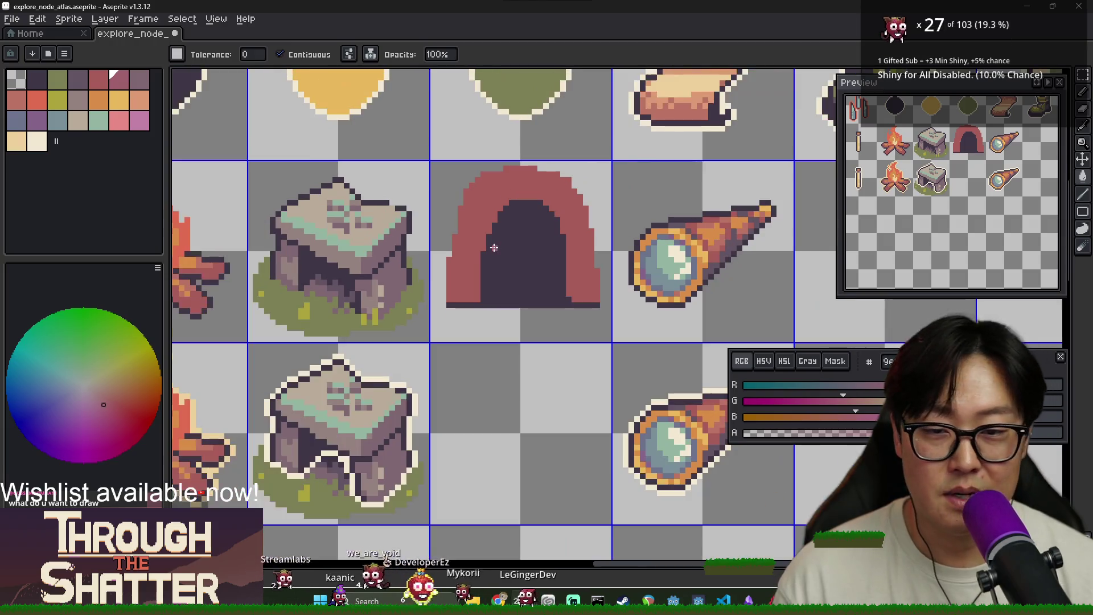
key(m)
double_click(510, 250)
key(Down)
key(Down)
key(Down)
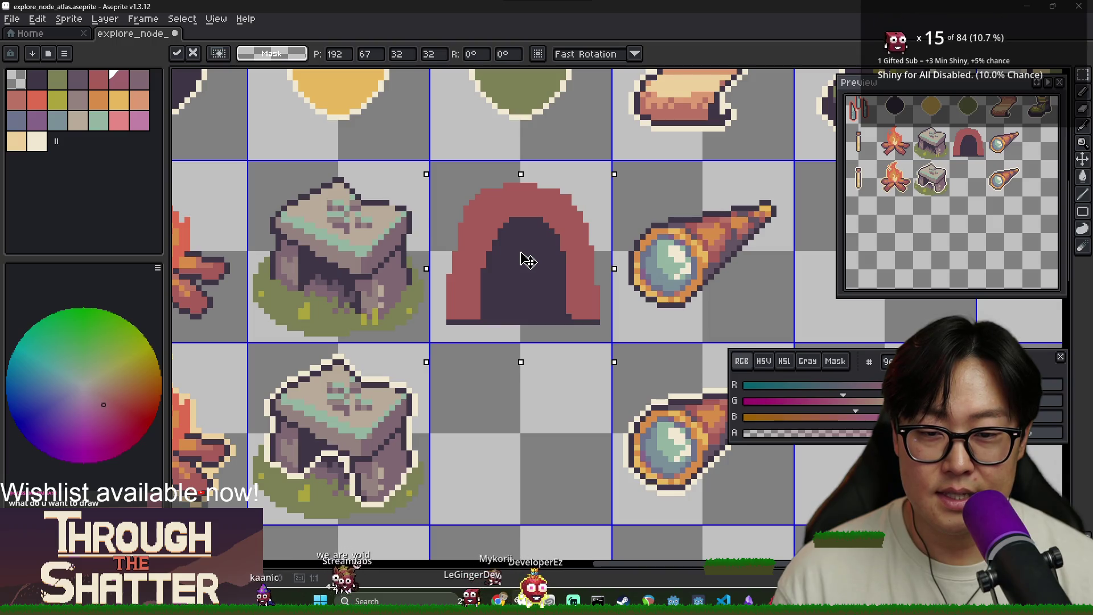
Step: Commit the tunnel's new position and clear the selection
key(Return)
key(ctrl+d)
scroll(465, 293, down, 2)
scroll(464, 294, up, 2)
key(b)
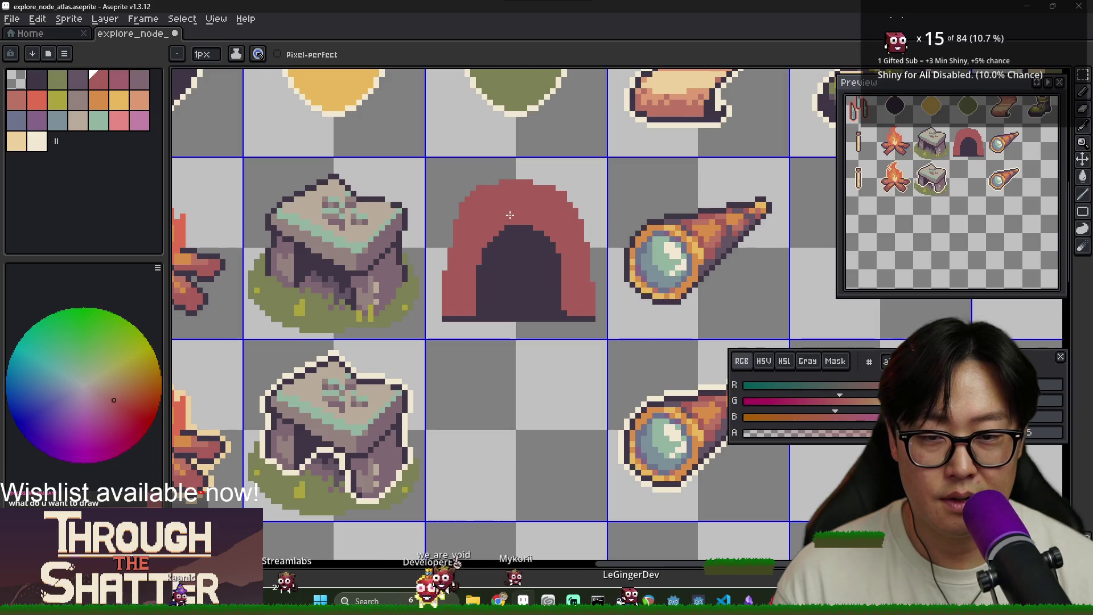
alt+click(470, 257)
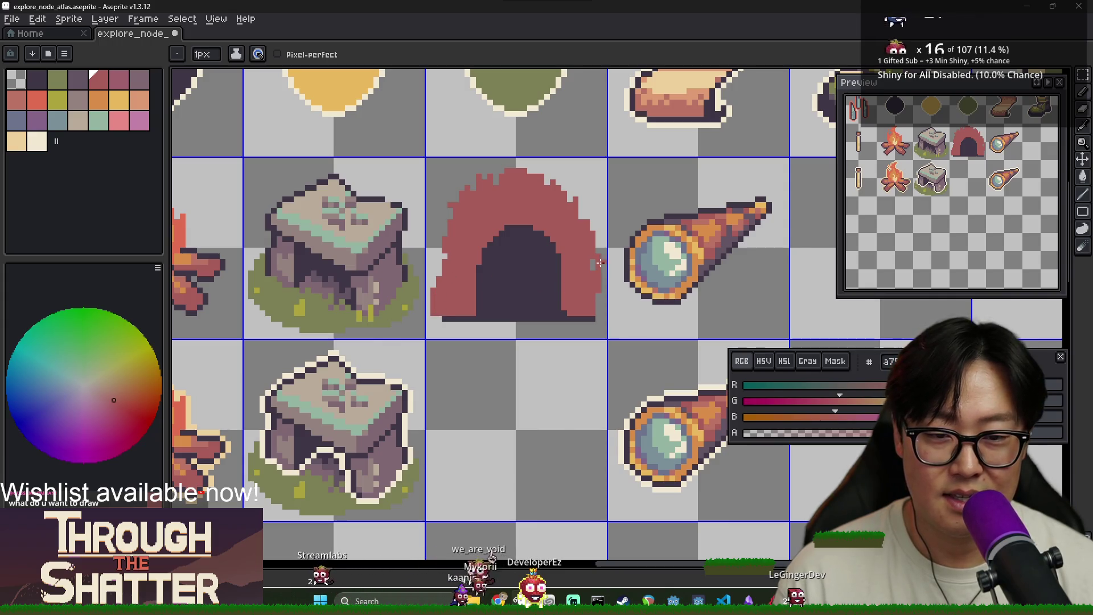
Step: Erase jagged red pixels on the rim's top-left and right edge with transparent
alt+click(451, 183)
drag(481, 188, 495, 176)
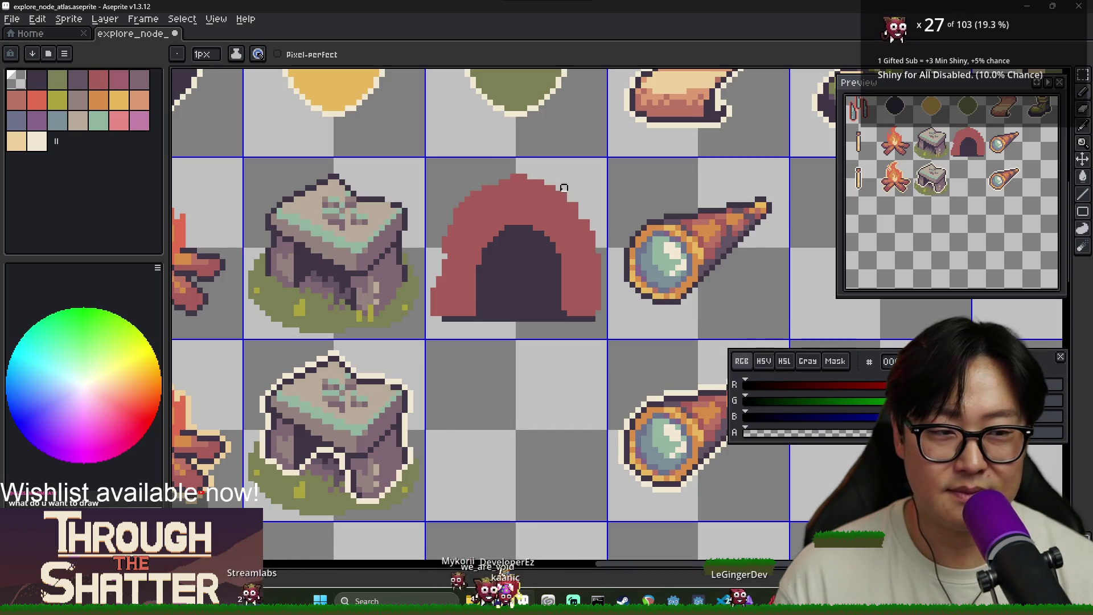
drag(604, 257, 604, 296)
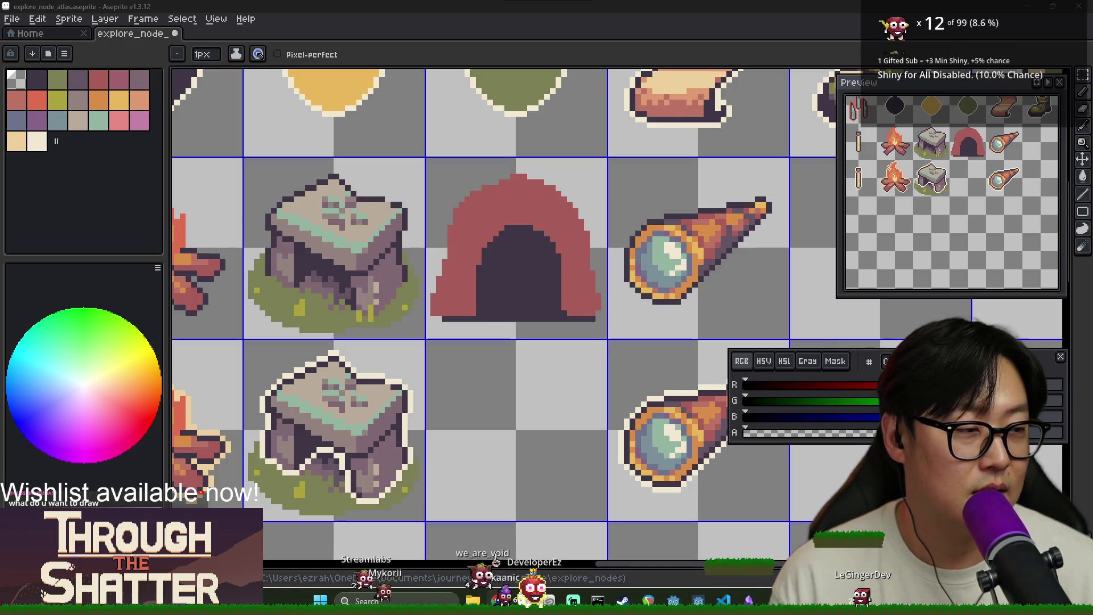
scroll(570, 273, down, 1)
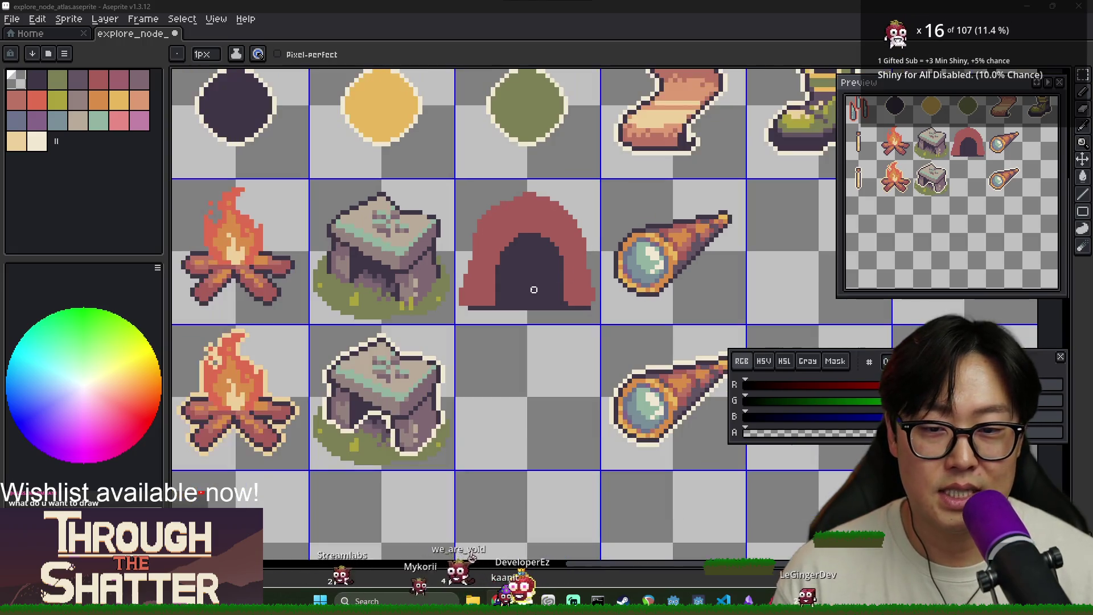
Step: Extend the cave's dark opening one pixel lower-left
scroll(575, 291, up, 2)
alt+click(619, 300)
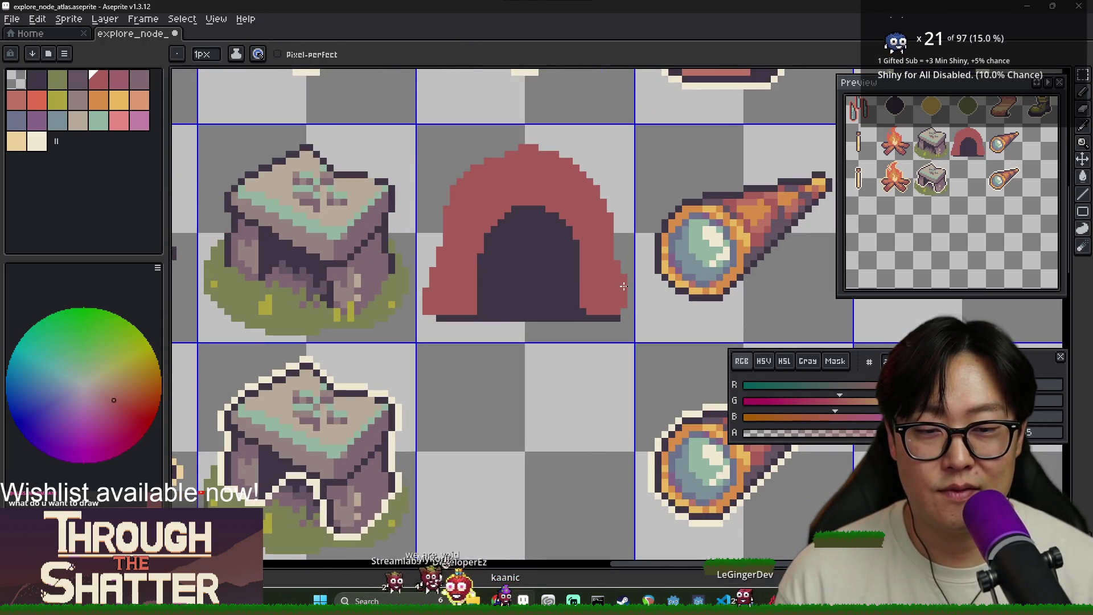
alt+click(418, 325)
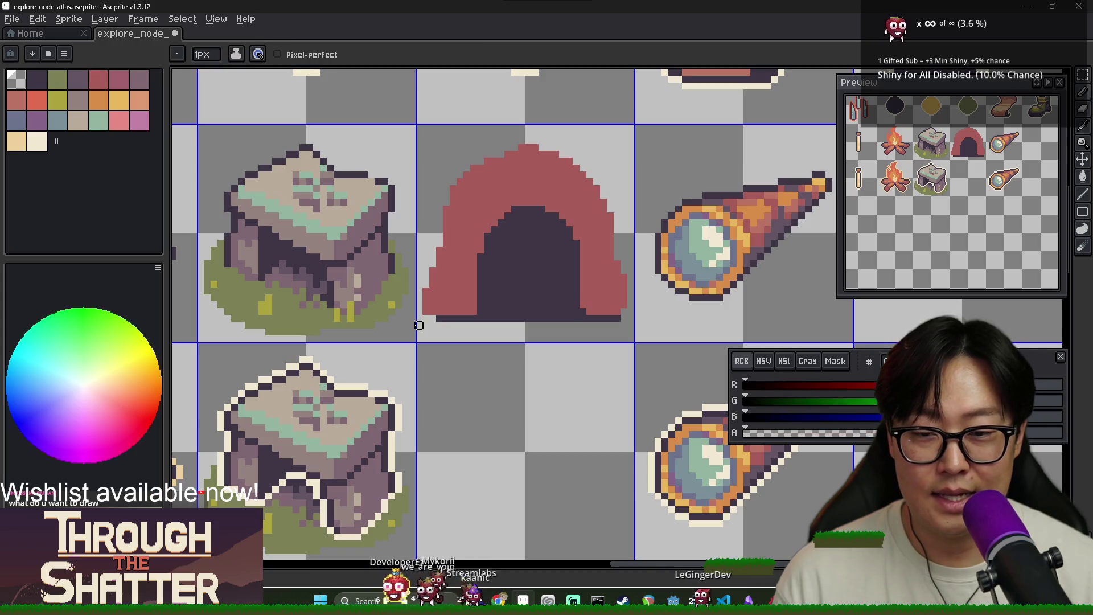
alt+click(432, 304)
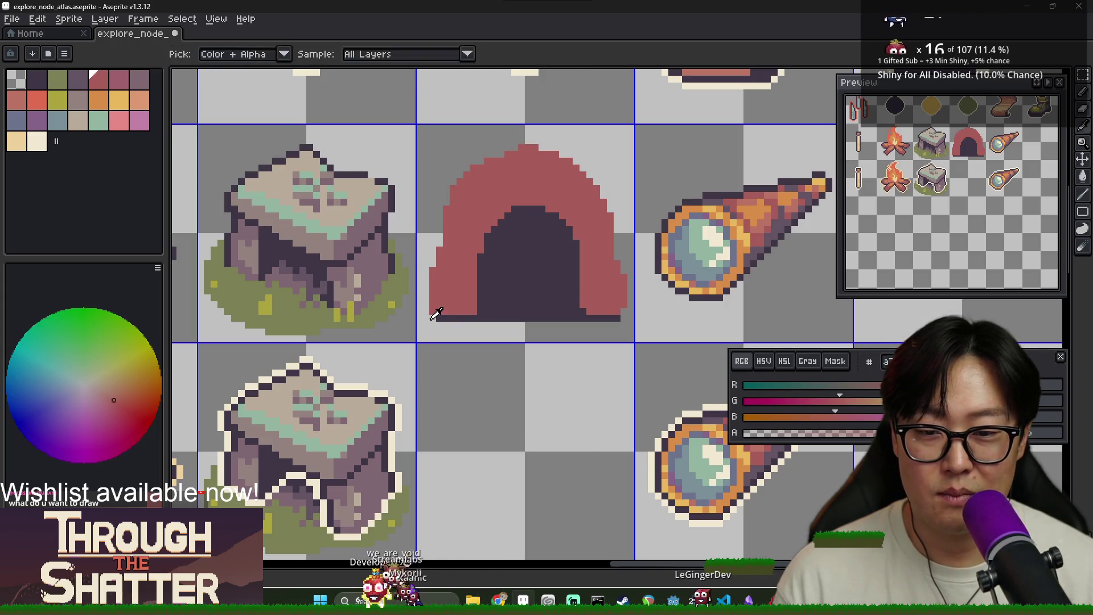
alt+click(430, 320)
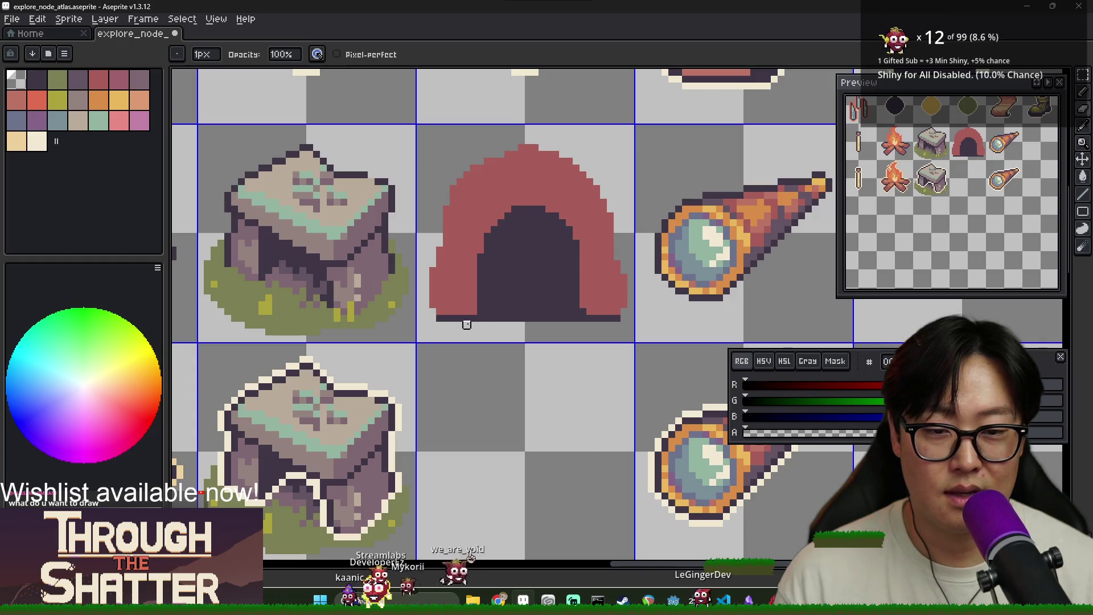
alt+click(580, 311)
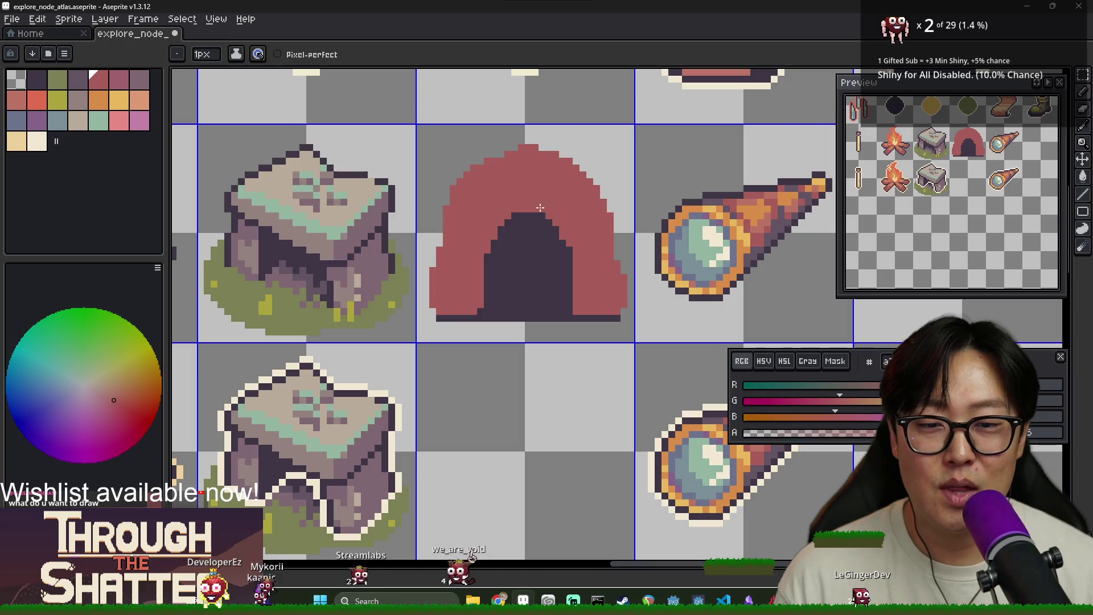
alt+click(535, 246)
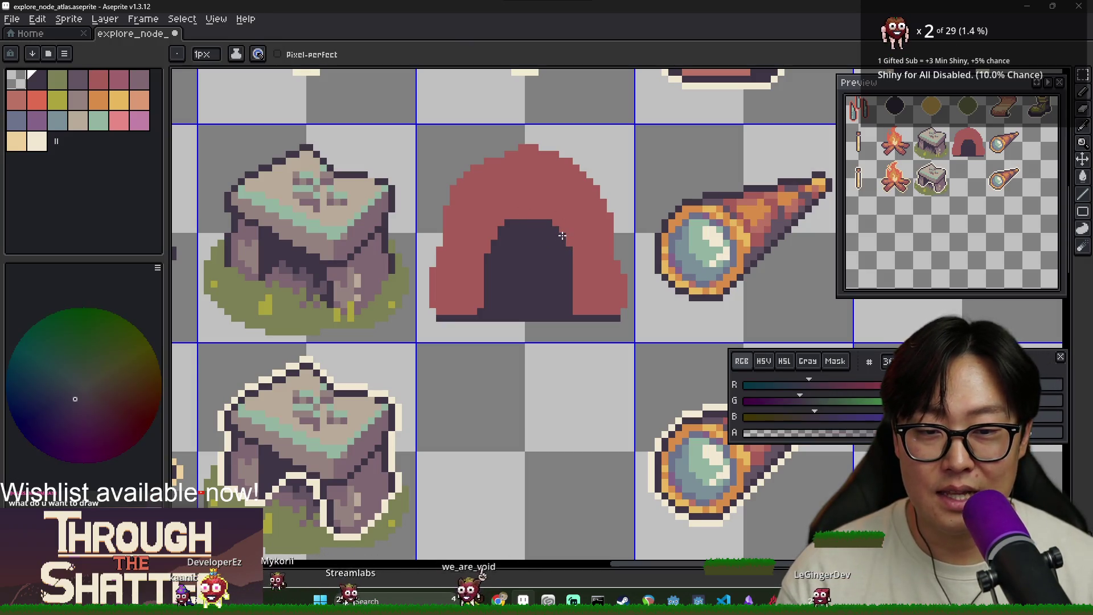
drag(483, 297, 481, 279)
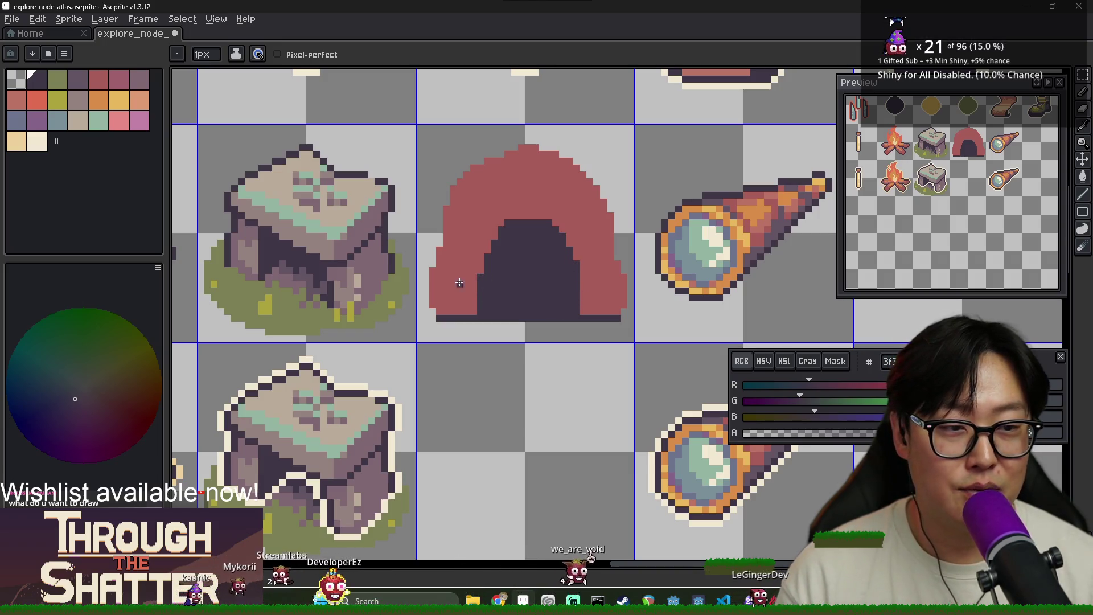
Step: Recolour the red arch with the rock's mauve
alt+click(525, 192)
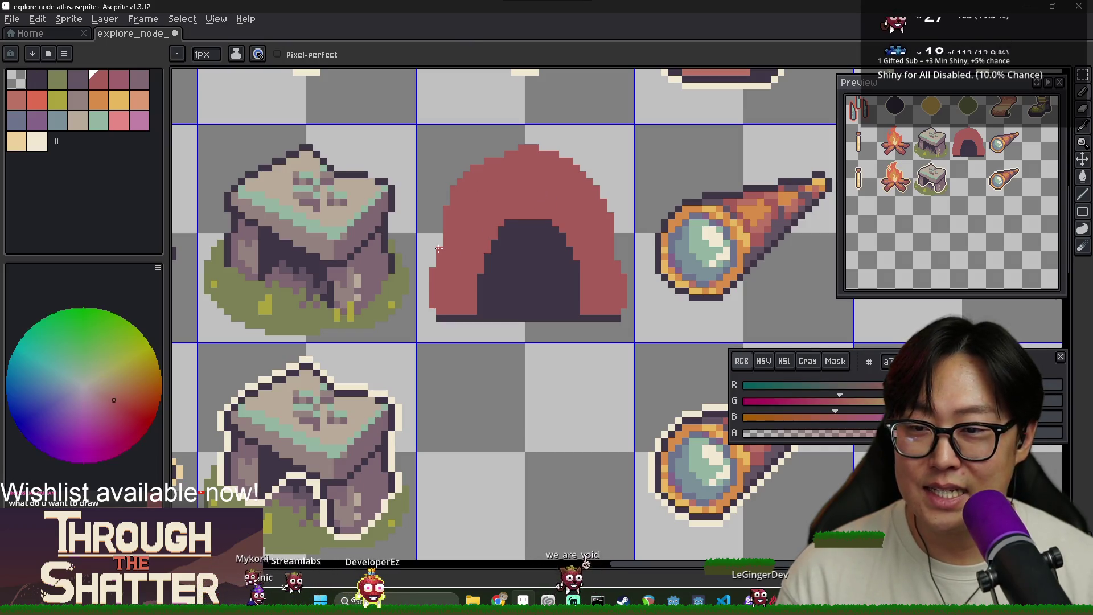
scroll(321, 237, down, 1)
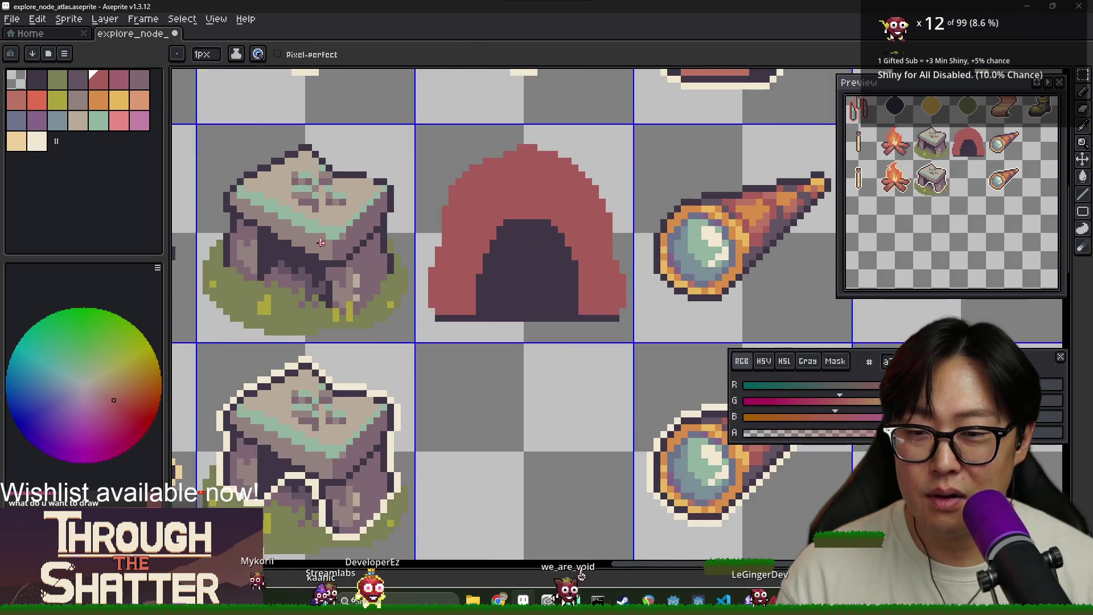
scroll(317, 244, down, 2)
scroll(322, 239, up, 2)
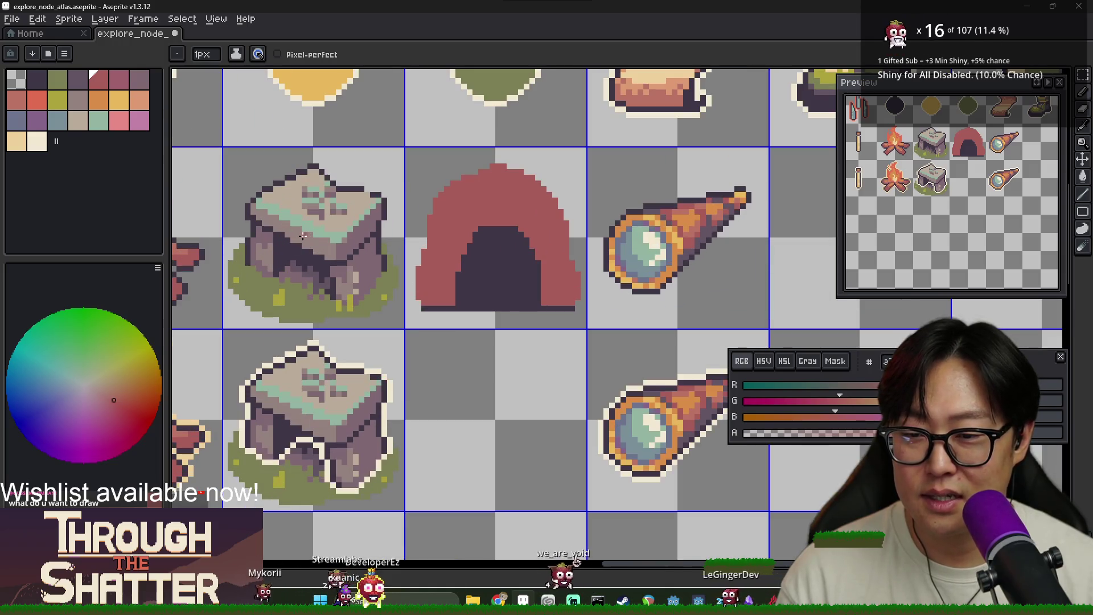
key(alt)
alt+click(330, 243)
click(457, 225)
Step: Refill the cave arch with a lighter mauve and paint darker pixels across it
key(alt)
key(alt)
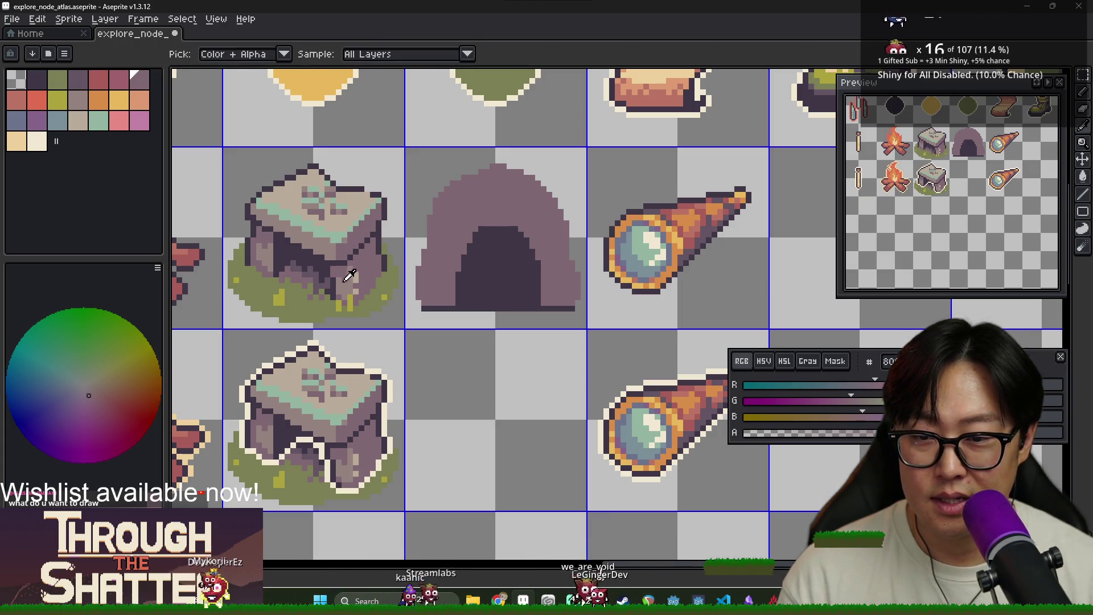
key(b)
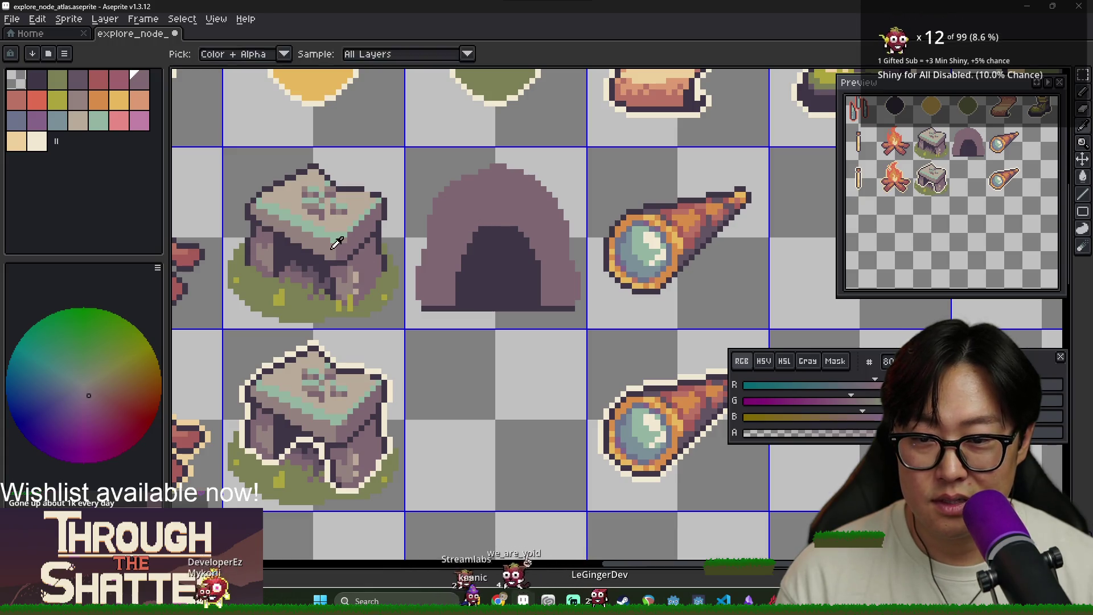
alt+click(333, 249)
key(g)
click(487, 203)
key(b)
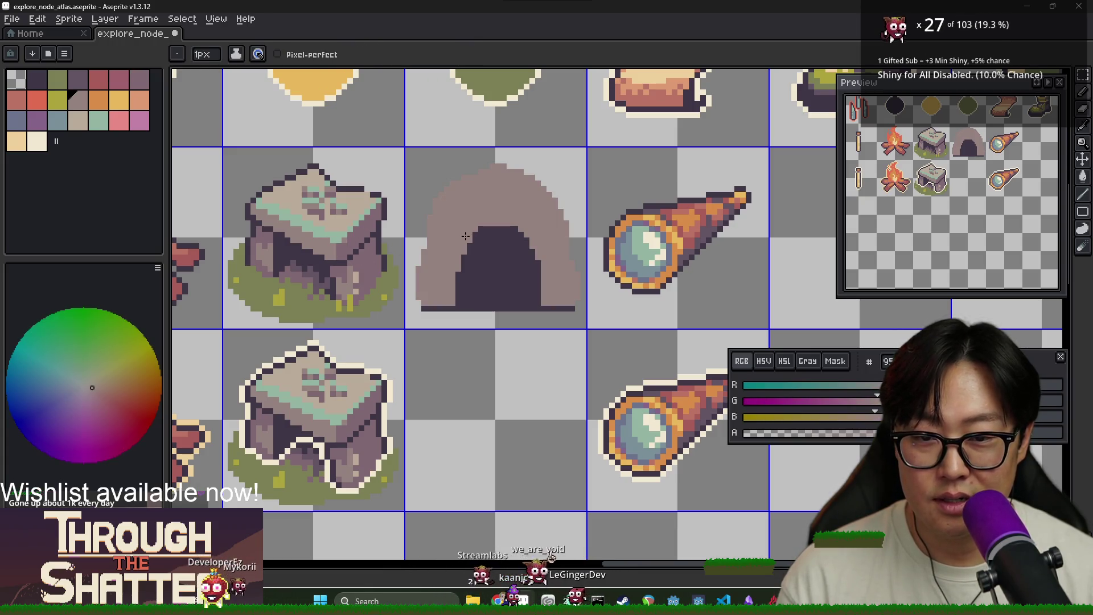
alt+click(465, 236)
mouse_move(492, 217)
mouse_down()
mouse_move(481, 218)
mouse_move(523, 225)
mouse_move(538, 251)
mouse_up()
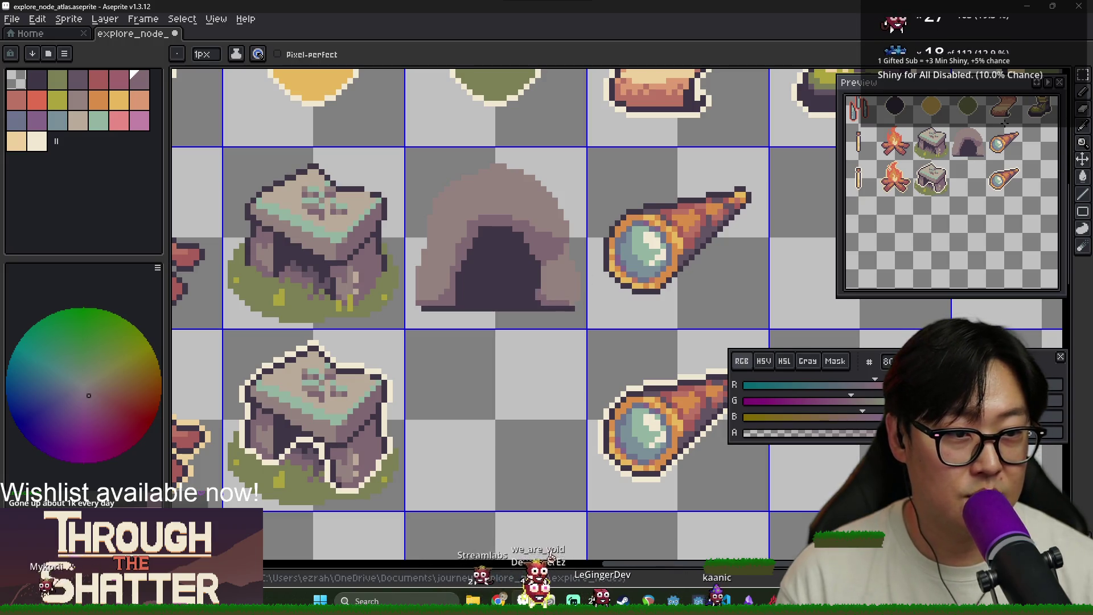
Step: Paint a light beige patch on the cave's top and sample mauve shades
key(alt)
alt+click(562, 263)
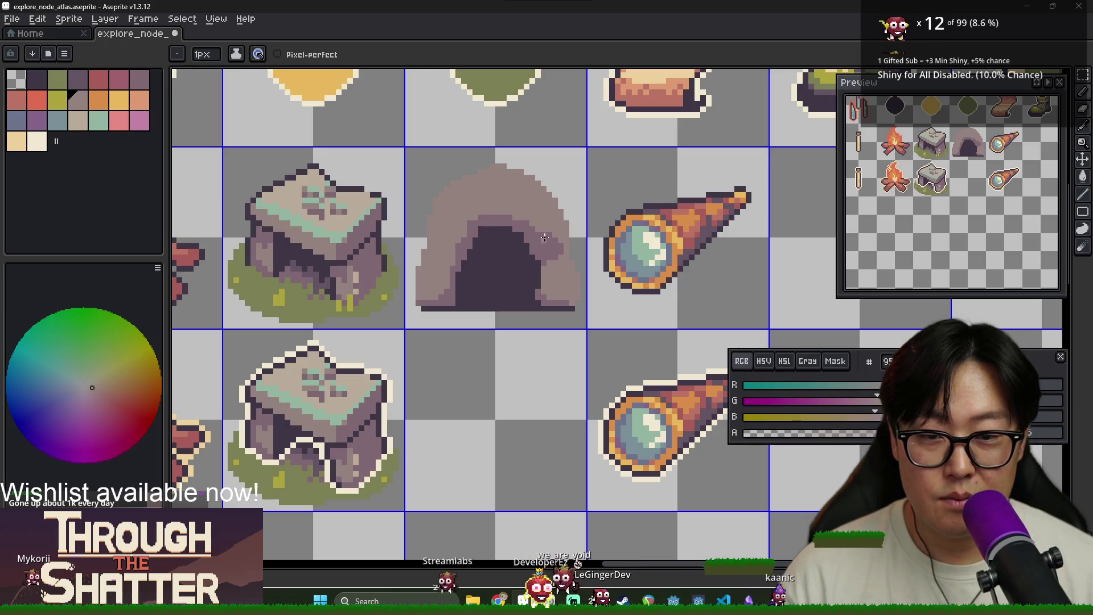
alt+click(336, 221)
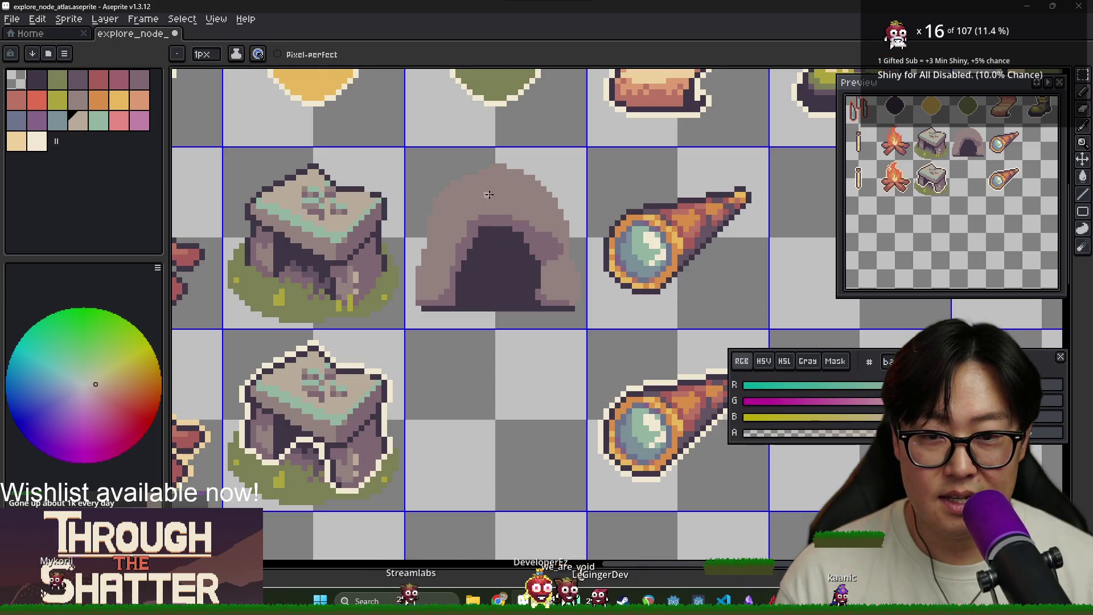
drag(484, 196, 520, 194)
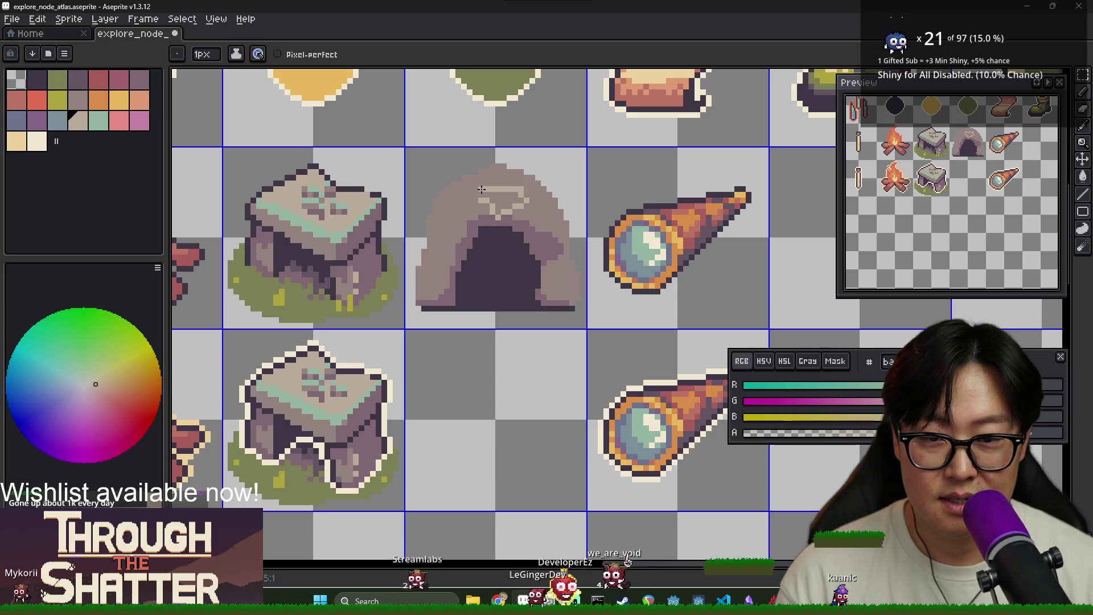
key(g)
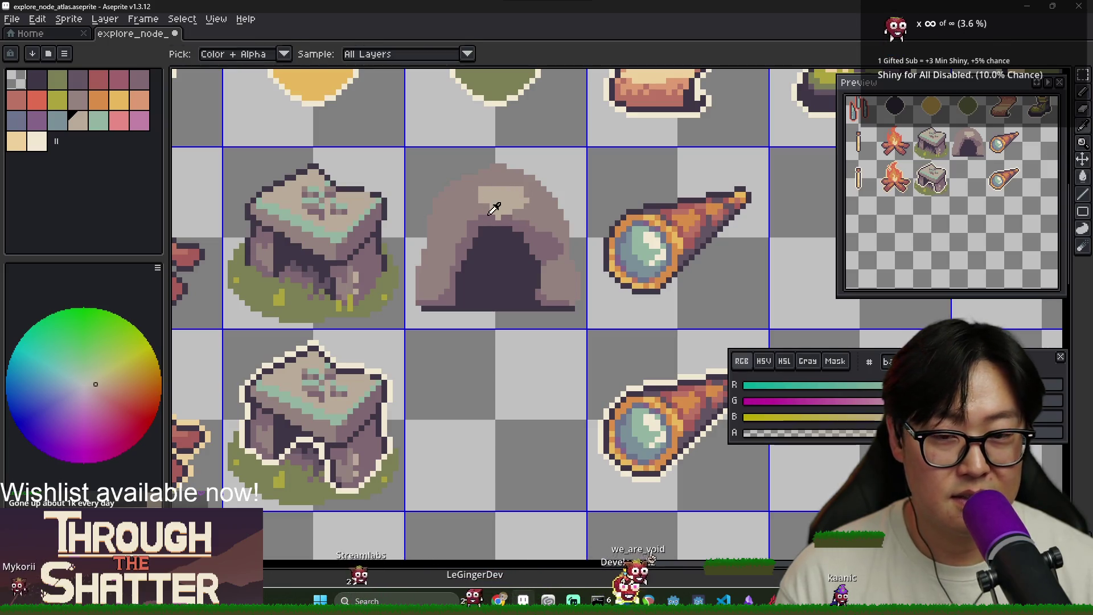
key(b)
alt+click(499, 218)
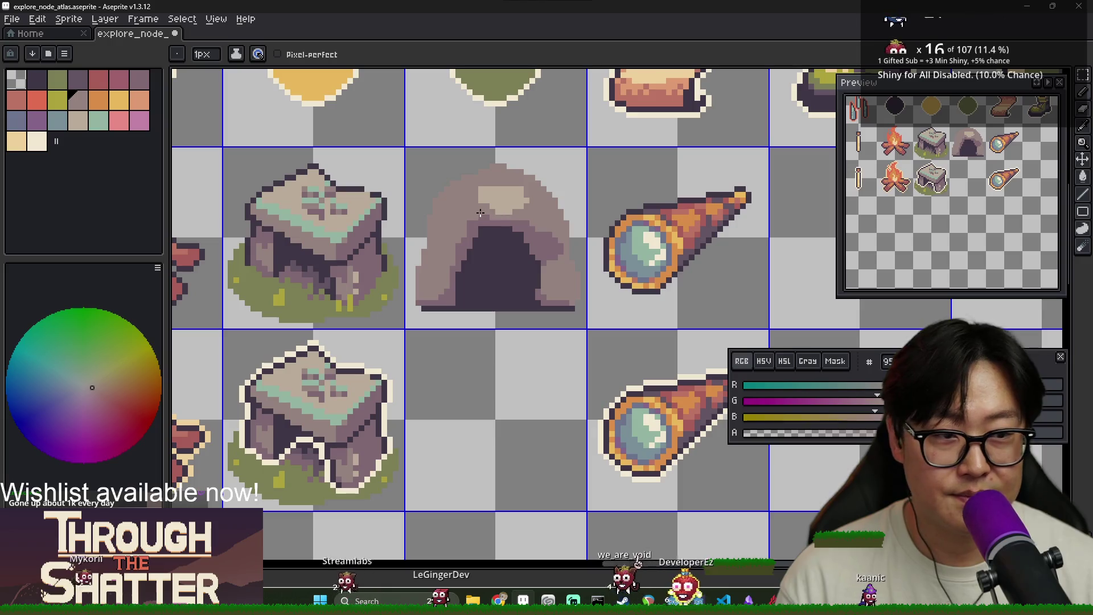
alt+click(480, 201)
alt+click(479, 201)
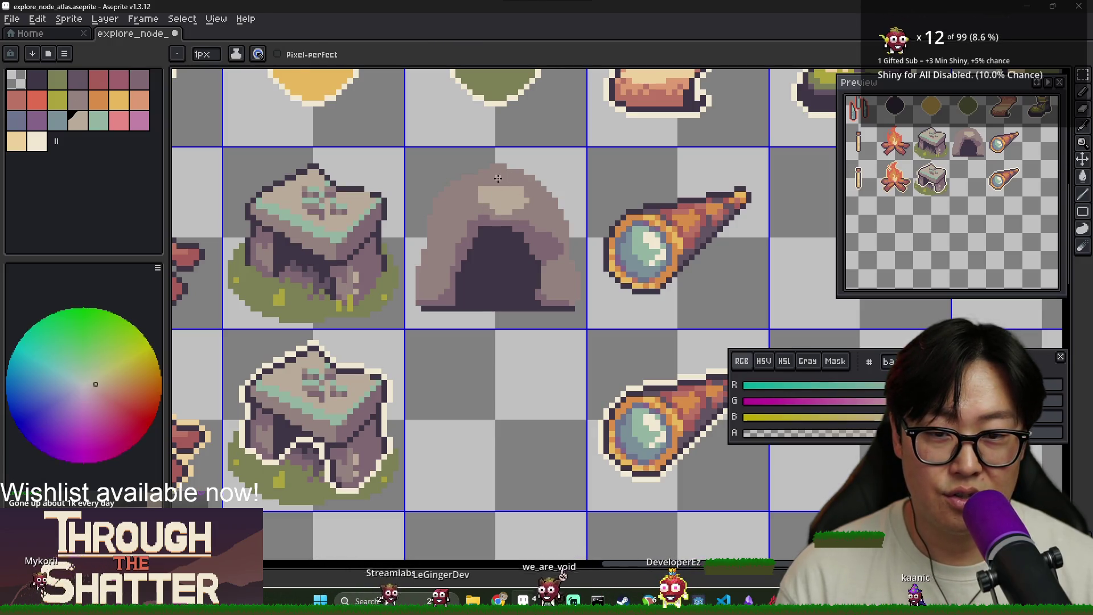
alt+click(471, 198)
scroll(476, 198, down, 2)
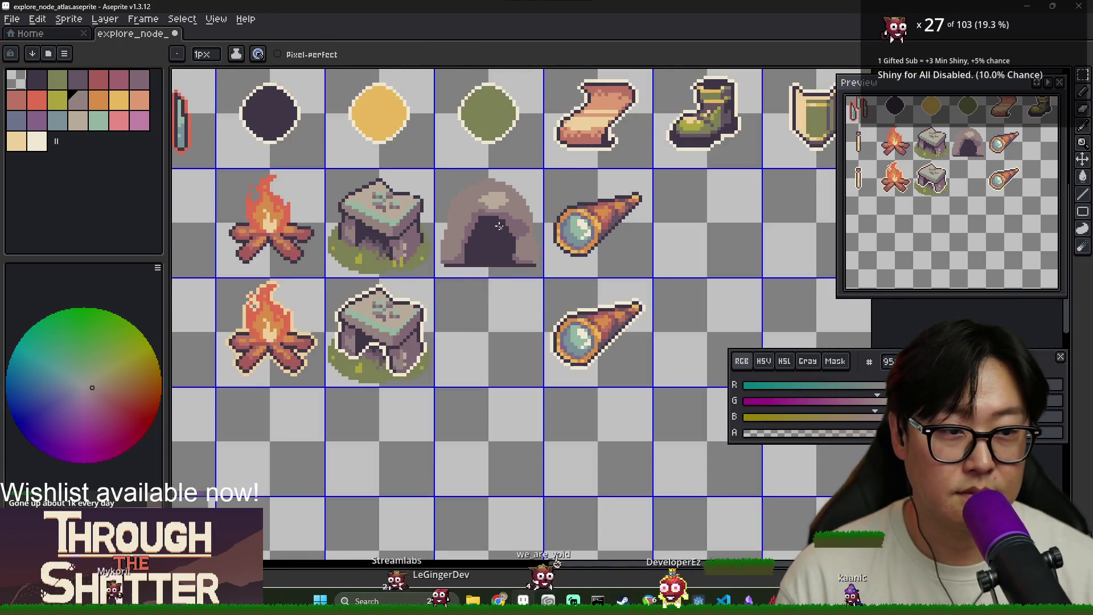
scroll(450, 200, up, 2)
alt+click(447, 200)
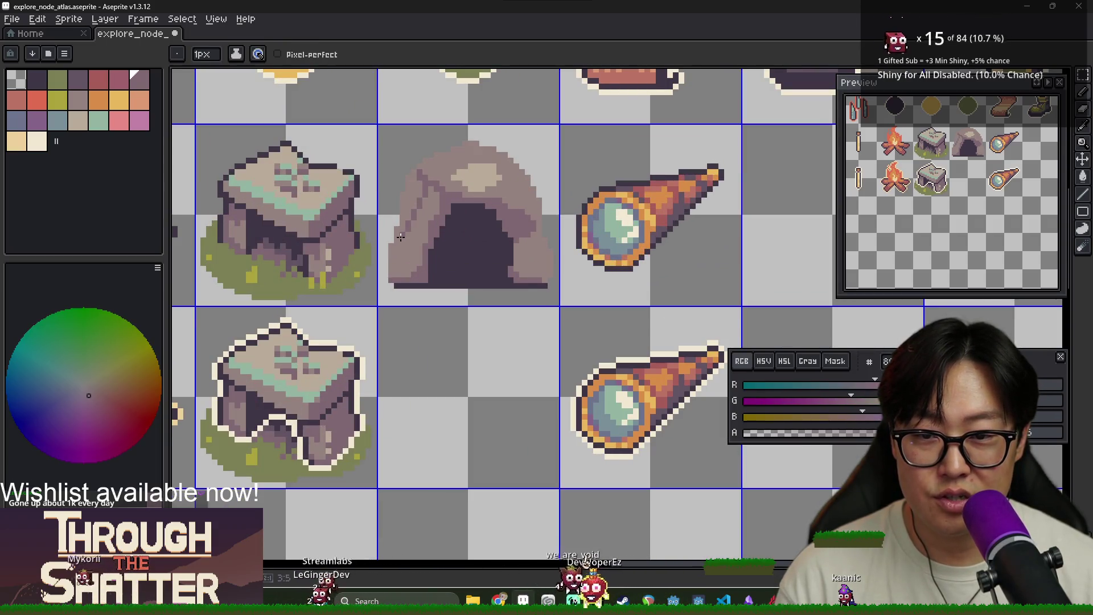
Step: Fill the cave's top with light beige and the lower-right bump with mauve
key(g)
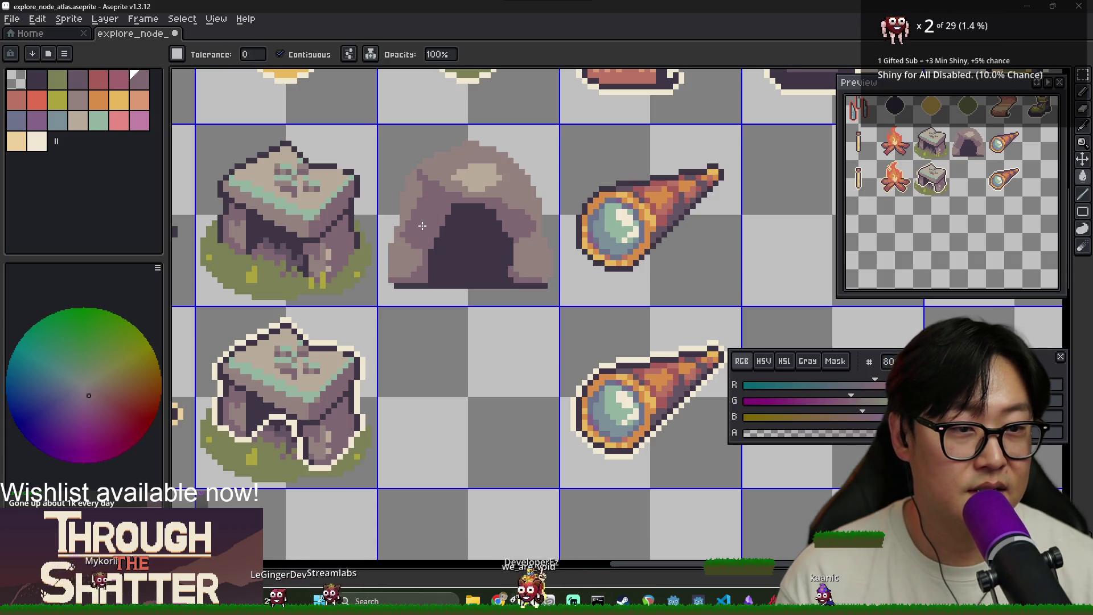
alt+click(450, 183)
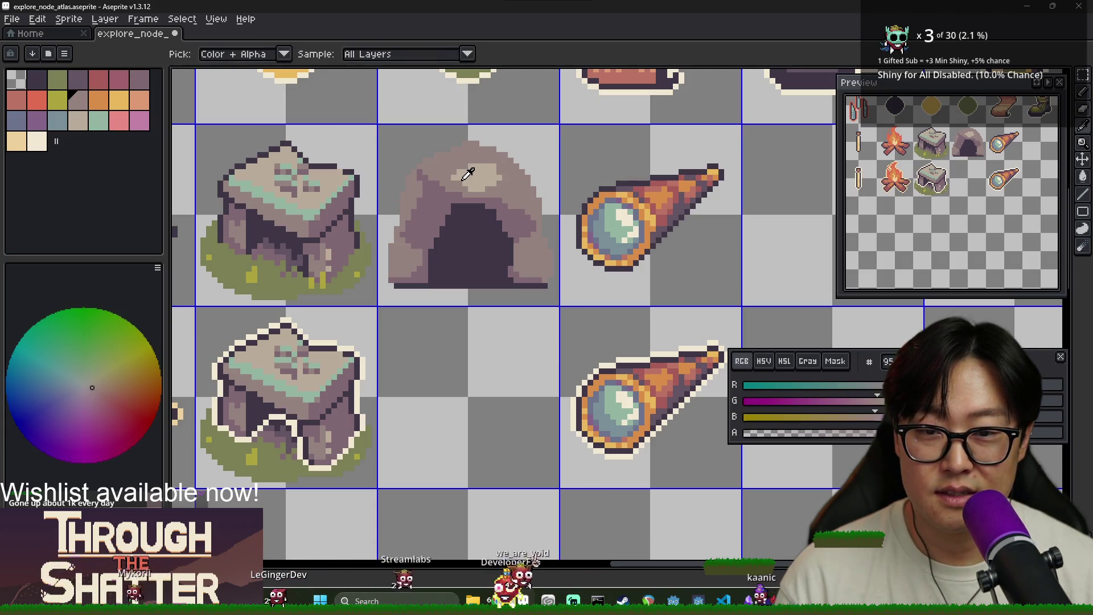
alt+click(478, 178)
click(484, 185)
key(b)
alt+click(538, 226)
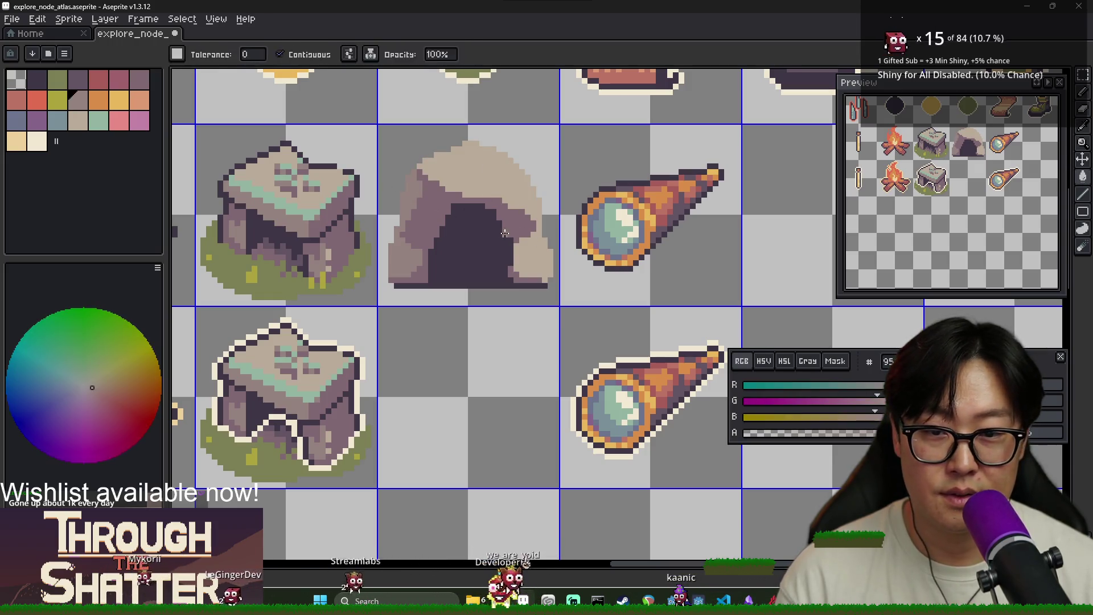
key(g)
click(544, 262)
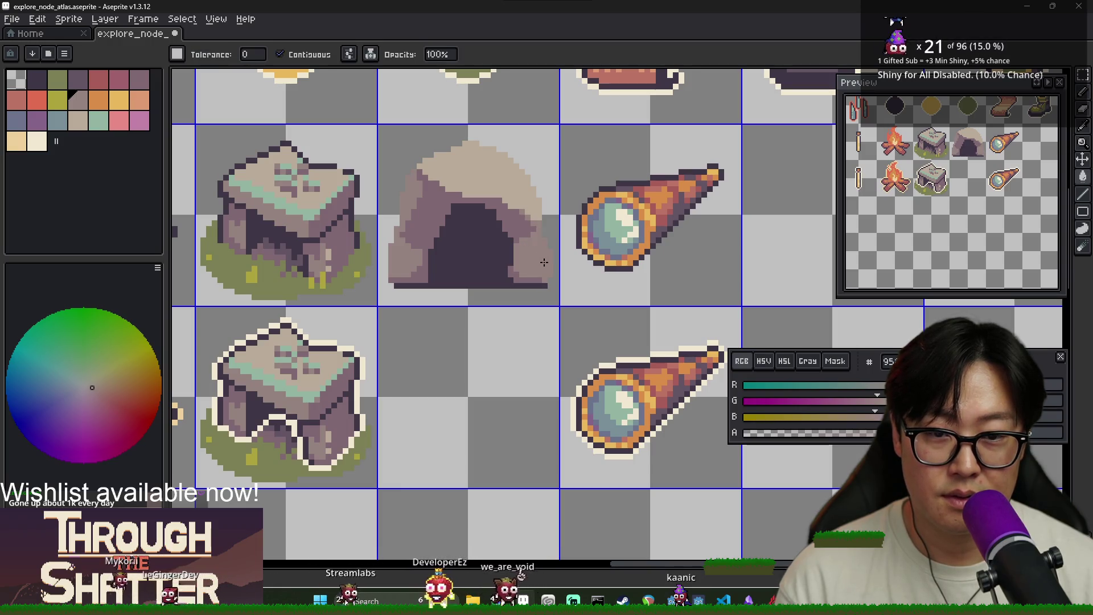
Step: Draw a pixel line across the cave top
key(alt)
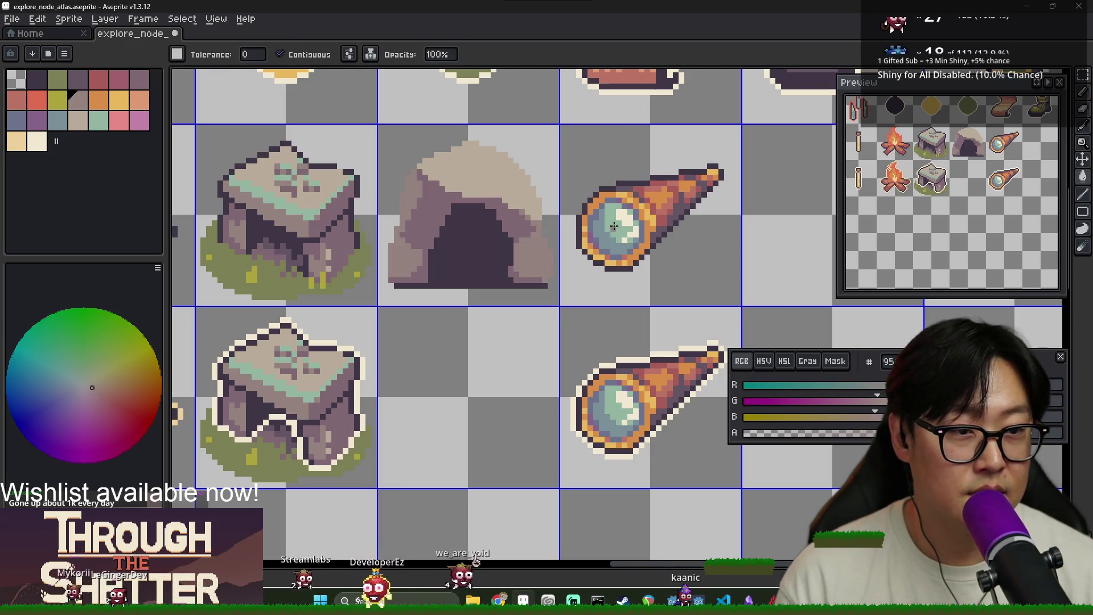
scroll(496, 184, down, 2)
scroll(480, 181, up, 2)
key(alt)
key(b)
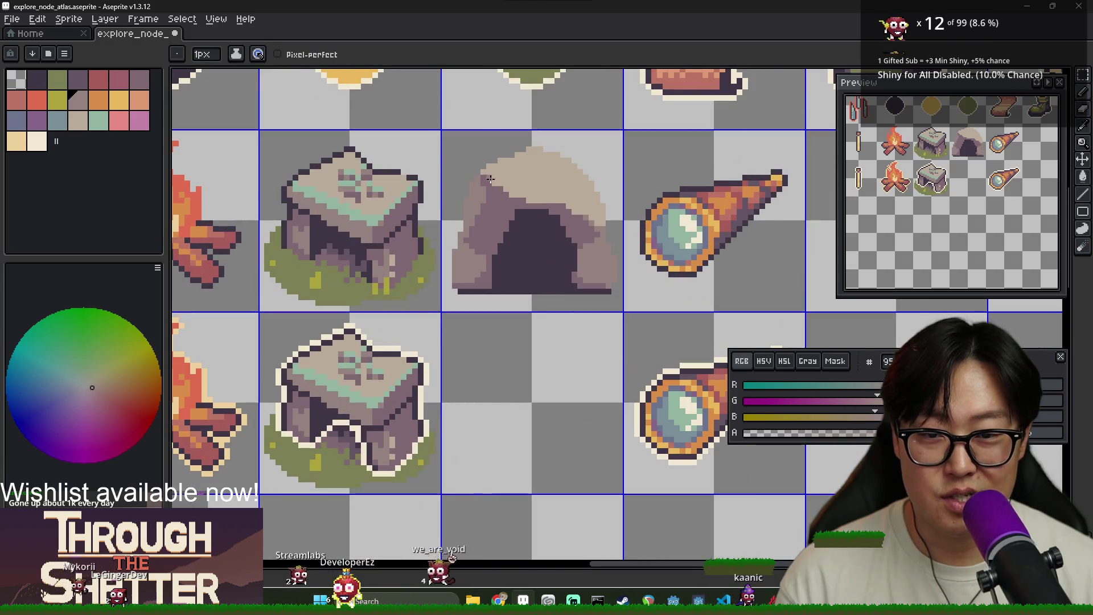
shift+click(548, 200)
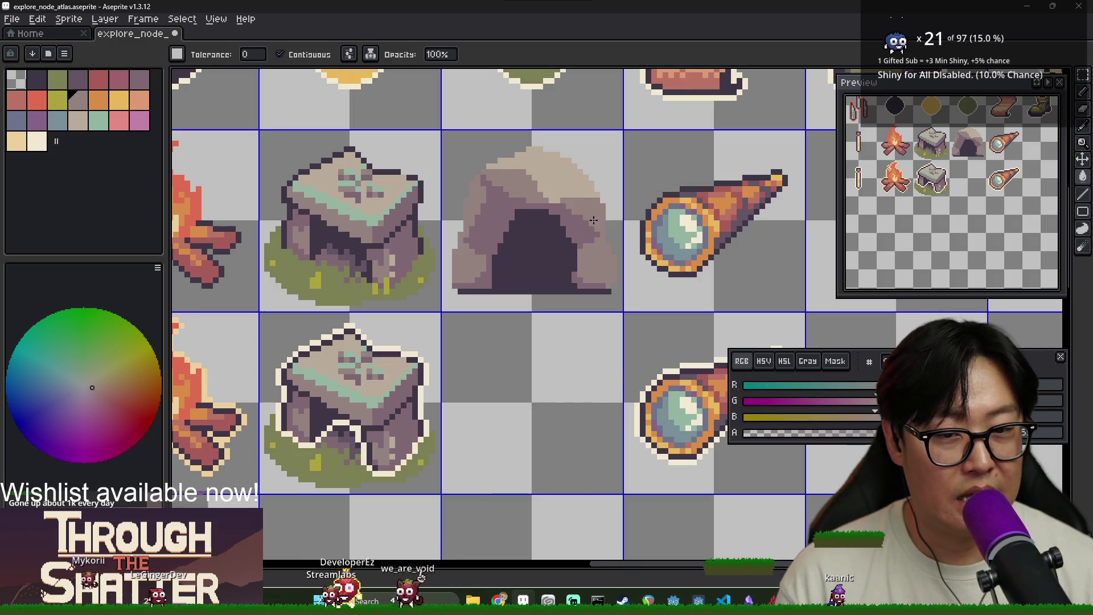
Step: Fill the cave's lighter left area with darker mauve
alt+click(565, 165)
scroll(403, 241, down, 1)
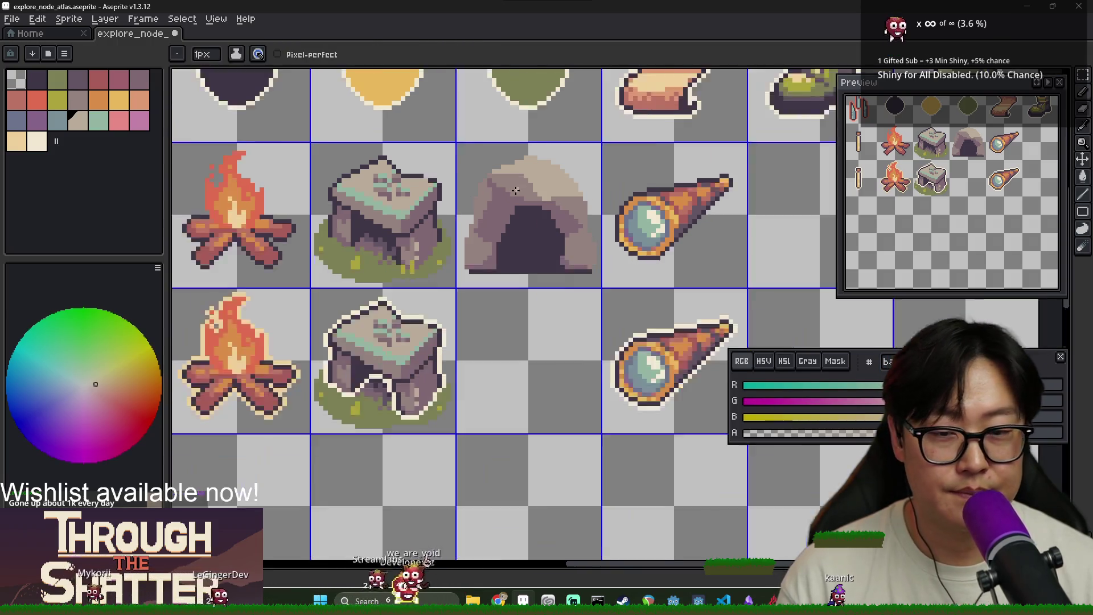
scroll(462, 165, up, 1)
alt+click(462, 165)
key(g)
click(460, 163)
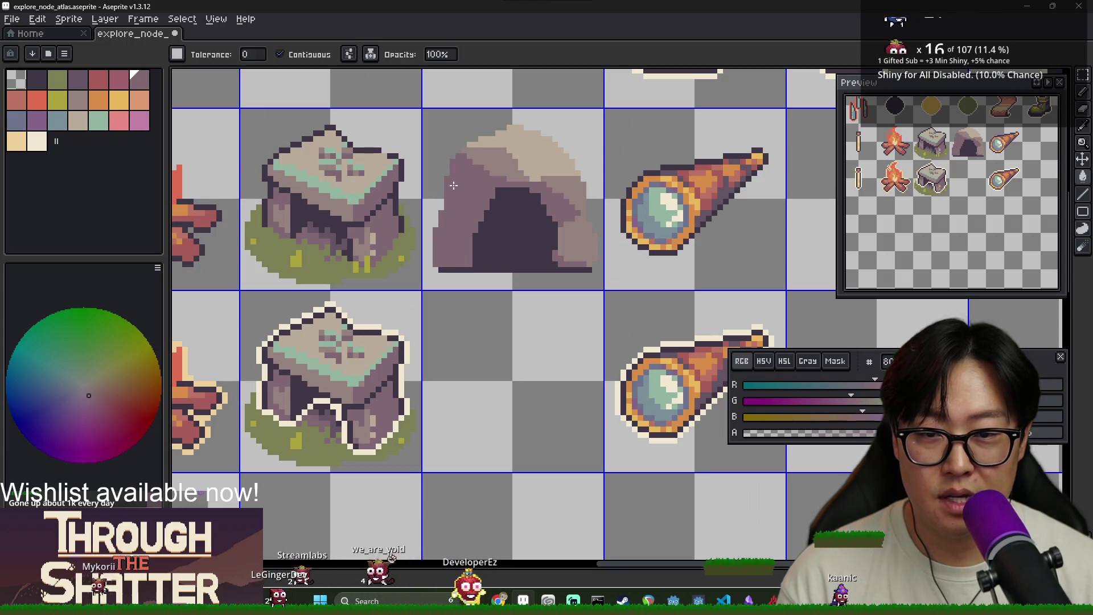
alt+click(506, 172)
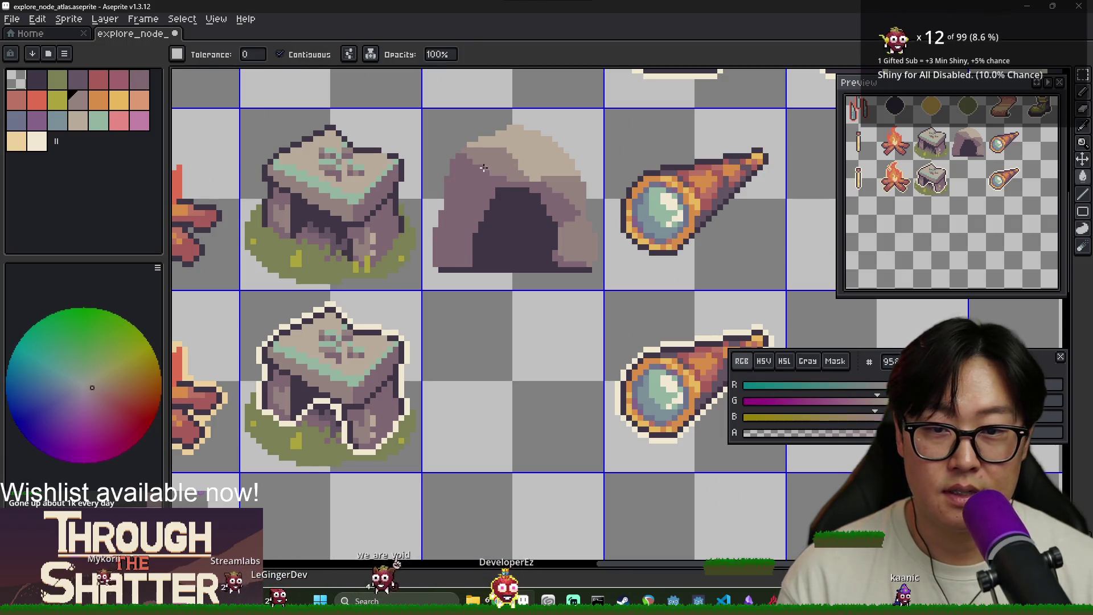
key(b)
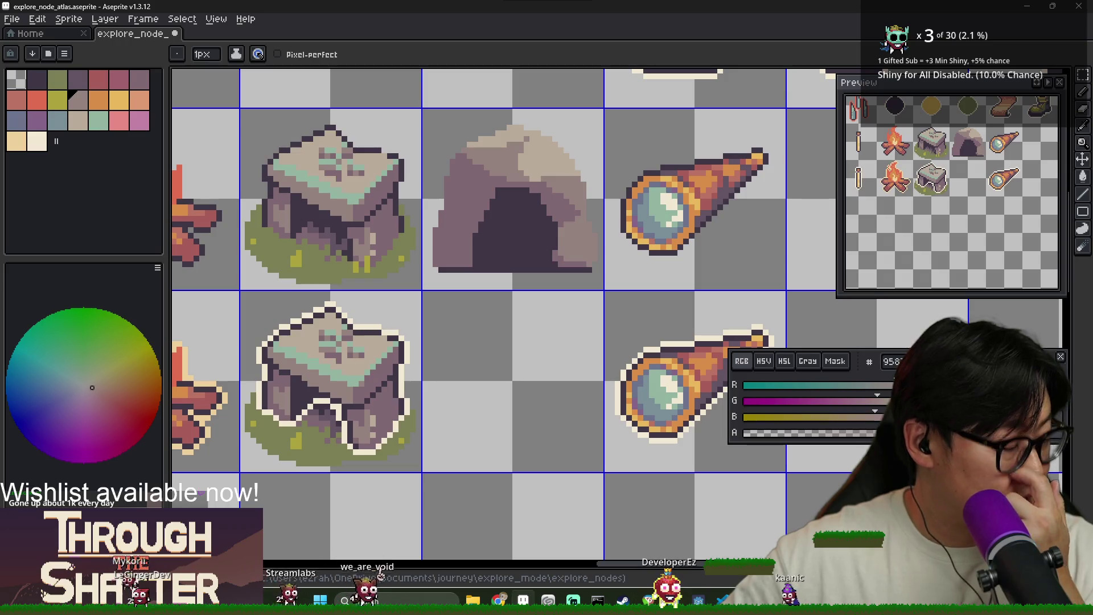
key(alt+Tab)
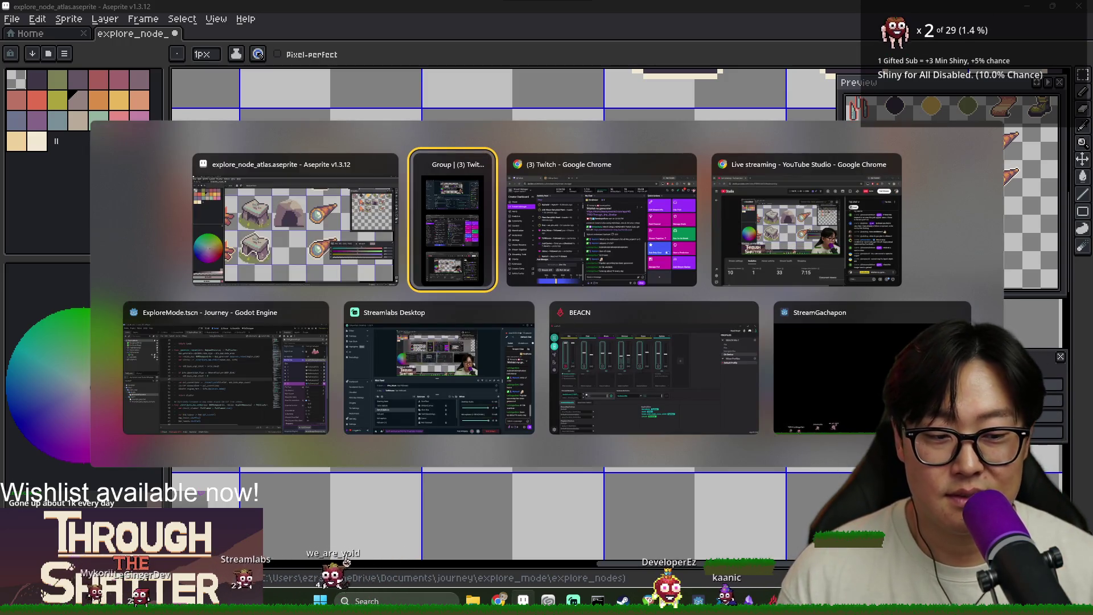
key(Escape)
key(alt+Tab)
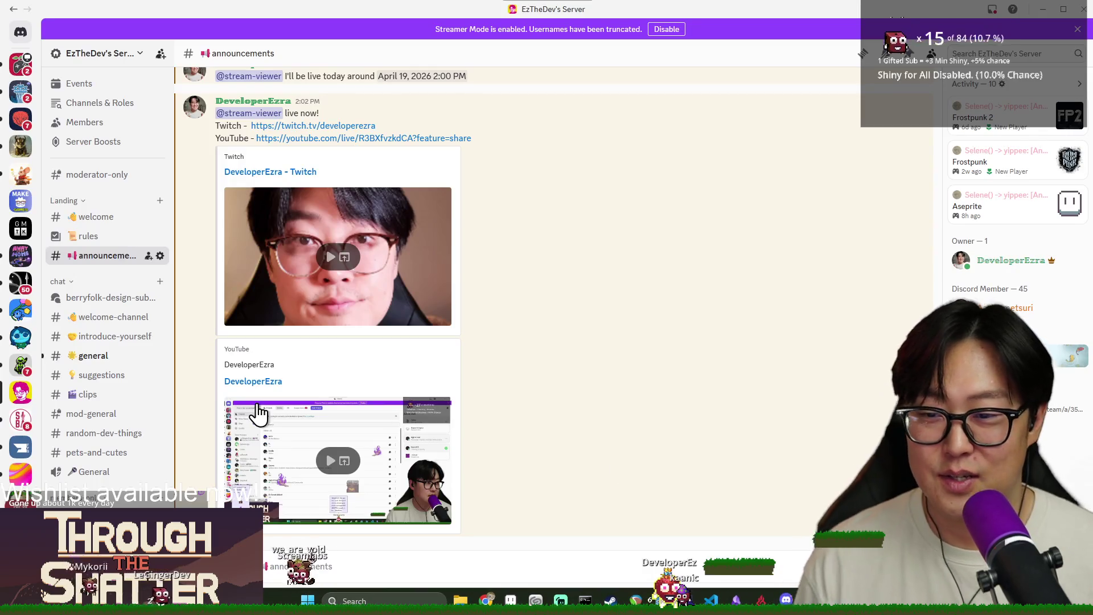
click(116, 357)
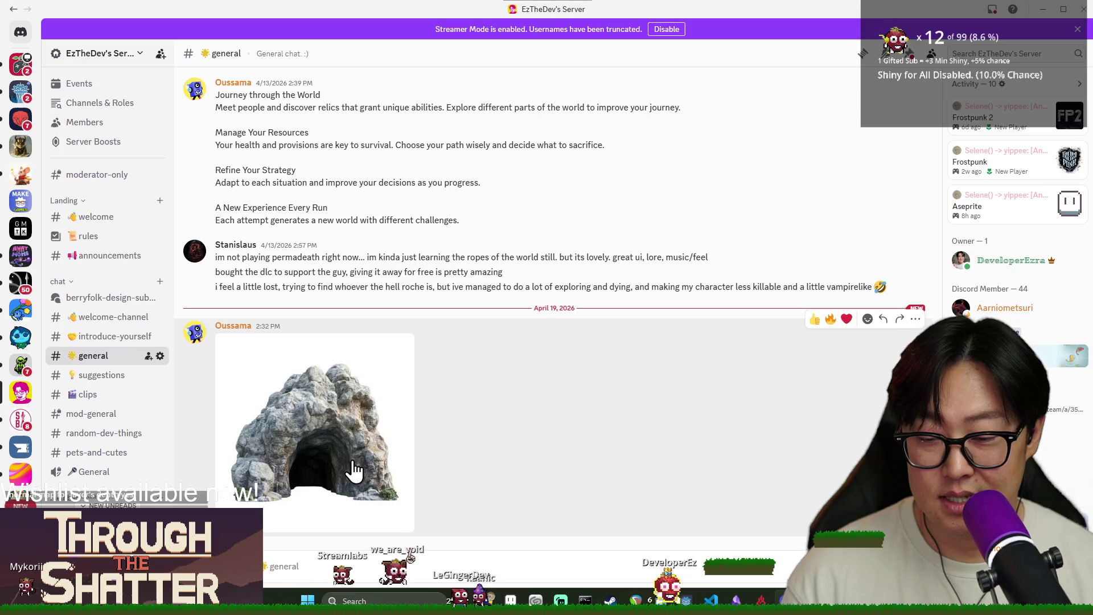
key(alt+Tab)
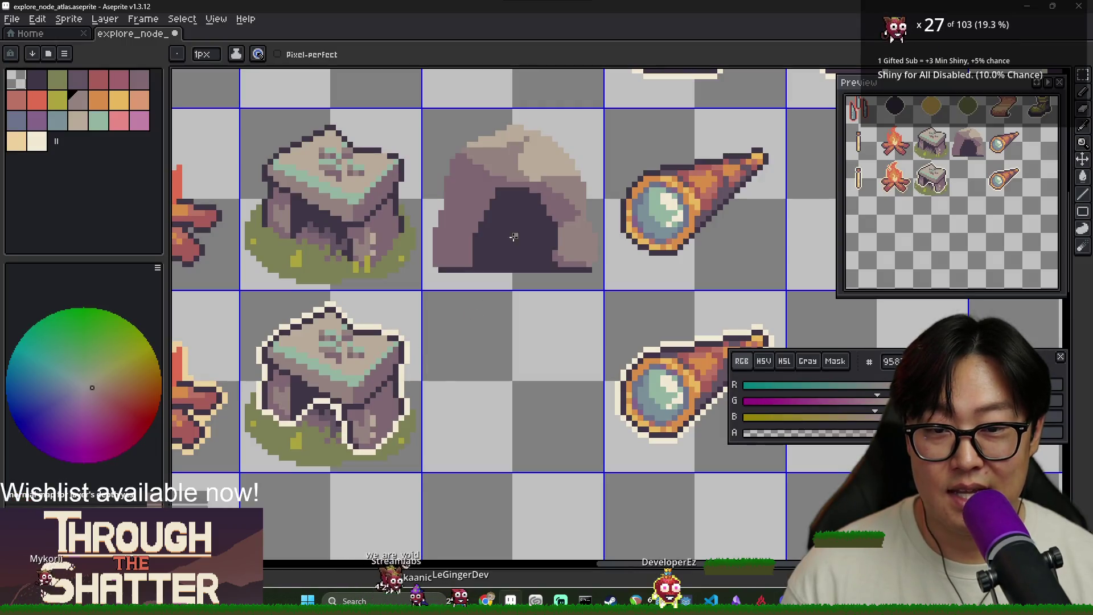
Step: Sample the dark purple, darkest and grey-purple tones from the cave entrance
key(i)
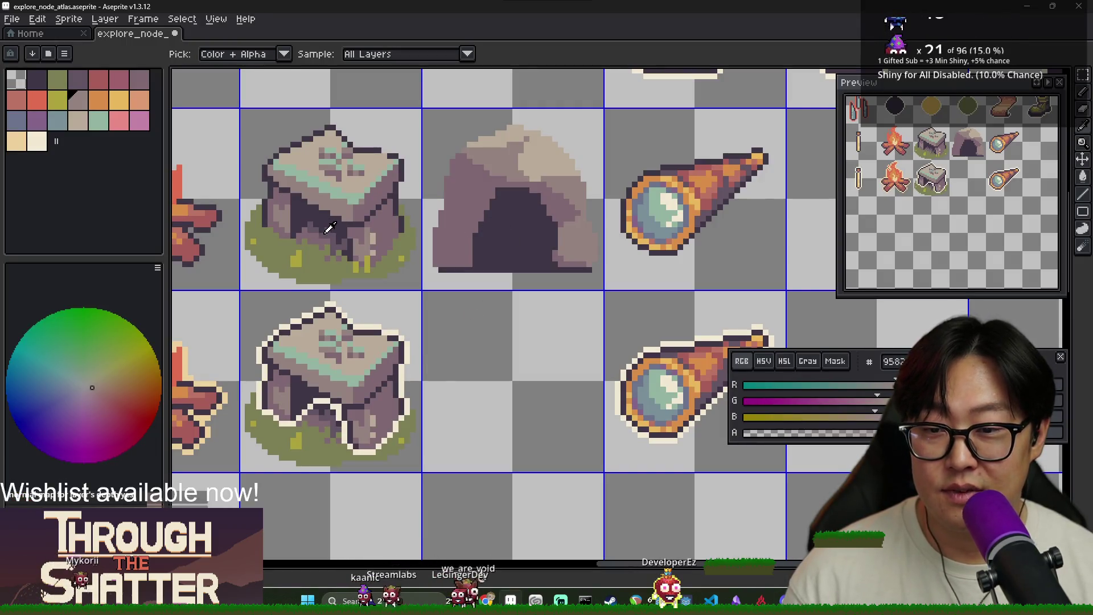
alt+click(502, 206)
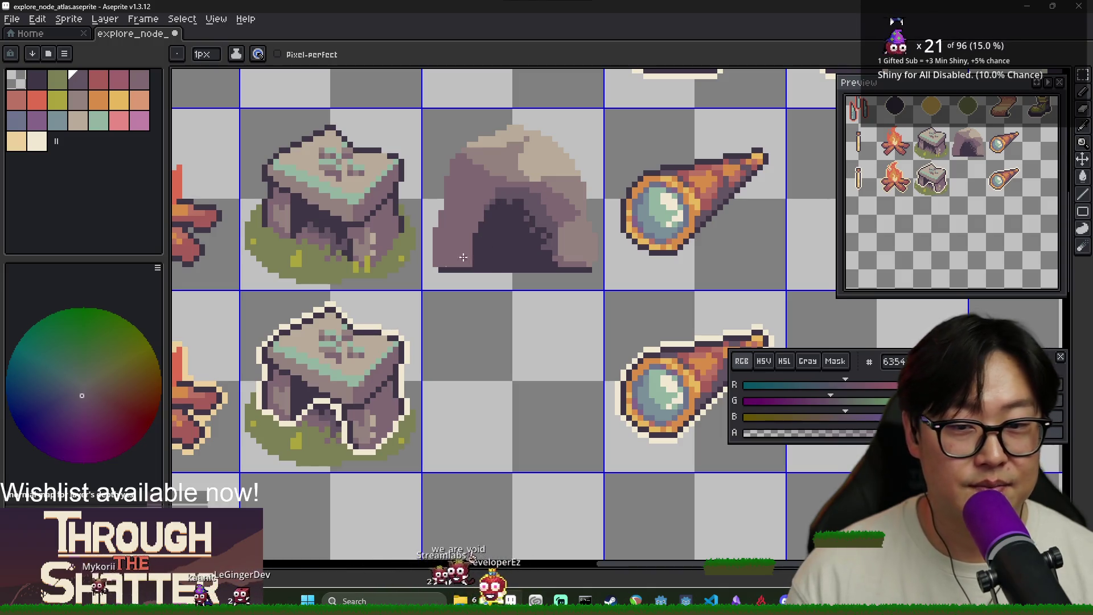
alt+click(504, 214)
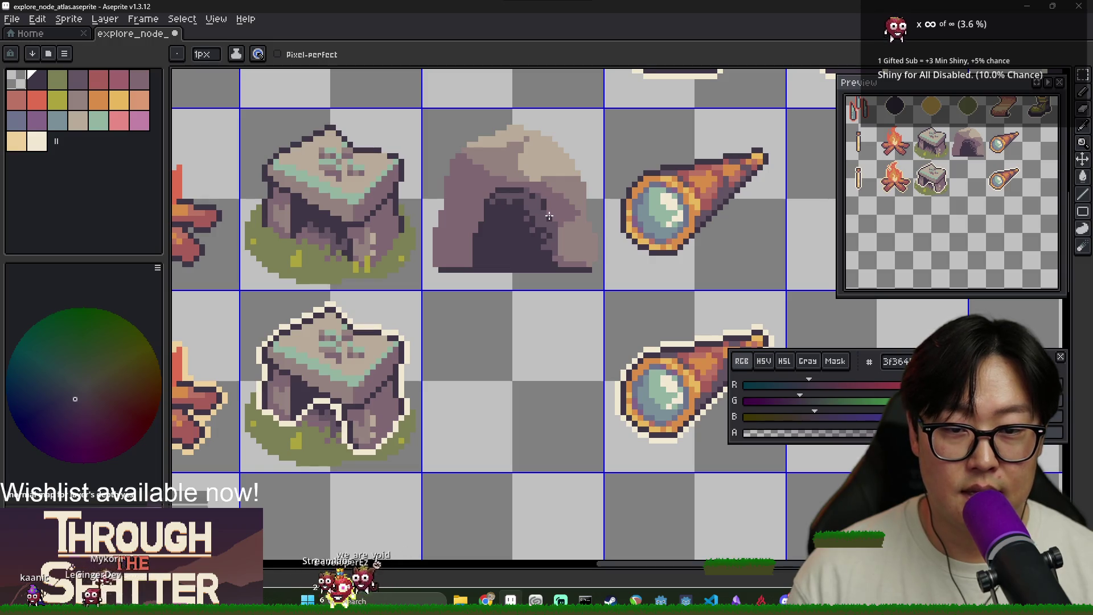
alt+click(564, 248)
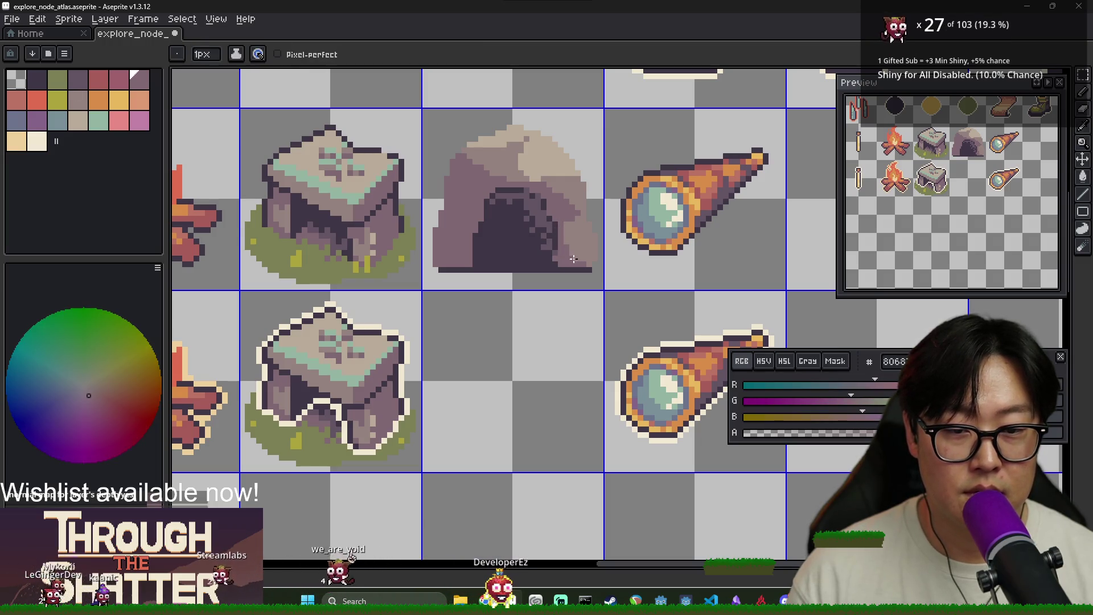
Step: Shade the entrance using the lighter rock and grey-purple tones with pencil and fill
key(g)
scroll(592, 247, up, 3)
scroll(563, 243, down, 4)
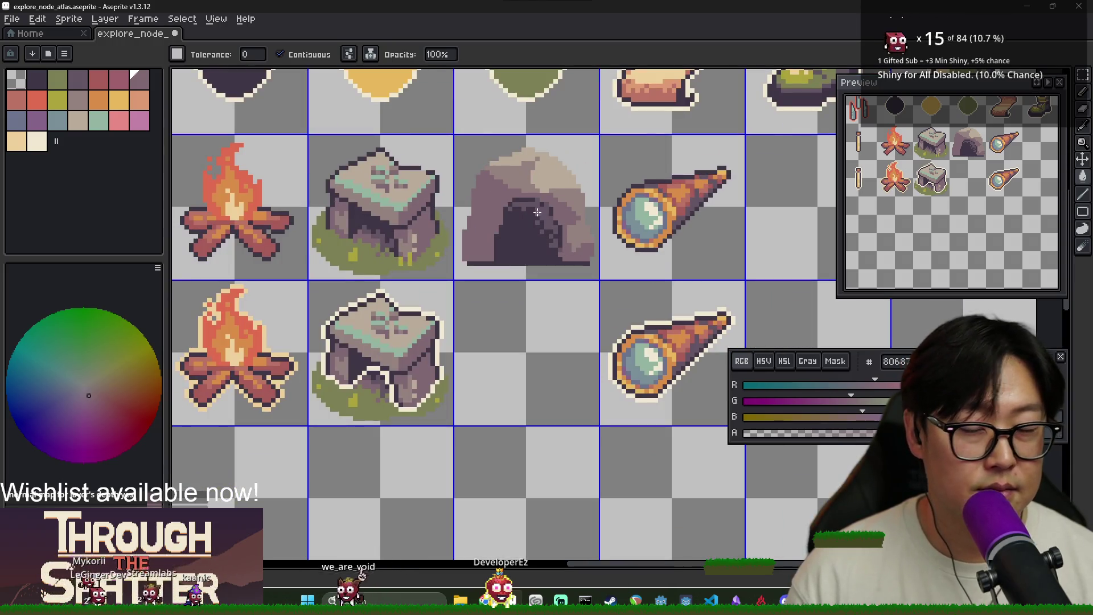
key(i)
key(b)
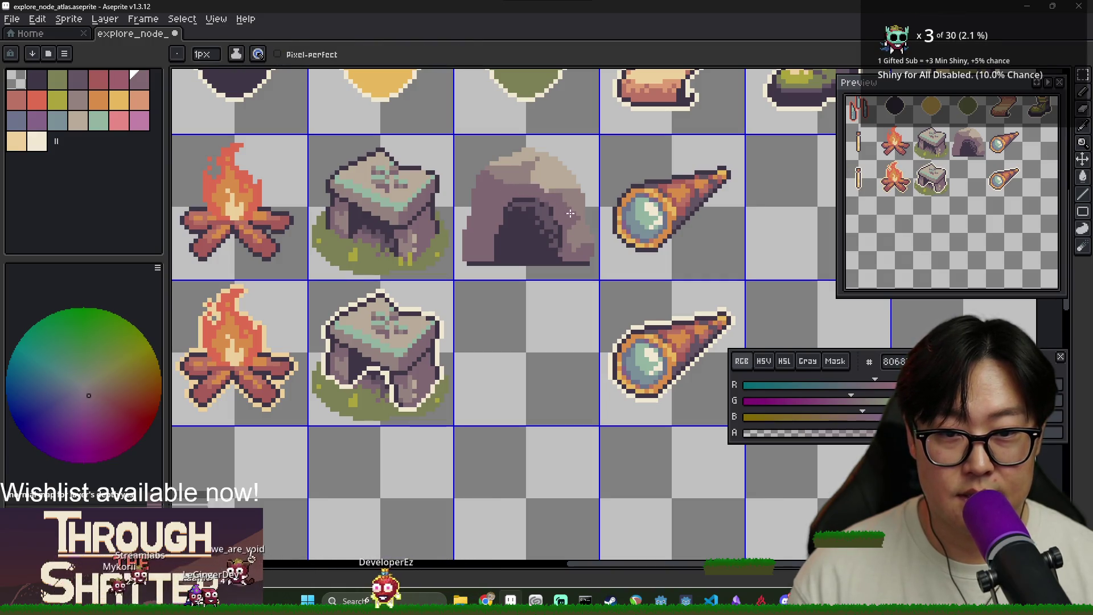
alt+click(520, 180)
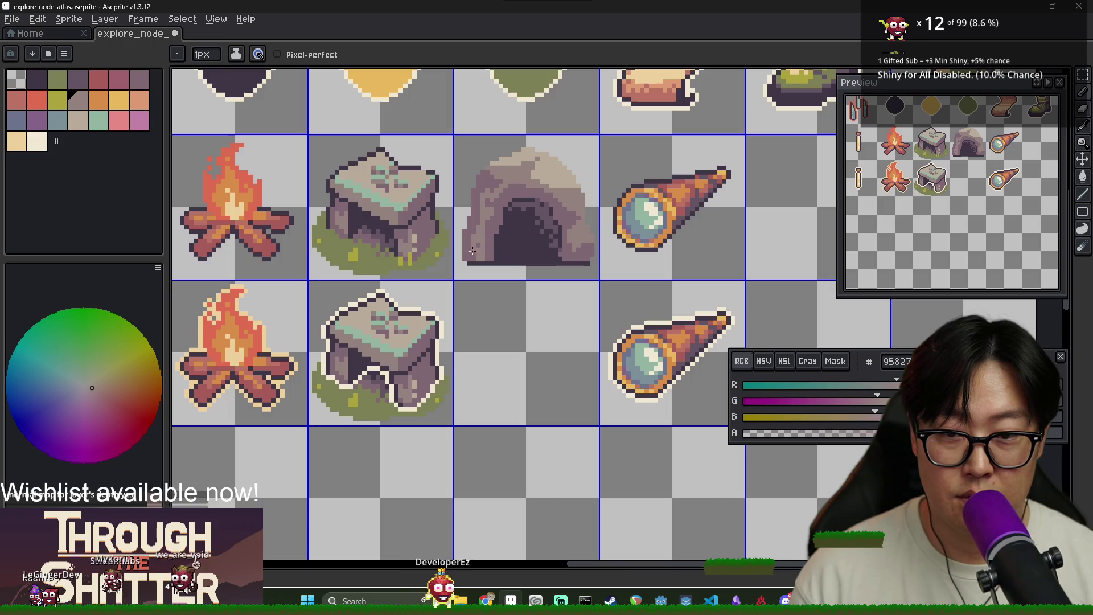
key(g)
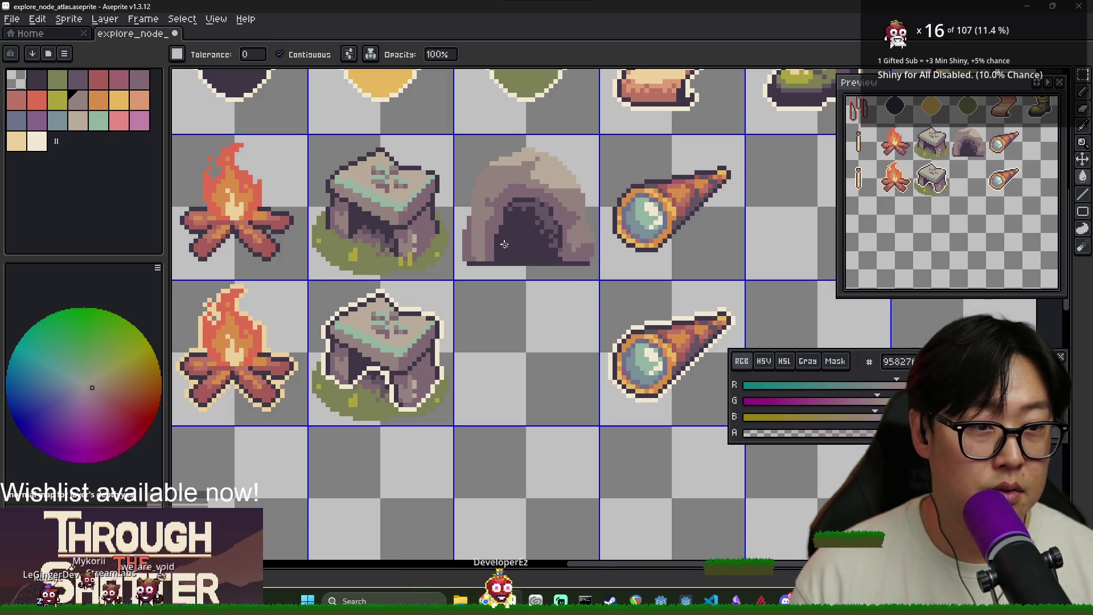
key(b)
alt+click(471, 243)
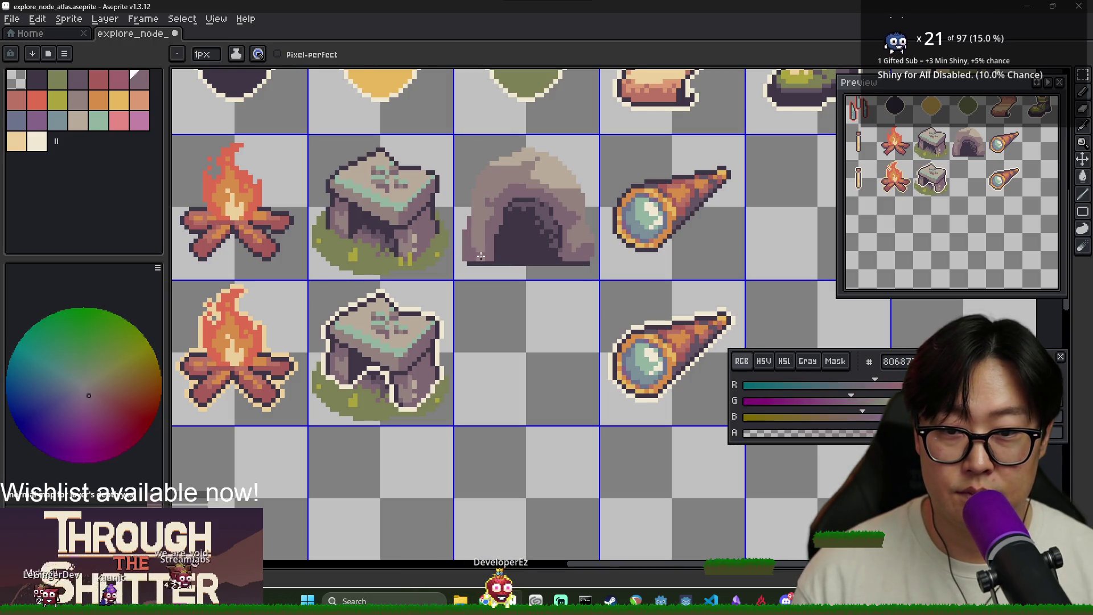
key(g)
scroll(481, 259, down, 5)
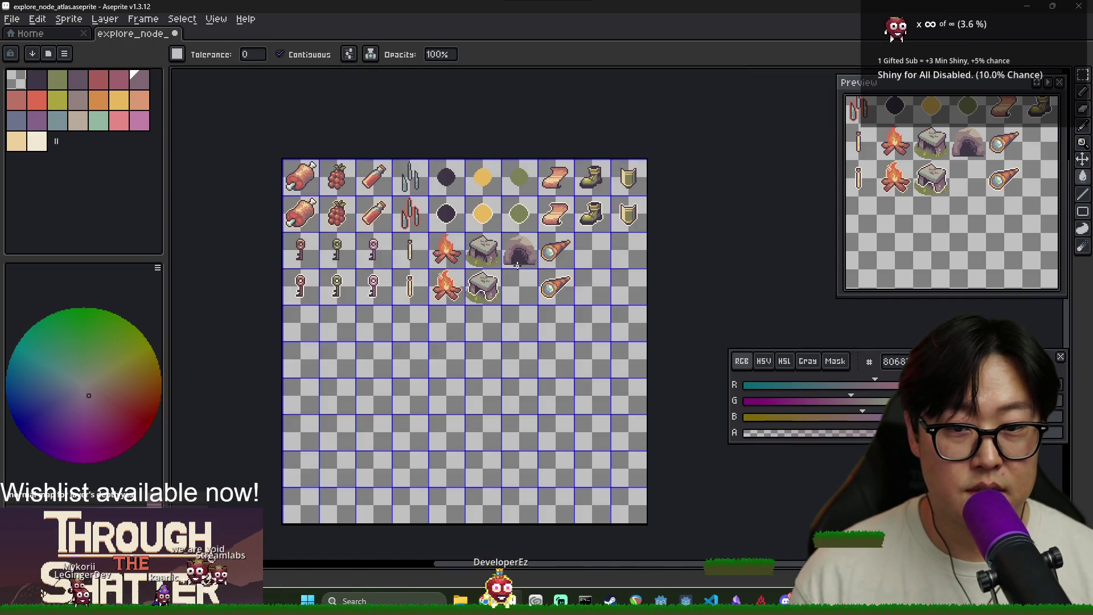
Step: Sample the cave's dark purple and light tan, then pencil tan highlights onto the upper-left rock
scroll(516, 264, up, 5)
key(b)
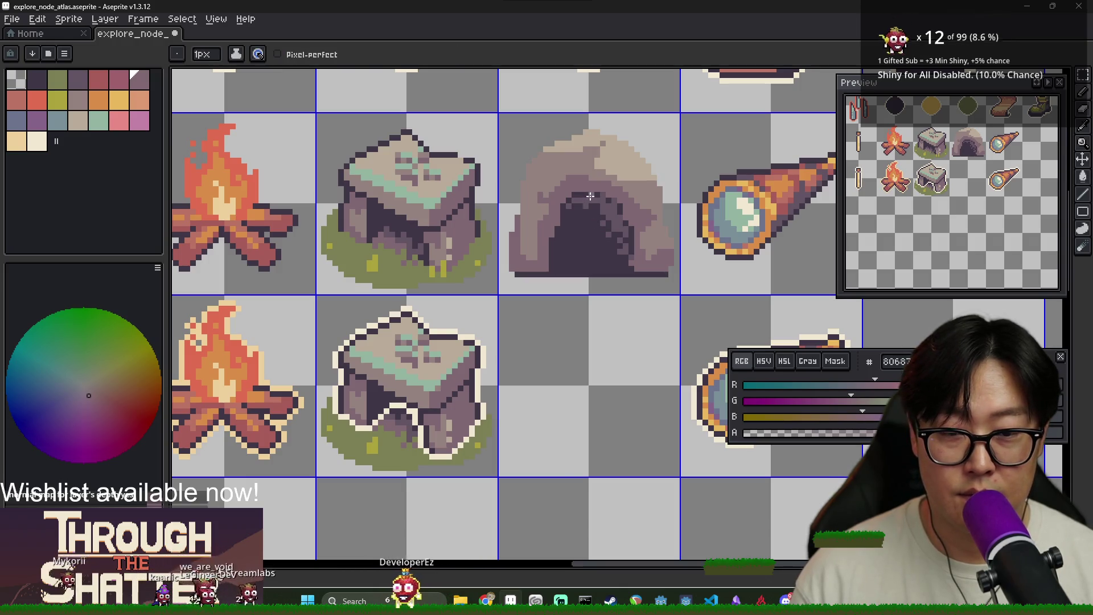
alt+click(614, 217)
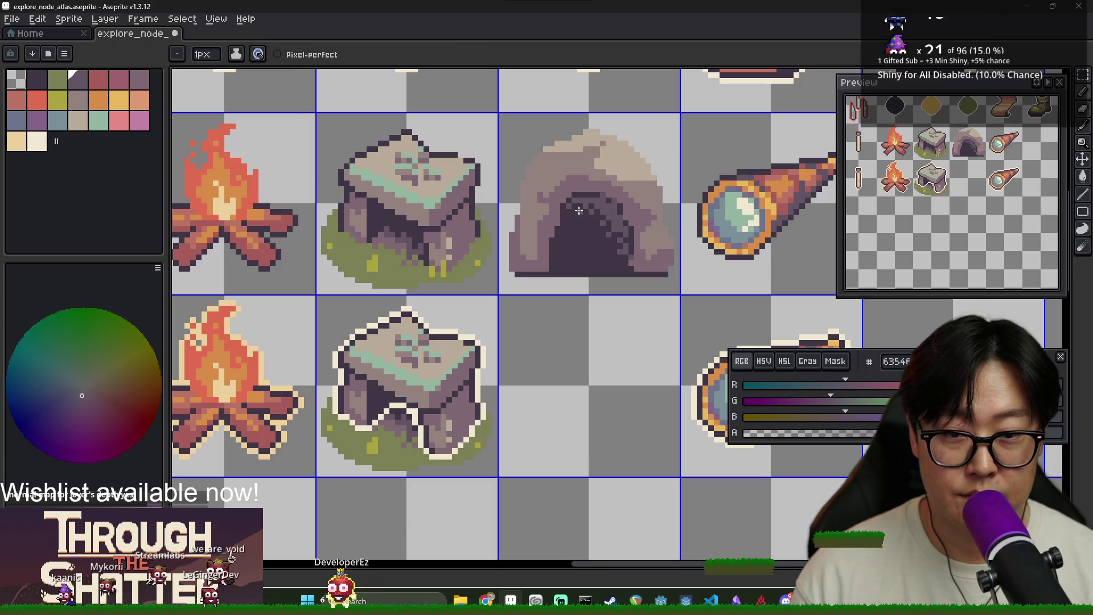
scroll(613, 269, down, 4)
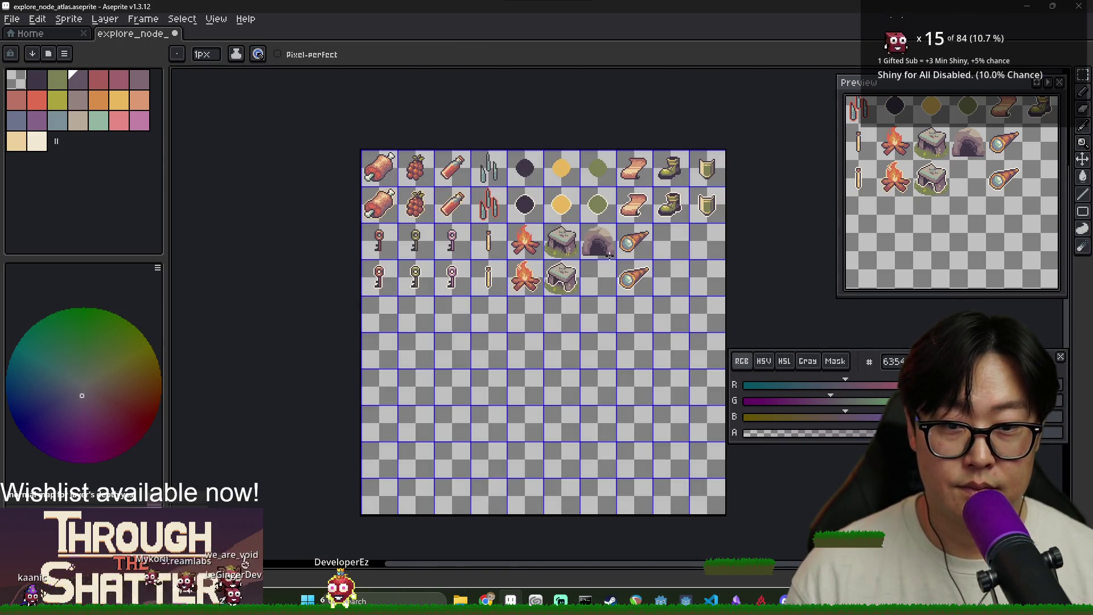
scroll(609, 252, up, 4)
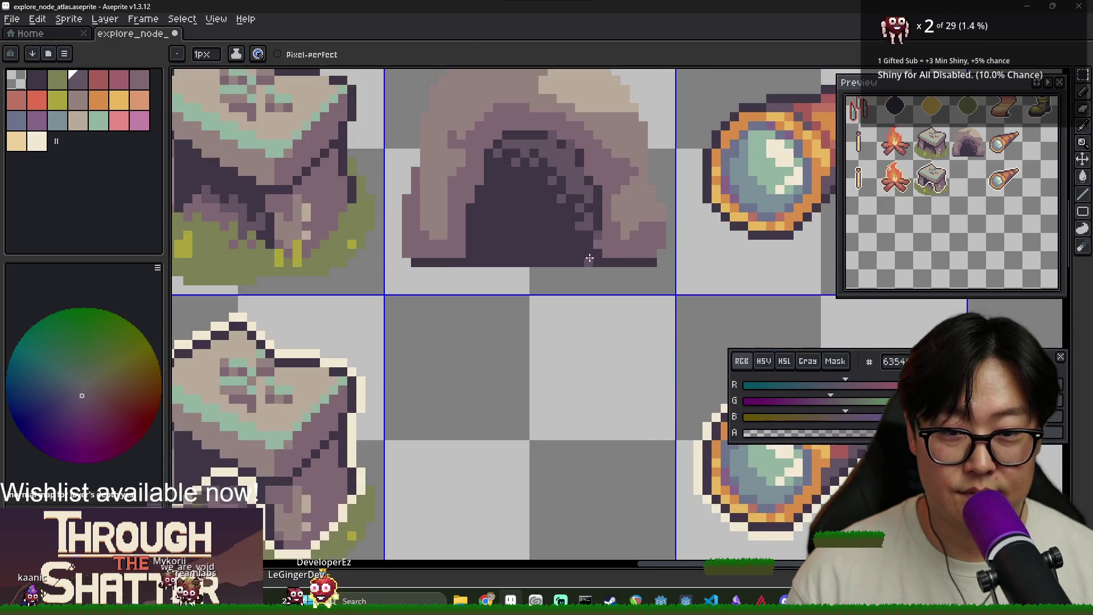
scroll(513, 261, down, 2)
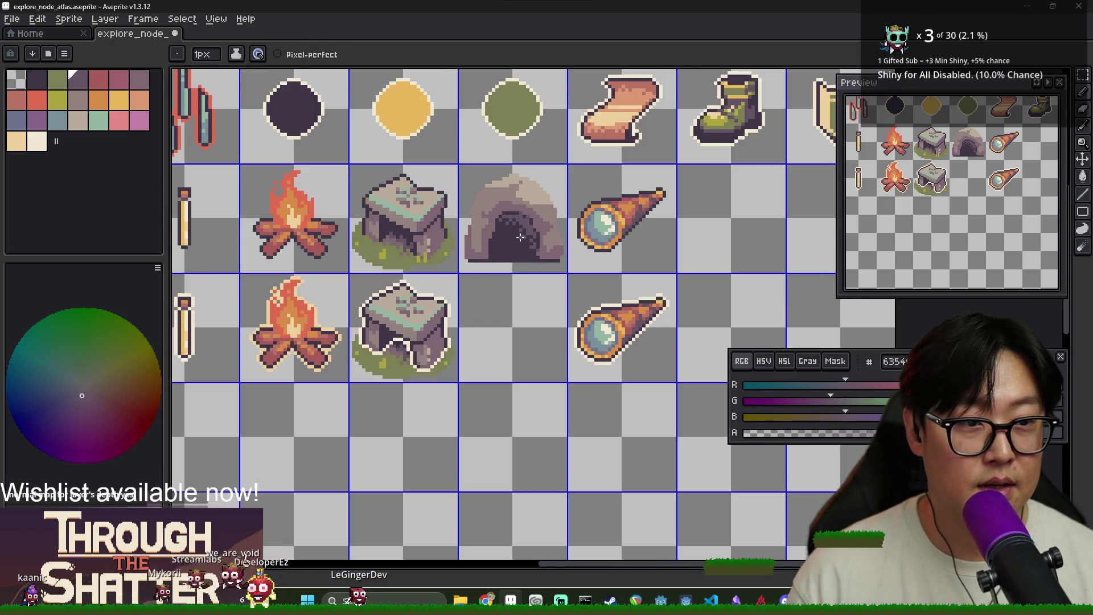
alt+click(537, 183)
scroll(527, 185, up, 2)
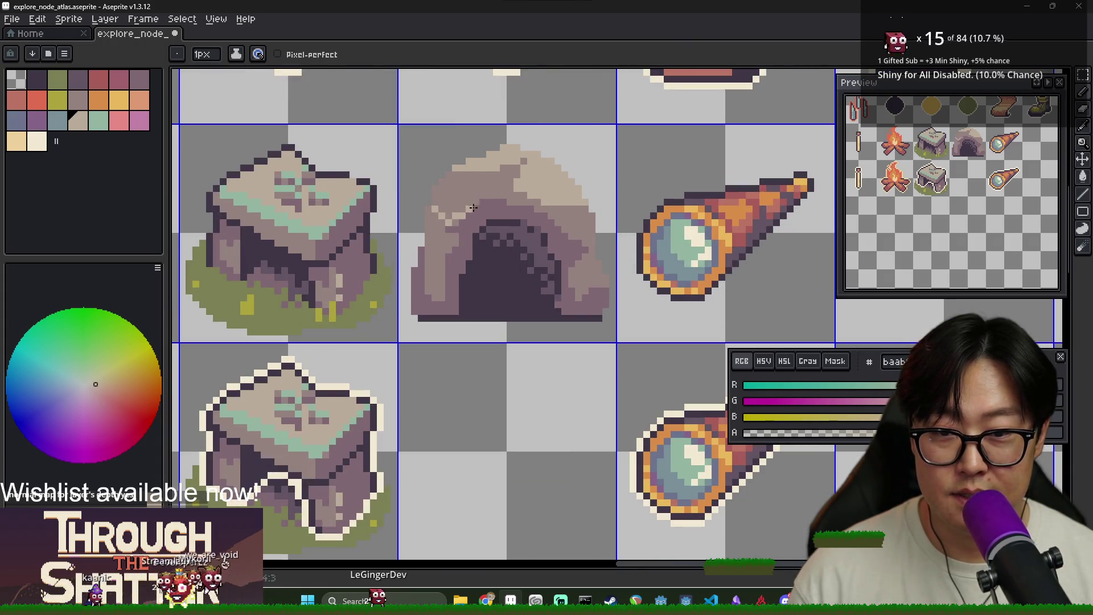
Step: Fill and pencil the cave's mid rock purple to refine the arched entrance stonework
key(g)
scroll(444, 205, down, 2)
scroll(444, 207, up, 2)
alt+click(444, 213)
key(b)
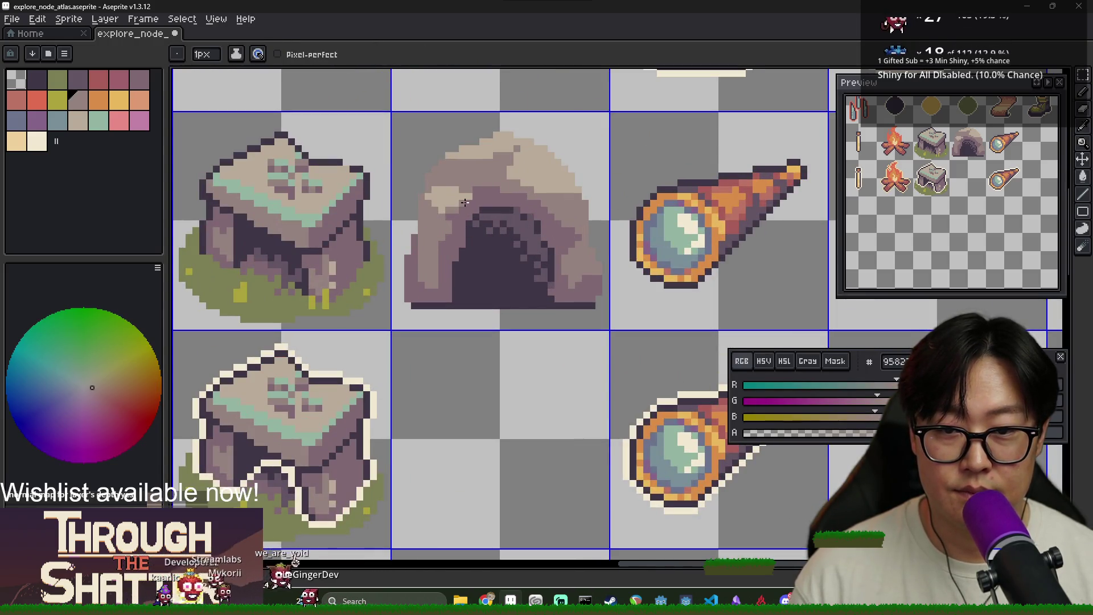
scroll(527, 227, down, 3)
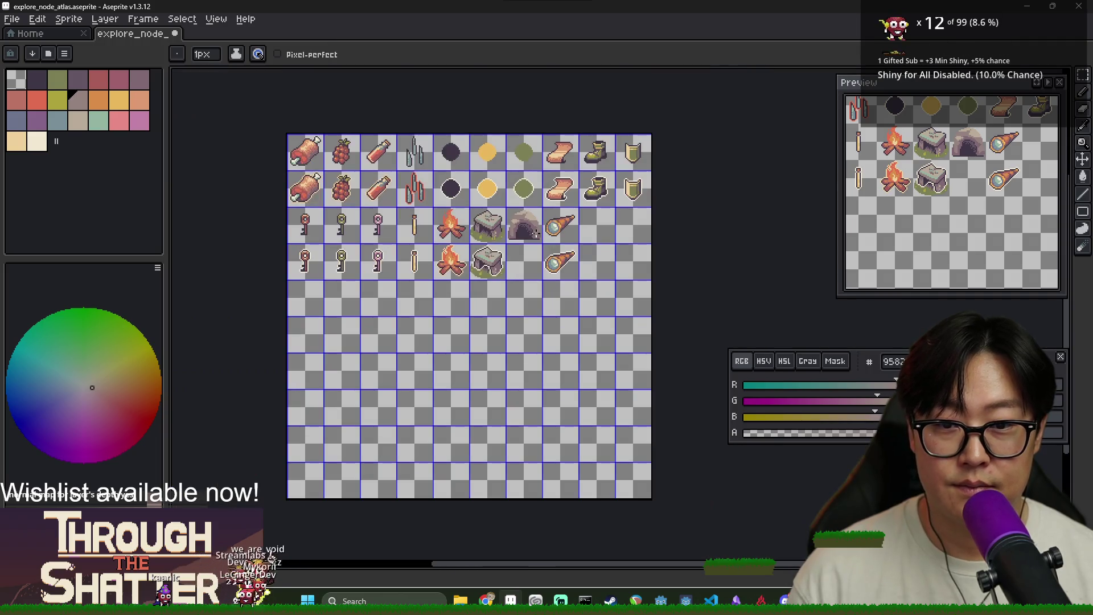
scroll(527, 228, up, 5)
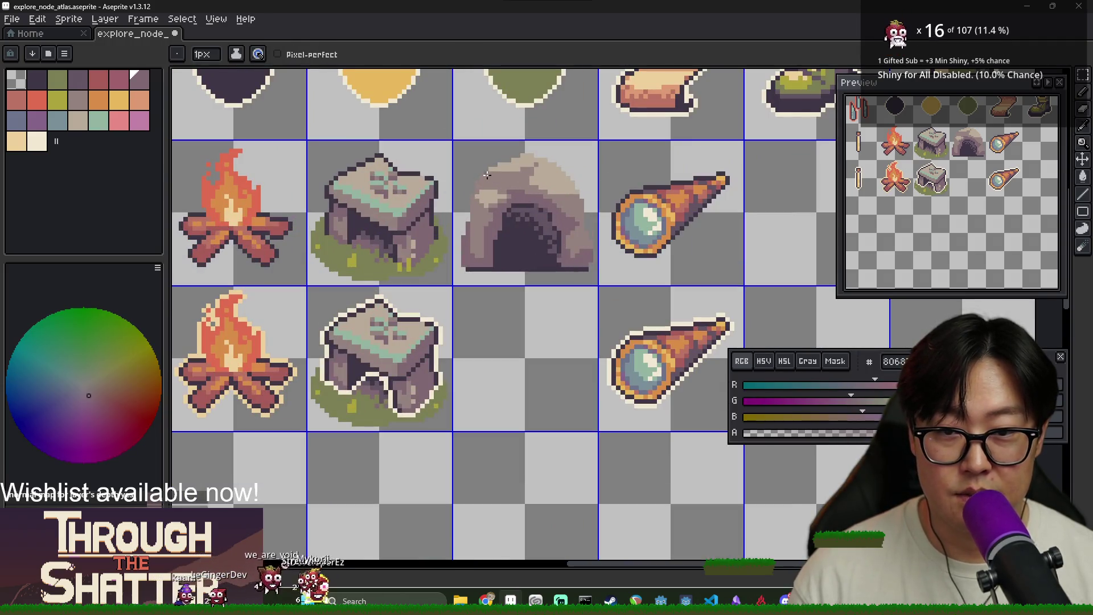
key(g)
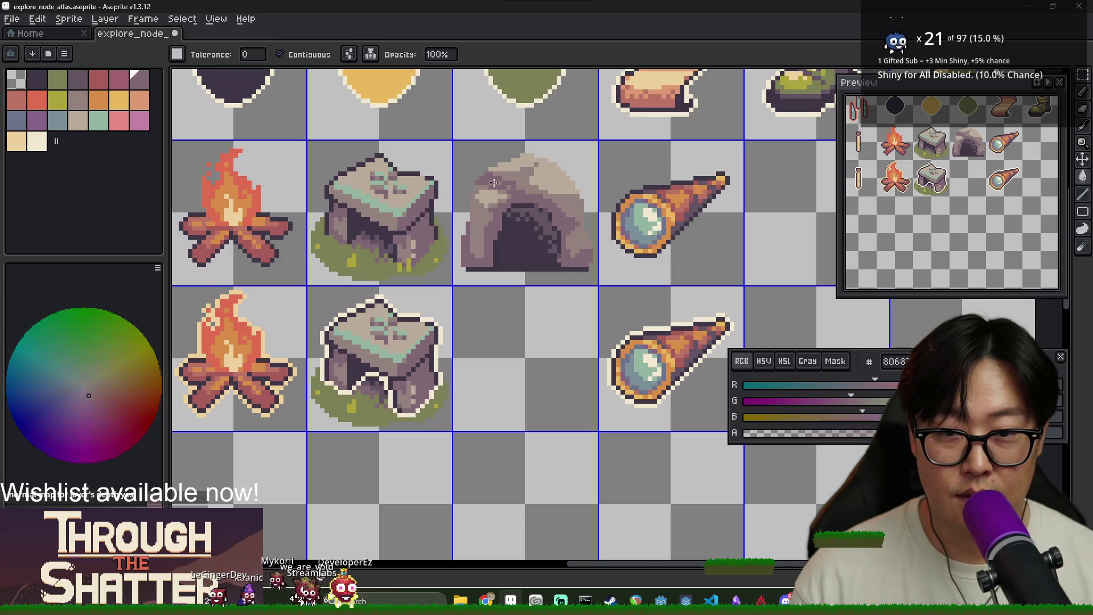
scroll(511, 186, down, 4)
scroll(543, 223, up, 3)
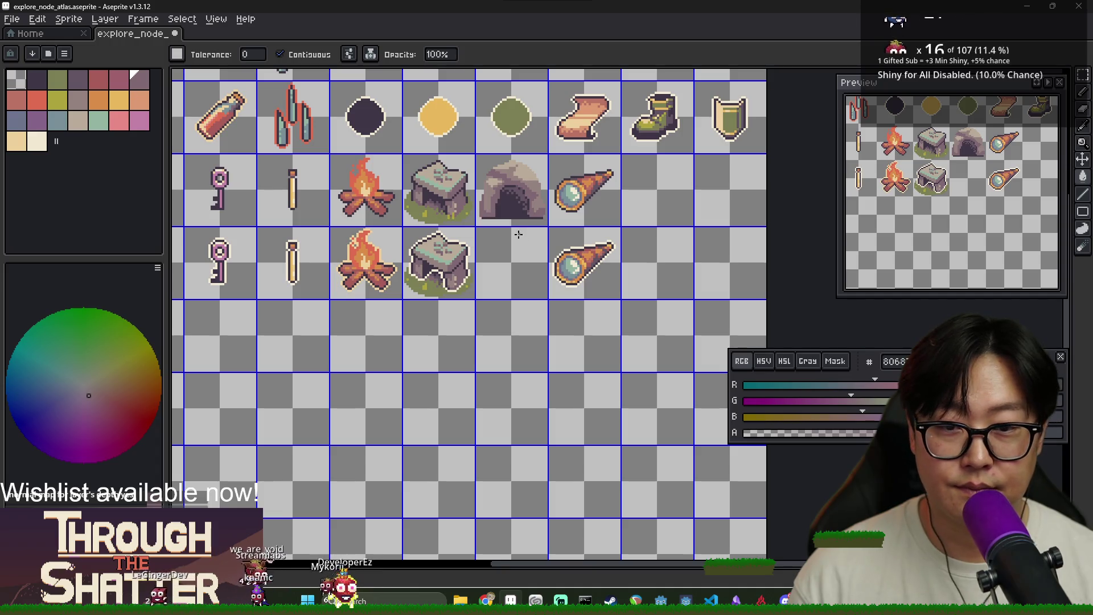
scroll(530, 228, up, 1)
scroll(515, 227, up, 1)
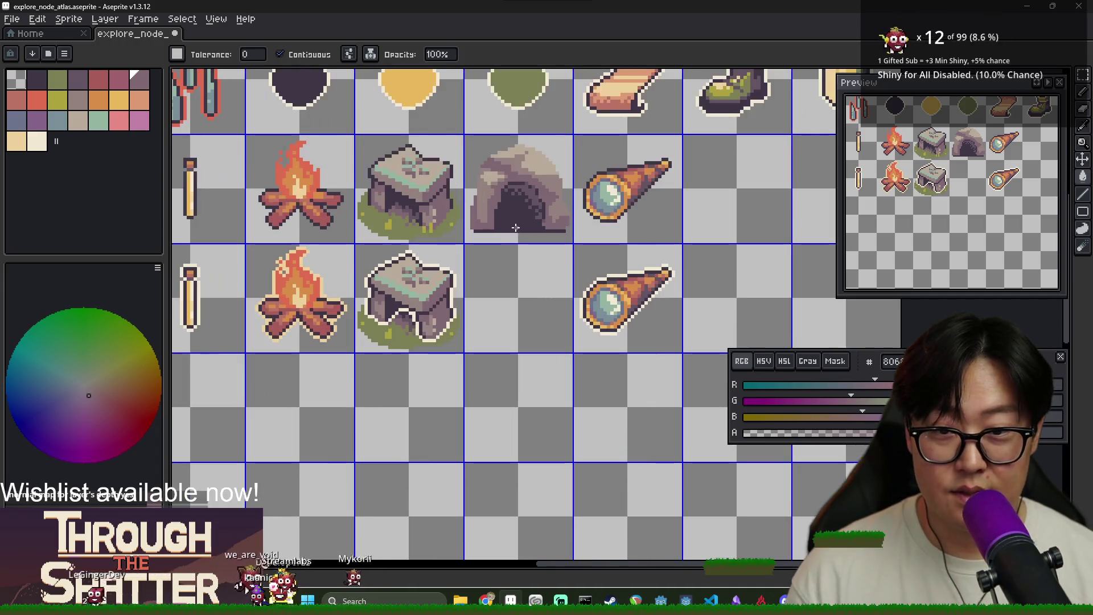
key(b)
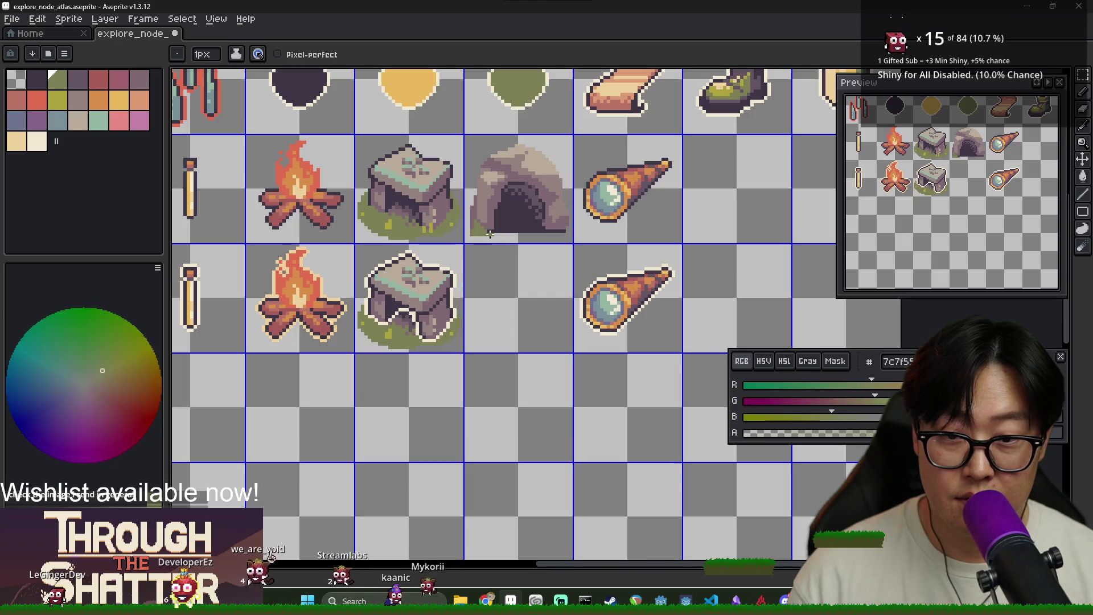
Step: Sample the altar's grass green (7c7f55) and pencil mossy pixels along the cave sprite's base
key(i)
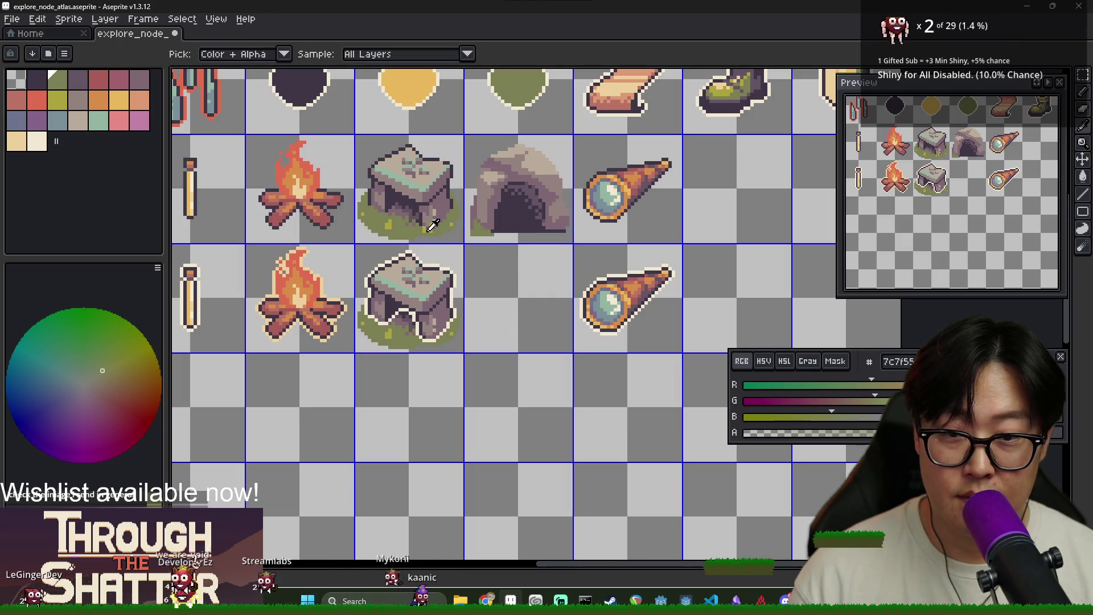
click(507, 231)
key(b)
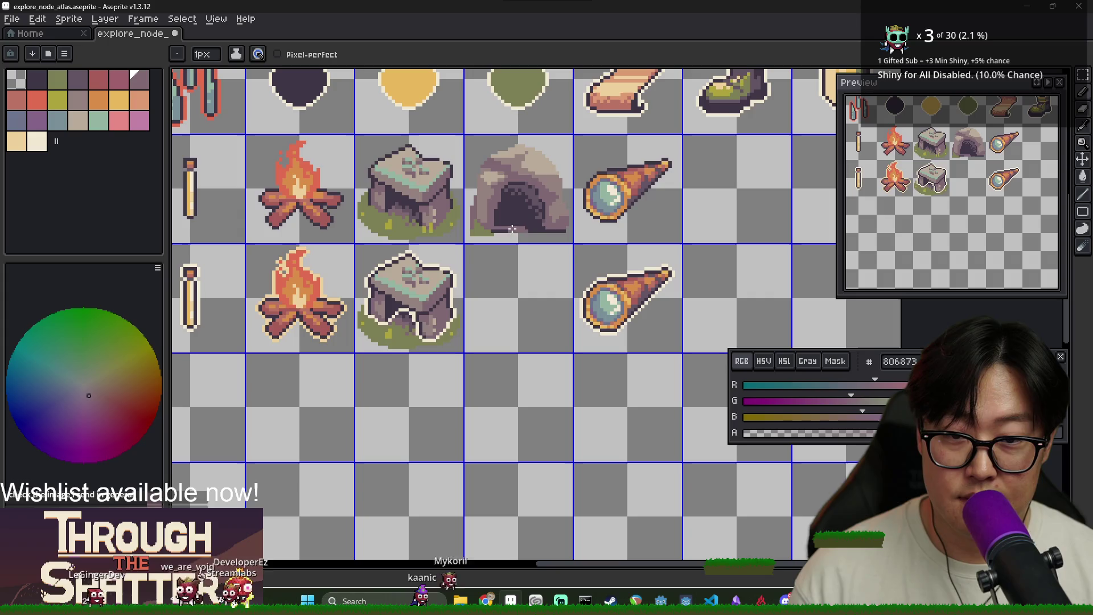
key(i)
click(497, 234)
key(b)
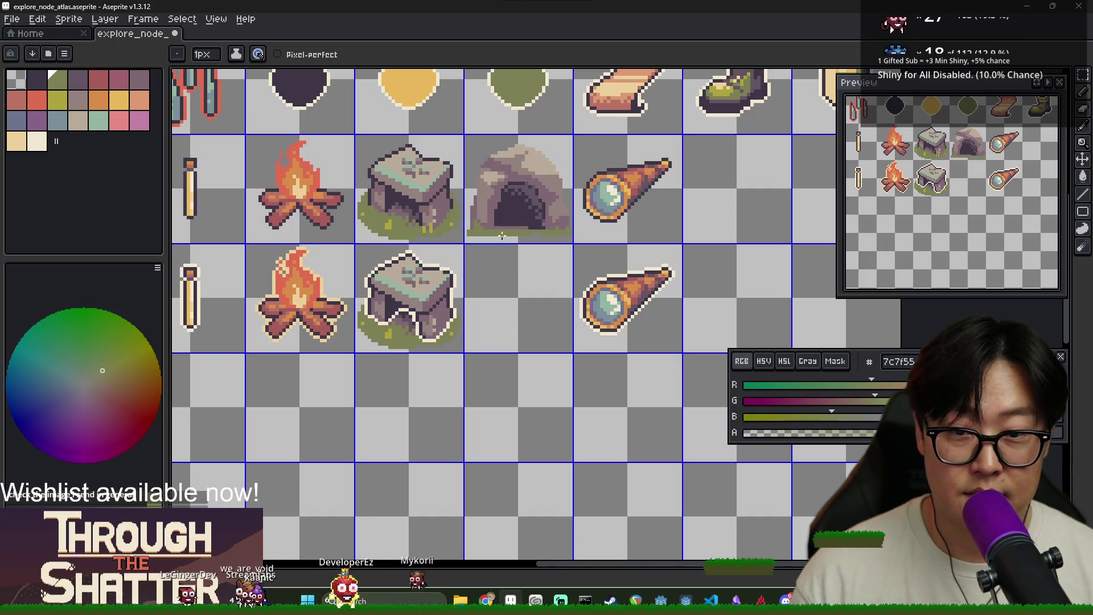
scroll(551, 240, down, 3)
Step: Copy the cave tile and paste it into the grid cell directly below
scroll(547, 240, up, 2)
key(m)
drag(539, 239, 498, 178)
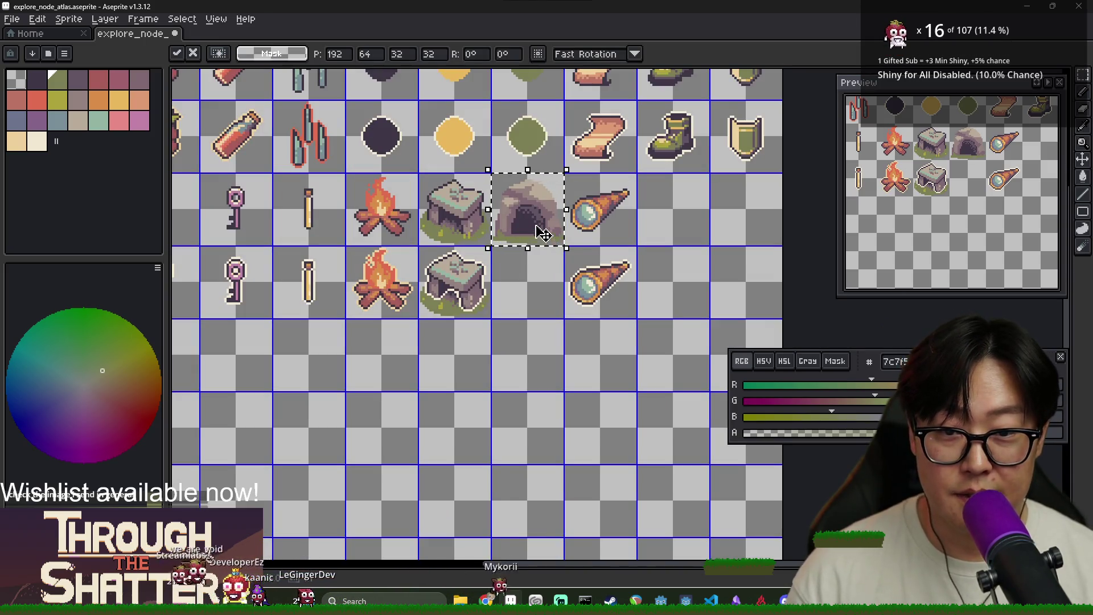
key(ctrl+c)
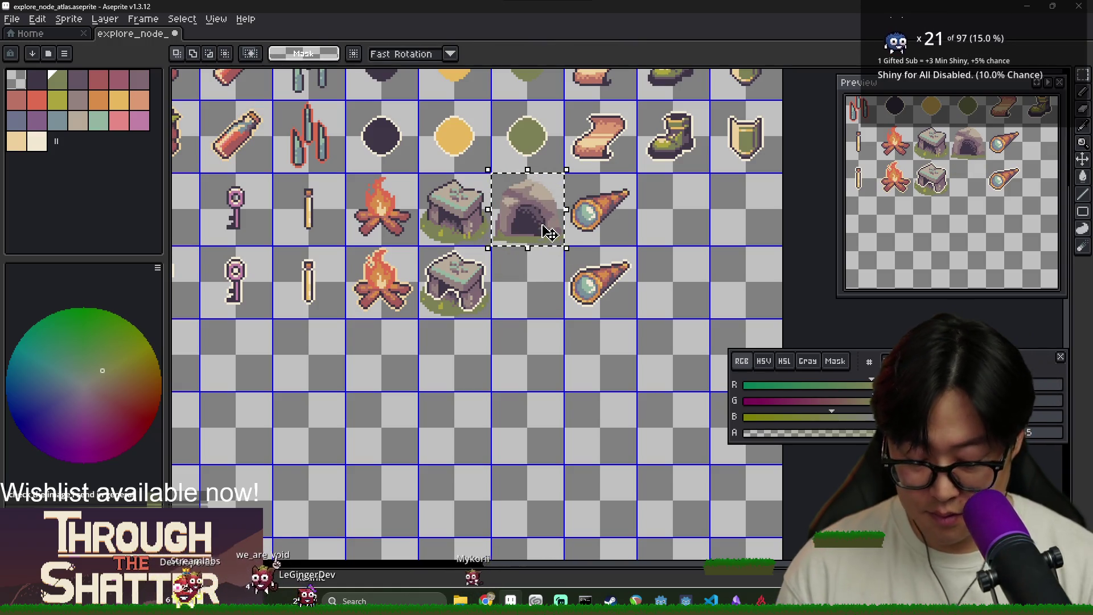
key(ctrl+v)
key(shift+Down)
scroll(557, 224, up, 1)
key(ctrl+d)
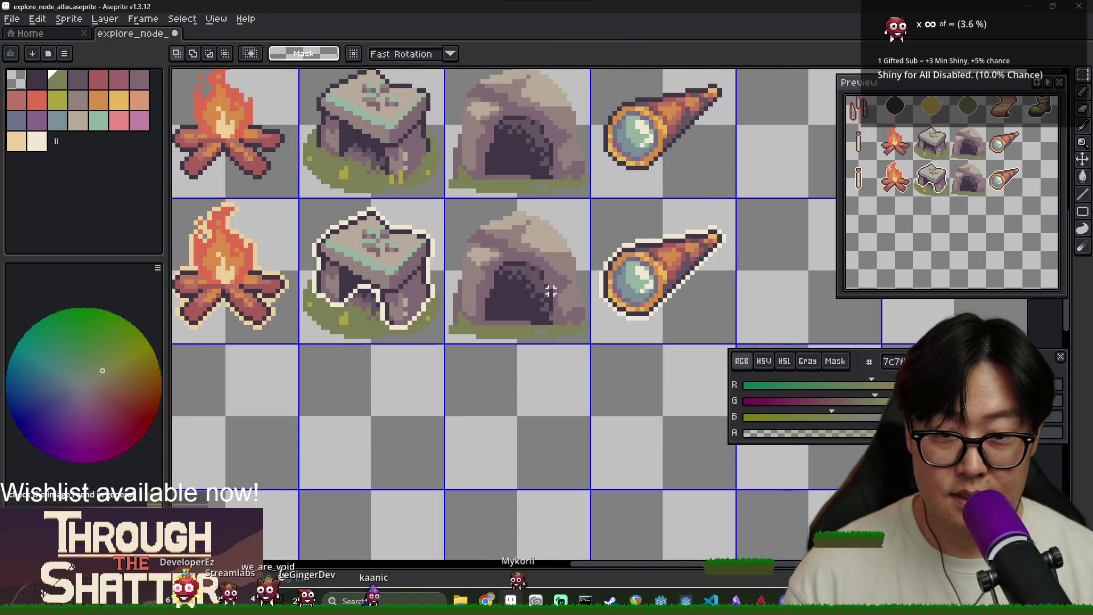
Step: Outline the pasted cave with the cream colour
scroll(541, 292, up, 2)
alt+click(406, 291)
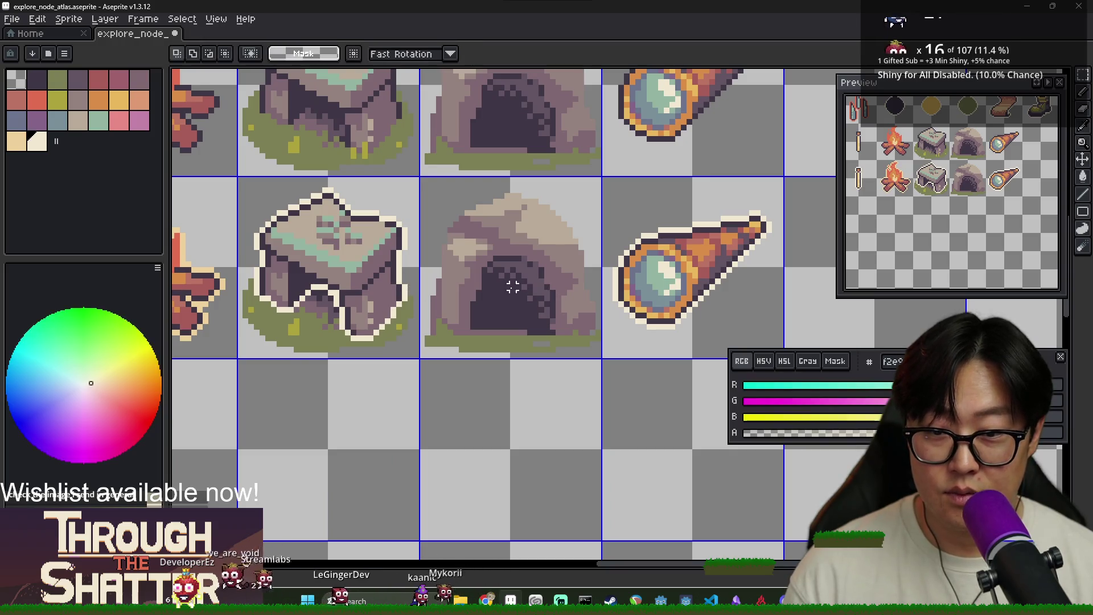
key(shift+o)
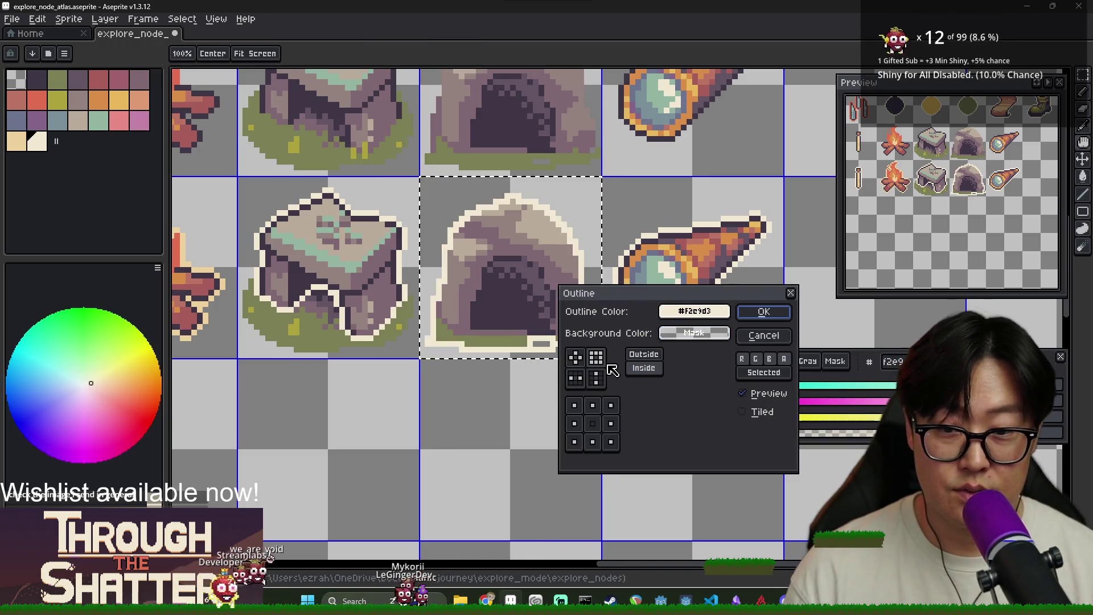
click(776, 317)
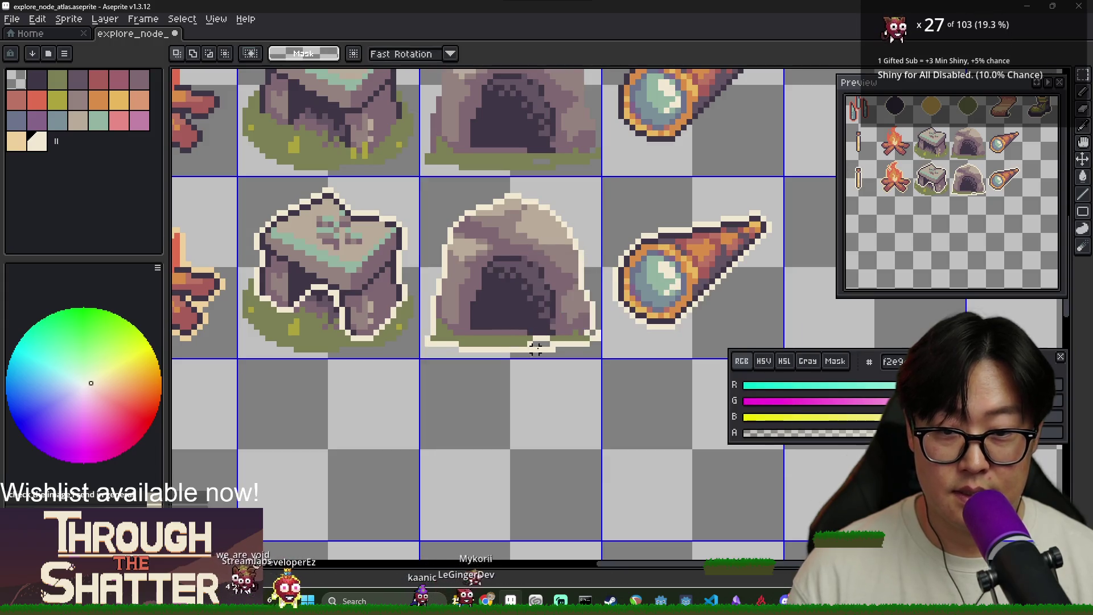
Step: Repaint the cream outline pixels along the copy's grass row in grass green
scroll(455, 316, up, 3)
alt+click(455, 317)
drag(569, 297, 500, 297)
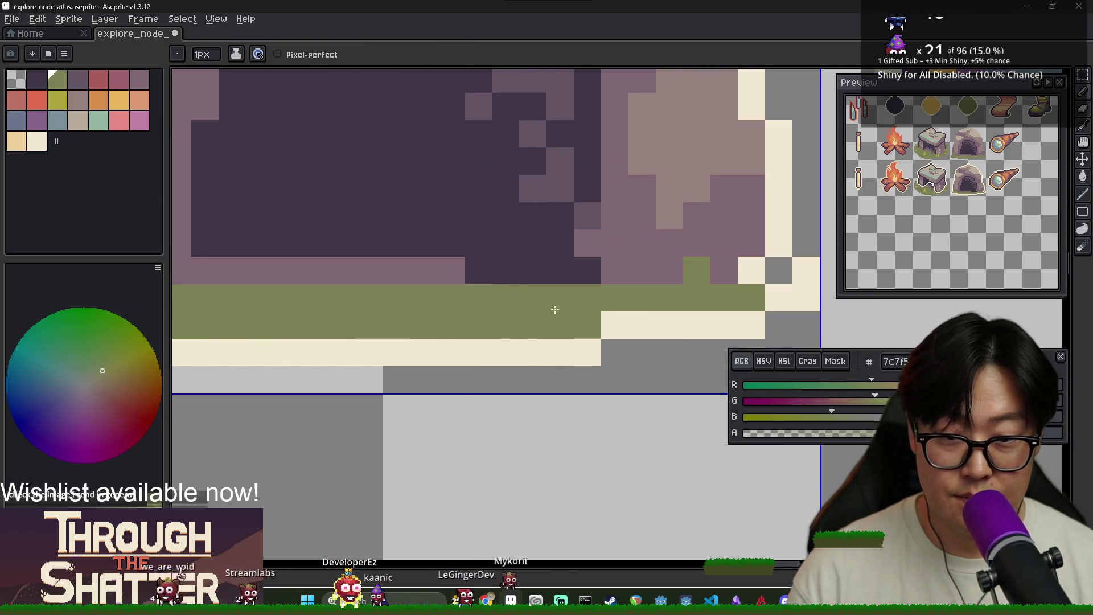
scroll(551, 308, down, 3)
scroll(517, 243, up, 2)
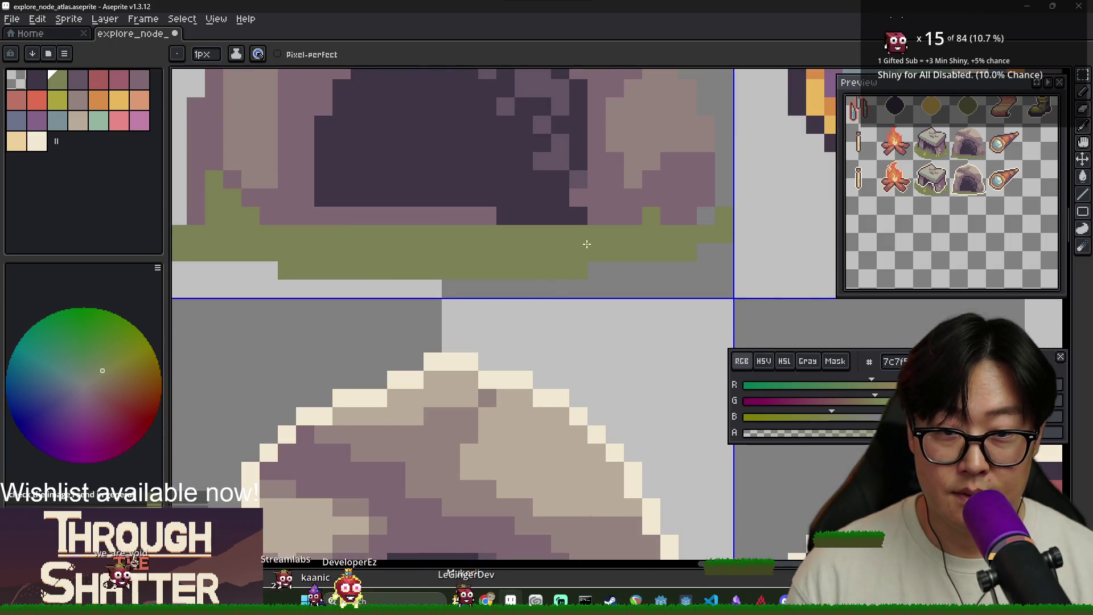
scroll(587, 244, down, 3)
scroll(659, 438, up, 2)
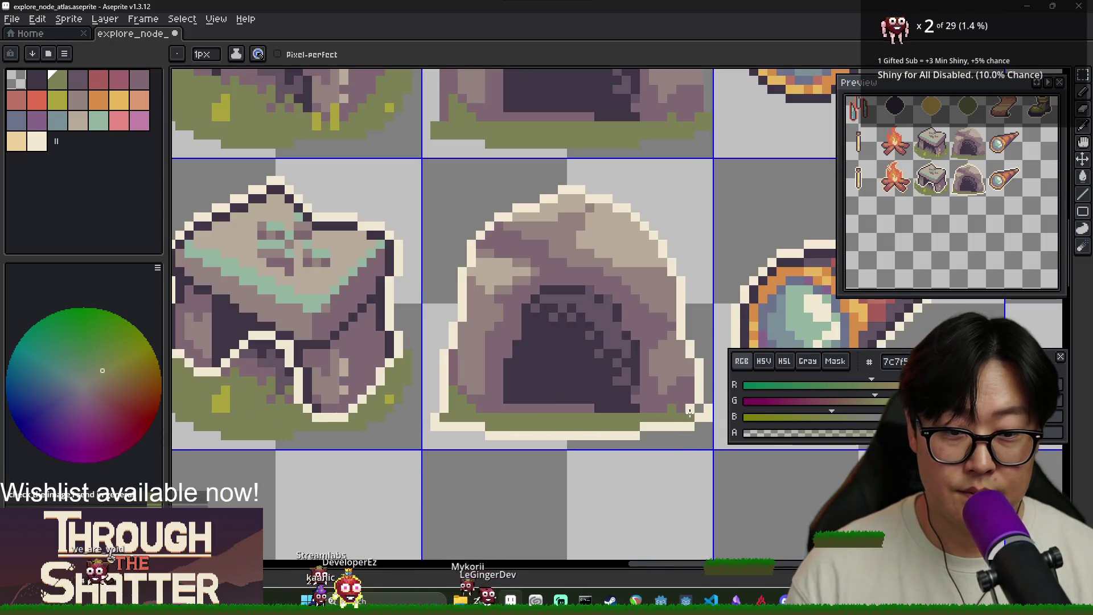
scroll(692, 419, down, 3)
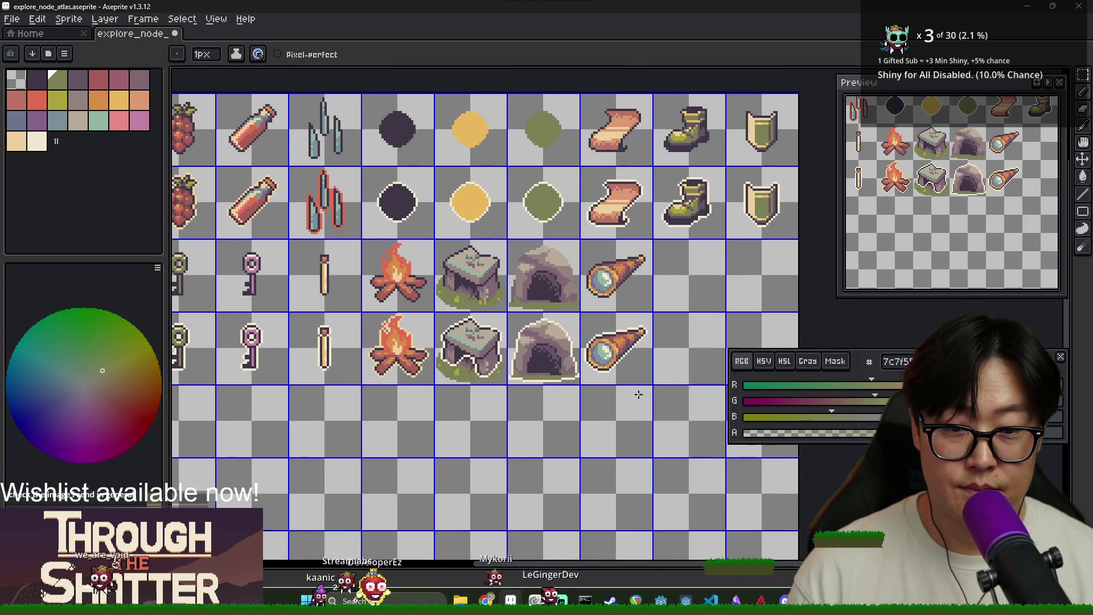
scroll(548, 352, down, 1)
scroll(549, 358, up, 1)
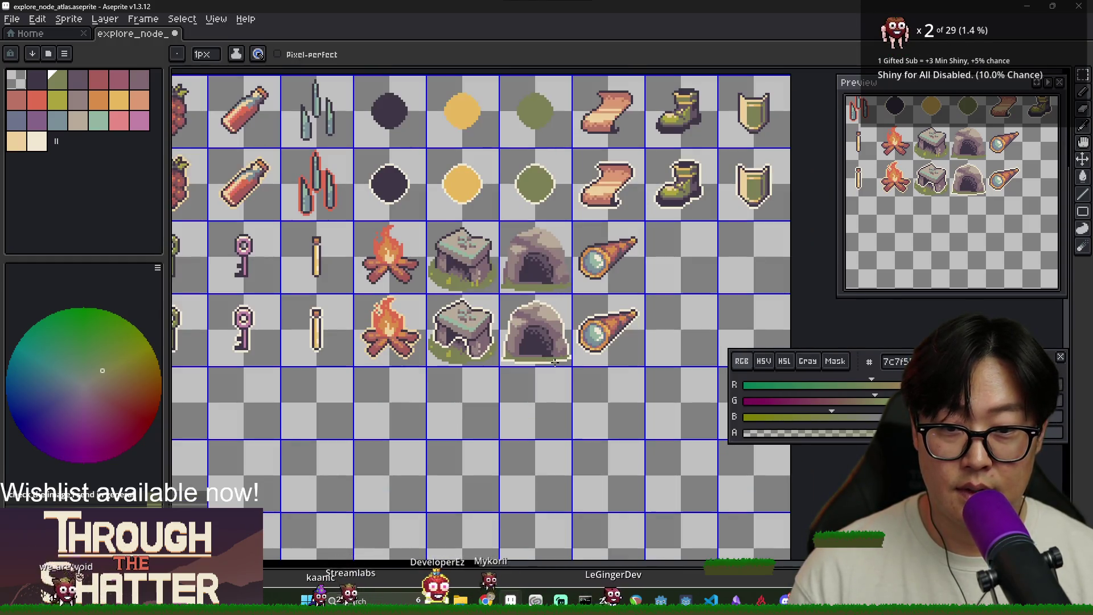
click(15, 19)
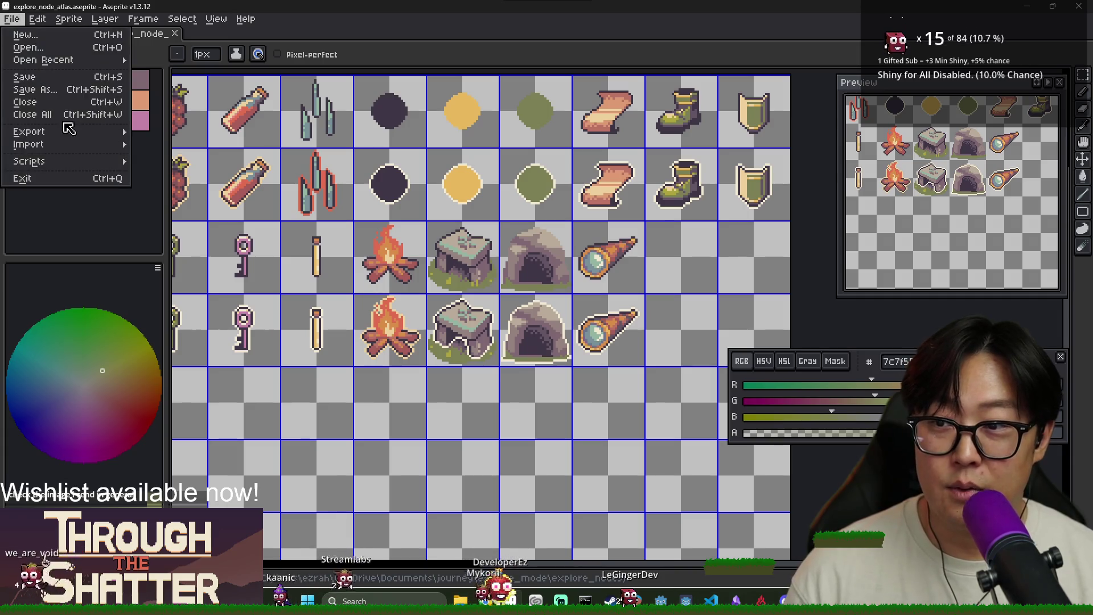
Step: Export the atlas via Export As to explore_node_atlas.png and confirm overwriting the old image
mouse_move(22, 131)
click(165, 132)
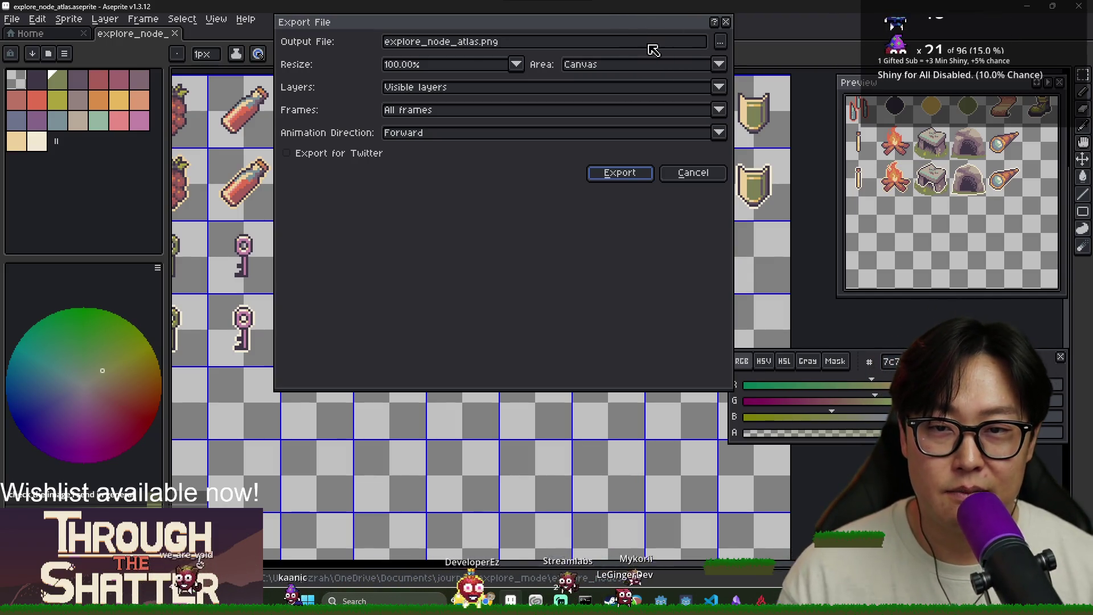
click(637, 172)
click(520, 339)
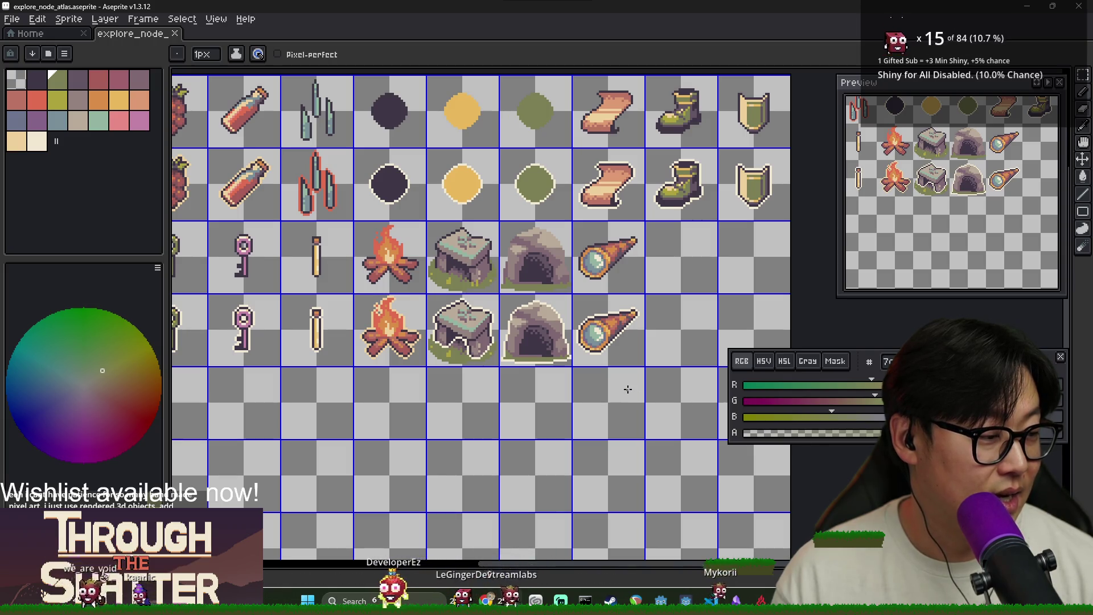
scroll(517, 304, up, 3)
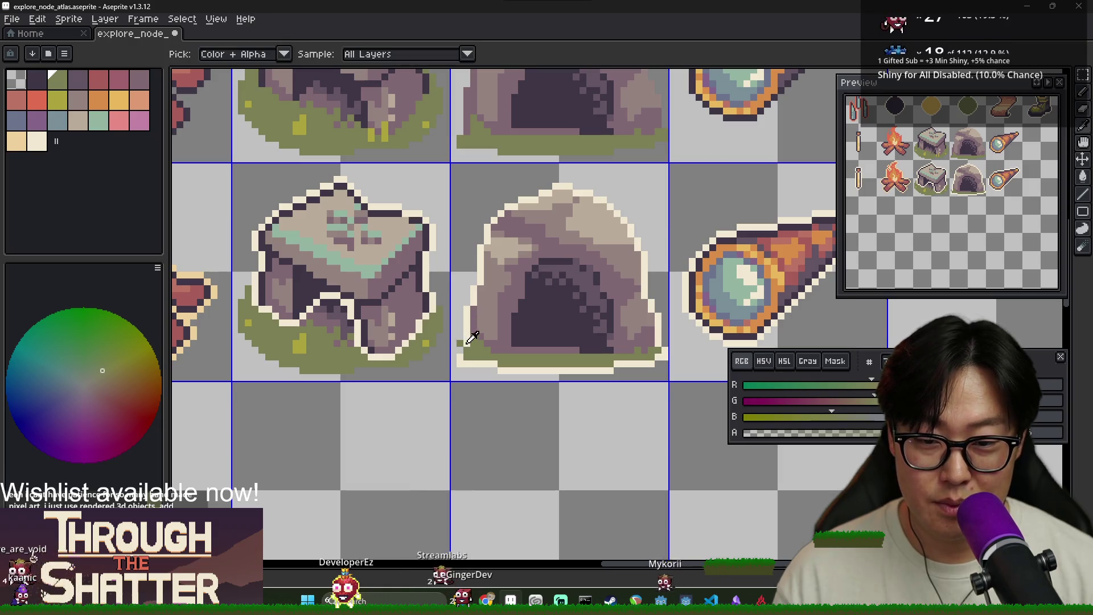
Step: Sample the copied cave's cream outline and grass green to check its colours
alt+click(460, 350)
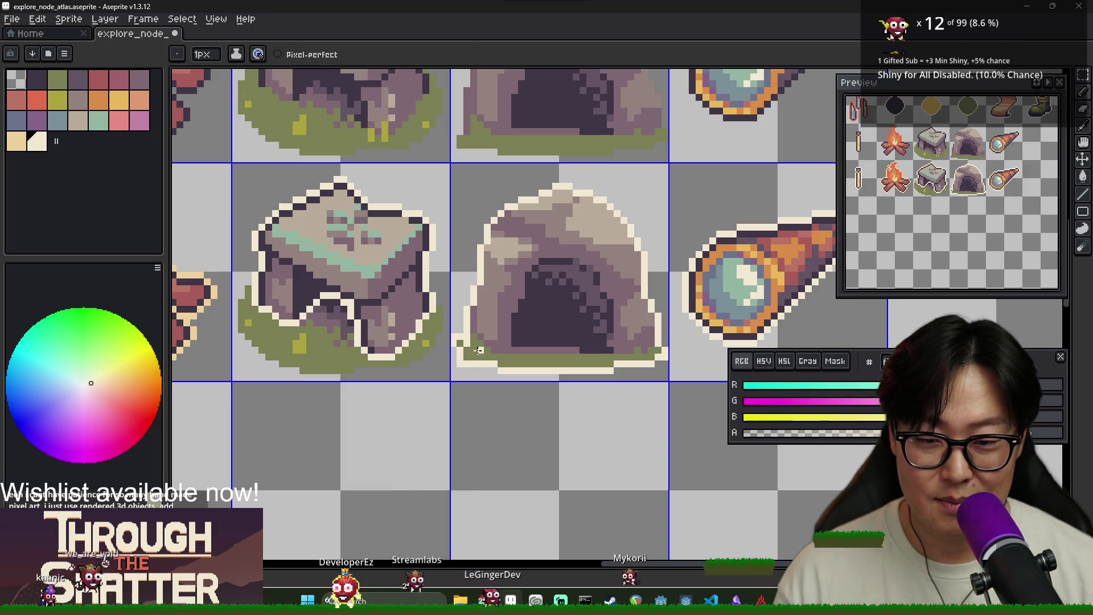
scroll(454, 336, down, 2)
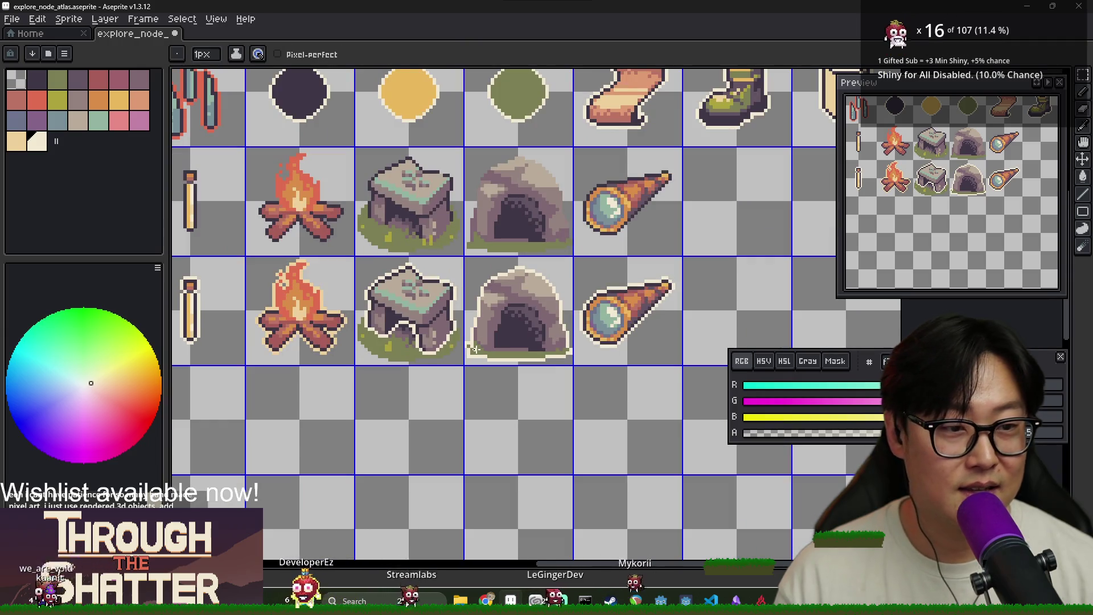
alt+click(478, 344)
scroll(464, 262, up, 3)
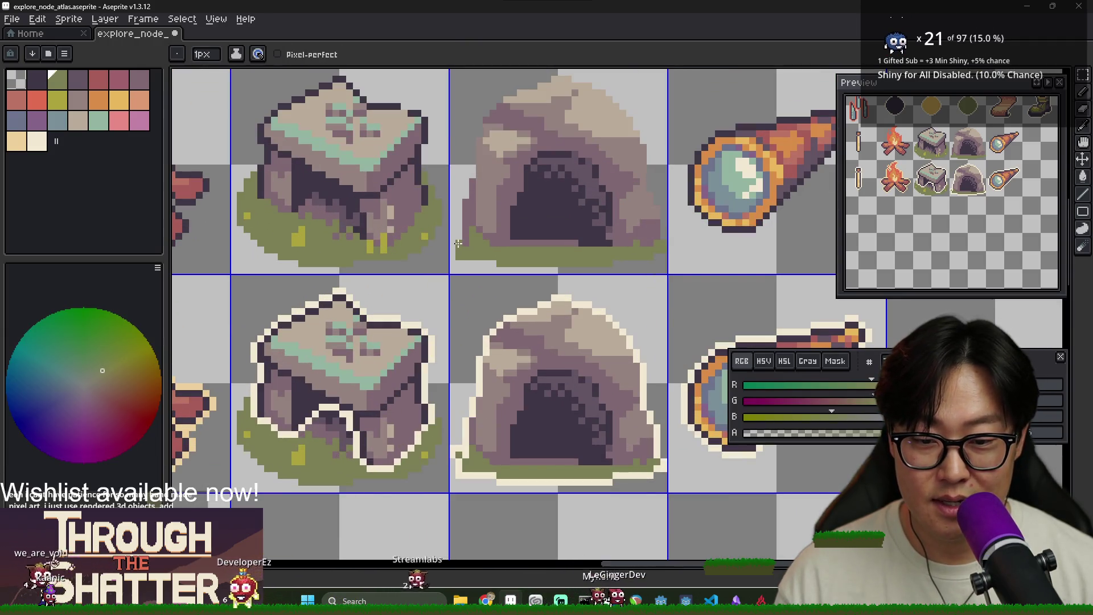
scroll(472, 291, down, 2)
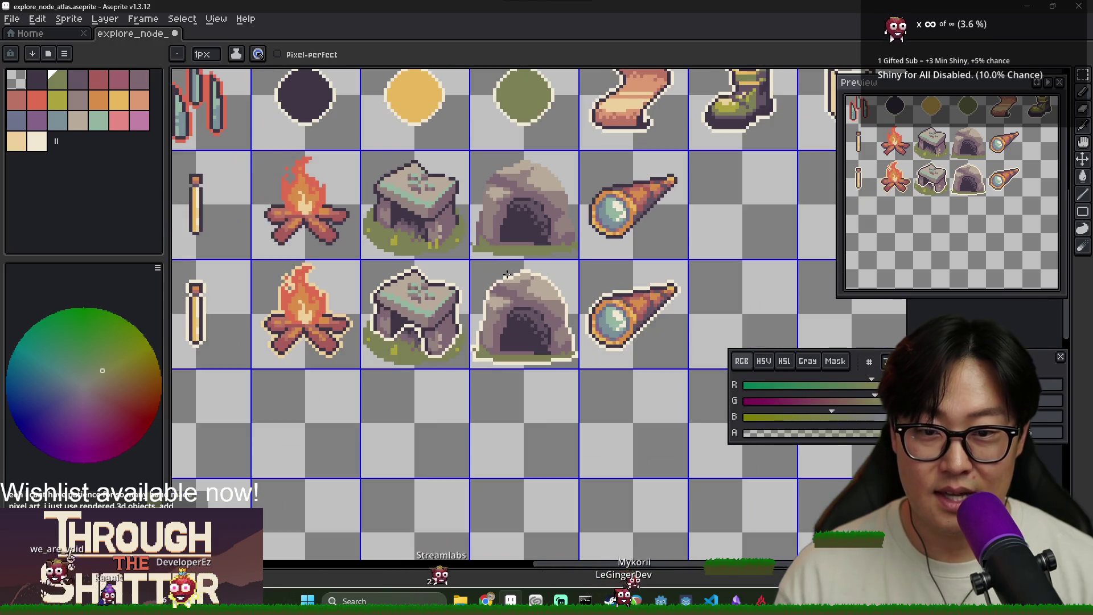
scroll(483, 310, up, 2)
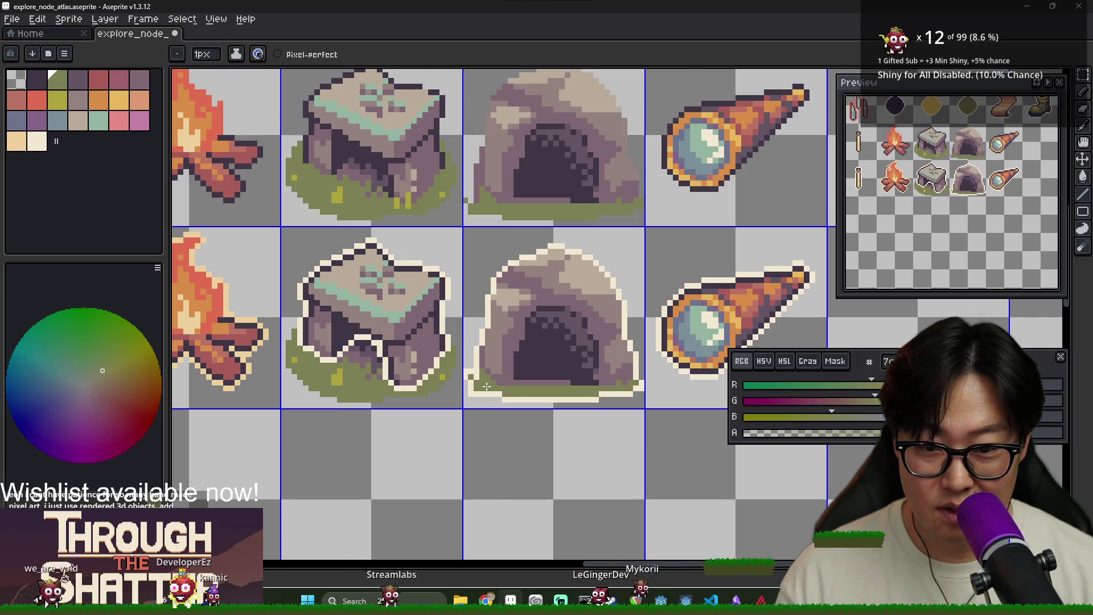
scroll(501, 380, down, 1)
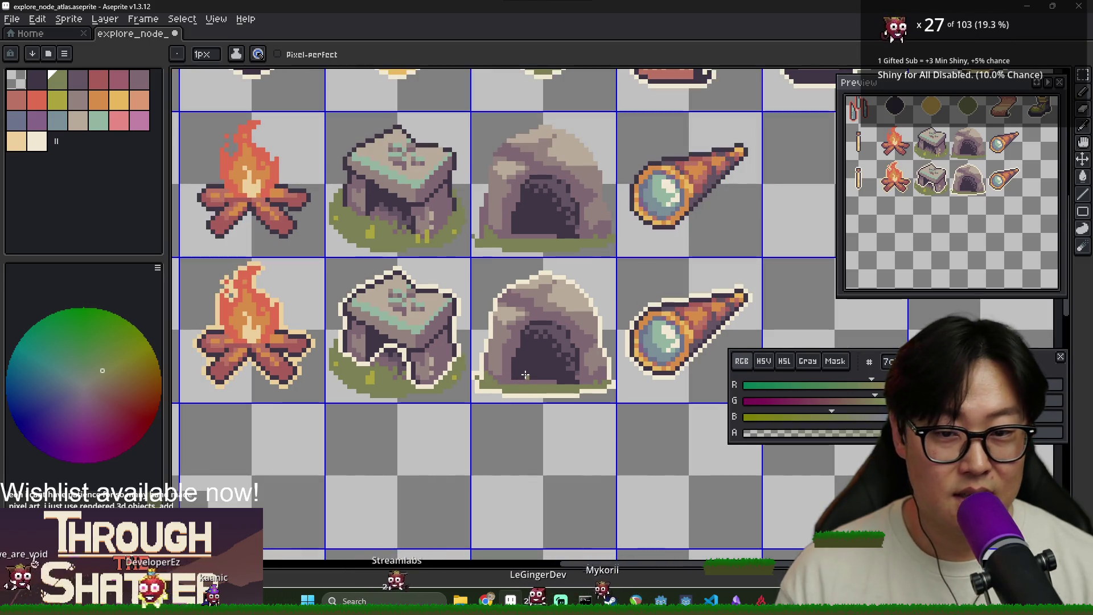
scroll(469, 248, up, 2)
scroll(516, 301, down, 3)
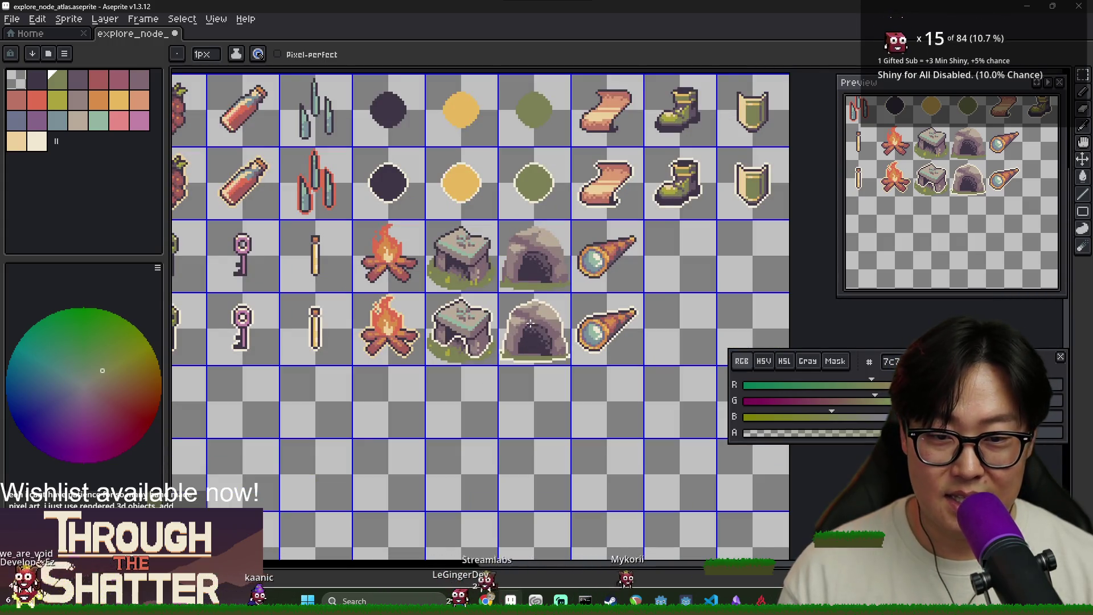
scroll(531, 327, up, 2)
scroll(605, 188, up, 2)
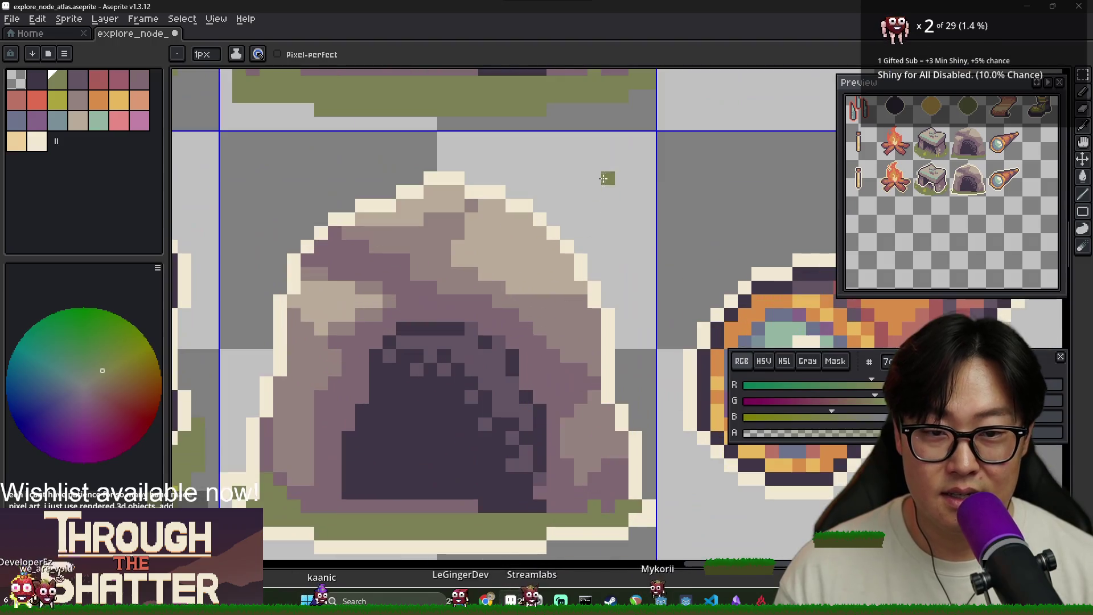
scroll(619, 142, down, 1)
scroll(619, 142, down, 2)
scroll(580, 235, down, 1)
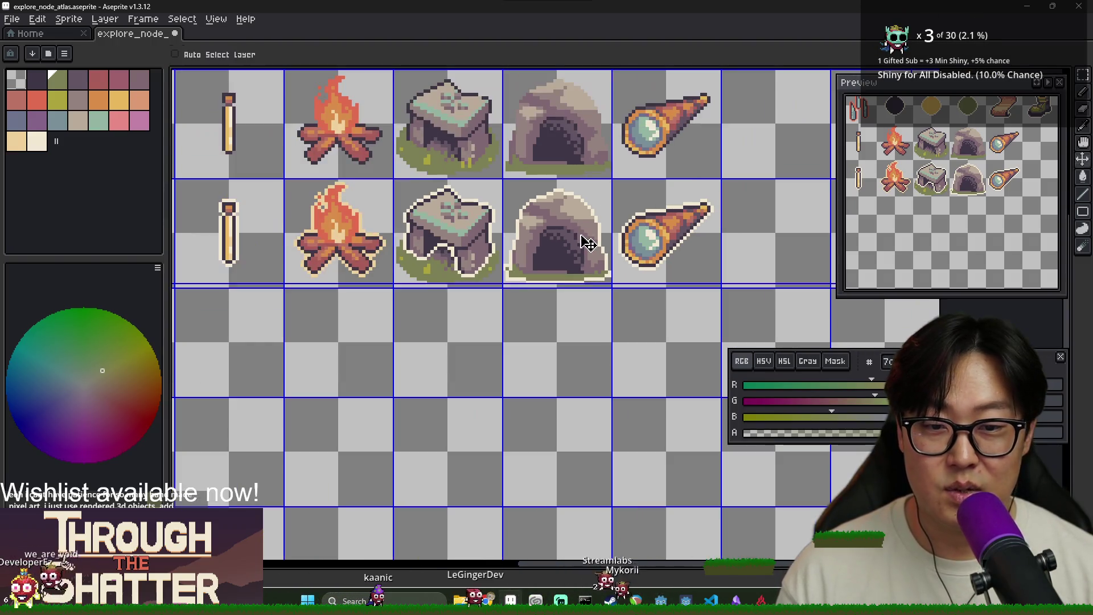
scroll(415, 181, down, 2)
scroll(398, 228, up, 1)
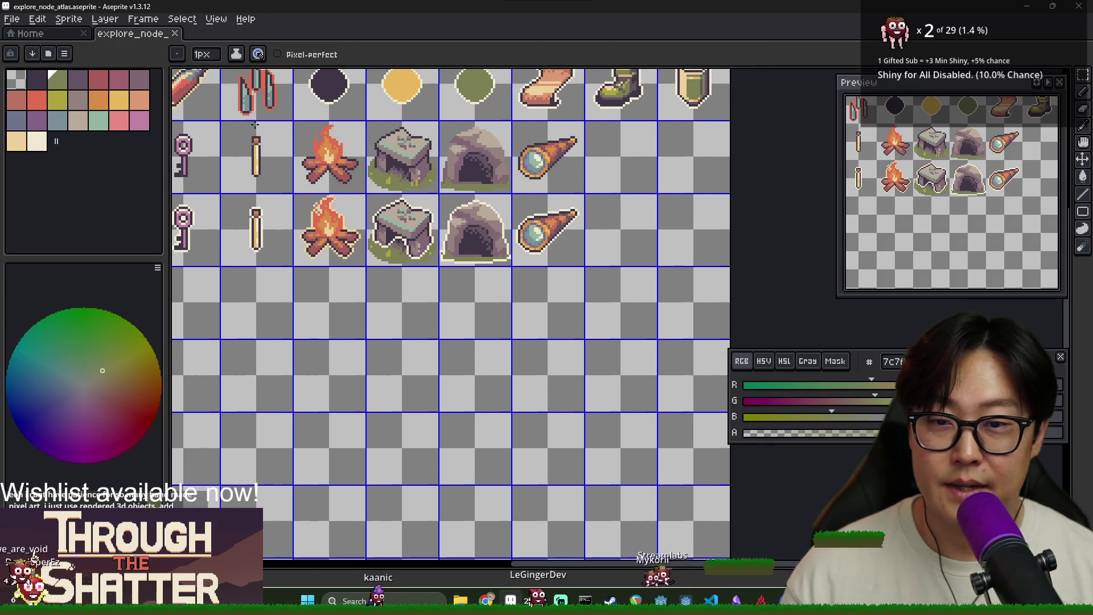
Step: Re-export the atlas over explore_node_atlas.png, confirm the overwrite, and switch to another window
click(11, 19)
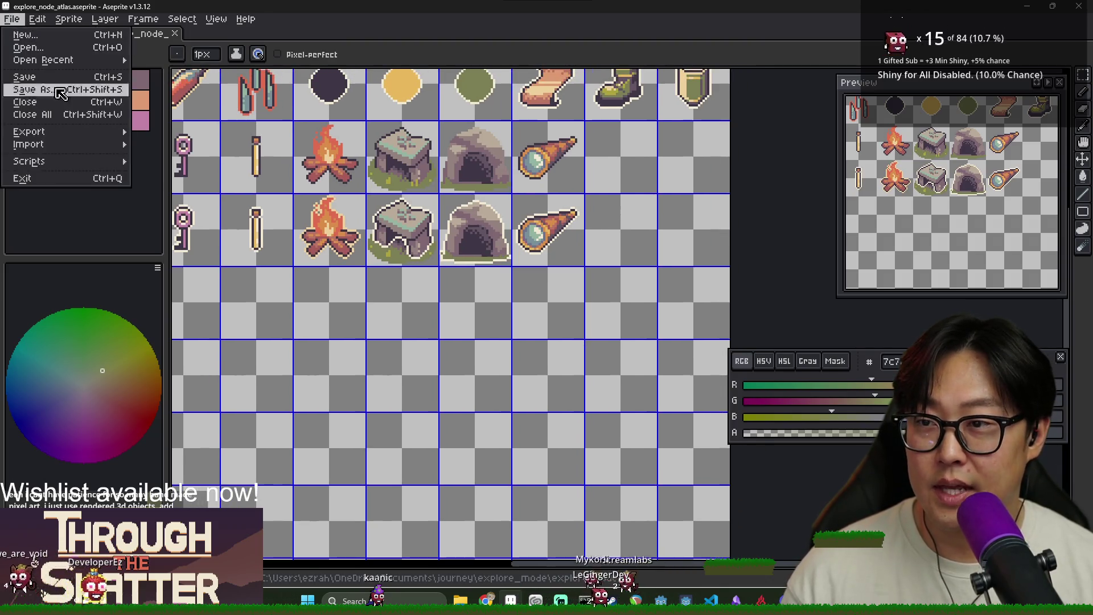
mouse_move(68, 135)
click(171, 132)
click(612, 173)
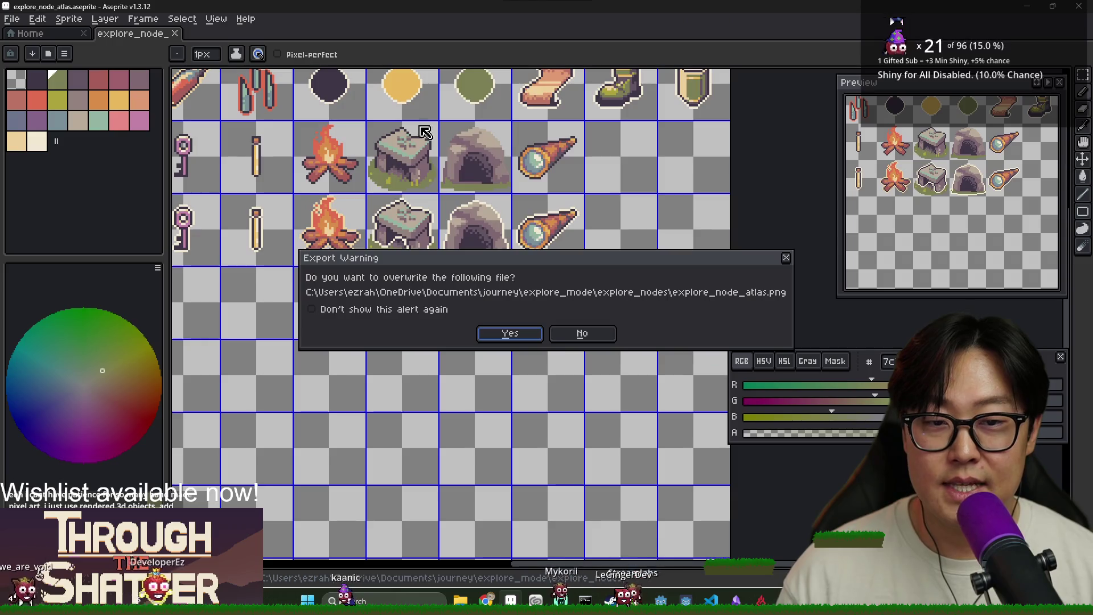
click(510, 336)
key(alt+Tab)
key(alt+Tab)
key(alt+Tab)
key(alt+Tab)
key(alt+Tab)
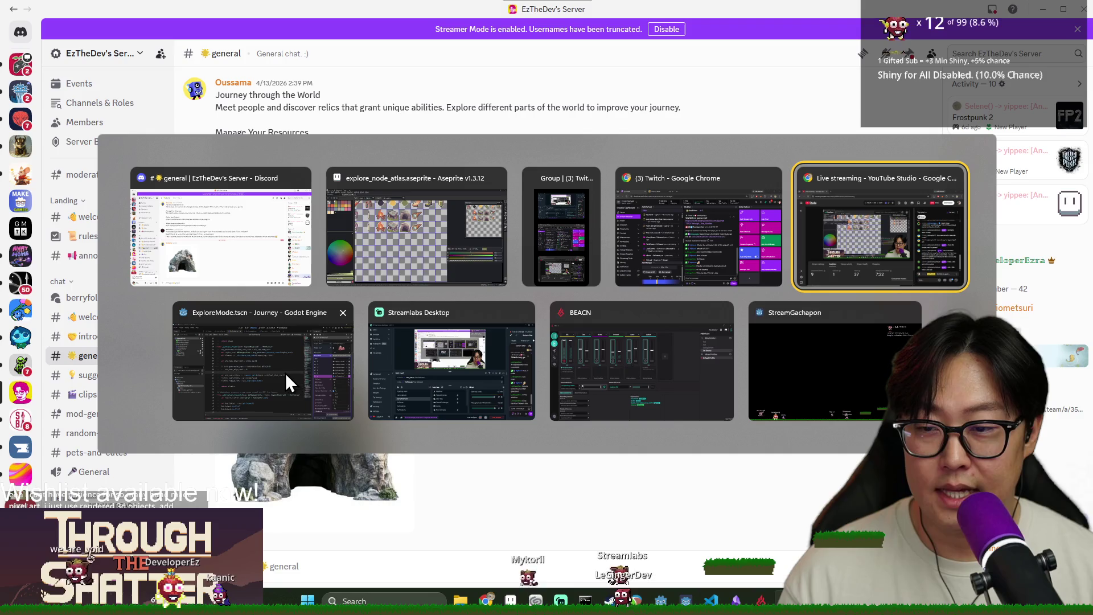
Step: In Godot's FileSystem, clear the mountain filter and expand explore_mode > explore_nodes
click(261, 360)
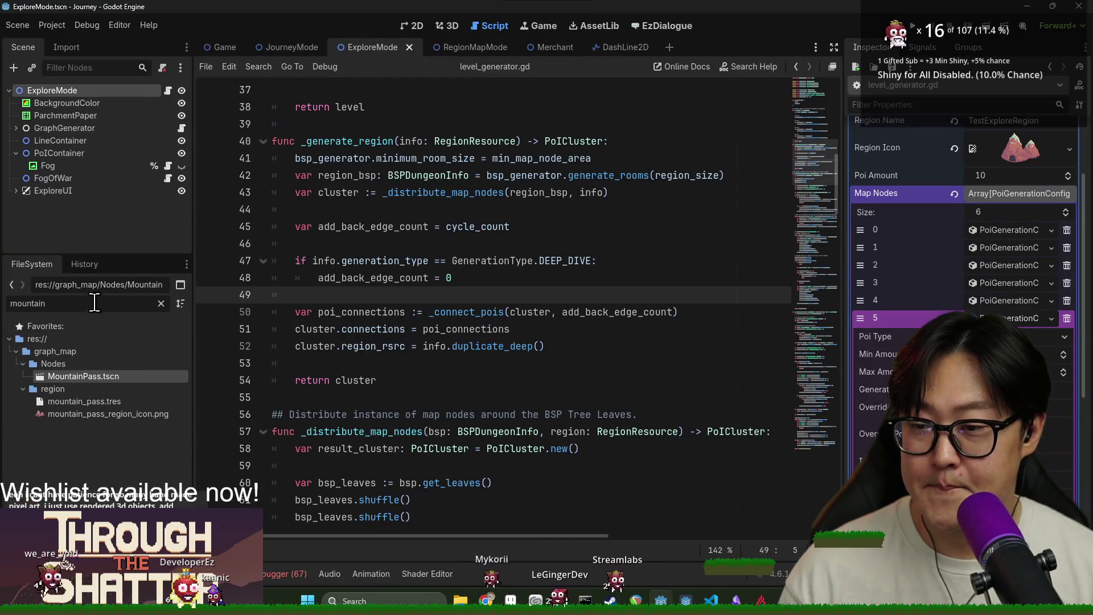
click(161, 303)
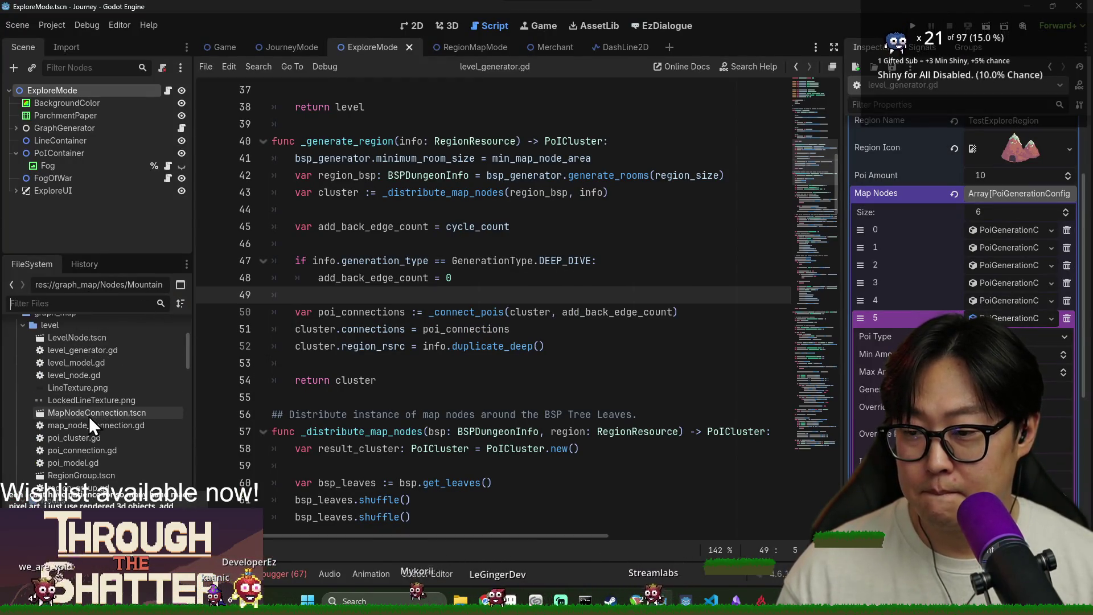
scroll(89, 415, up, 3)
click(18, 411)
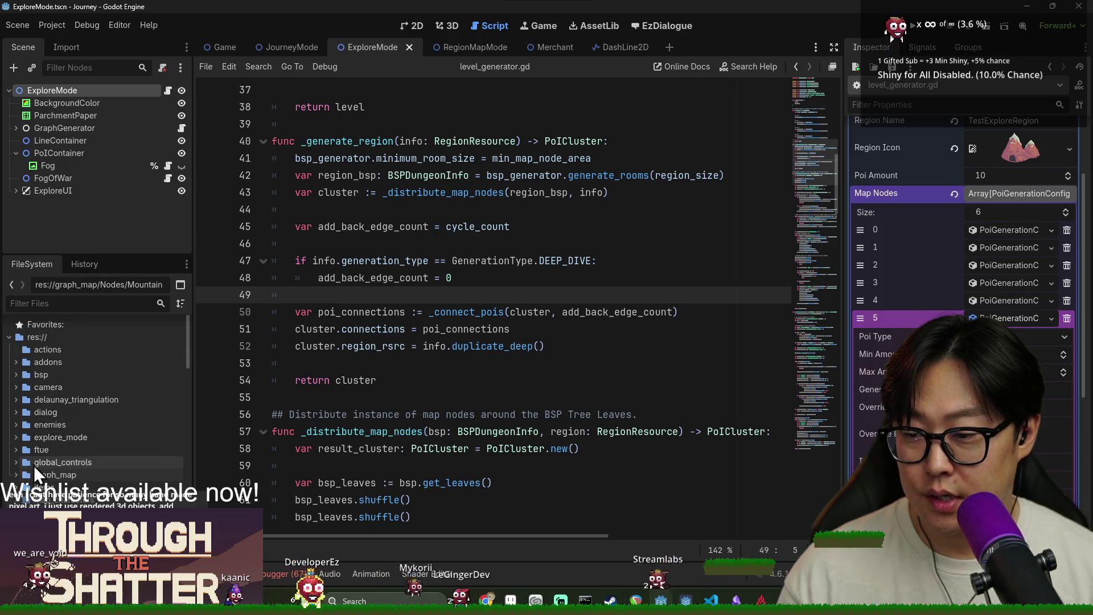
scroll(45, 427, down, 1)
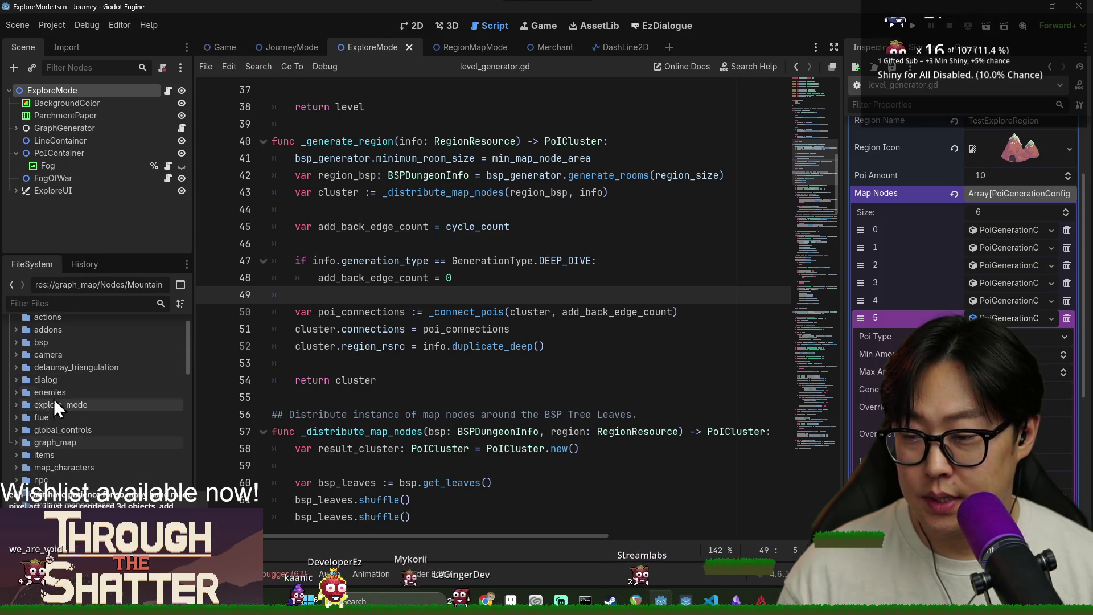
scroll(67, 429, down, 2)
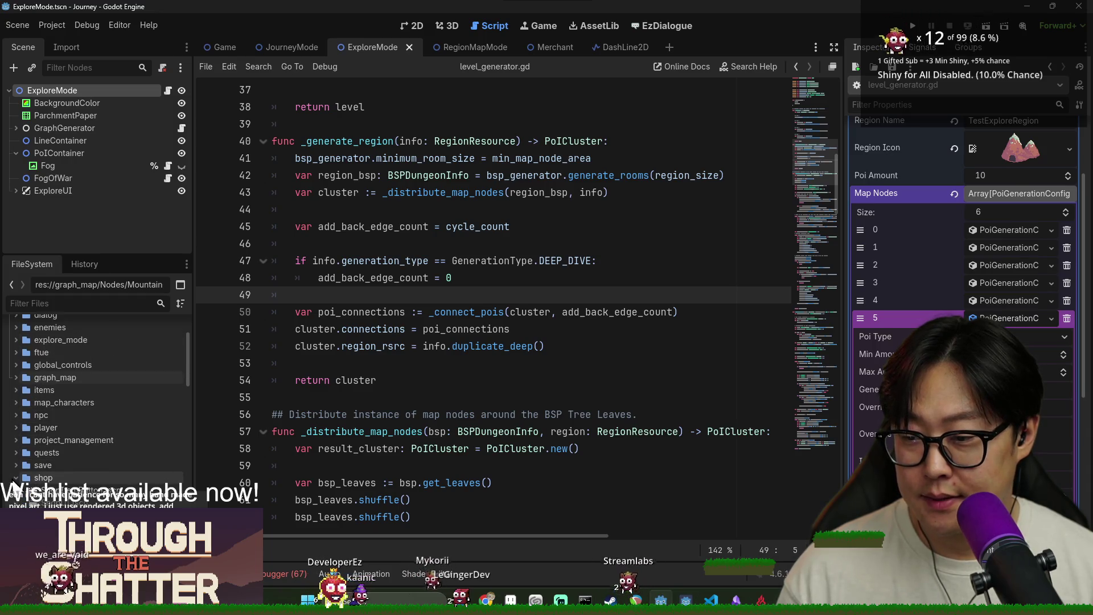
scroll(45, 465, up, 3)
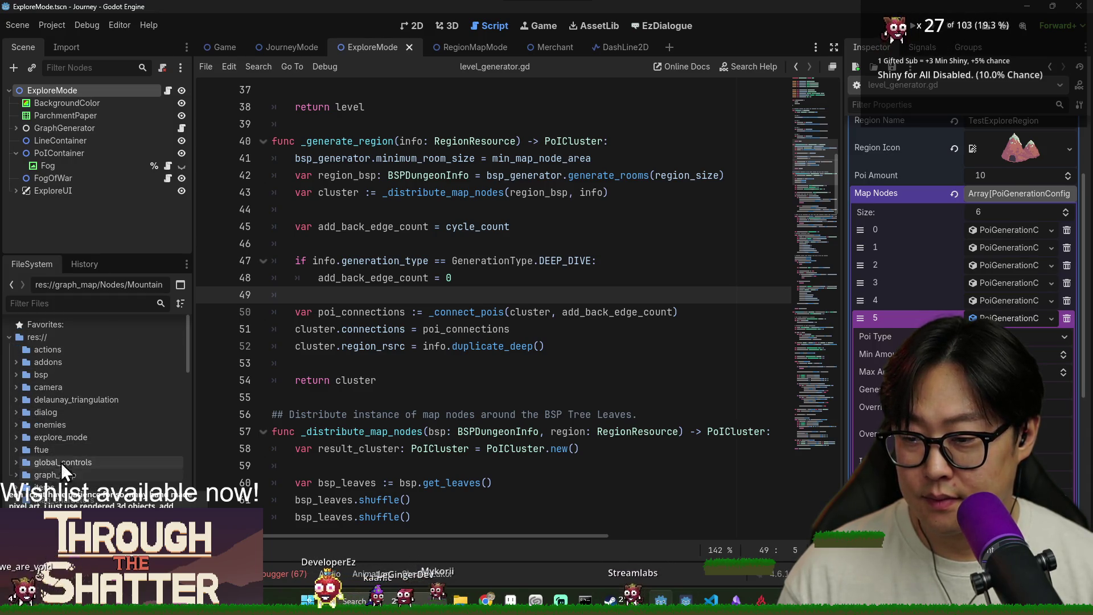
double_click(63, 437)
scroll(86, 433, down, 3)
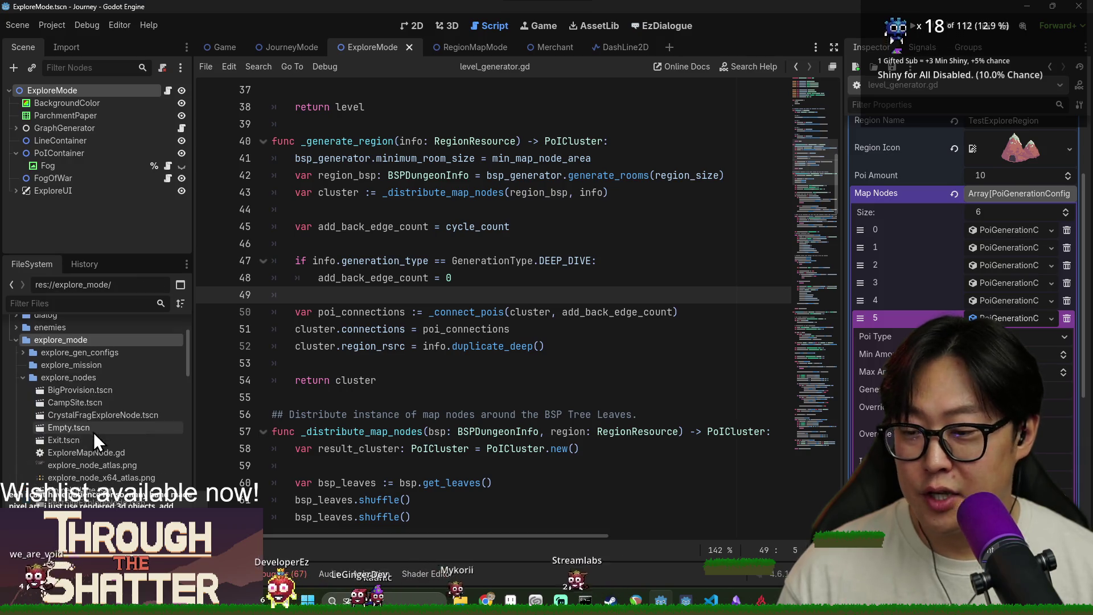
click(40, 377)
scroll(46, 397, down, 3)
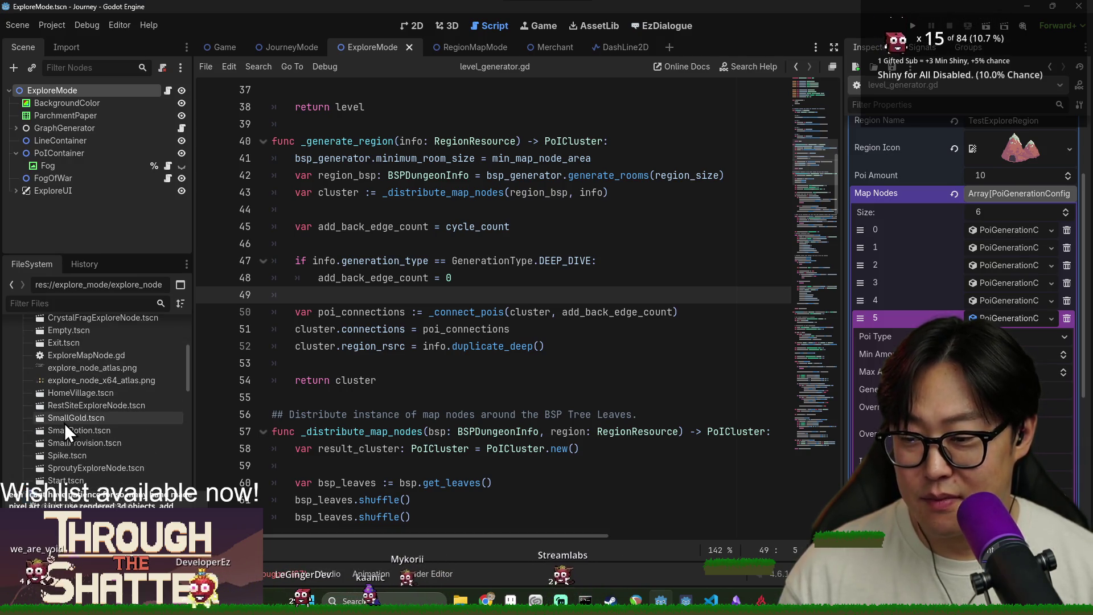
scroll(78, 452, up, 1)
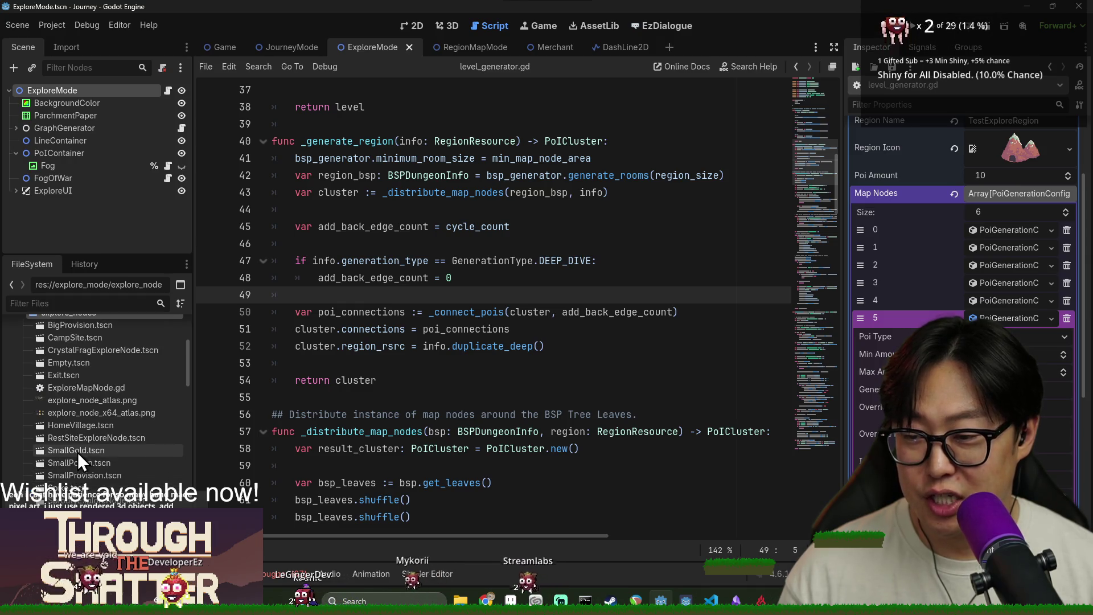
Step: Open Empty.tscn in the 2D view plus SmallGold.tscn, then return to the Empty scene
double_click(71, 364)
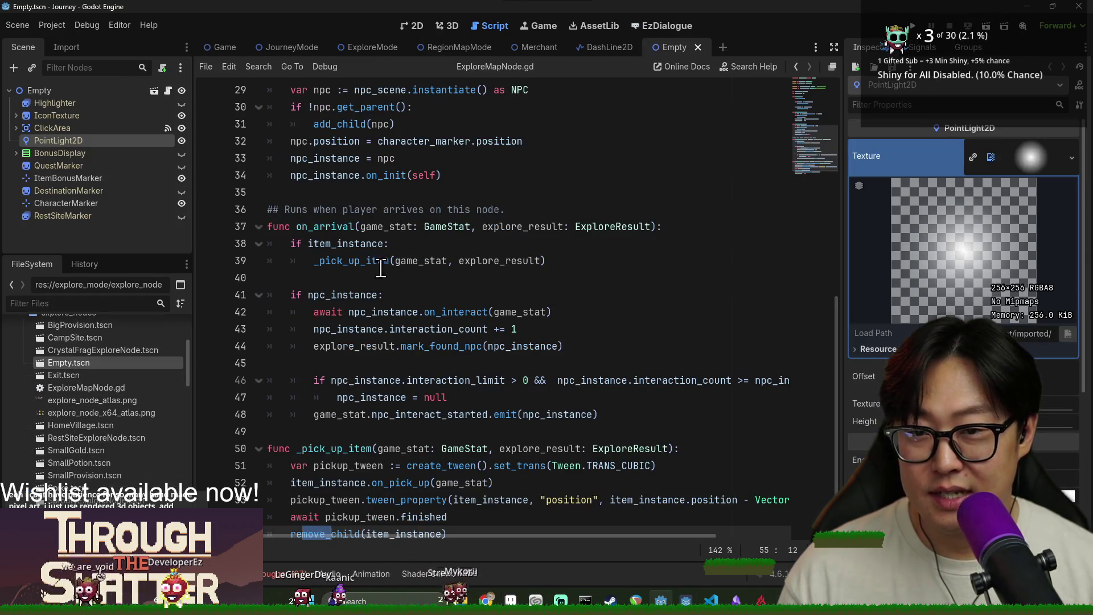
click(414, 24)
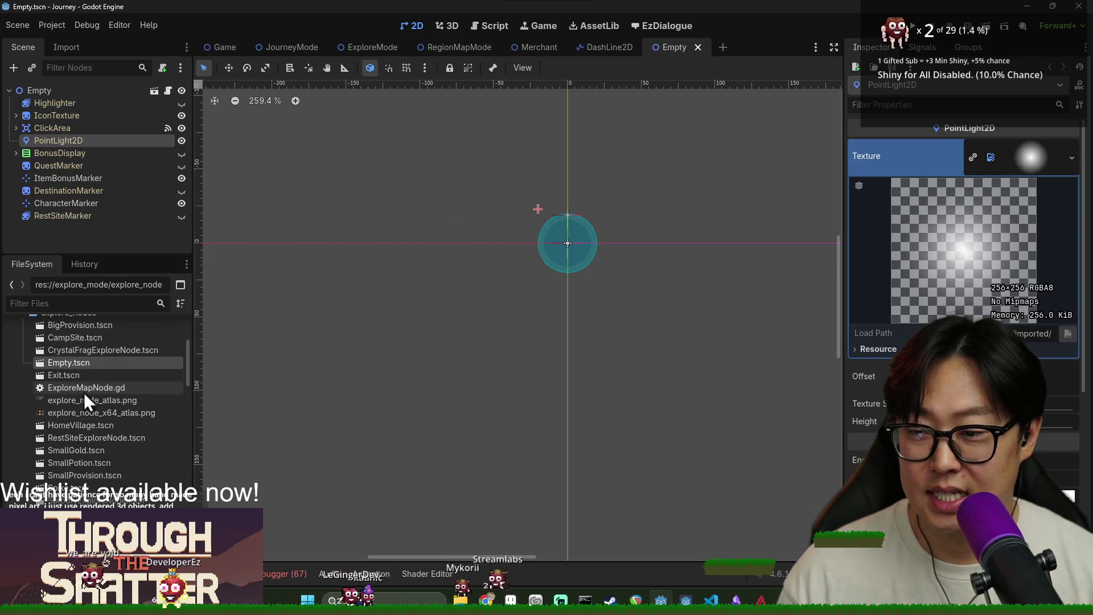
double_click(81, 450)
key(ctrl+shift+Tab)
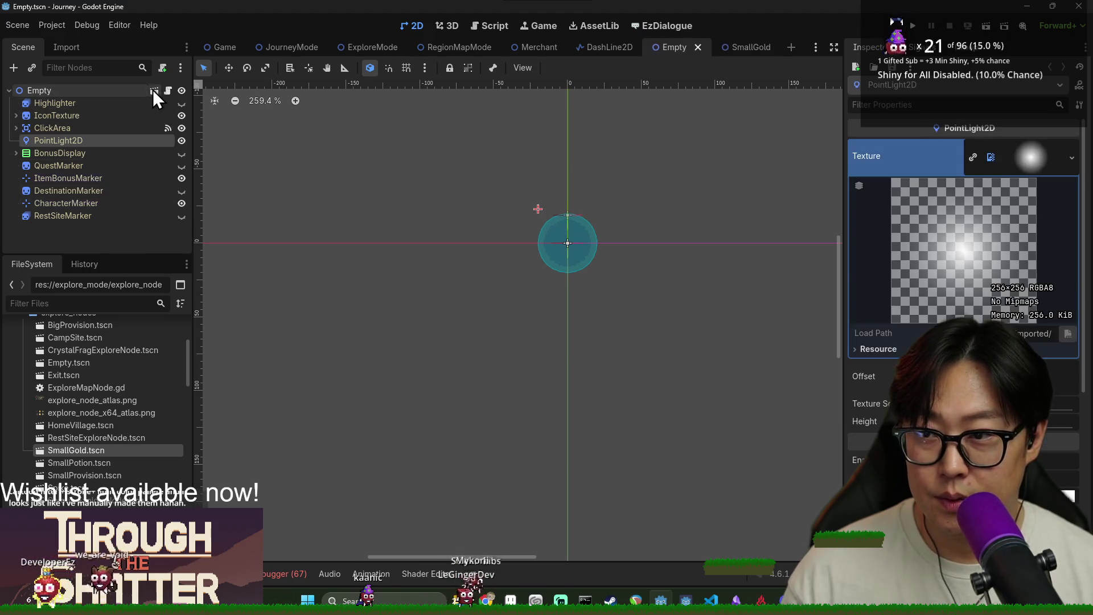
right_click(107, 93)
key(Escape)
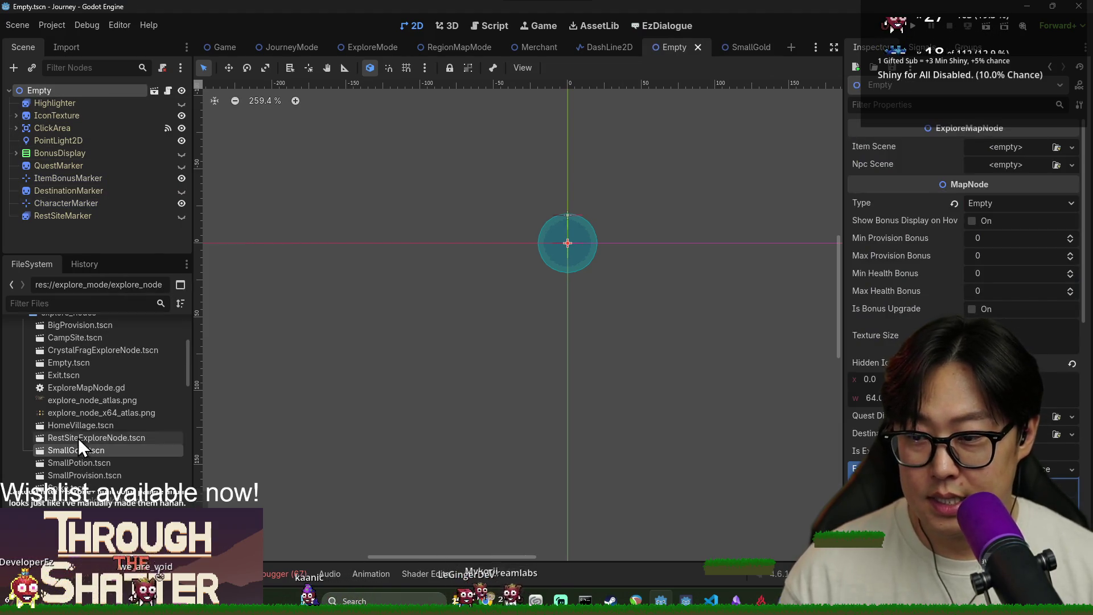
right_click(74, 363)
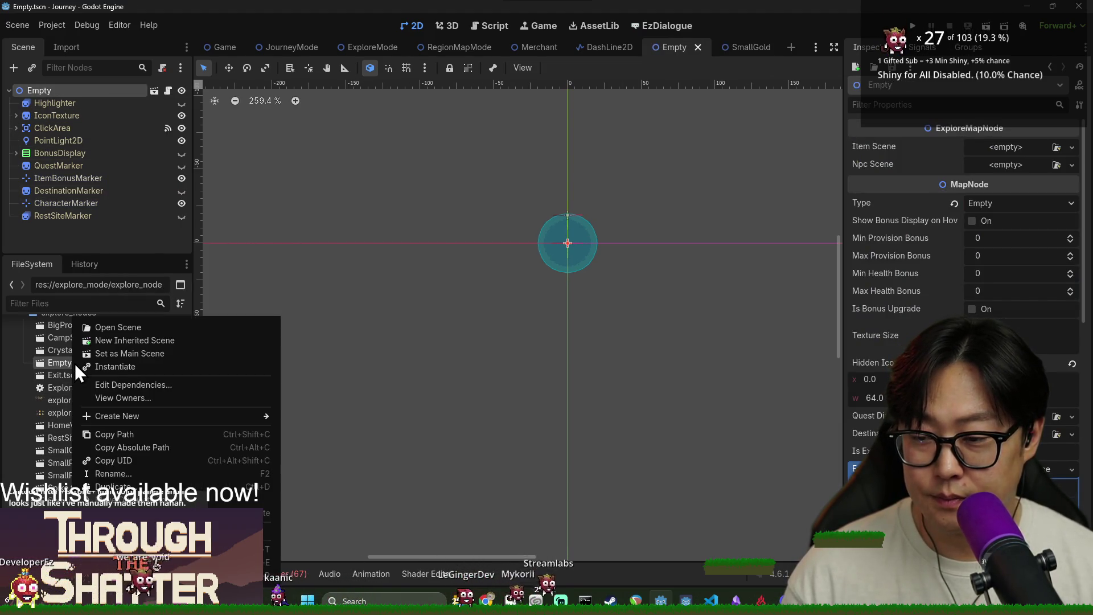
Step: Create a new scene inheriting from Empty.tscn and rename its root node MountainTunnel
click(122, 341)
click(115, 100)
click(119, 91)
click(116, 92)
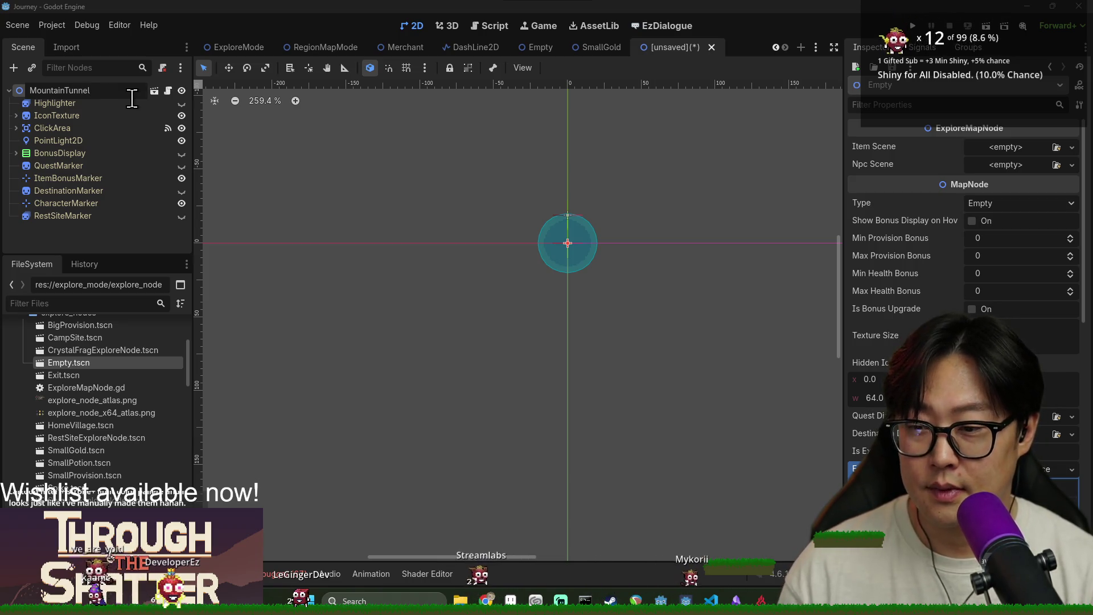
key(Return)
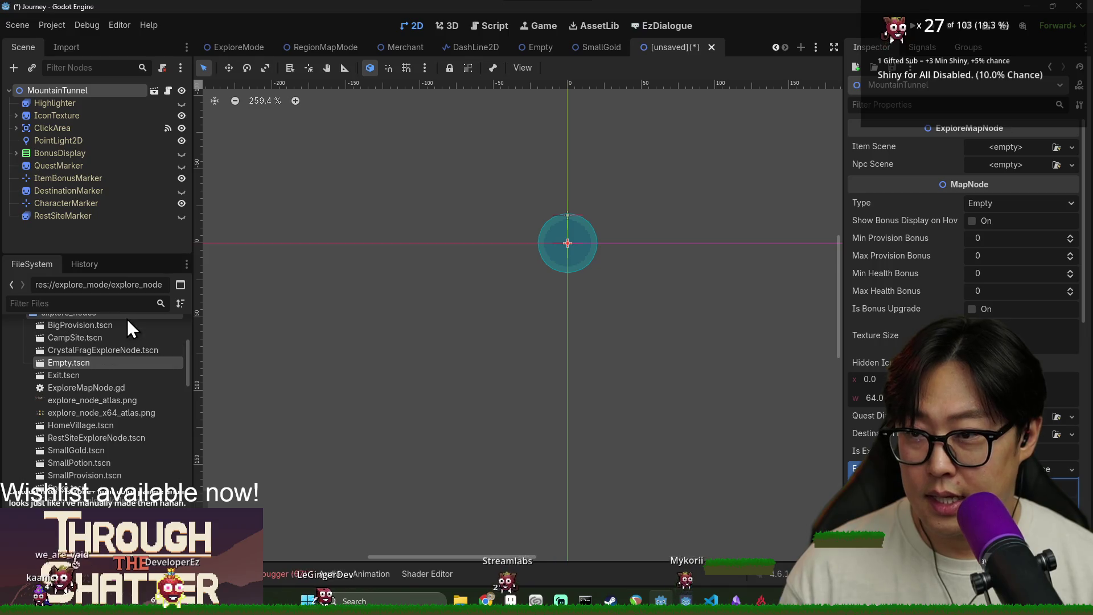
Step: Save the scene as MountainTunnelExploreNode.tscn in explore_mode/explore_nodes
key(ctrl+s)
text(MountainTunnel)
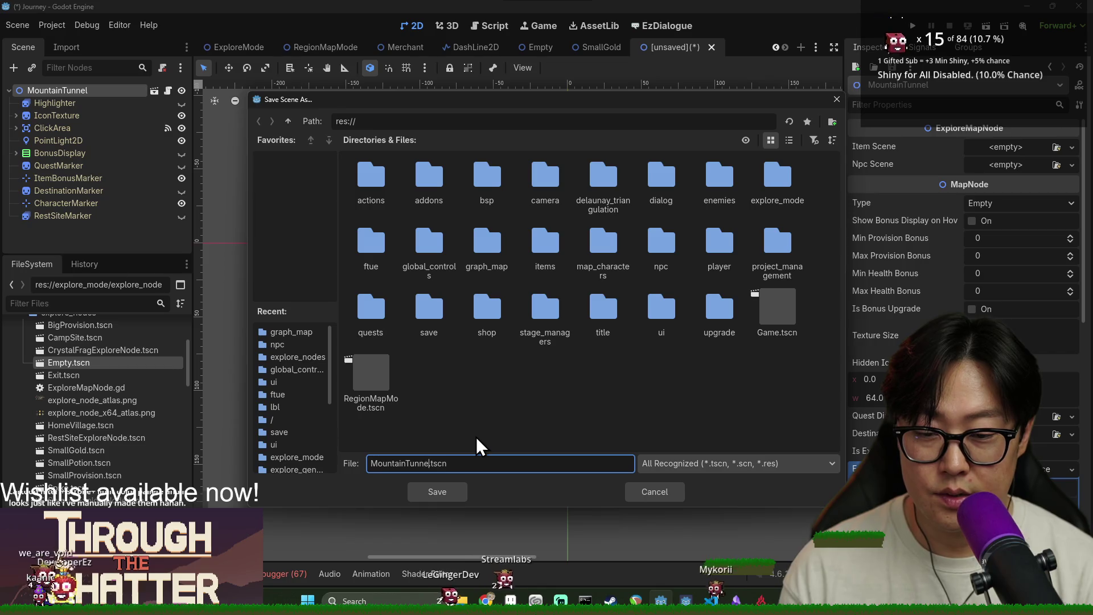
text(ExploreNode)
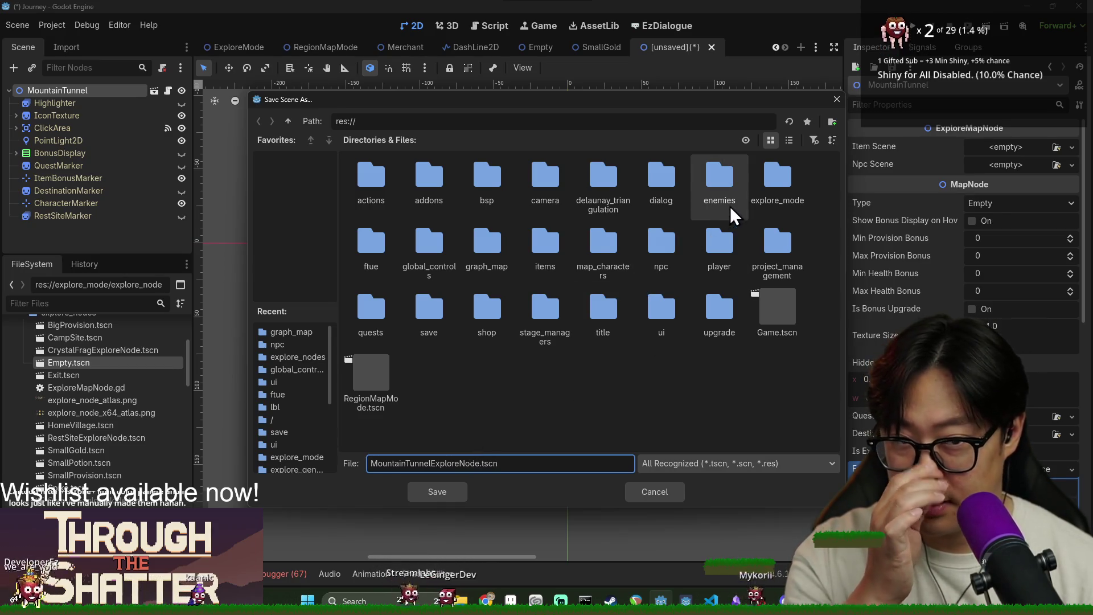
double_click(765, 191)
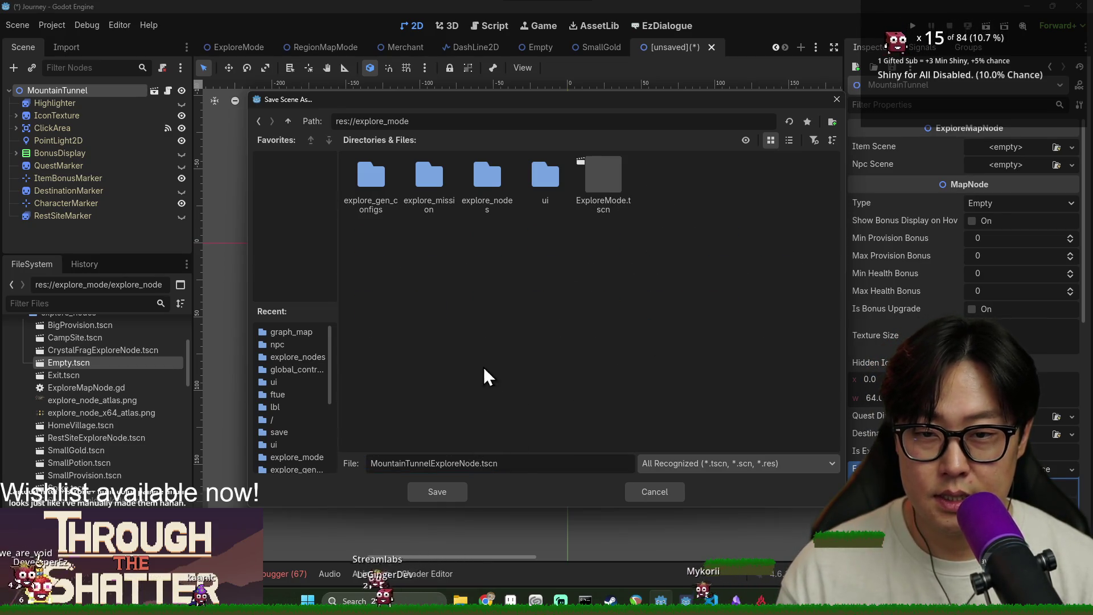
double_click(486, 197)
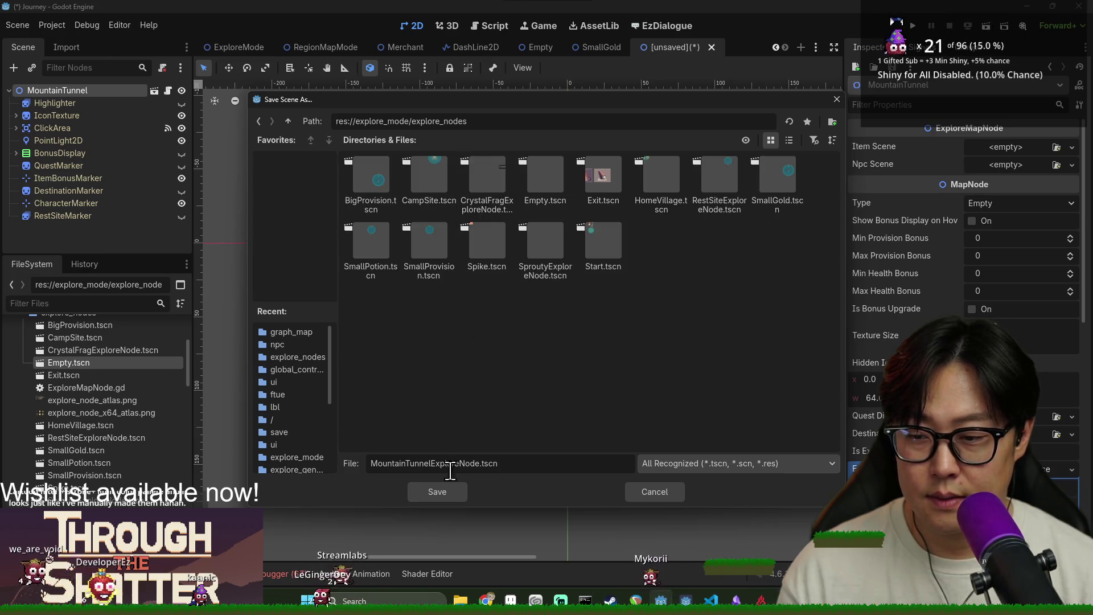
click(445, 493)
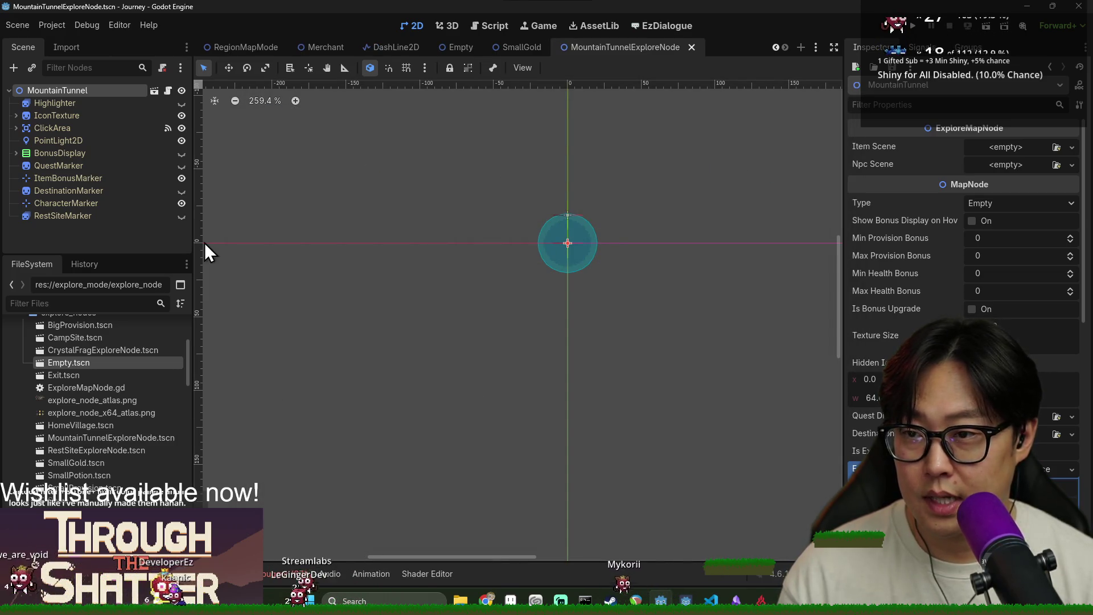
key(ctrl+s)
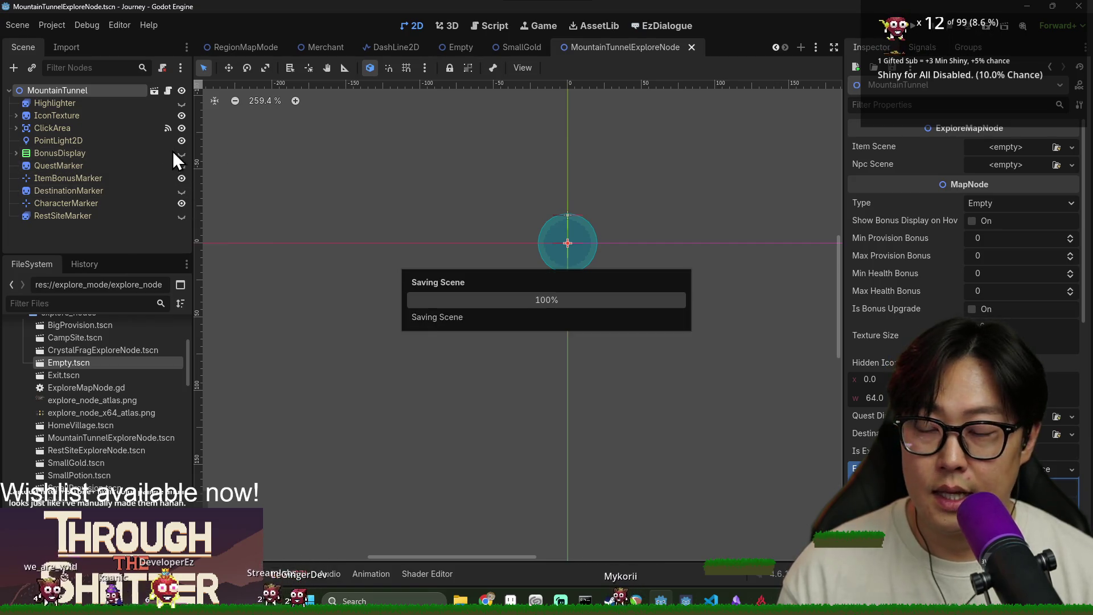
click(114, 106)
Step: Give IconTexture a new AtlasTexture using explore_node_atlas.png as its atlas
click(110, 116)
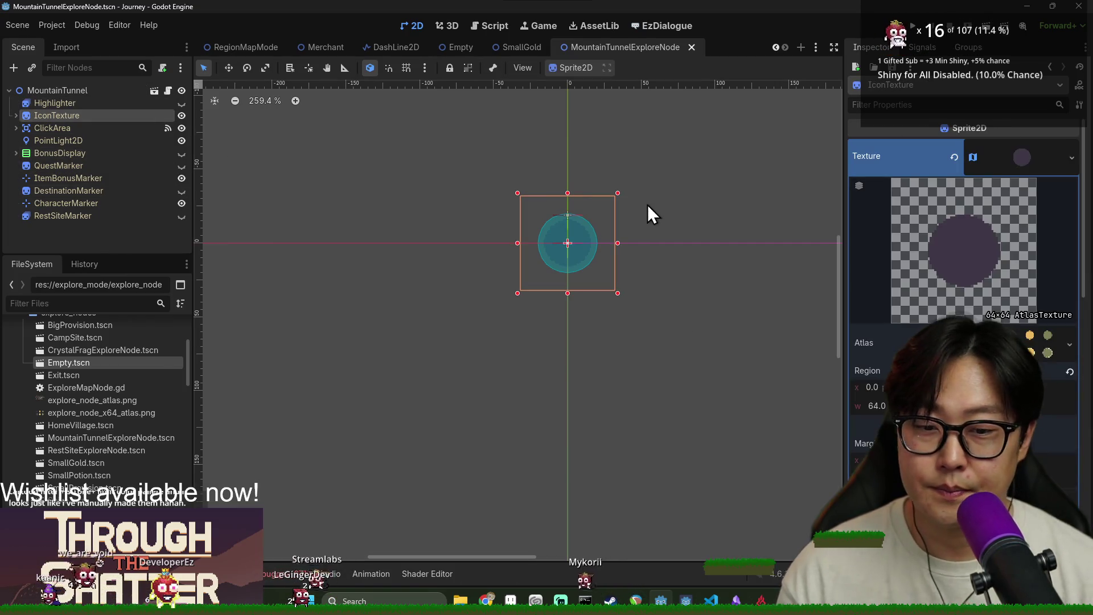
click(958, 159)
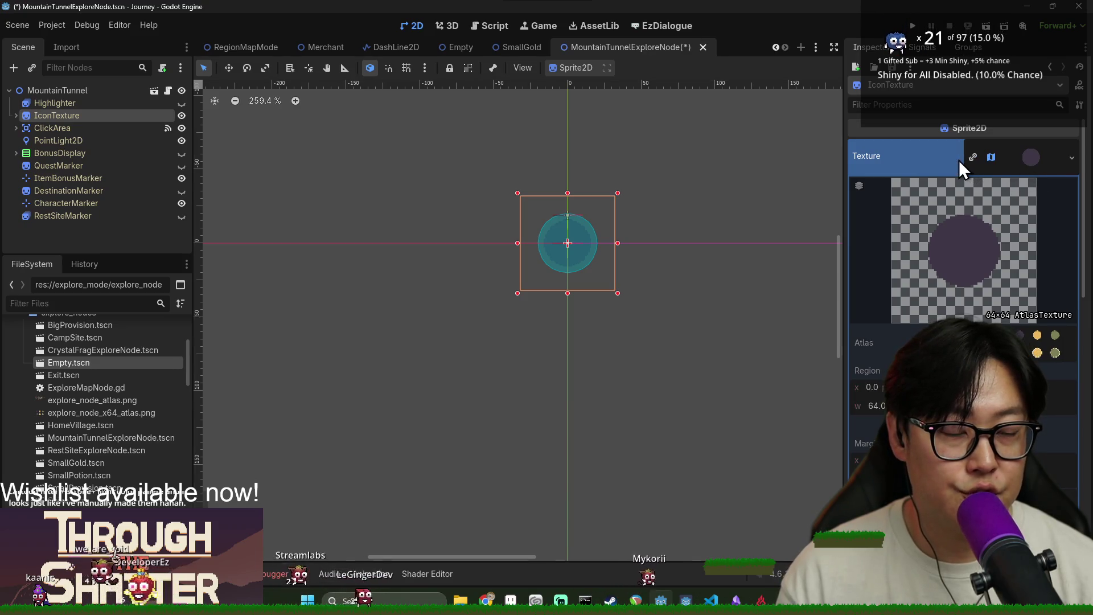
click(1071, 157)
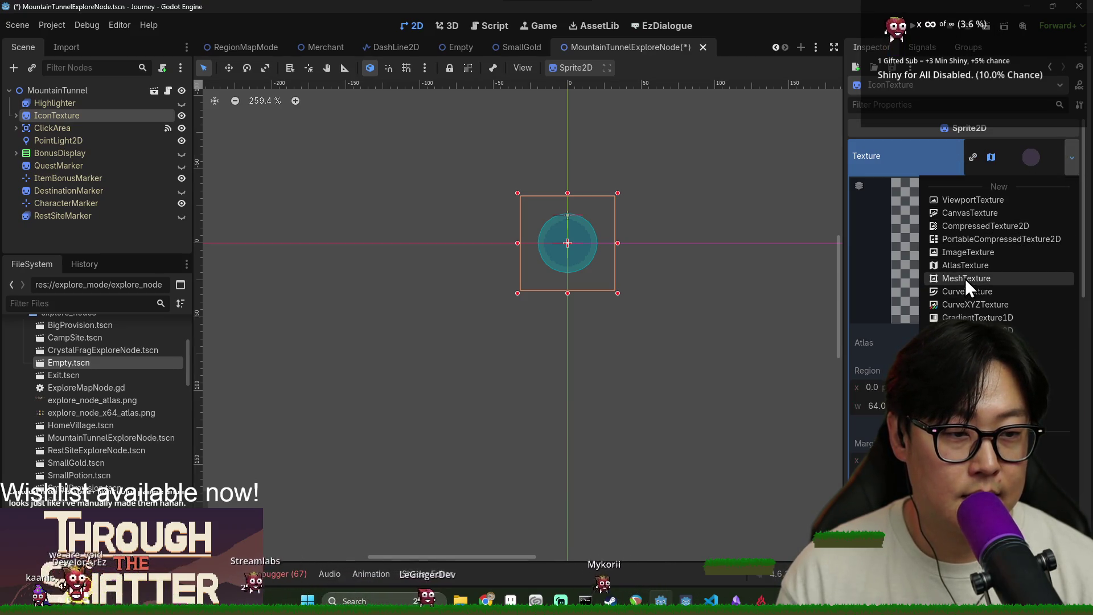
click(973, 265)
click(1020, 143)
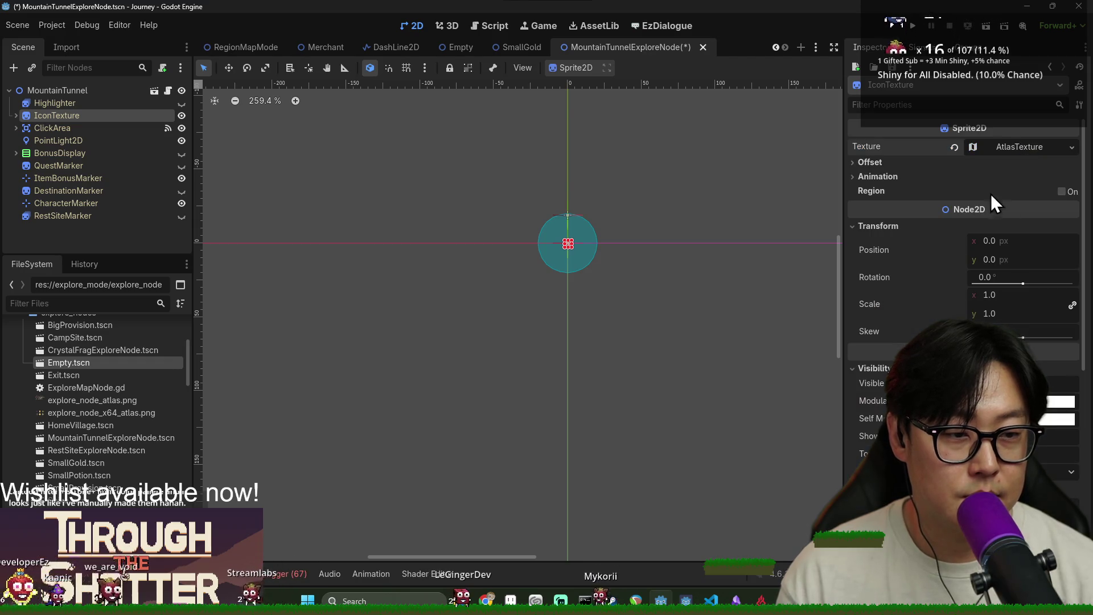
click(1023, 145)
click(1023, 312)
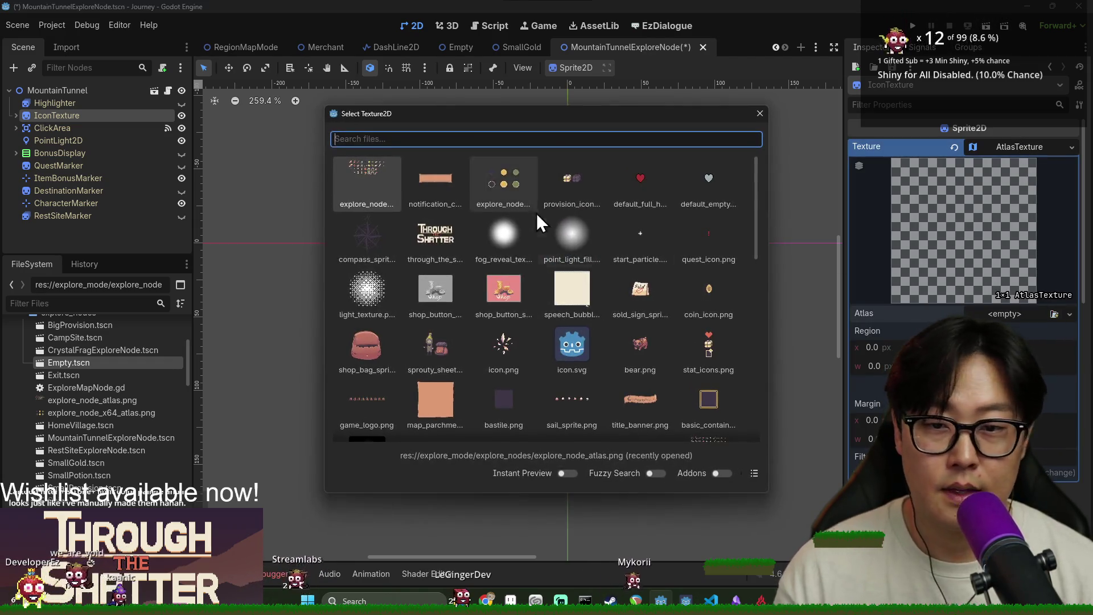
double_click(398, 206)
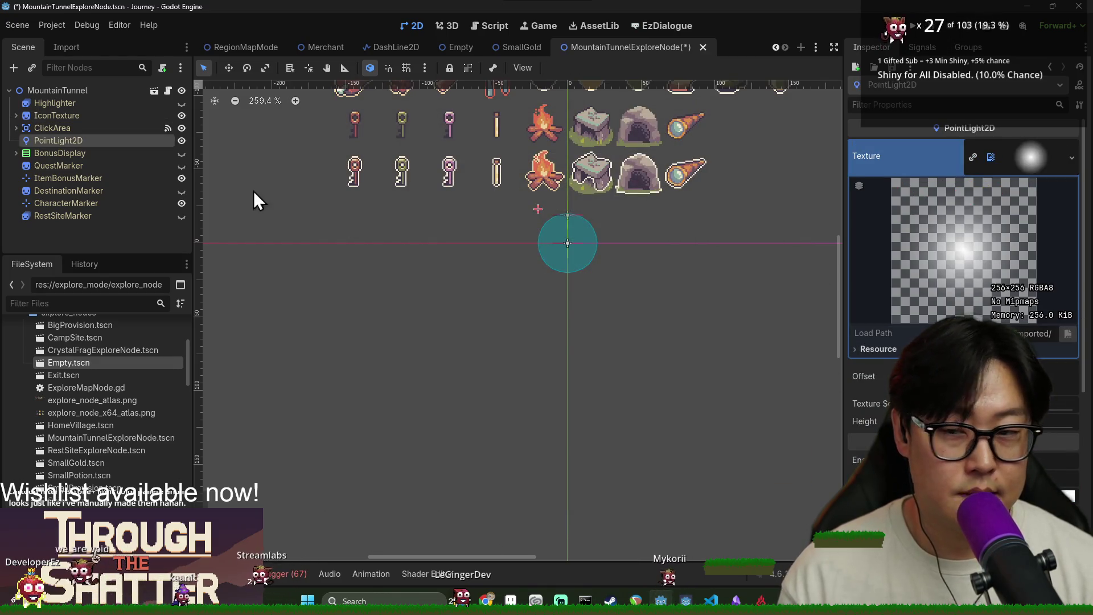
click(73, 114)
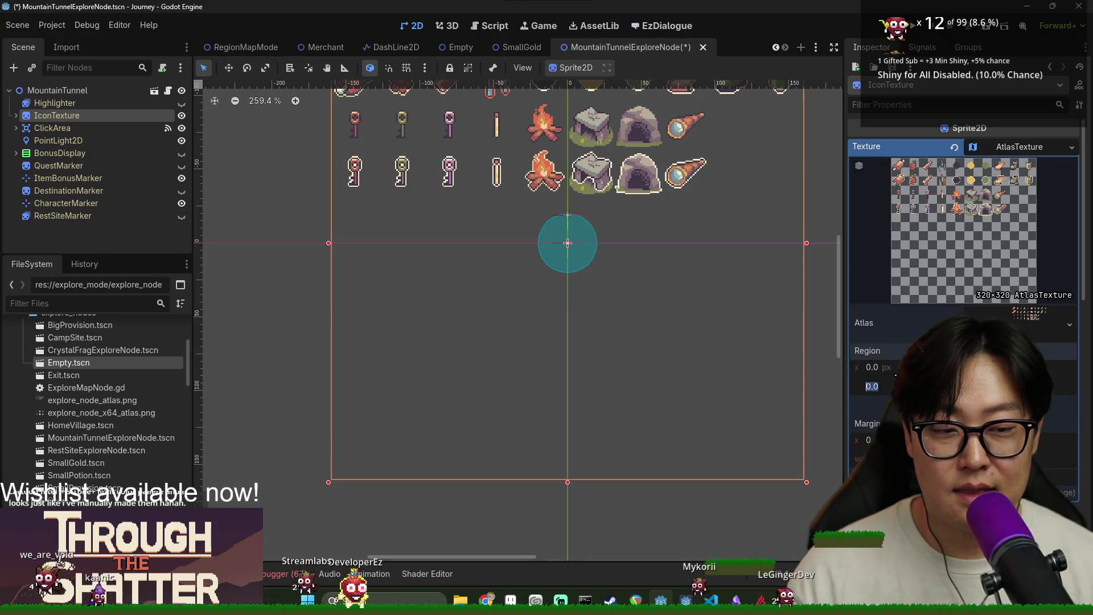
Step: Set the atlas region to 32×32 at x 192 (32*6) and save the scene
text(32)
key(Return)
text(32)
key(Return)
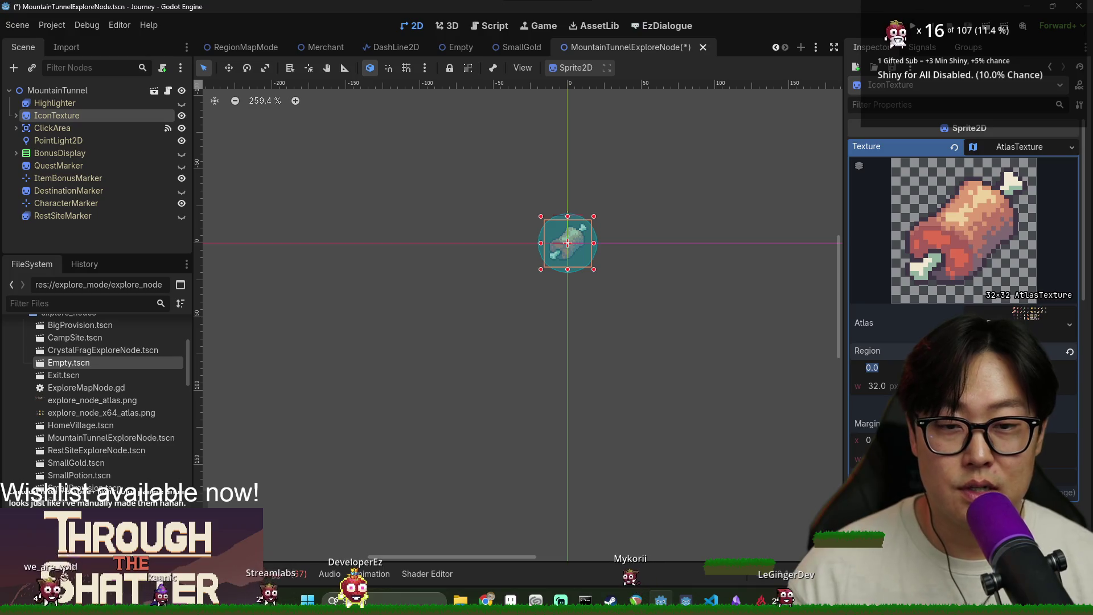
click(1037, 319)
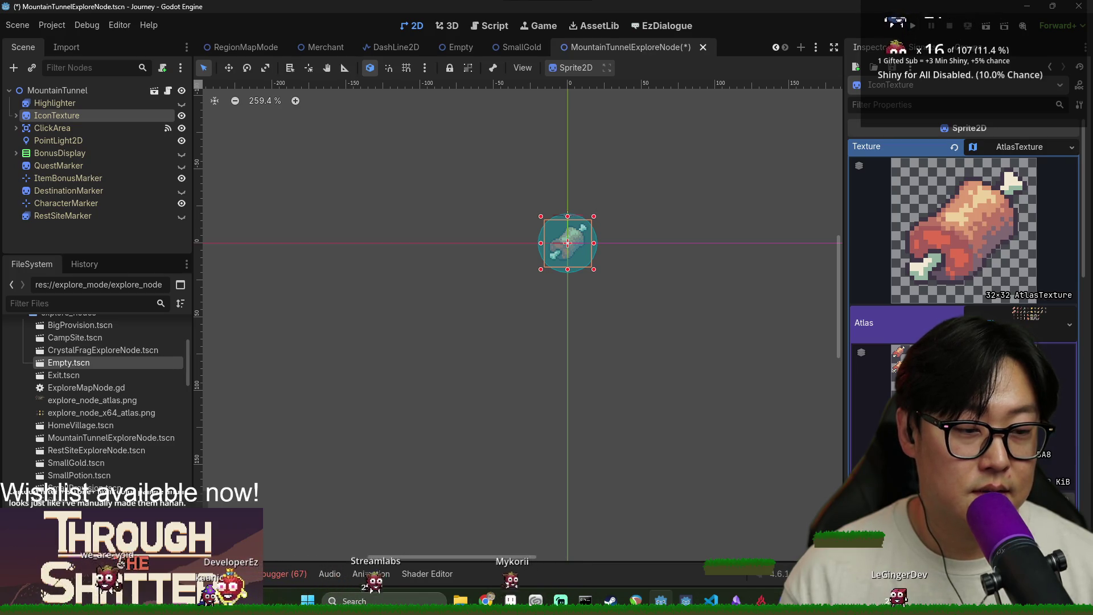
click(968, 322)
click(871, 368)
text(32)
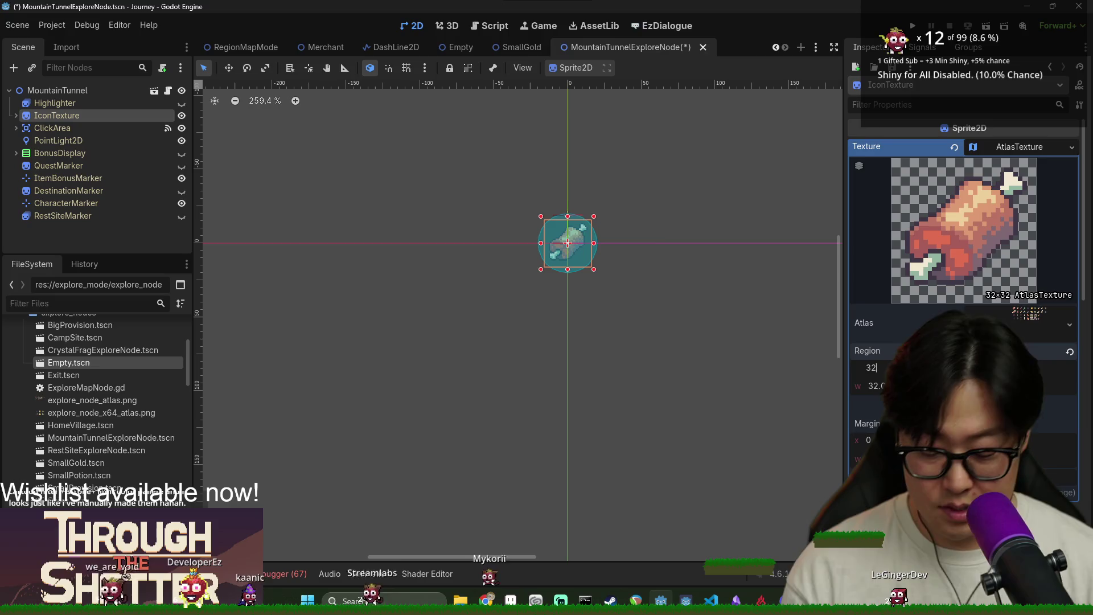
text(*6)
key(Return)
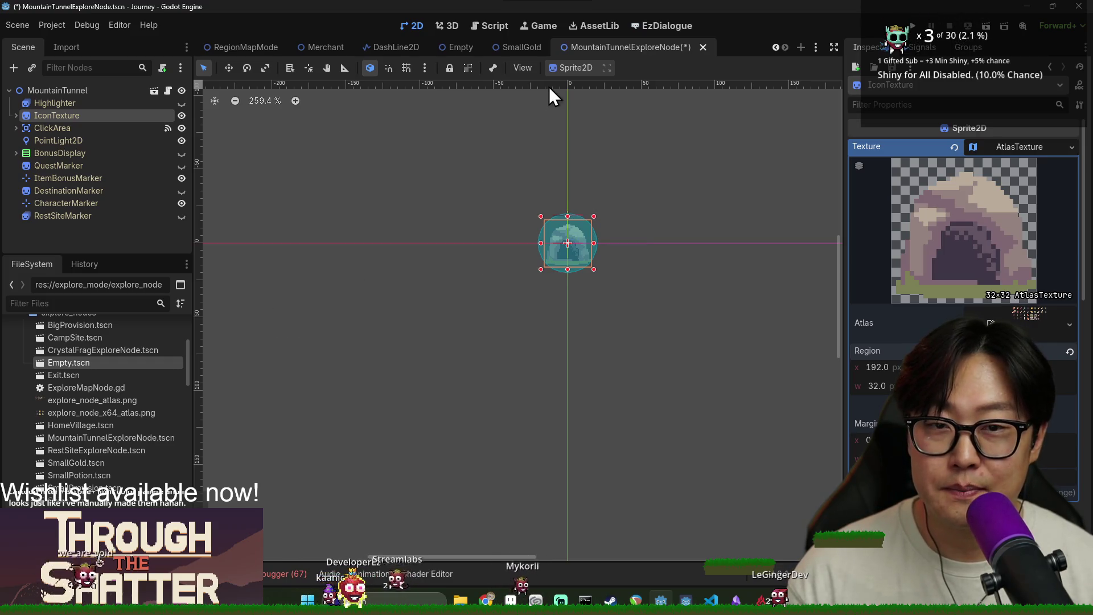
key(ctrl+s)
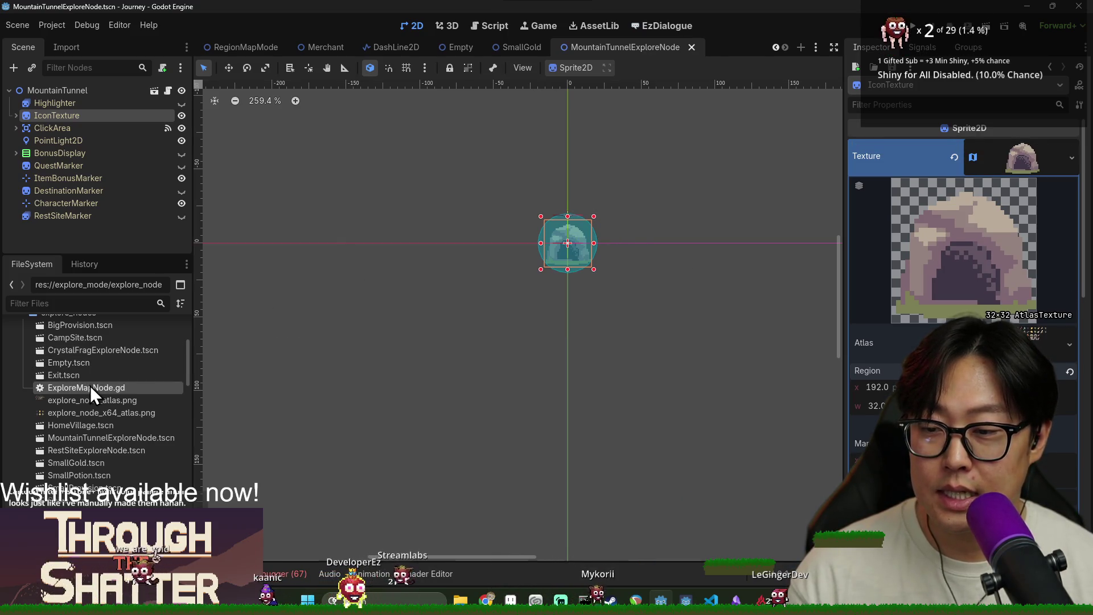
Step: Open the Exit, Empty and CrystalFragExploreNode scenes from the FileSystem dock
double_click(90, 385)
click(412, 25)
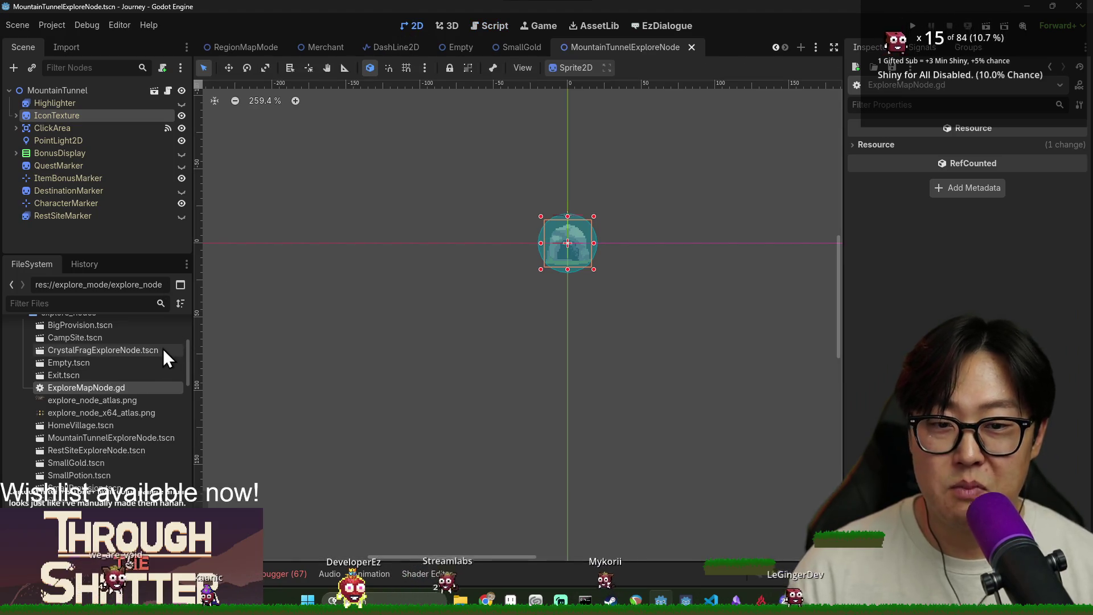
double_click(108, 375)
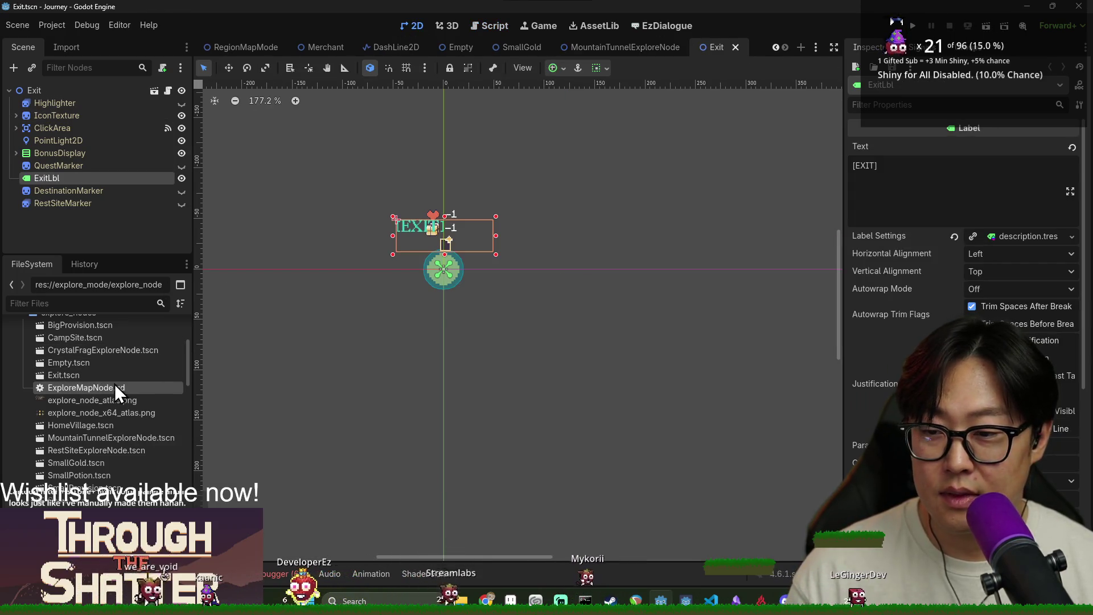
double_click(114, 384)
double_click(113, 366)
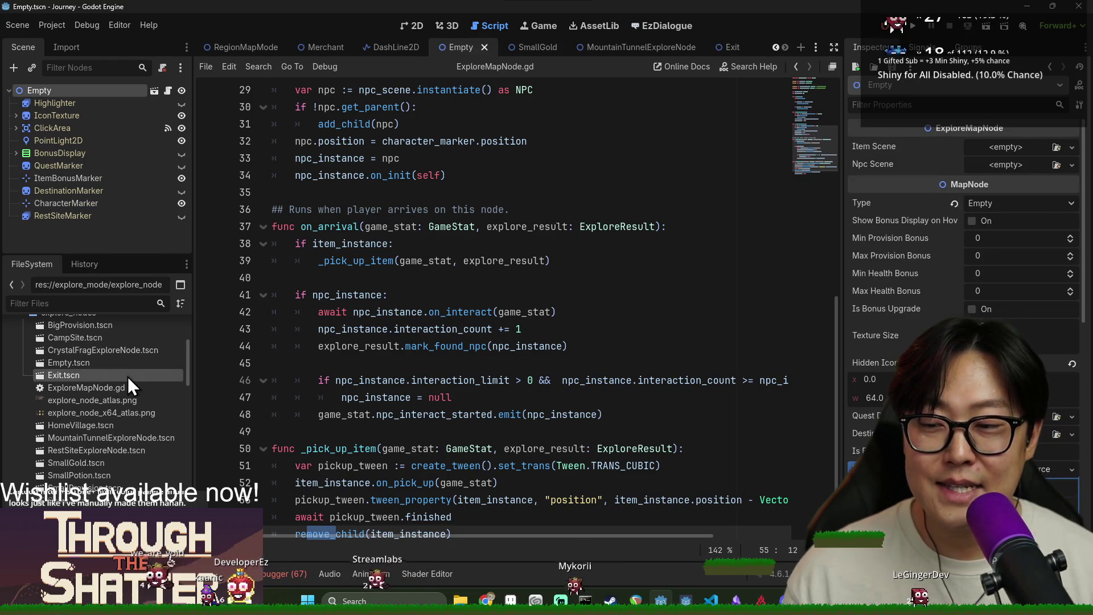
double_click(127, 353)
Step: Reopen the Empty and Exit scenes, view CrystalFragExploreNode, and select the ExploreMapNode script
click(119, 367)
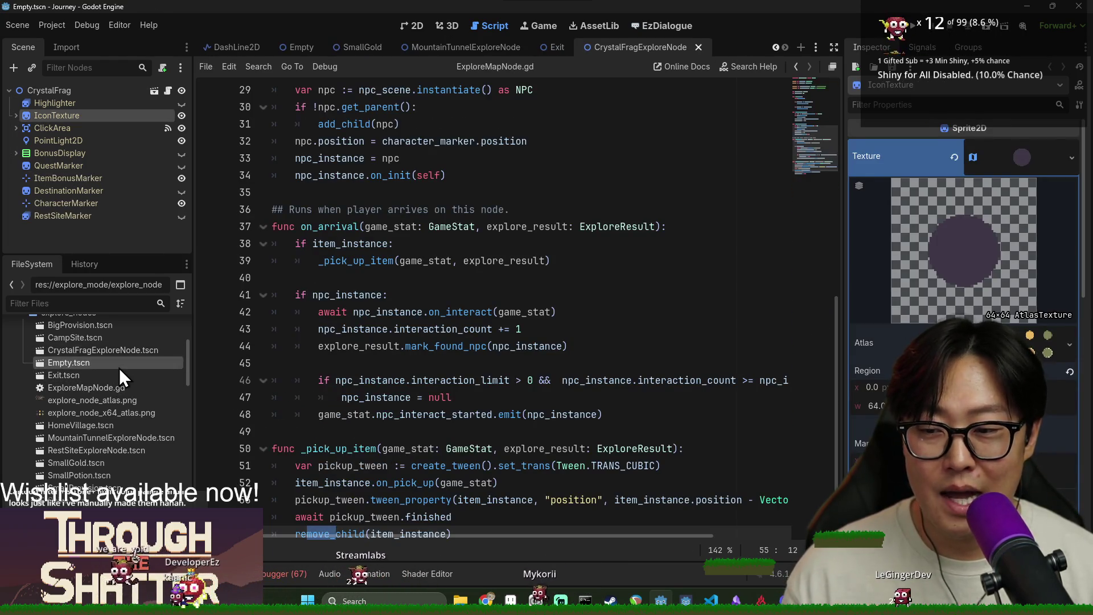
double_click(118, 368)
double_click(116, 376)
double_click(116, 384)
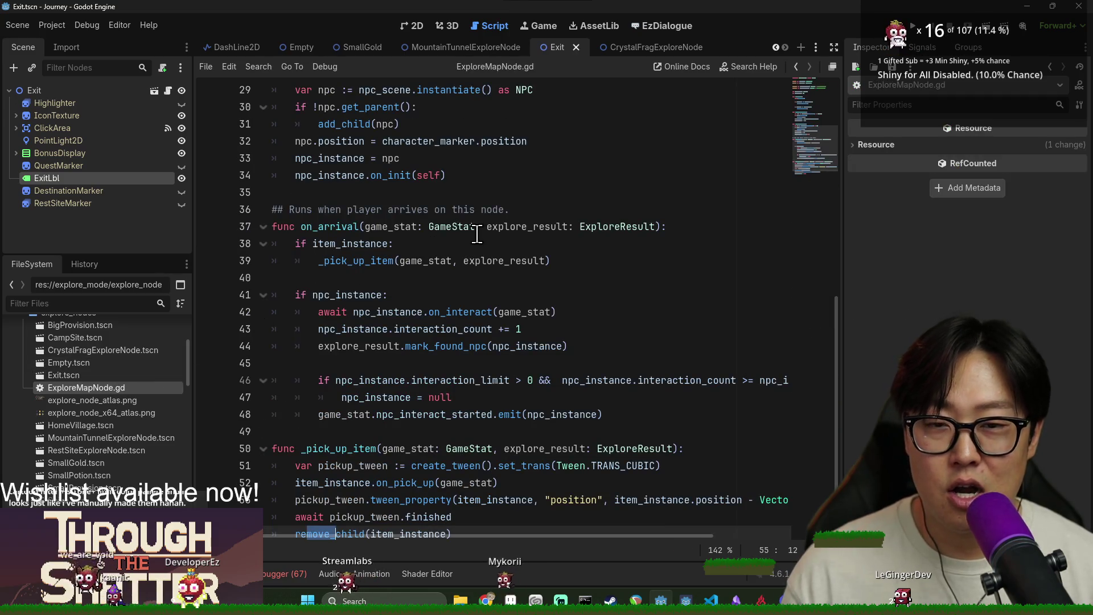
click(638, 46)
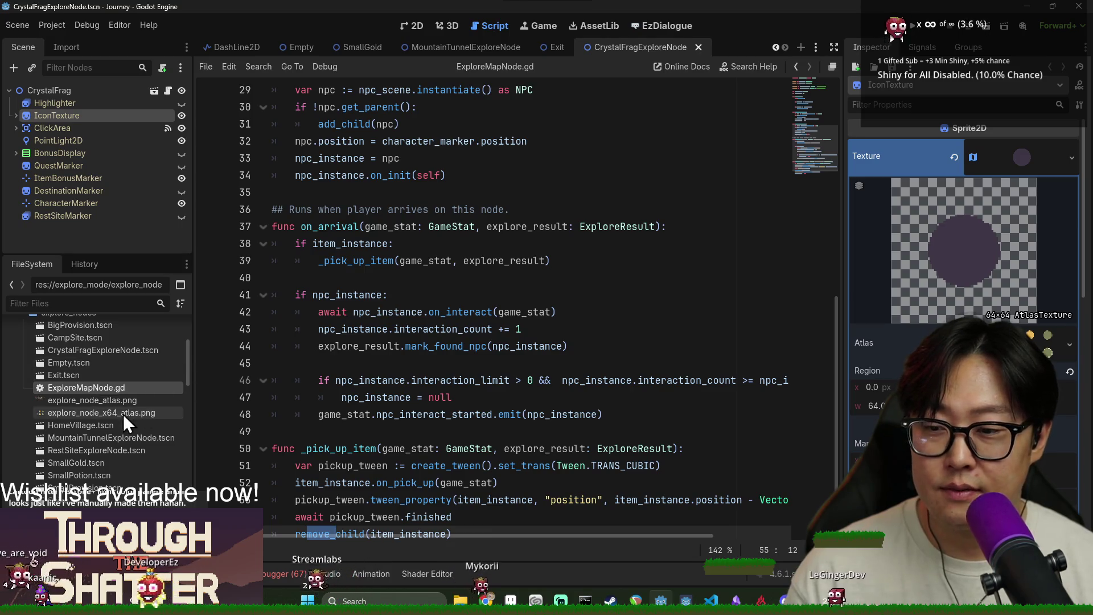
drag(193, 403, 203, 403)
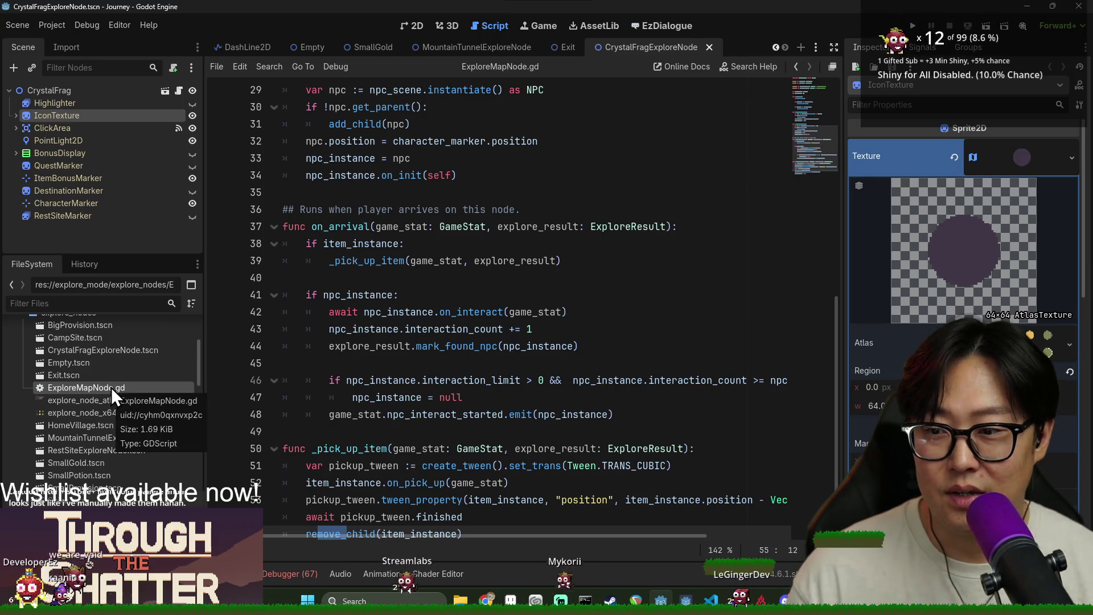
click(73, 360)
double_click(76, 374)
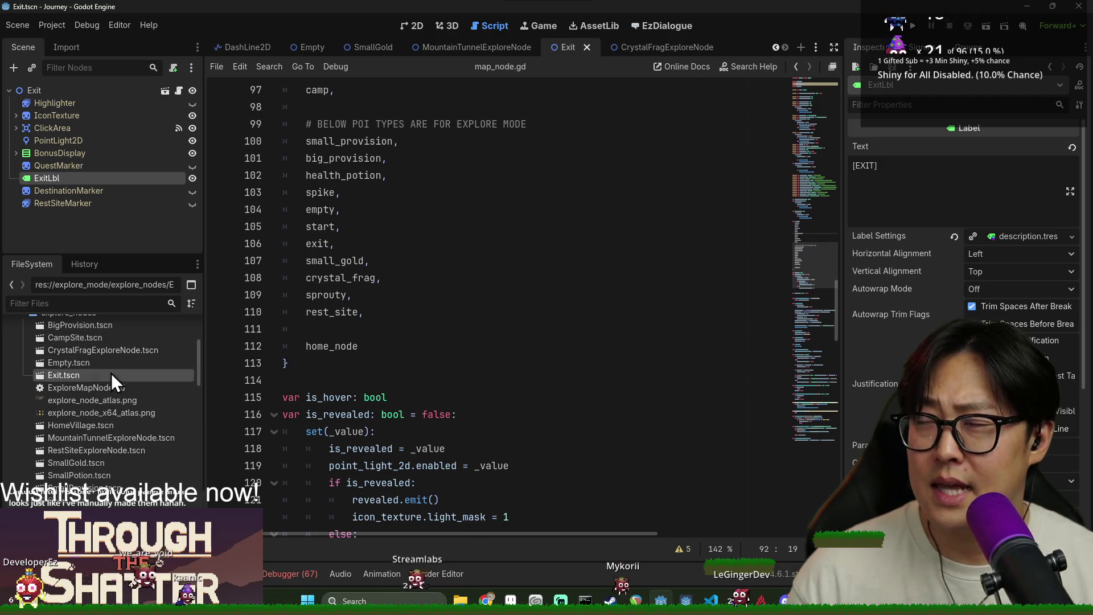
click(79, 387)
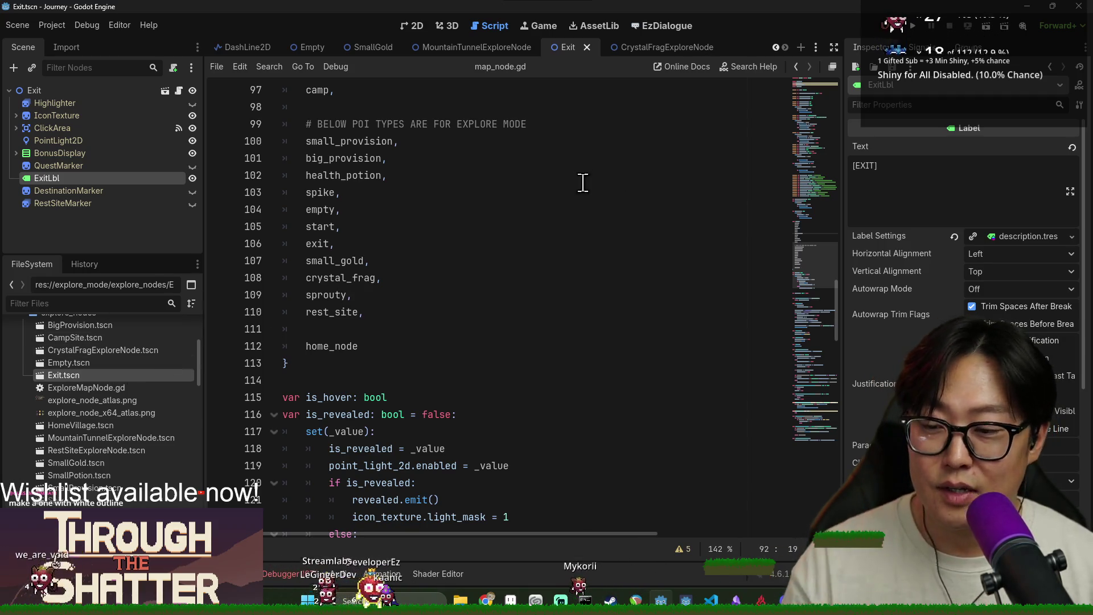
key(alt+Tab)
Step: In Aseprite, open the_obelisk.png from recent files and scroll through it
click(580, 241)
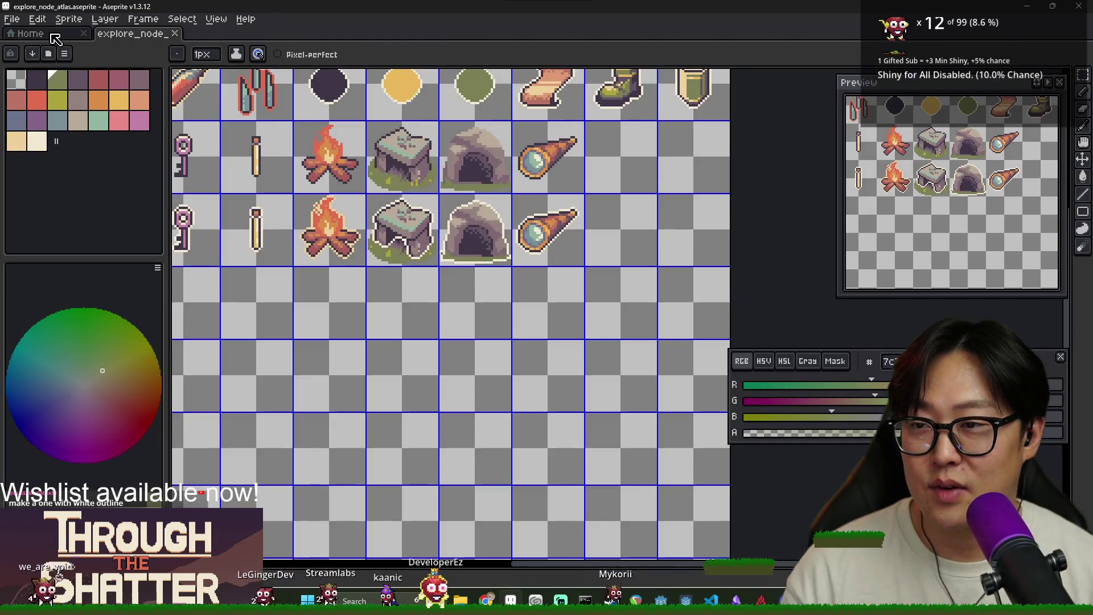
click(30, 33)
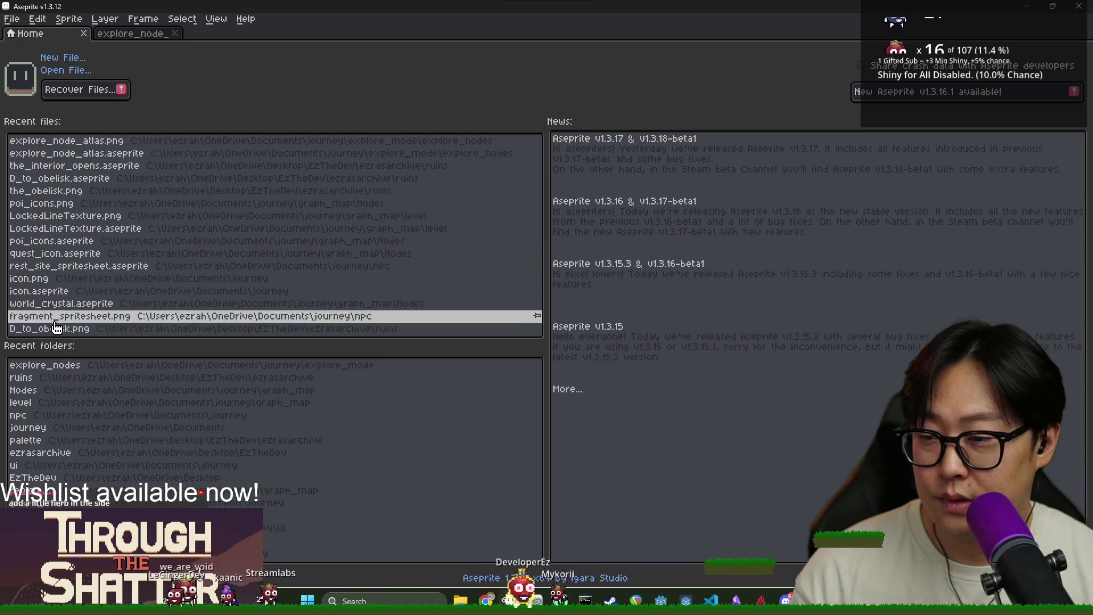
click(68, 191)
scroll(312, 203, down, 5)
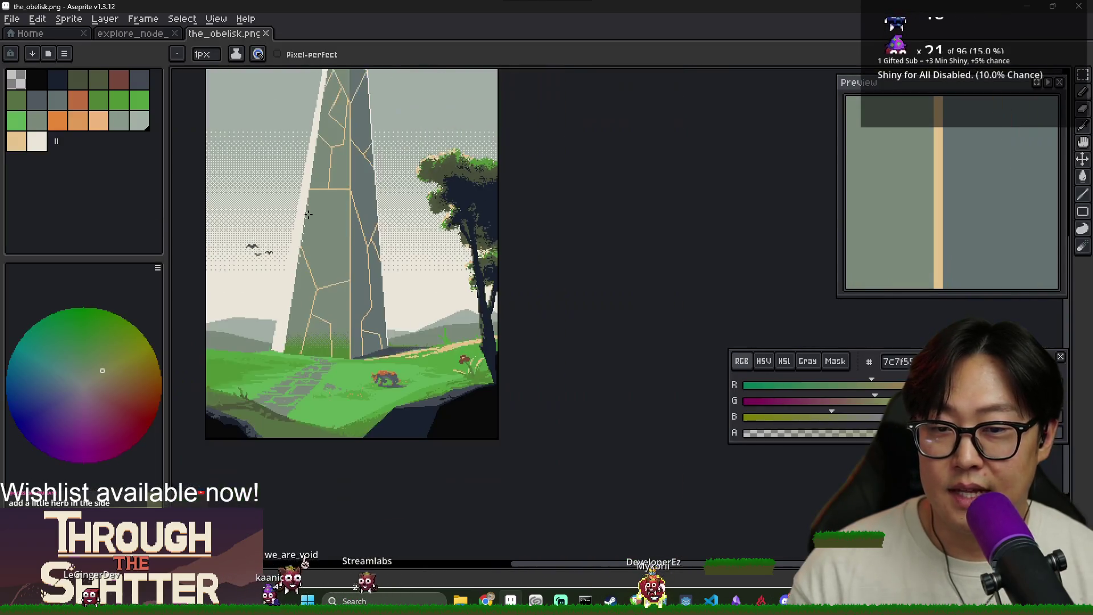
scroll(296, 247, up, 3)
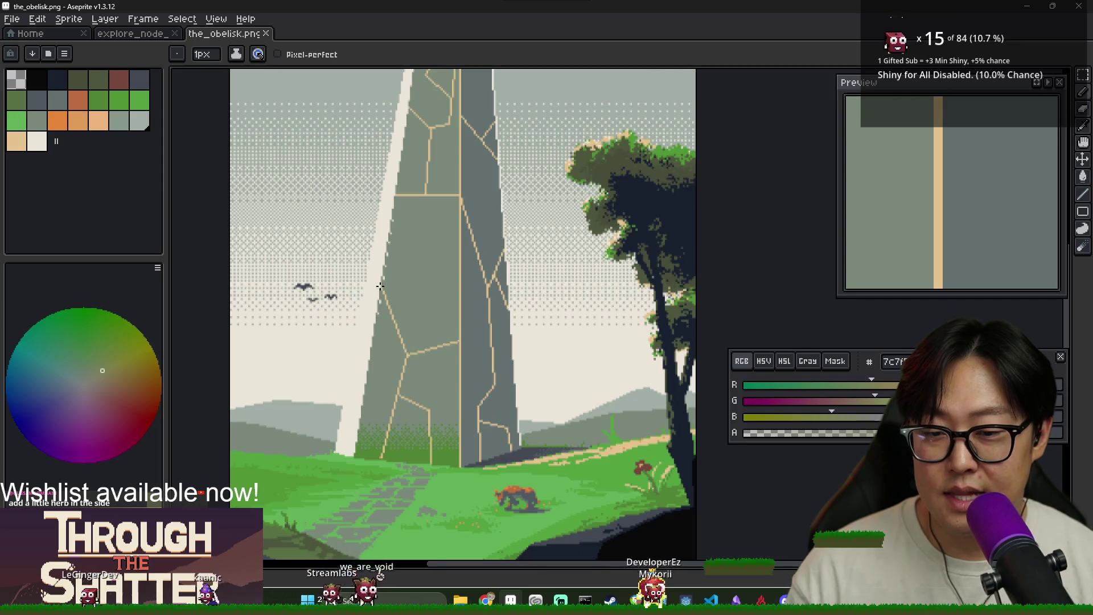
scroll(375, 285, down, 3)
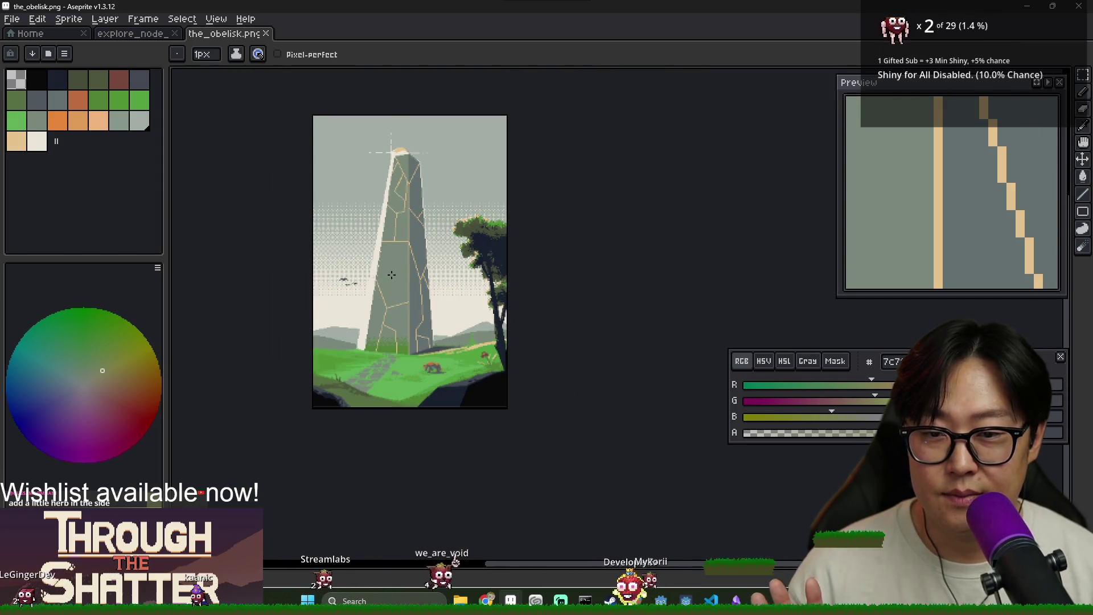
scroll(392, 275, up, 1)
Step: Open D_to_obelisk.aseprite and the_interior_opens.aseprite from recent files to view them
click(56, 37)
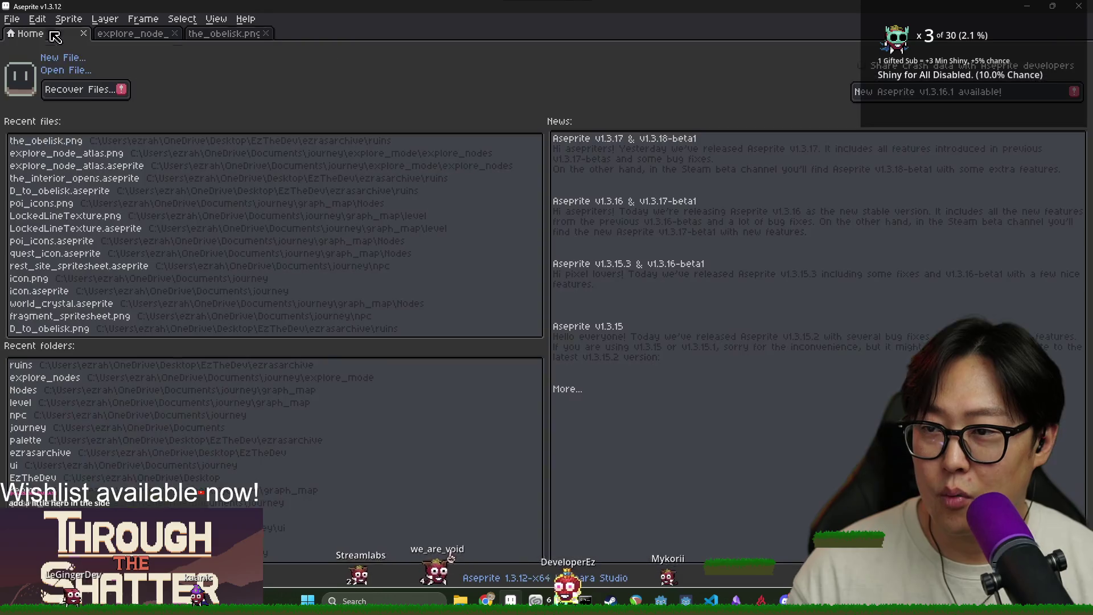
click(40, 177)
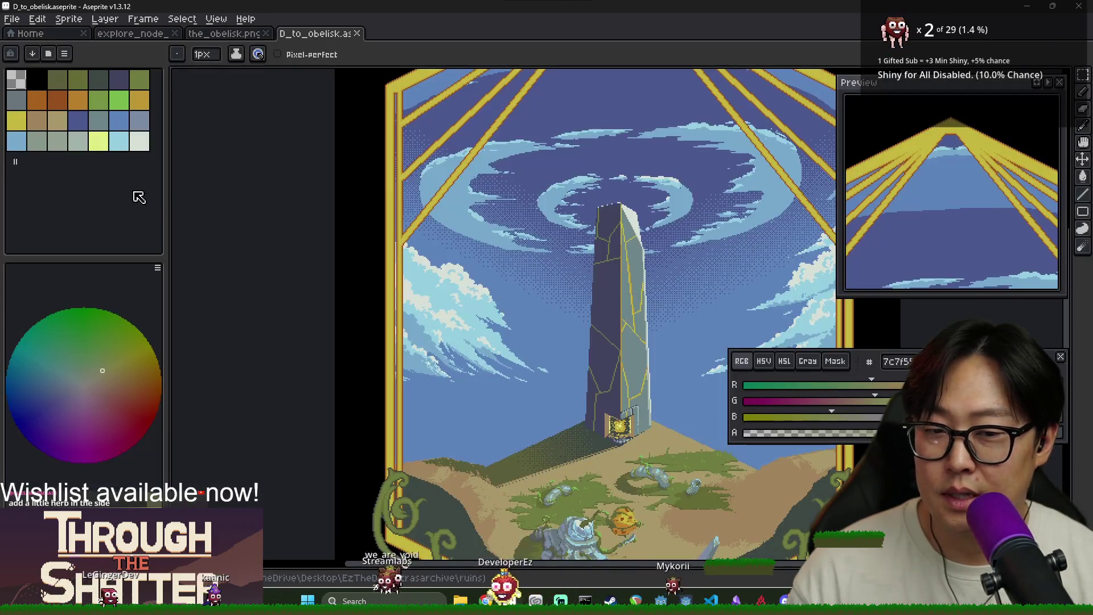
drag(349, 246, 285, 183)
scroll(174, 118, down, 2)
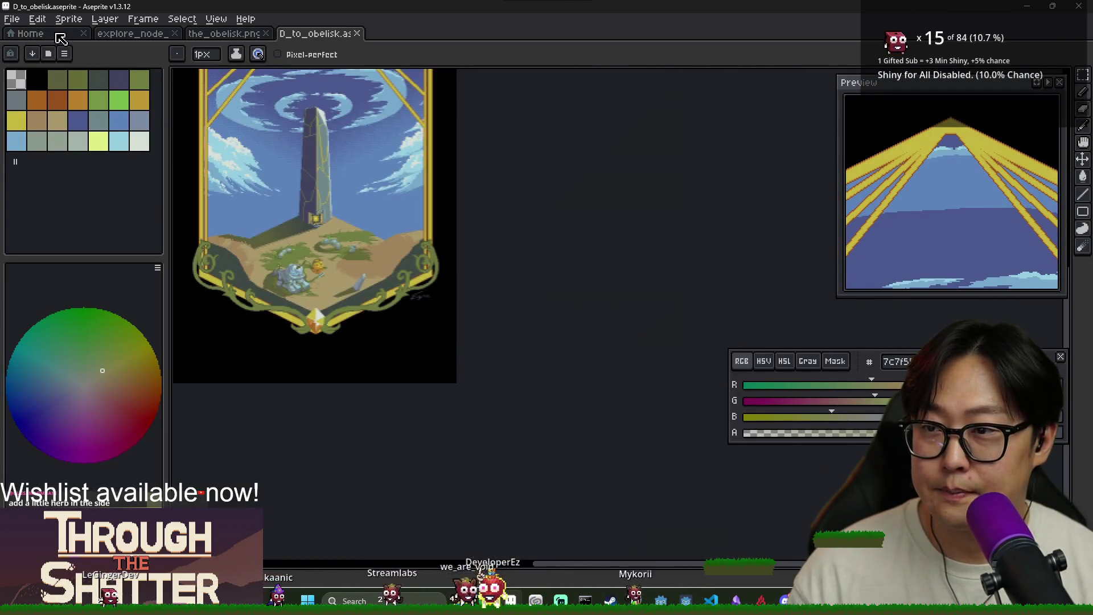
click(60, 35)
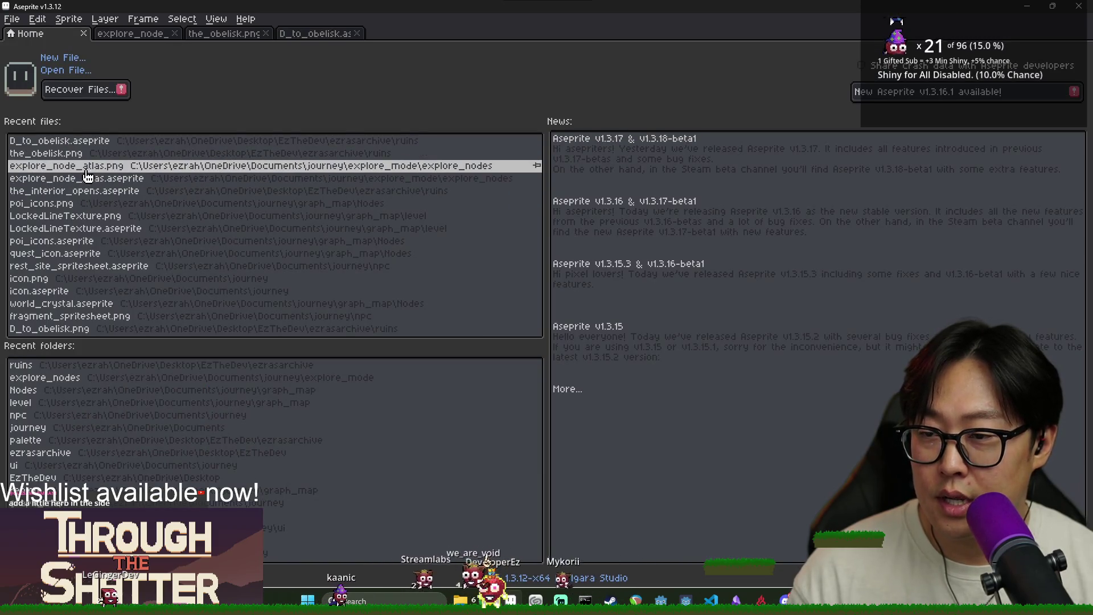
click(97, 190)
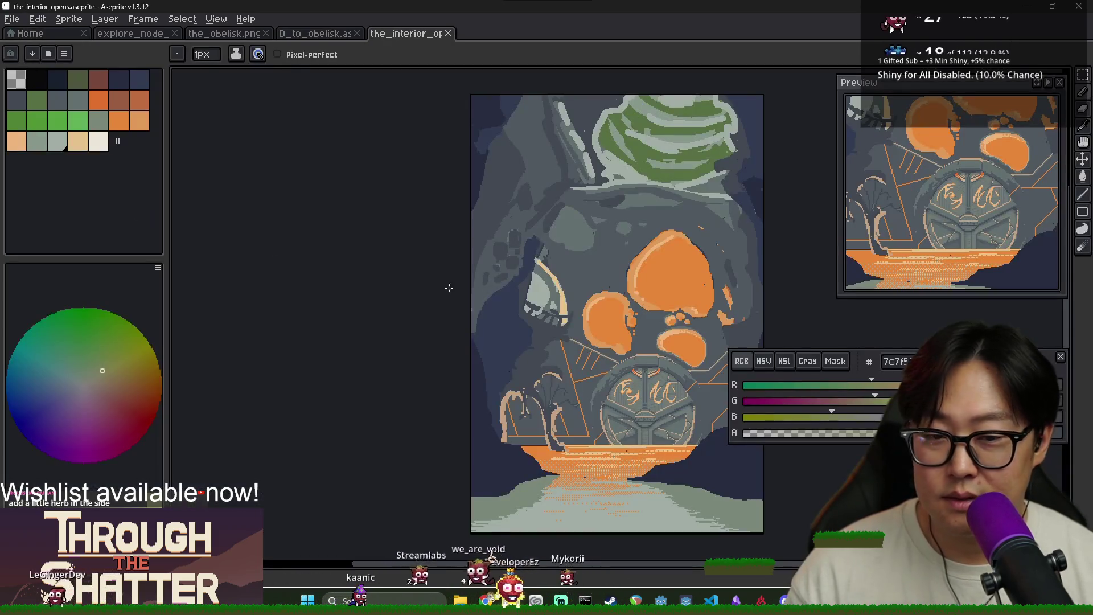
scroll(509, 339, up, 2)
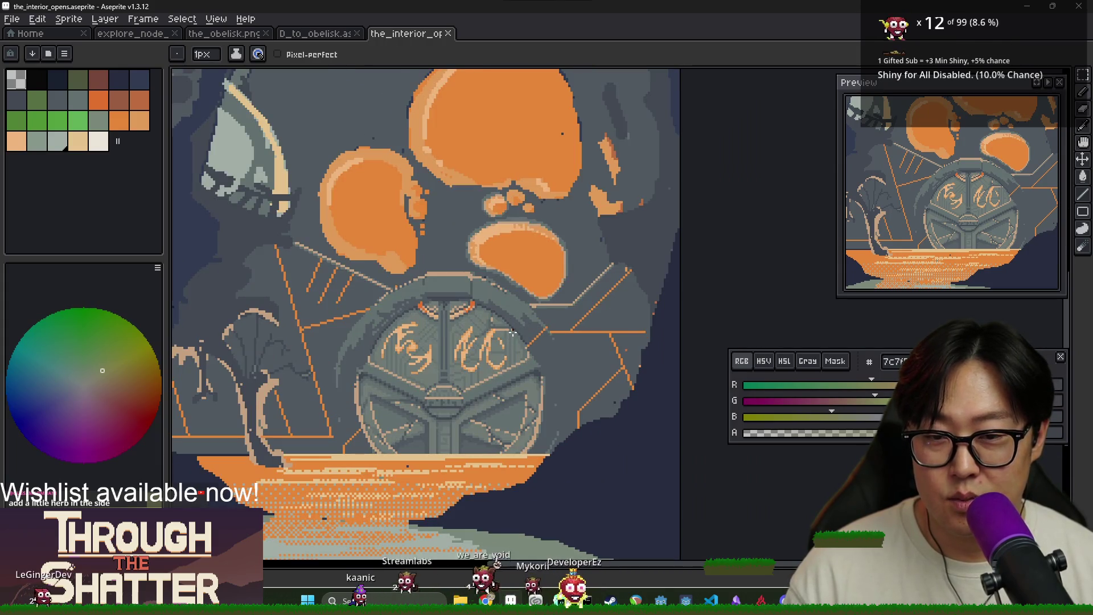
scroll(512, 333, down, 2)
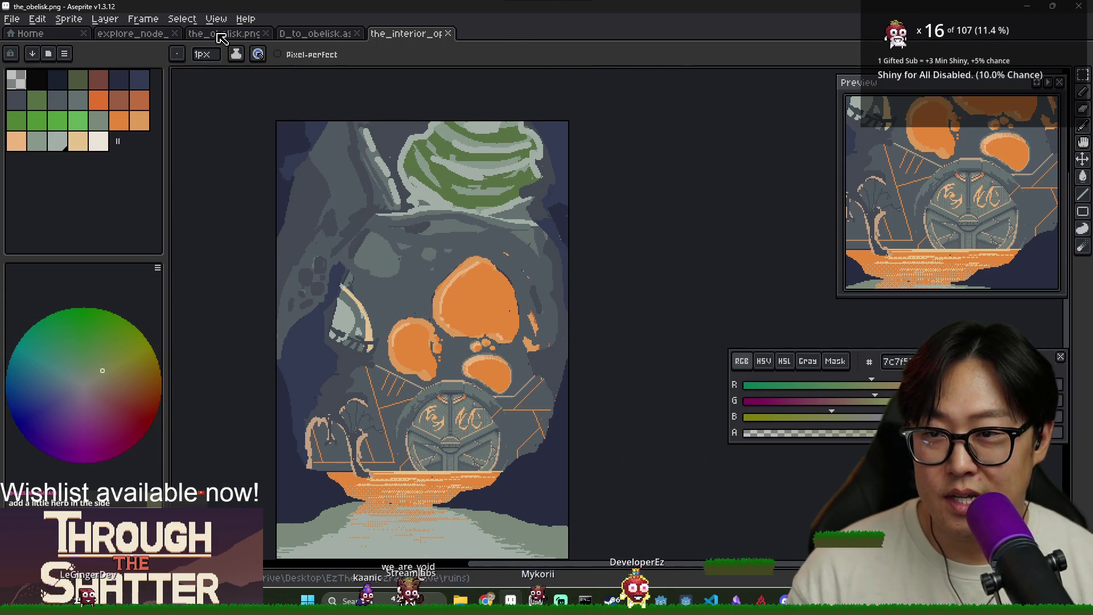
Step: Look over the obelisk, D_to_obelisk and interior artworks again, zooming into D_to_obelisk
click(222, 34)
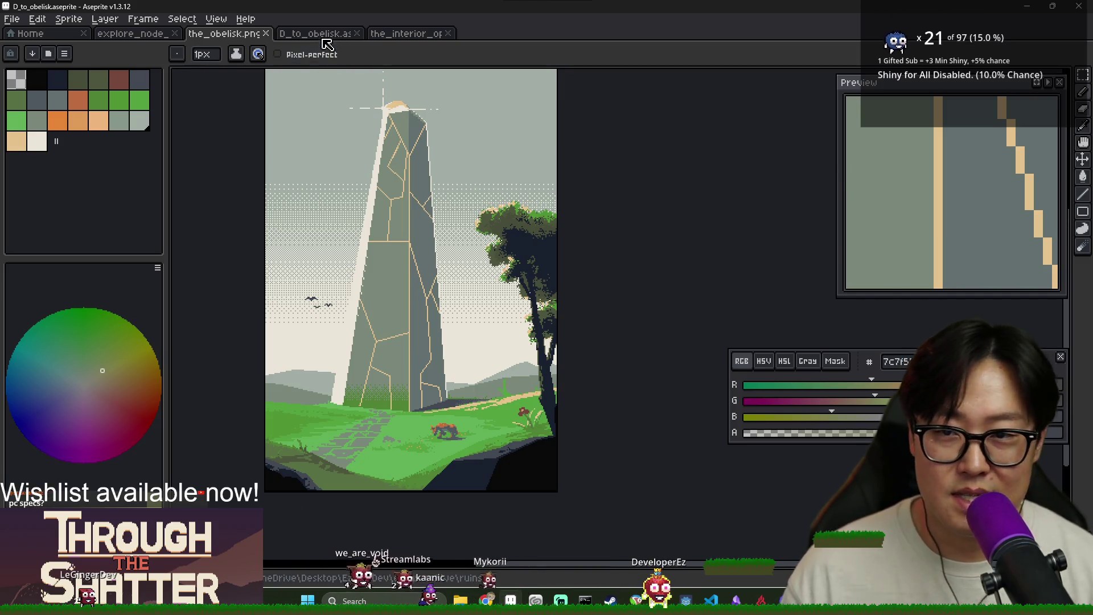
click(322, 37)
scroll(378, 183, up, 2)
scroll(511, 196, up, 1)
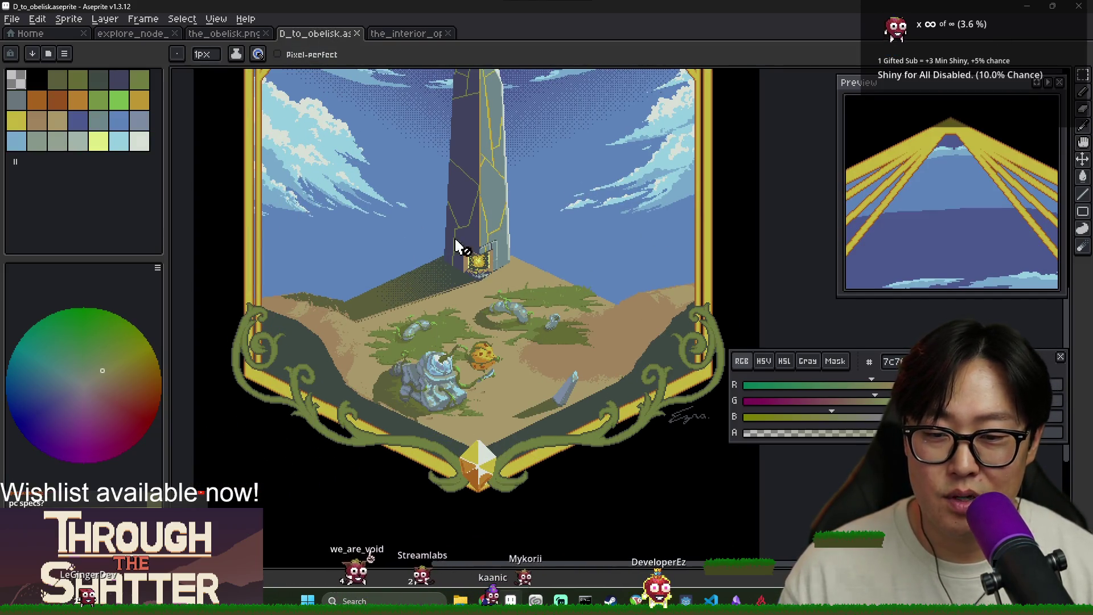
scroll(444, 238, up, 1)
scroll(421, 159, up, 1)
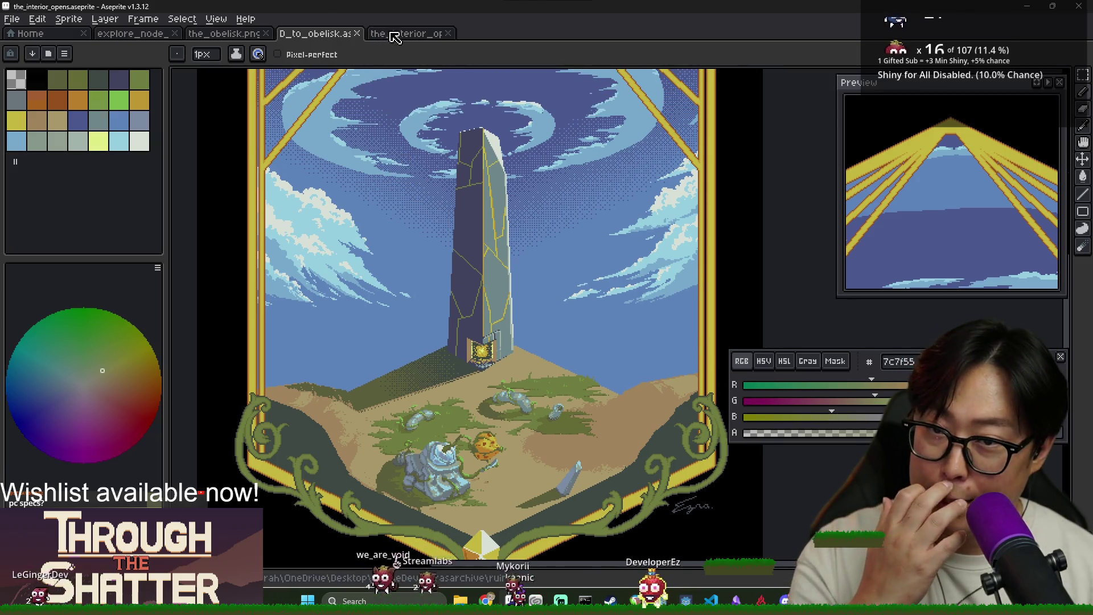
click(393, 33)
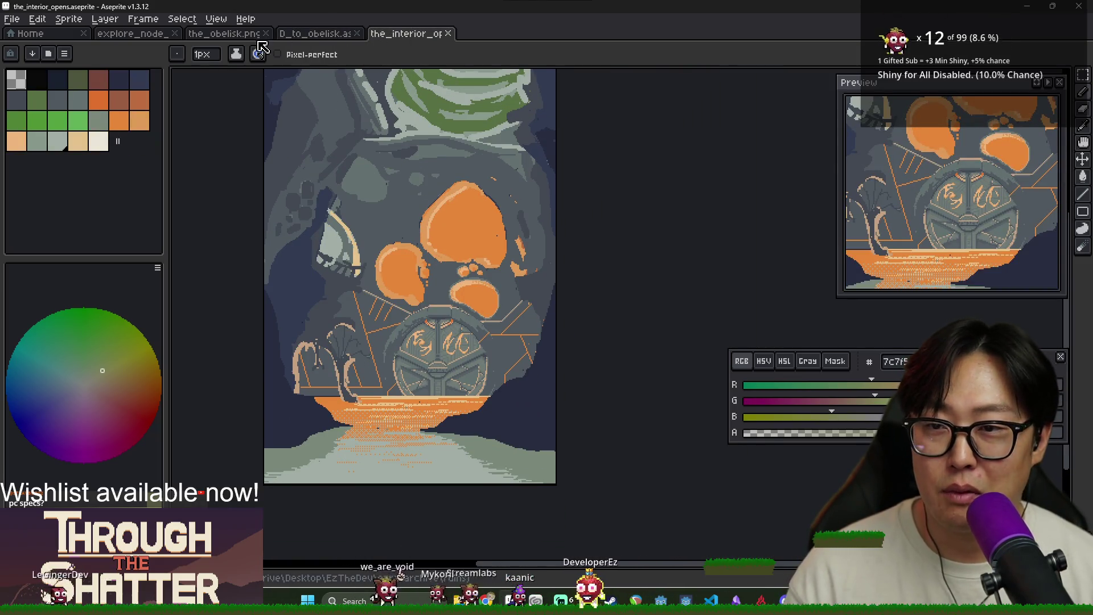
Step: Close the obelisk, D_to_obelisk and interior artwork tabs
click(266, 33)
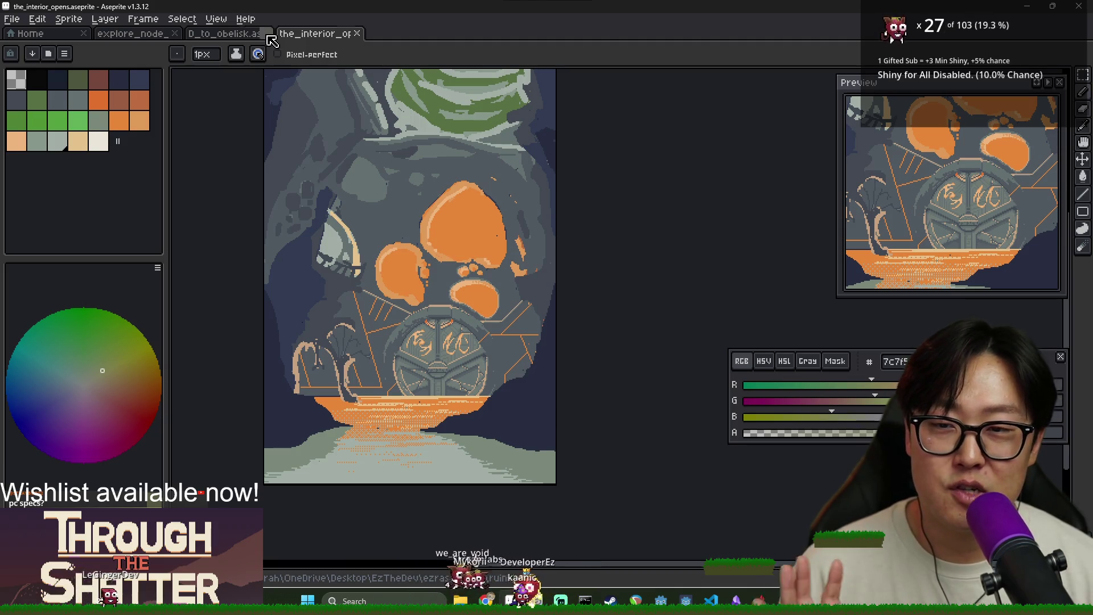
click(266, 33)
click(266, 33)
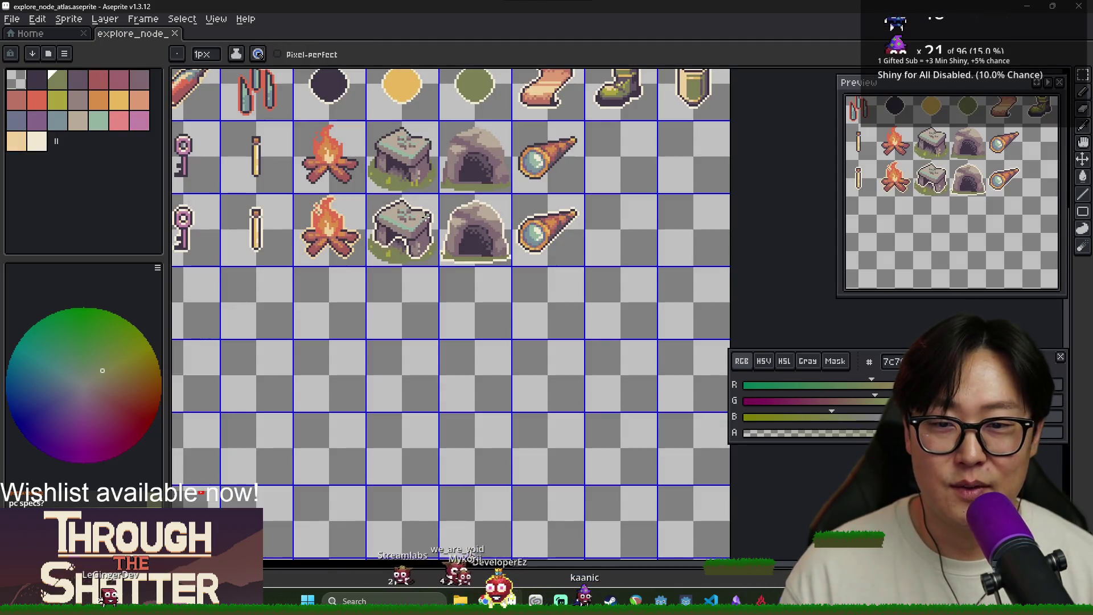
Step: Back in Godot, check the output log, then put the caret on the empty line after rest_site
key(alt+Tab)
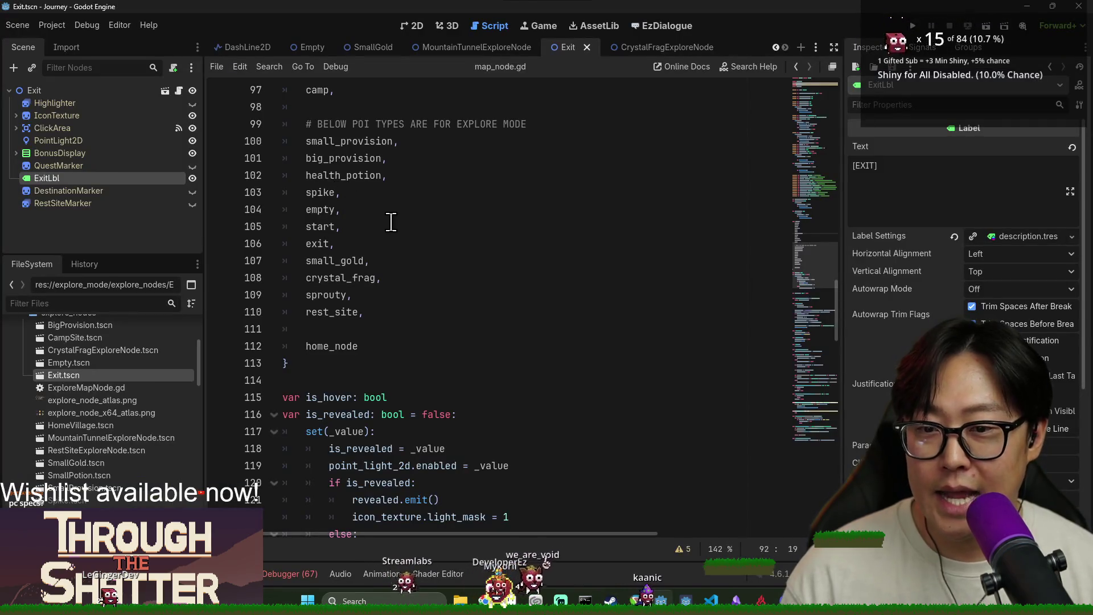
click(266, 570)
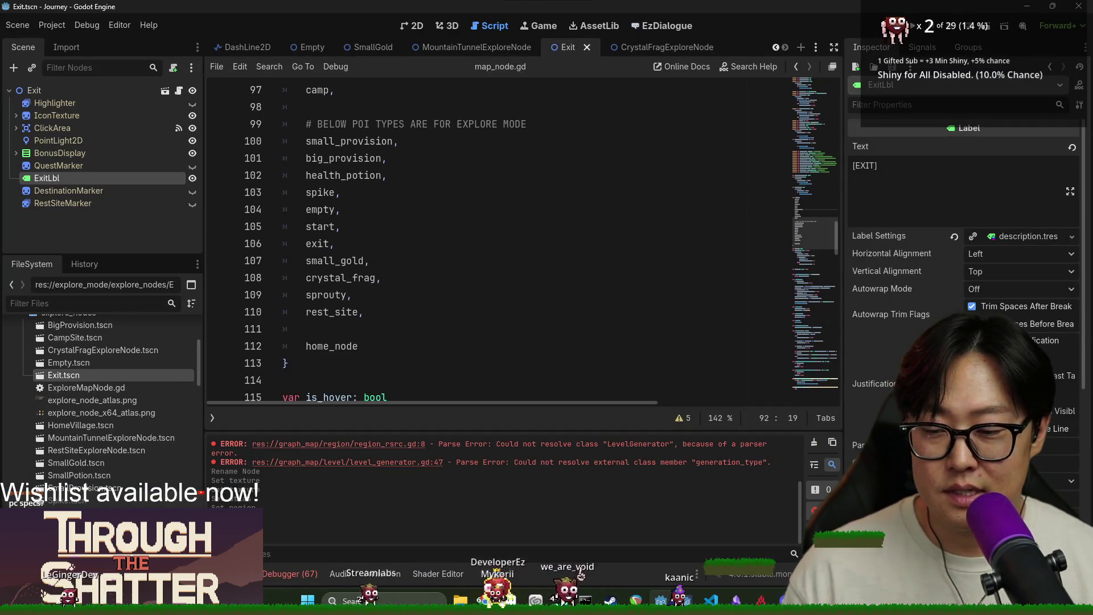
click(267, 570)
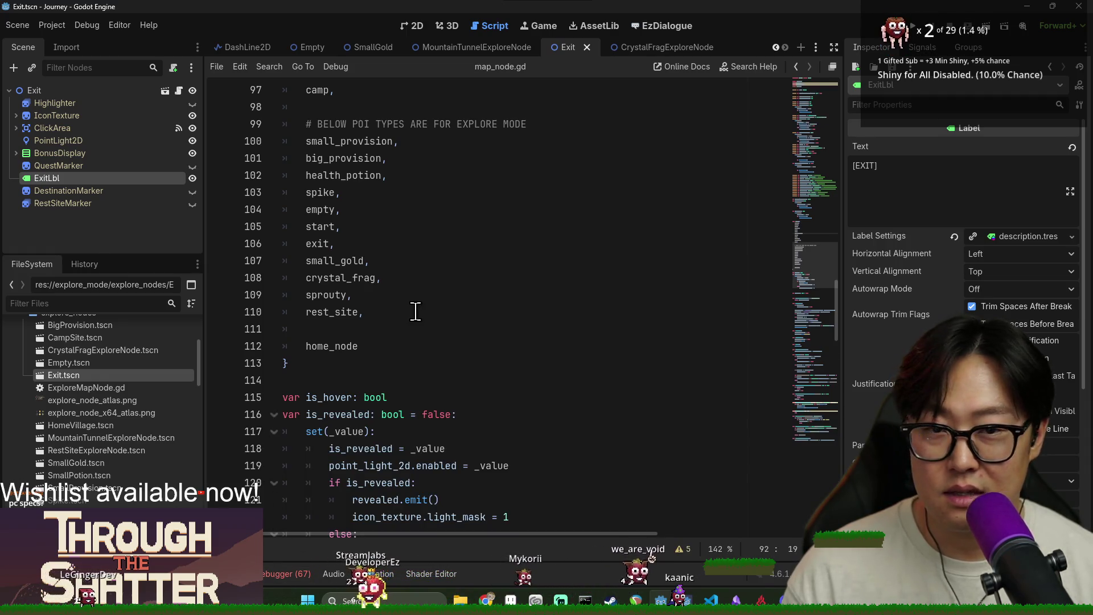
click(460, 233)
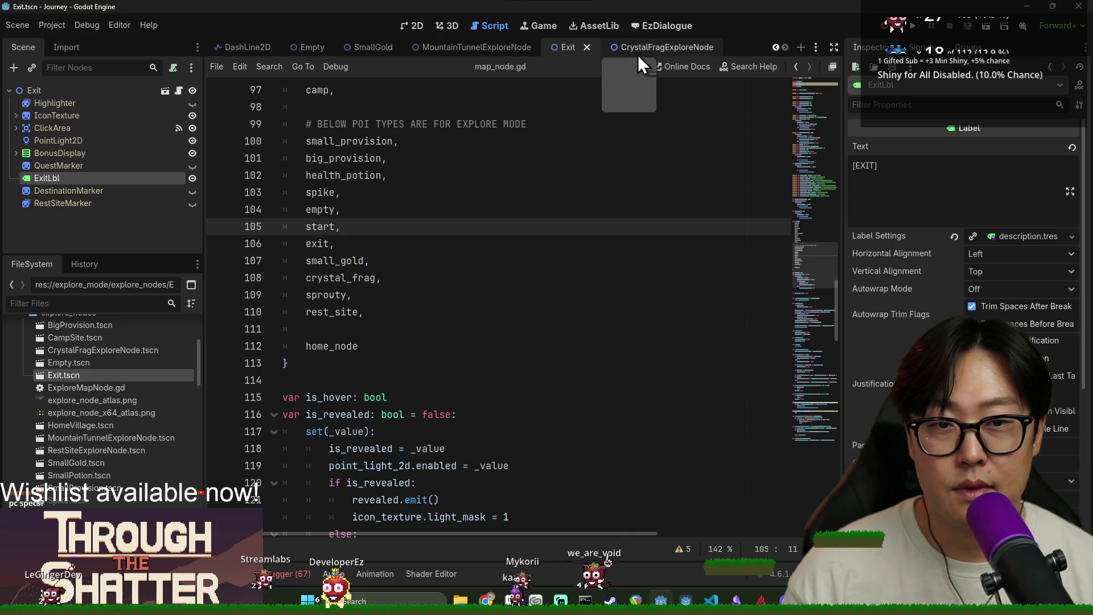
key(alt+Tab)
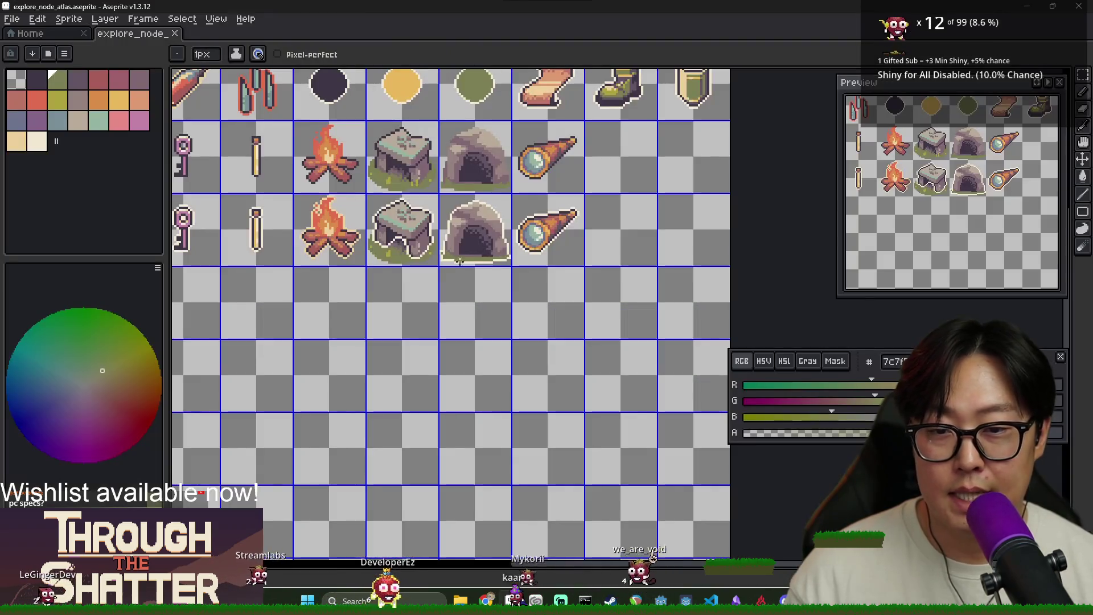
key(alt+Tab)
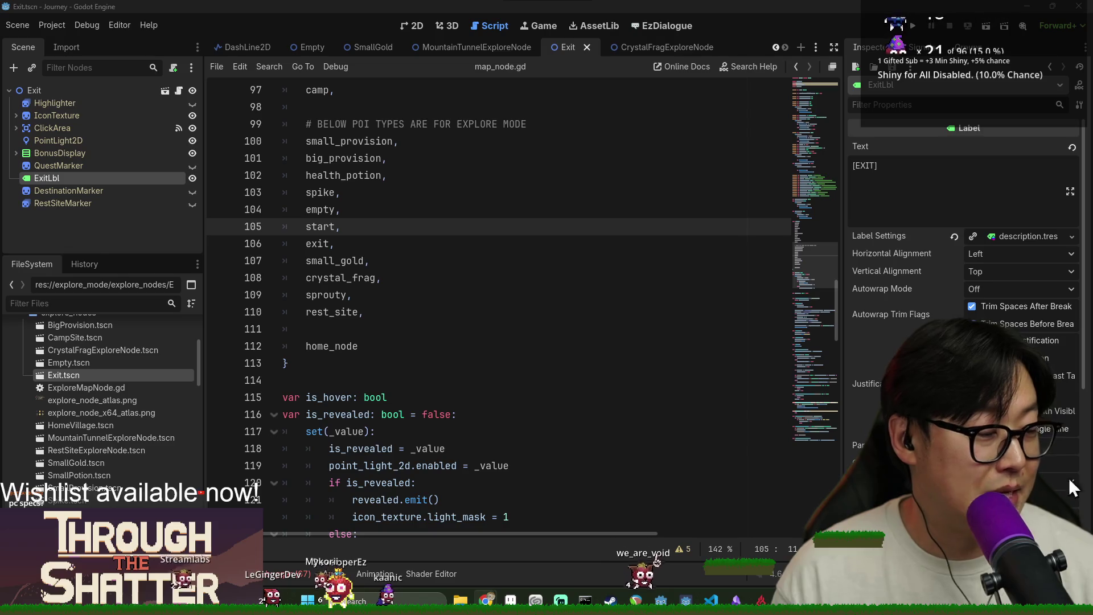
click(575, 334)
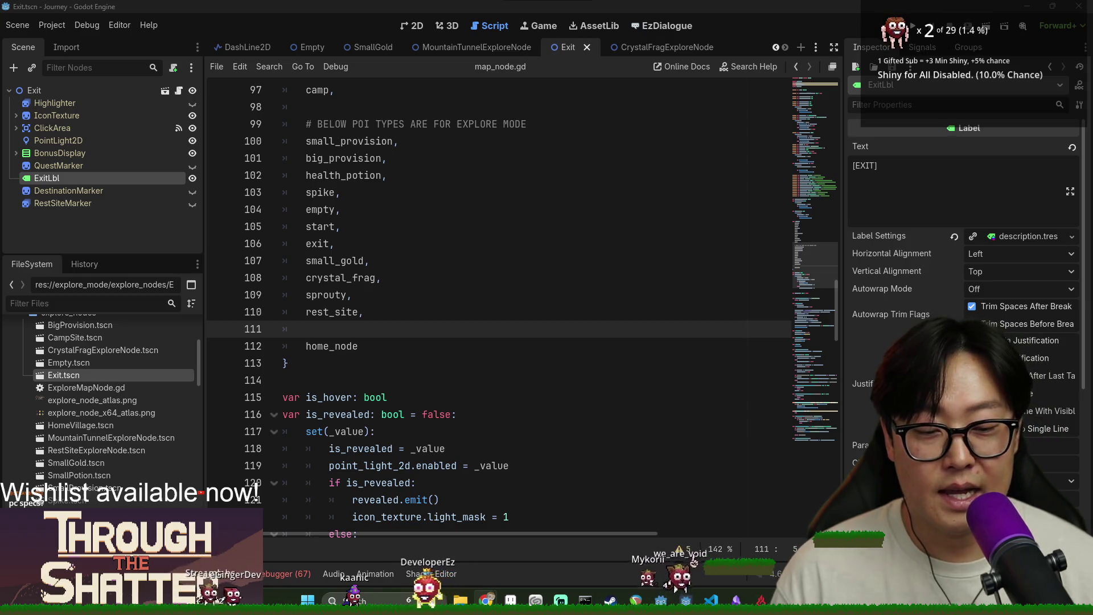
key(super)
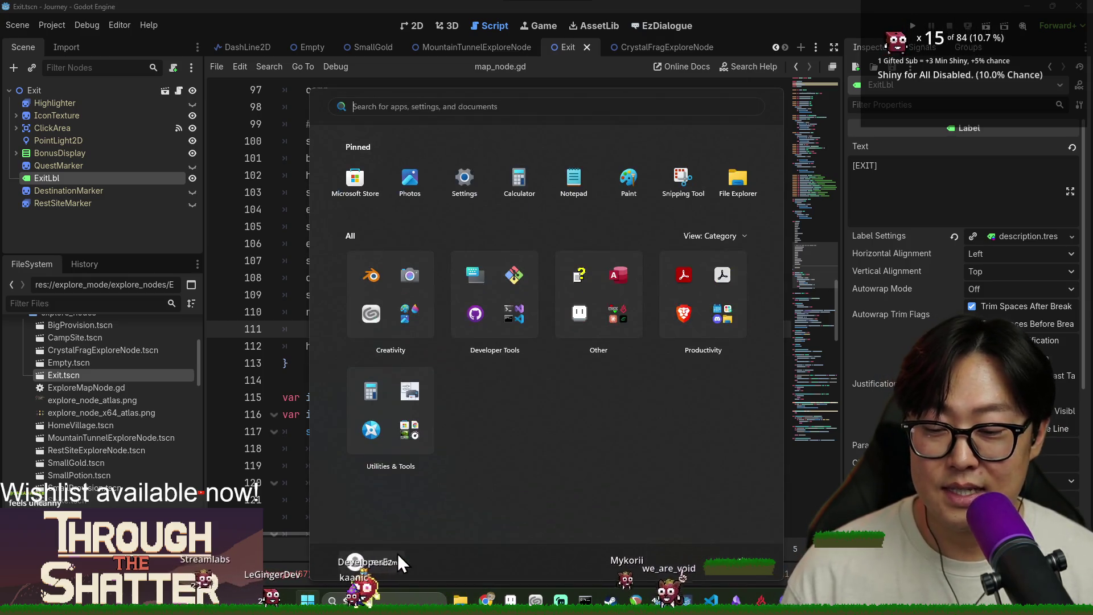
key(super)
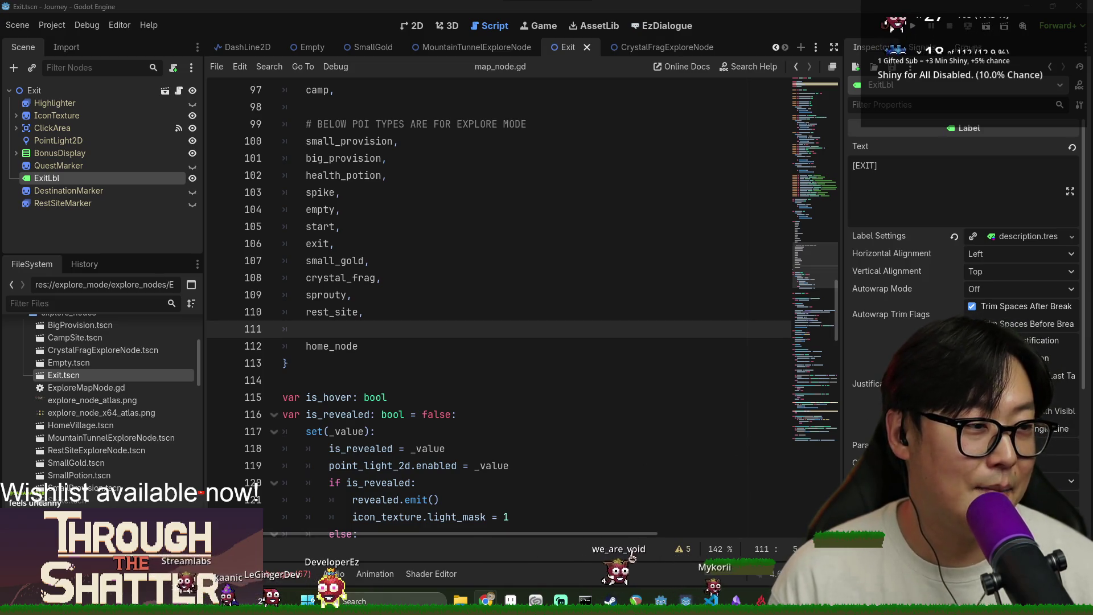
key(super)
text(system)
key(Return)
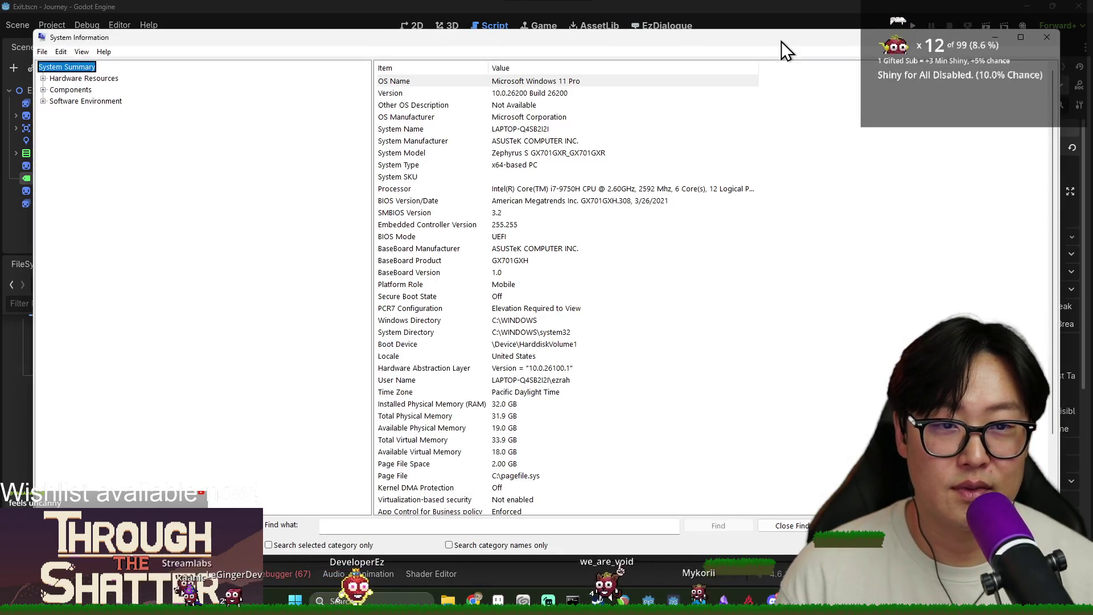
drag(780, 41, 1092, 49)
drag(910, 50, 1081, 47)
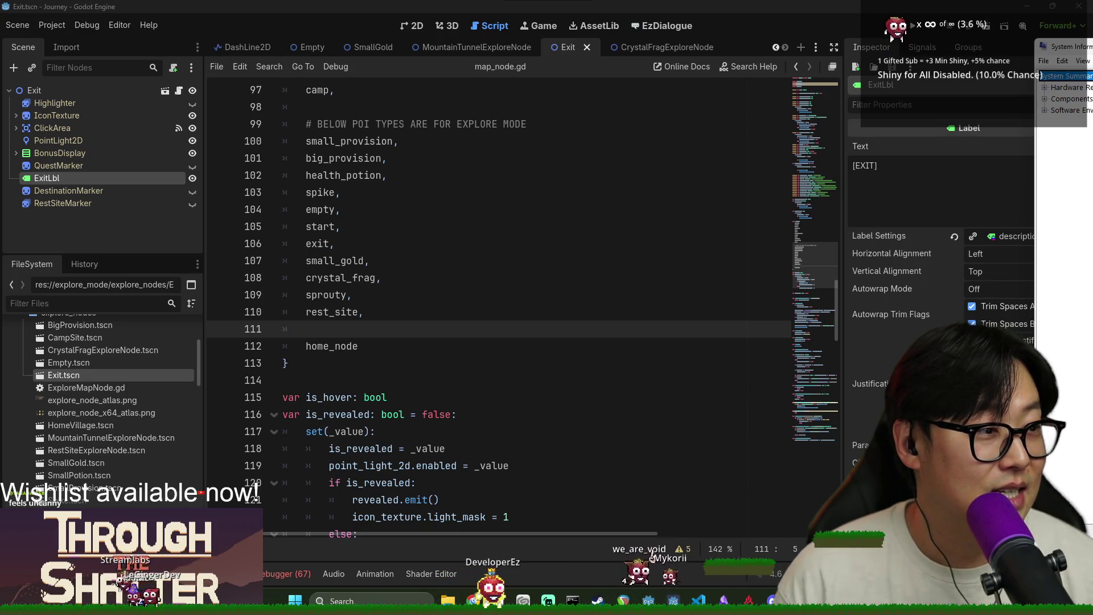
drag(1070, 47, 1004, 61)
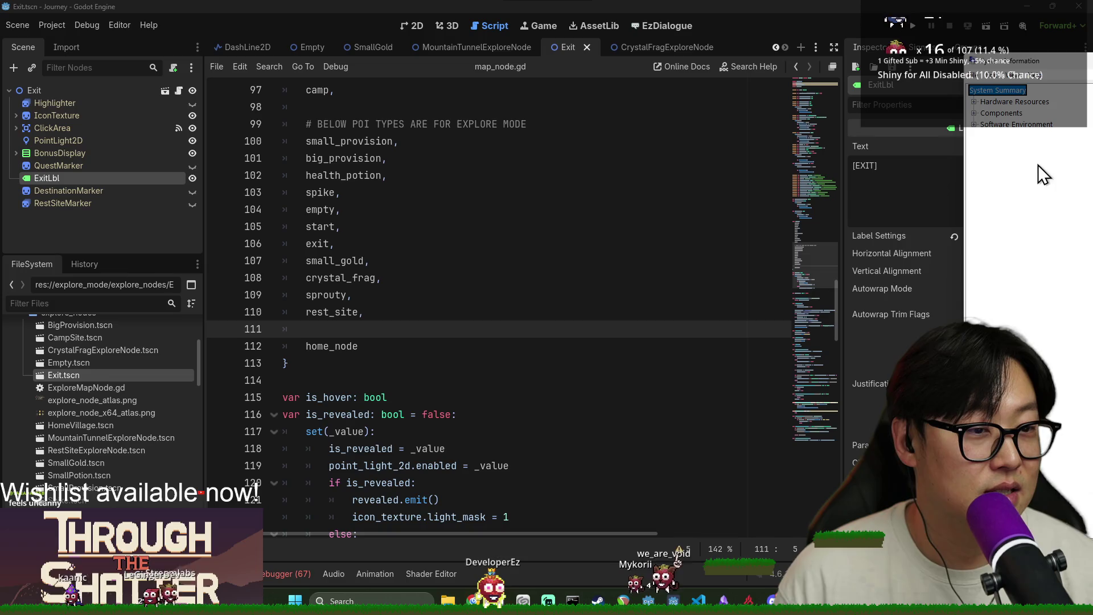
click(1014, 101)
click(1016, 113)
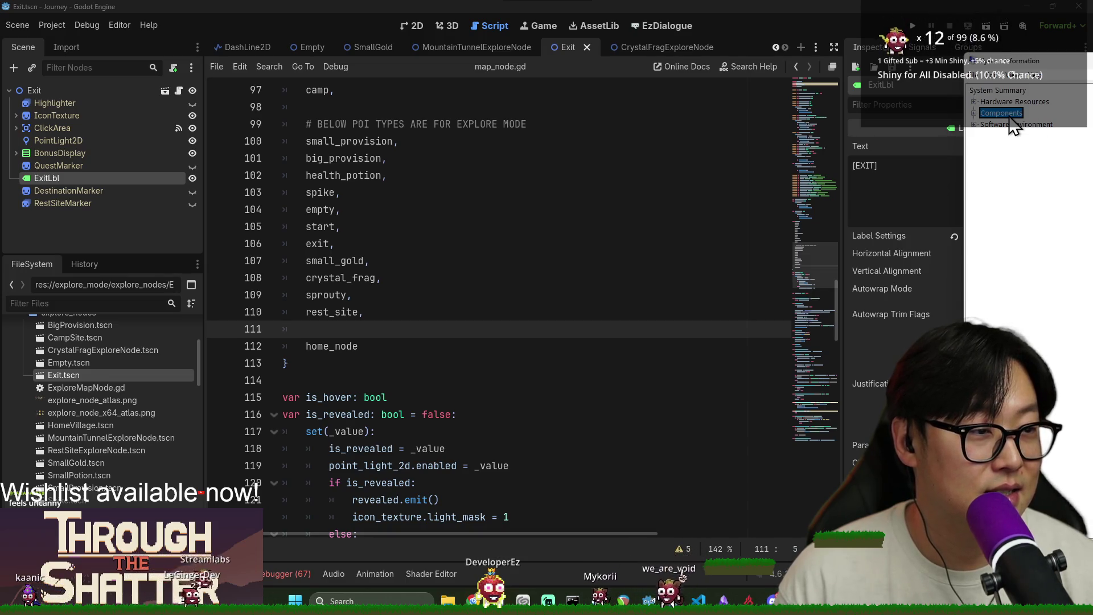
drag(1024, 60, 974, 67)
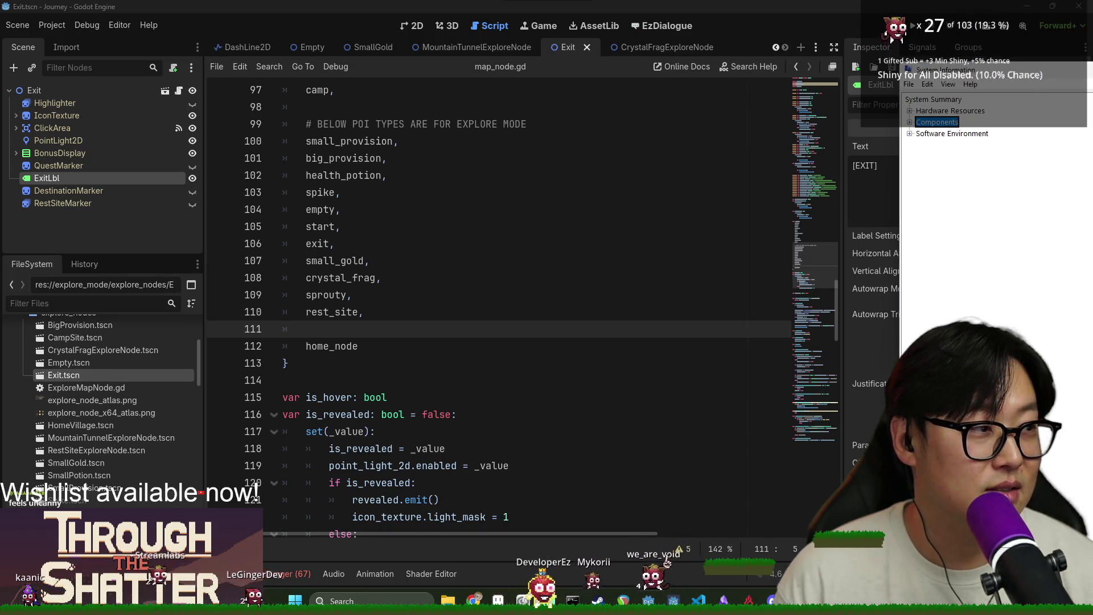
click(1040, 333)
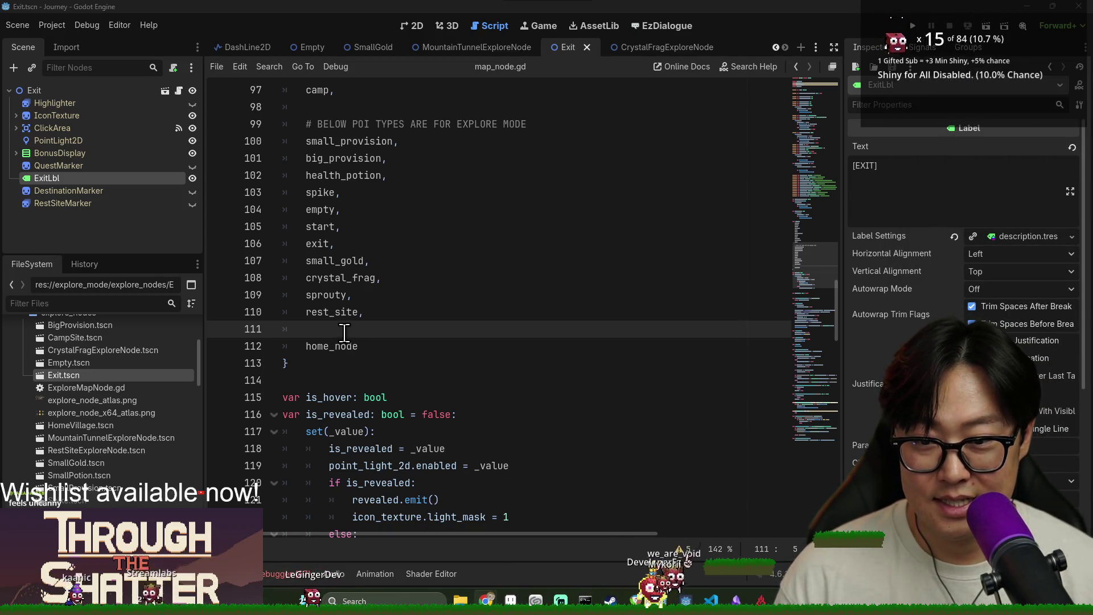
scroll(435, 373, up, 1)
scroll(434, 373, down, 5)
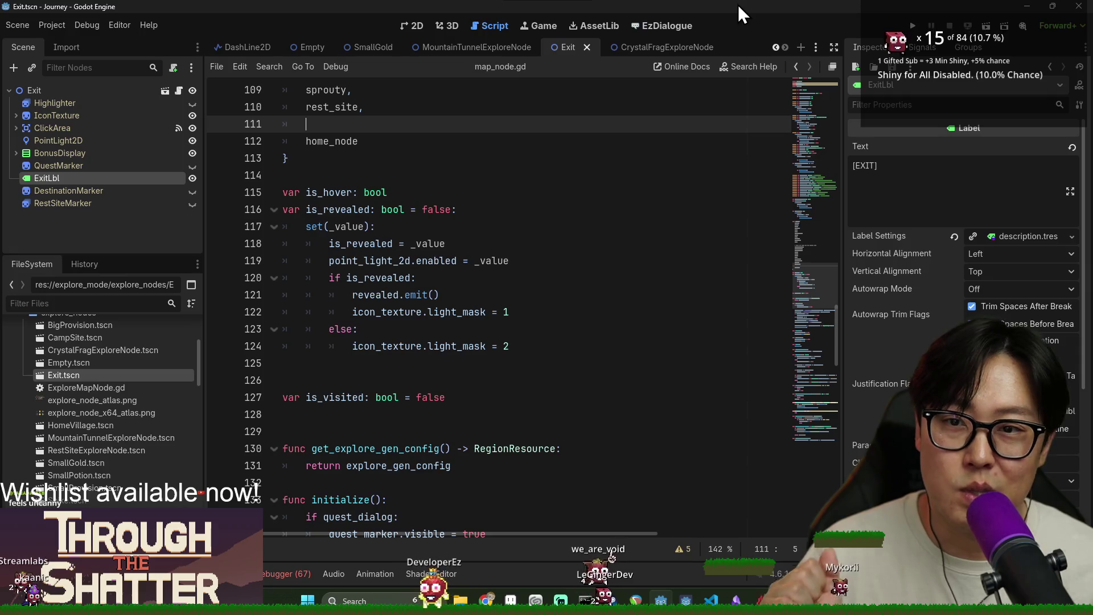
Step: Switch to Aseprite's explore_node_atlas sheet showing the cave sprite and its outlined copy
key(alt+Tab)
click(641, 238)
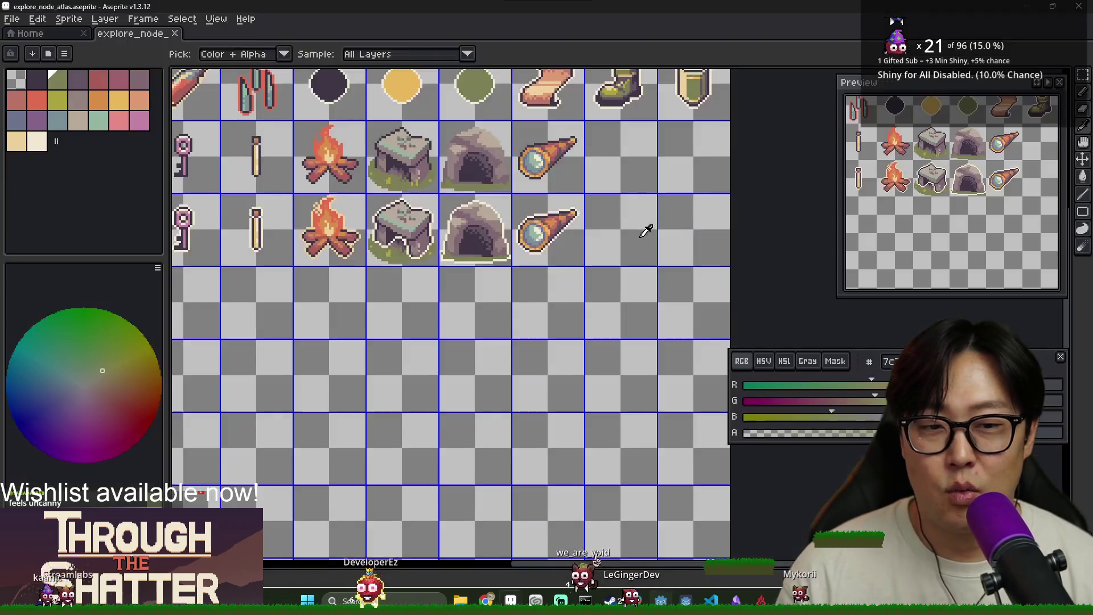
Step: Zoom in on the atlas's cave tile, zoom back out, and return to map_node.gd in Godot
scroll(493, 211, up, 2)
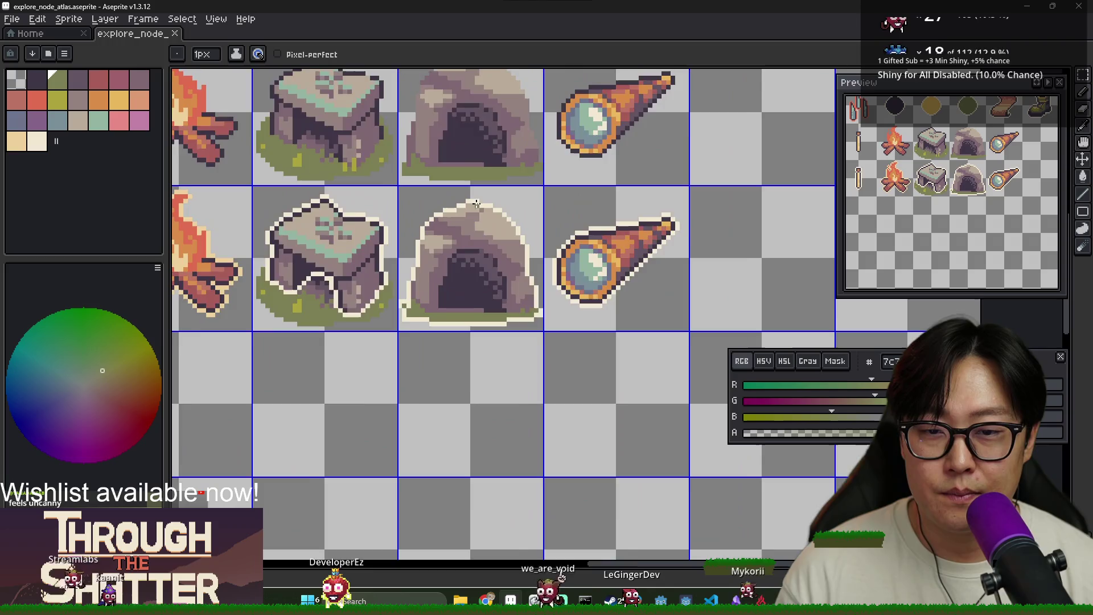
scroll(489, 220, up, 1)
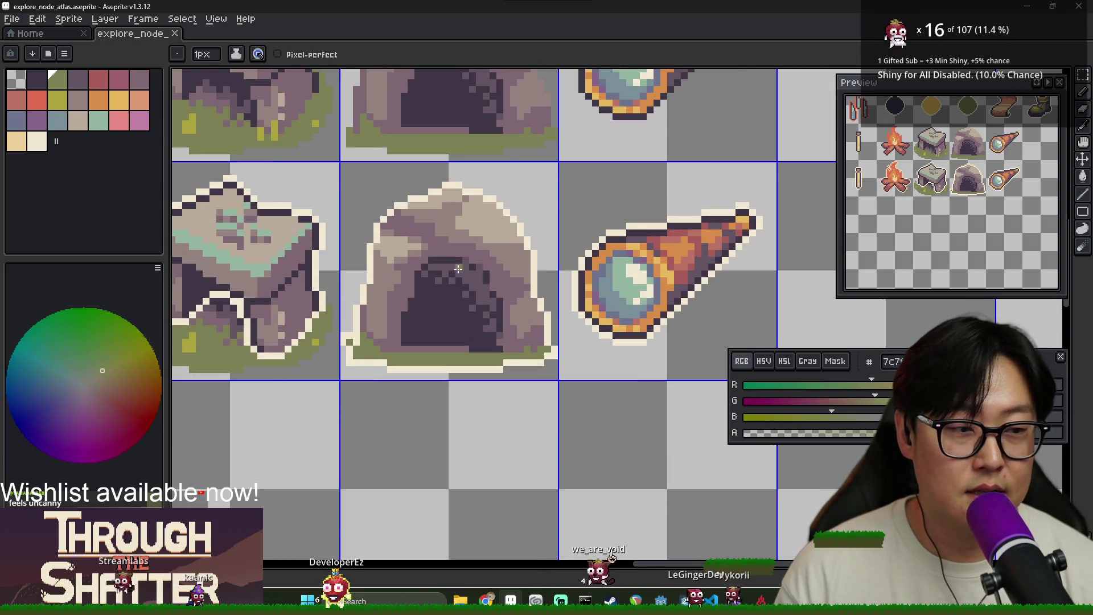
scroll(469, 271, down, 2)
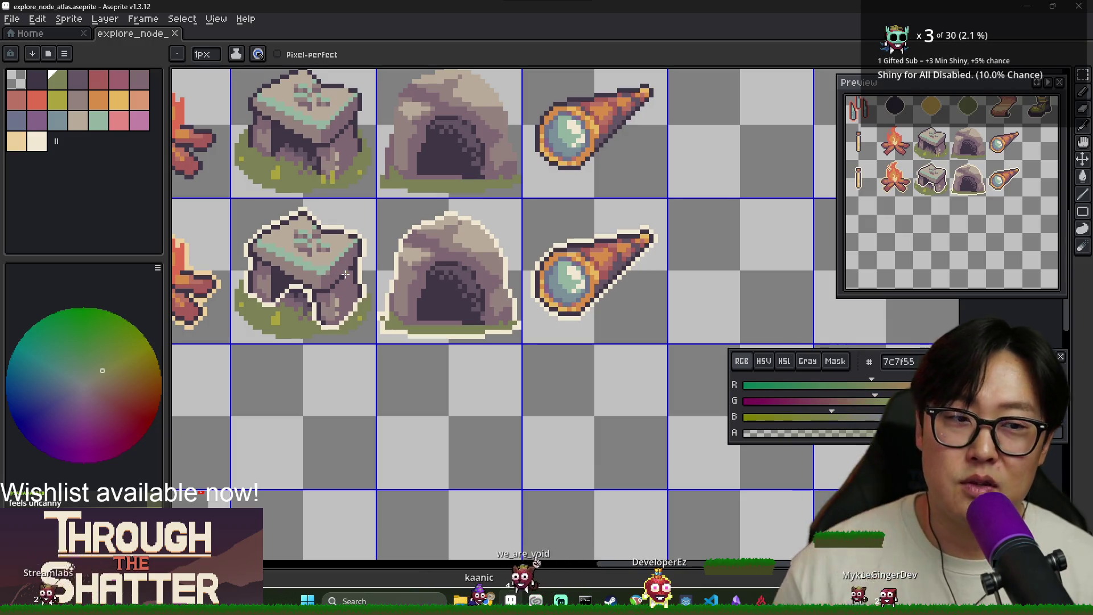
key(alt+Tab)
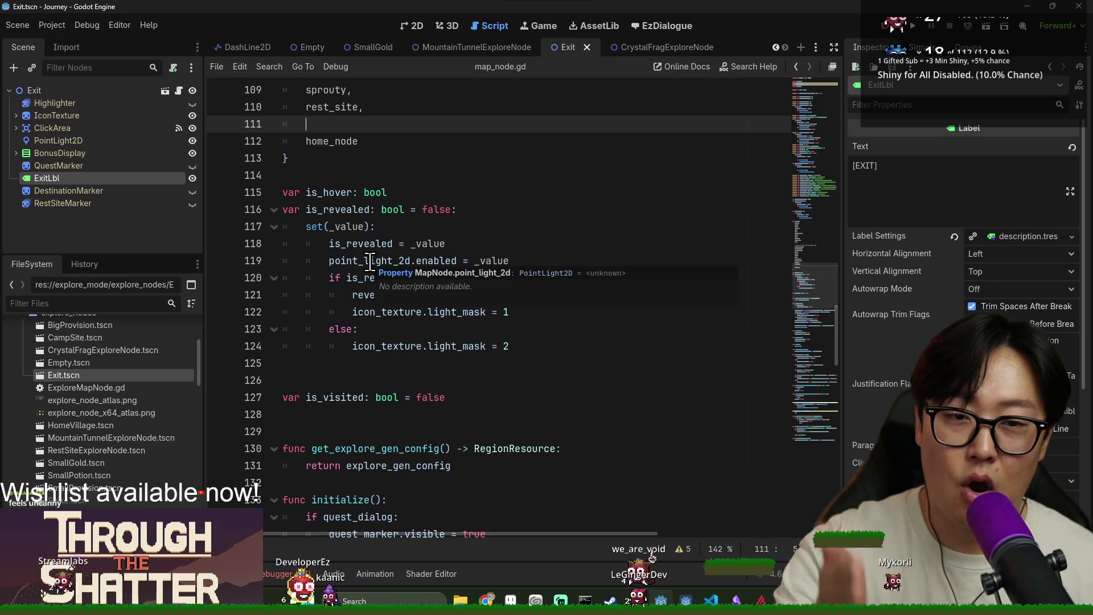
click(406, 246)
scroll(463, 279, down, 2)
click(433, 278)
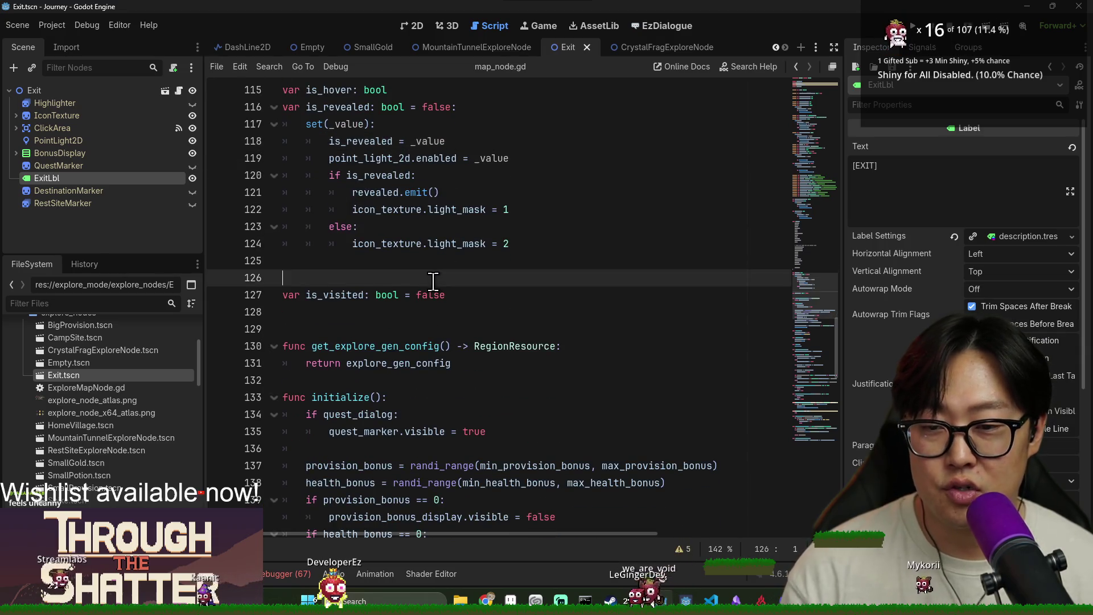
click(441, 316)
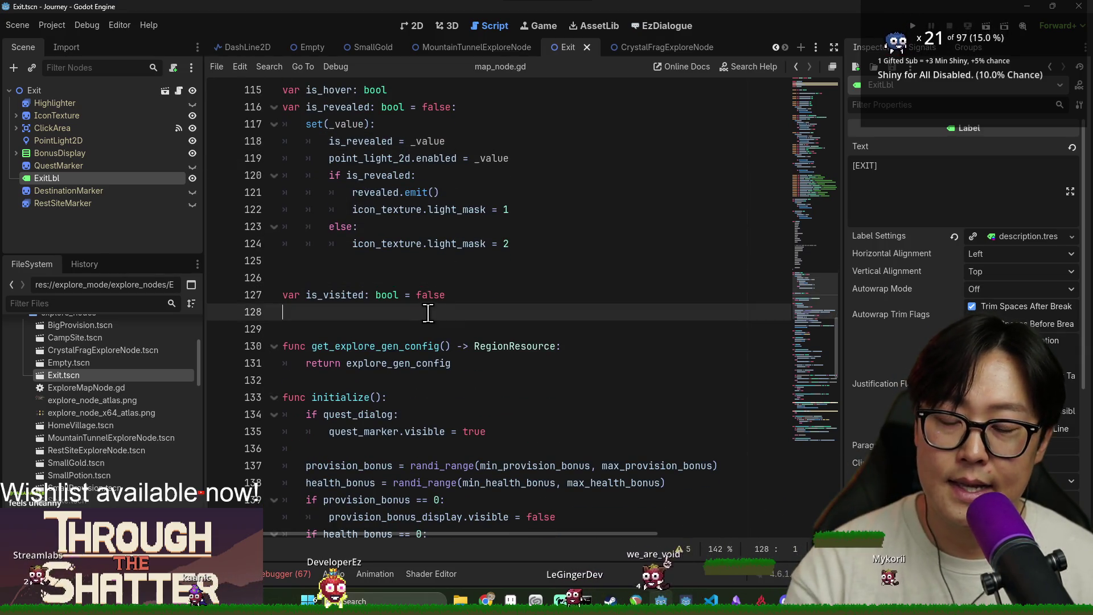
scroll(427, 312, down, 1)
scroll(427, 312, down, 3)
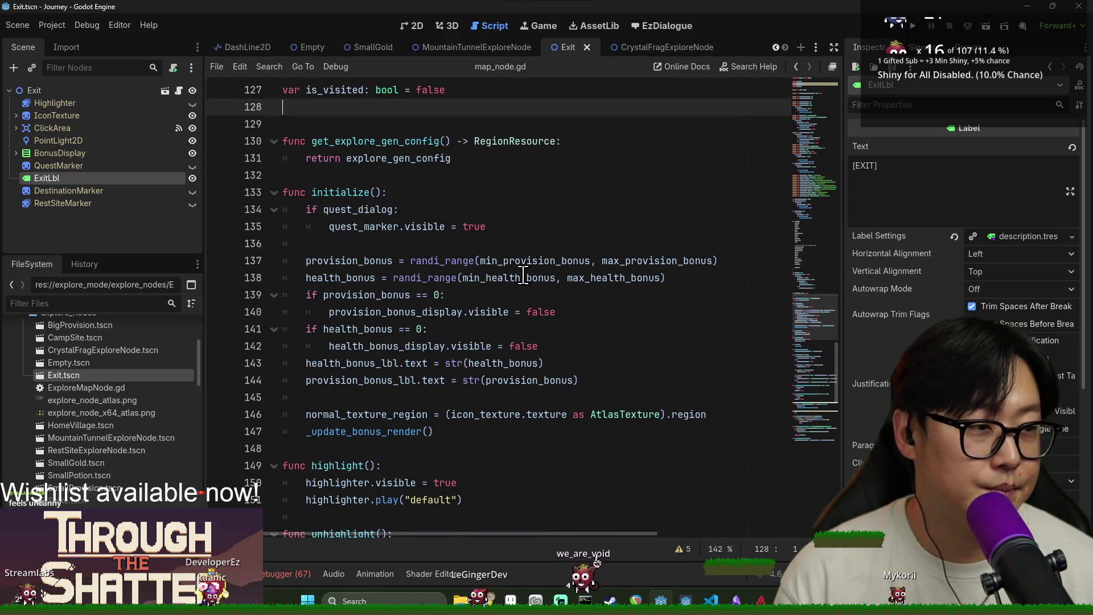
scroll(514, 308, down, 1)
scroll(512, 290, up, 7)
scroll(518, 265, up, 2)
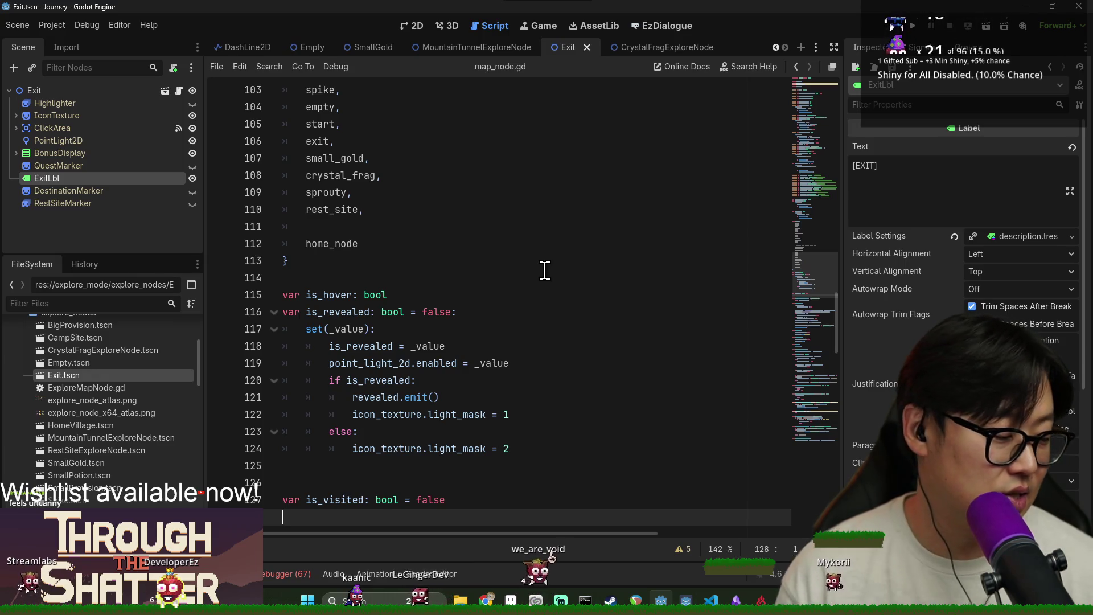
click(393, 243)
scroll(360, 267, down, 1)
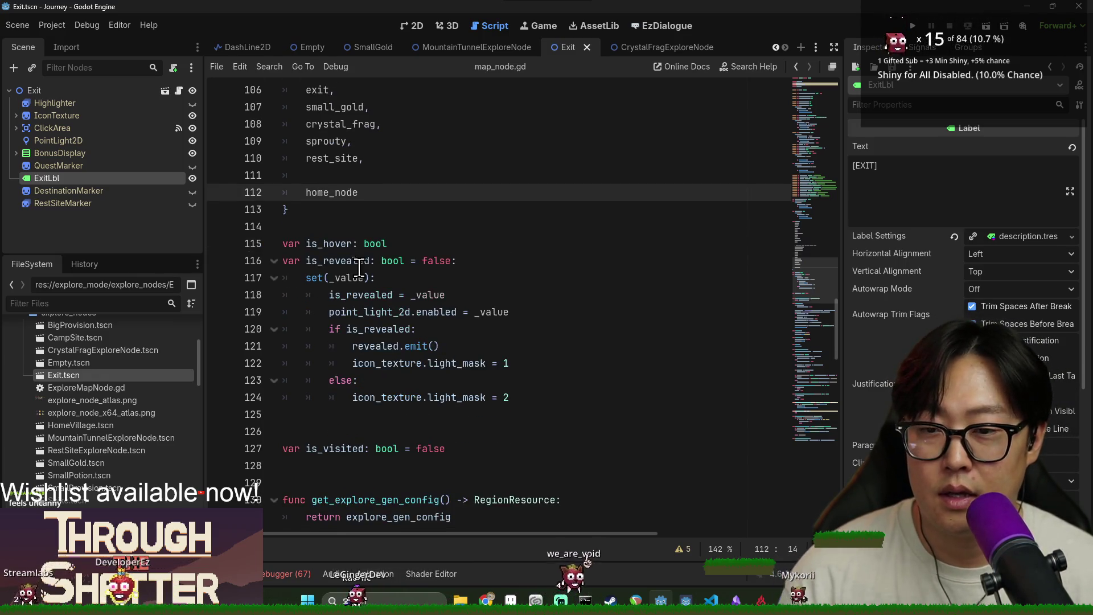
key(alt+Tab)
key(alt+Tab)
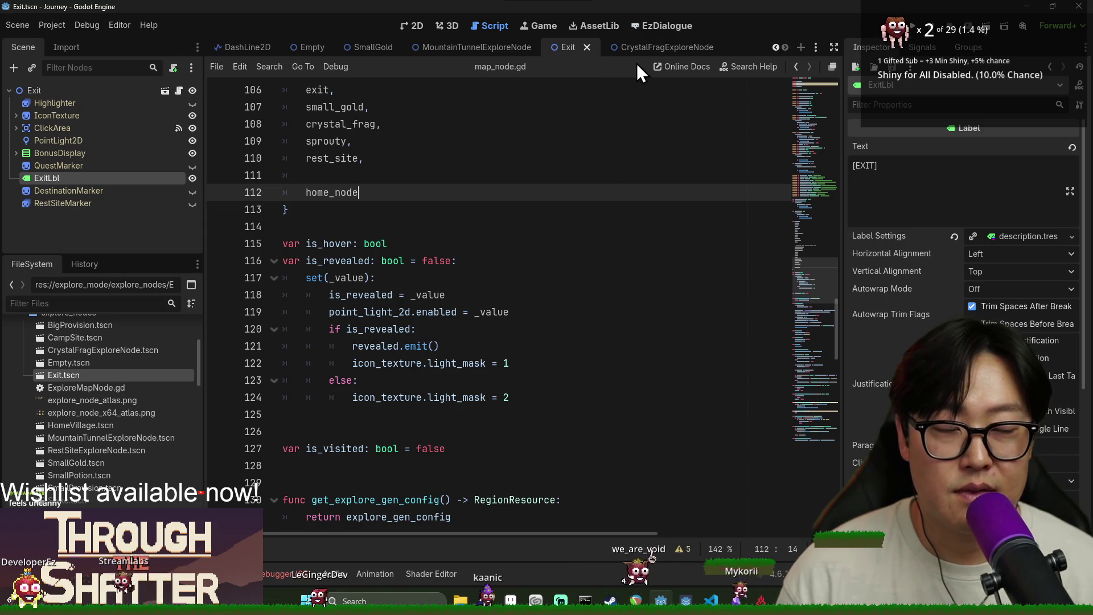
click(447, 159)
scroll(385, 185, up, 1)
scroll(386, 185, up, 5)
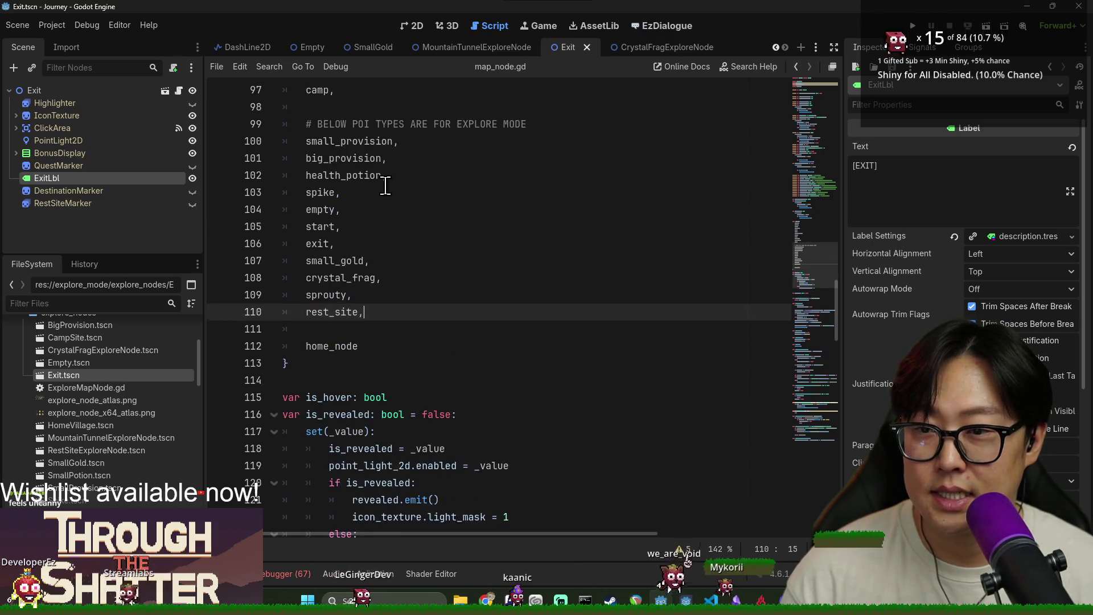
scroll(385, 185, up, 5)
scroll(385, 185, up, 4)
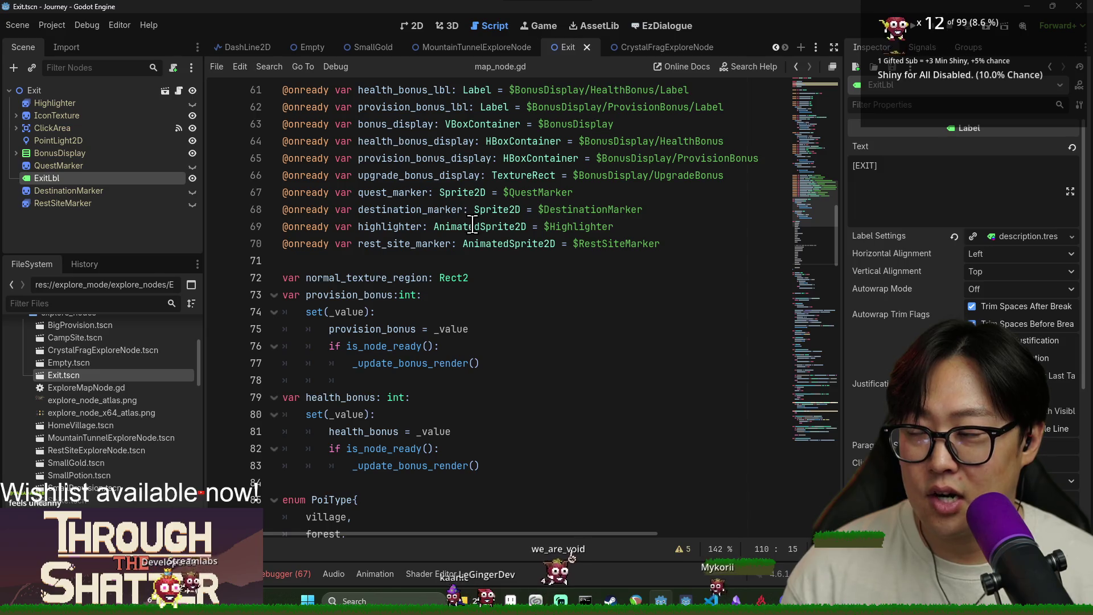
mouse_move(511, 240)
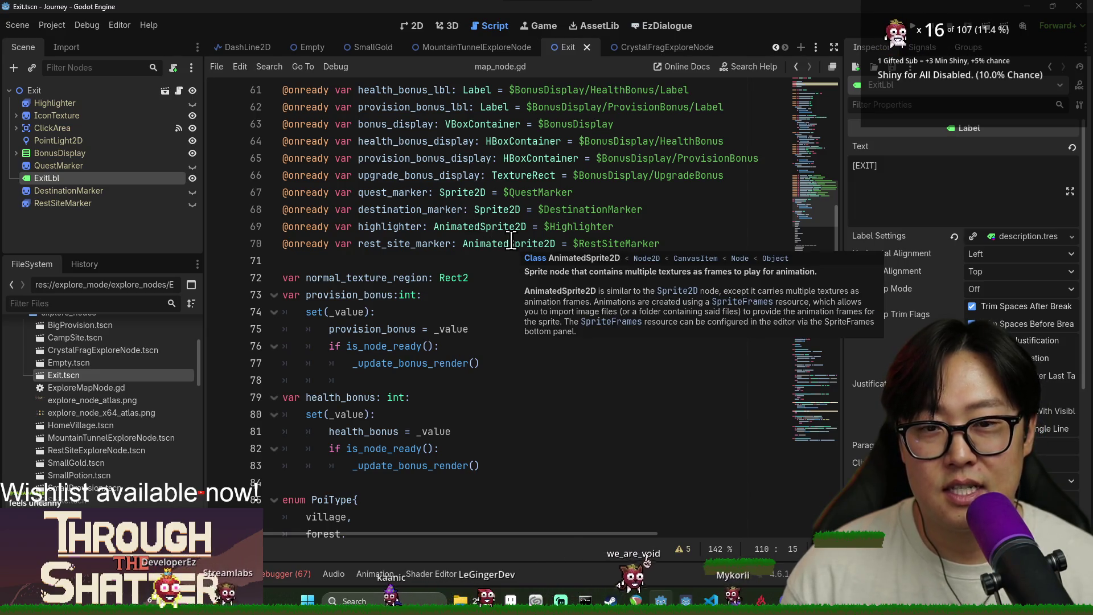
click(445, 263)
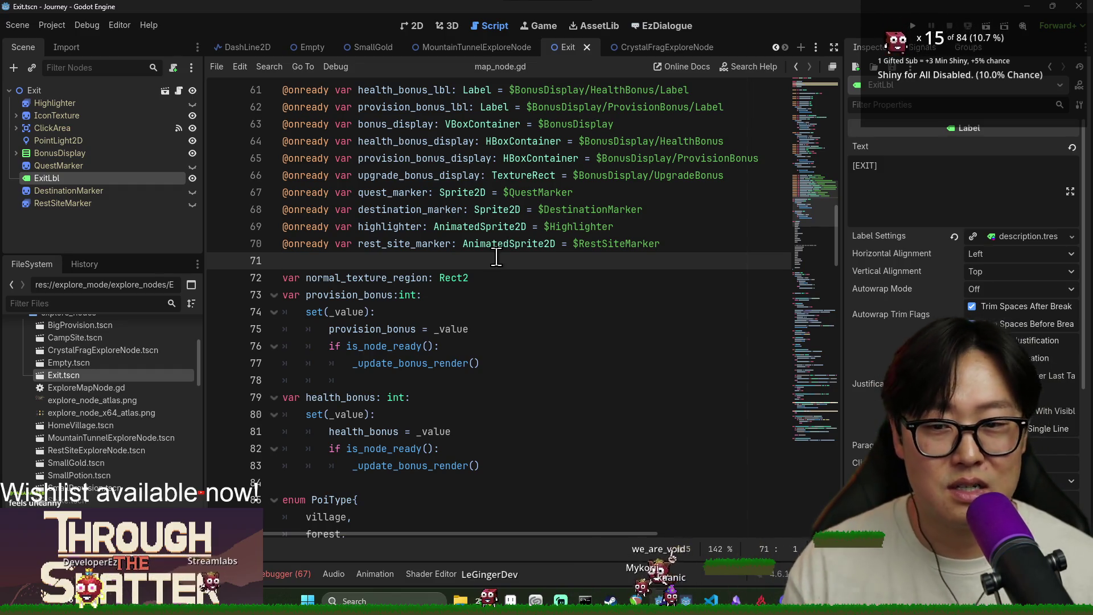
scroll(393, 268, down, 9)
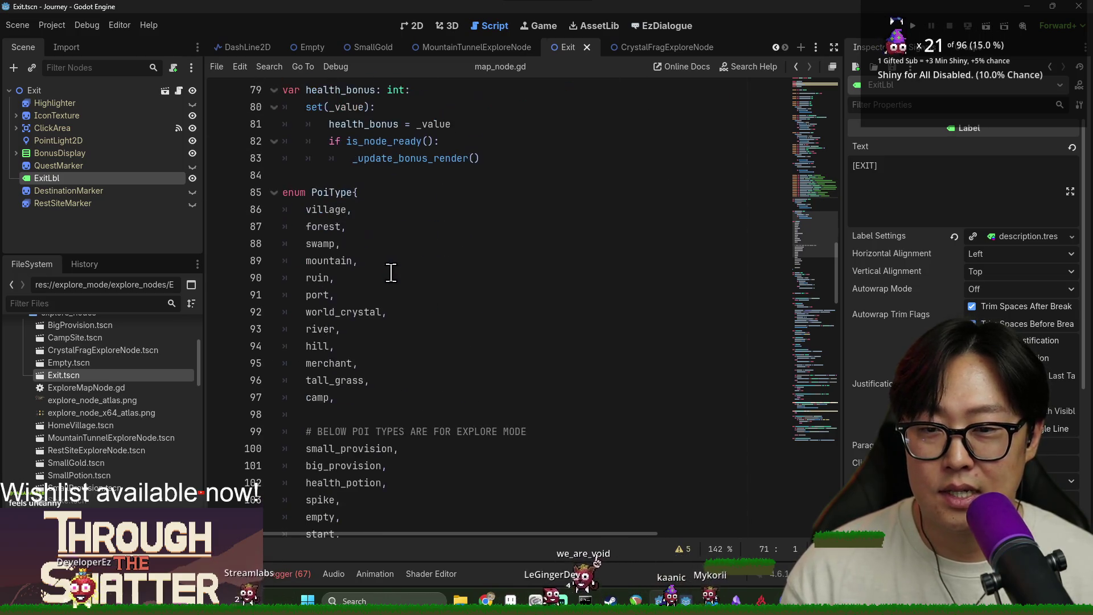
scroll(395, 272, down, 1)
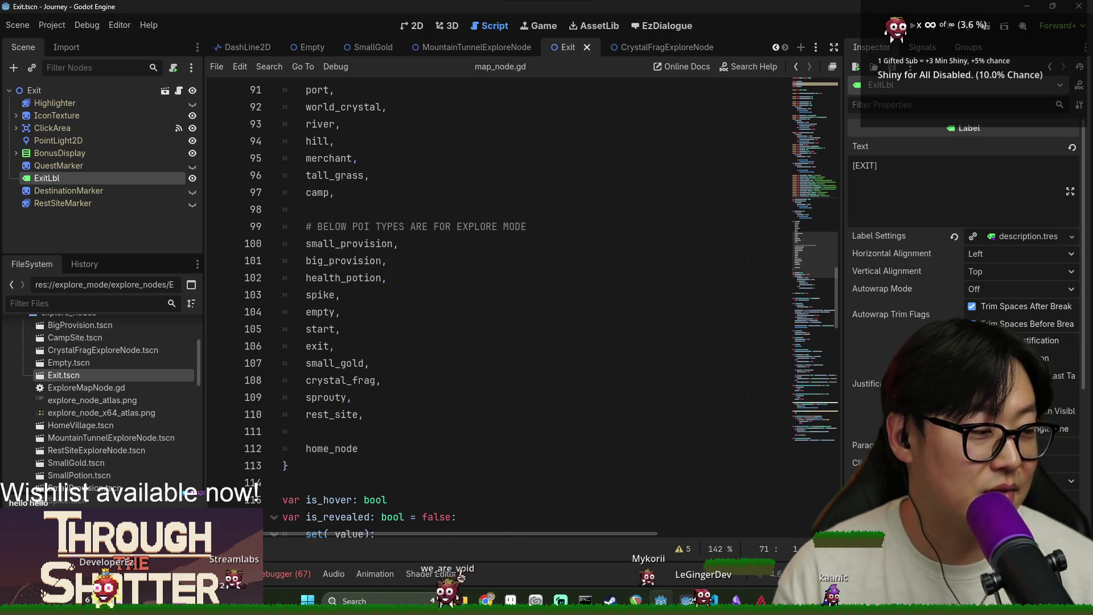
click(635, 397)
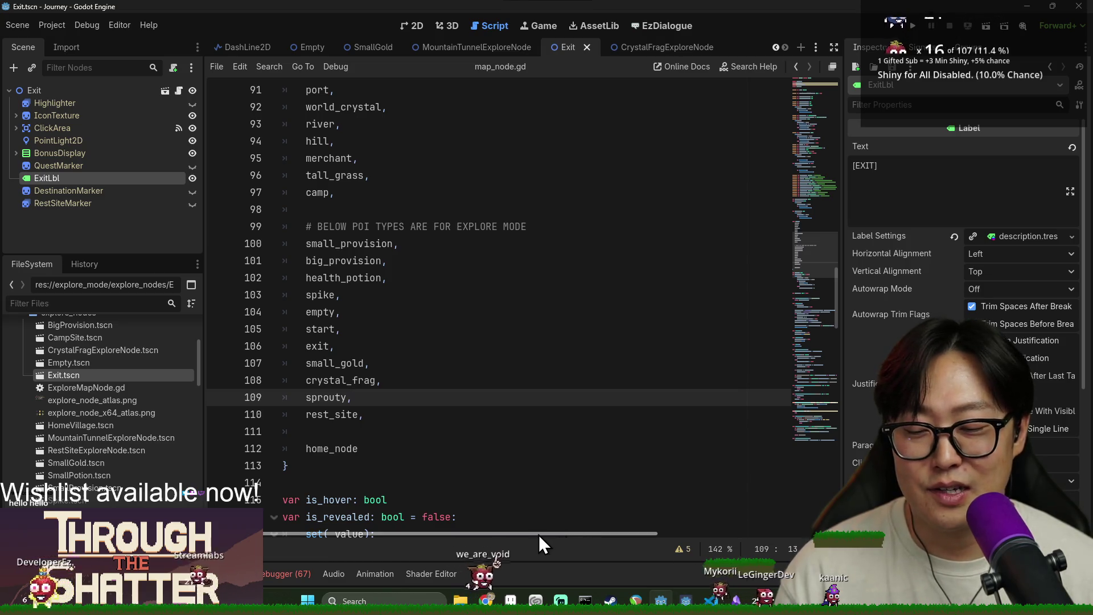
scroll(357, 398, down, 6)
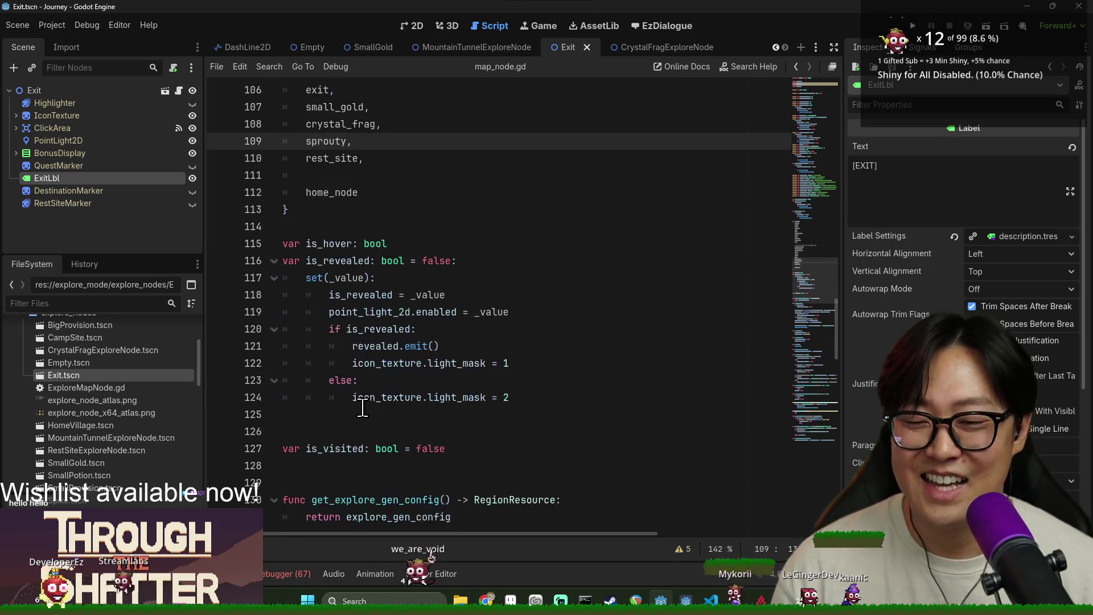
click(399, 380)
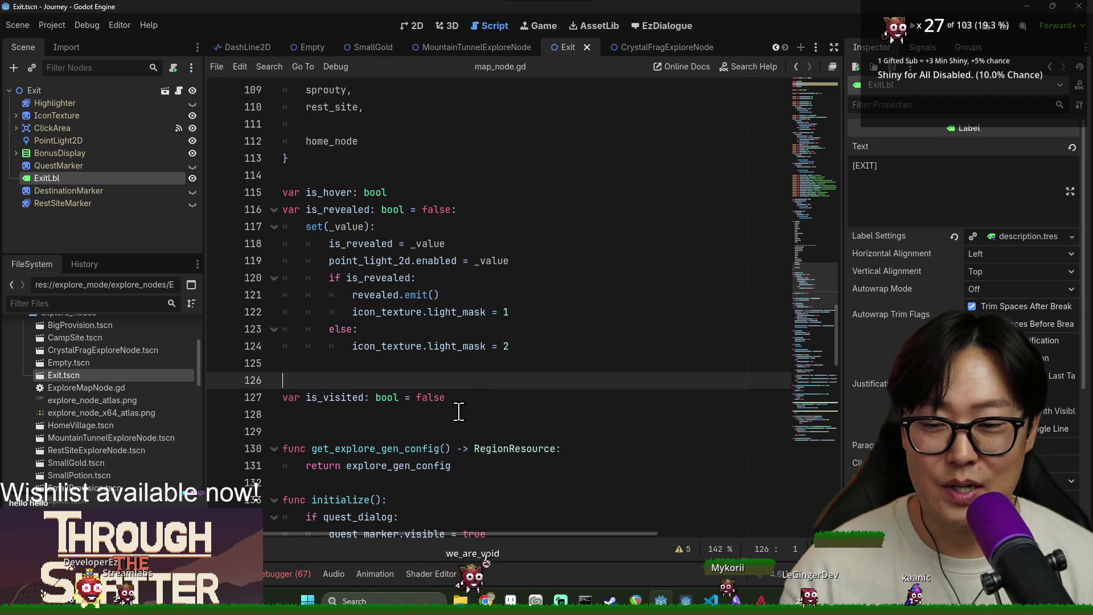
Step: Delete the extra blank lines around var is_visited in map_node.gd and save
key(BackSpace)
click(402, 396)
key(BackSpace)
click(418, 364)
key(ctrl+s)
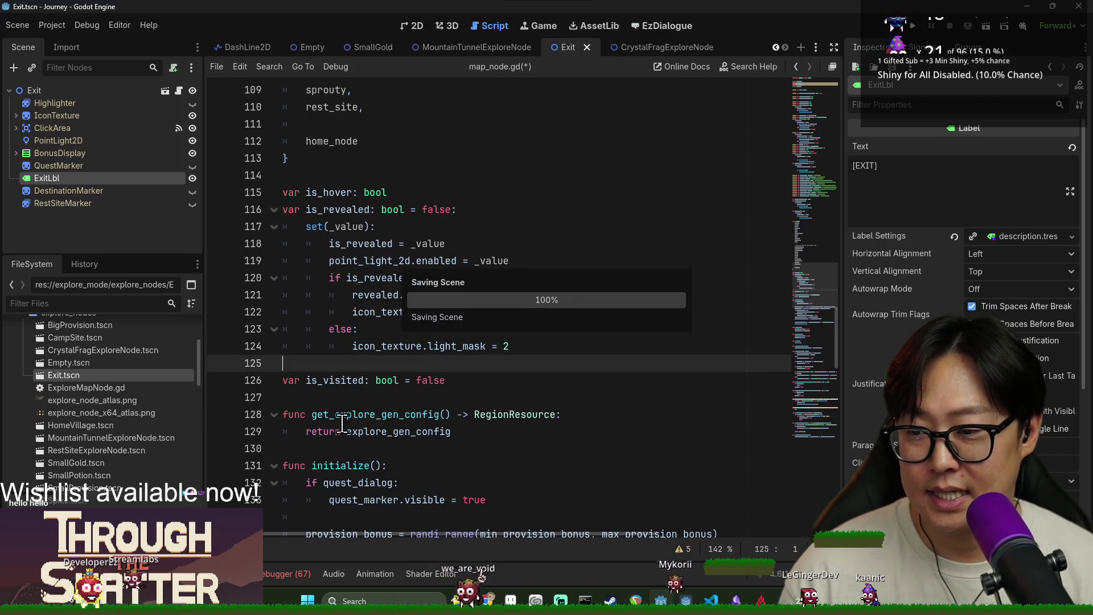
Step: Look further down the script around line 149, then open MountainTunnelExploreNode.tscn
scroll(418, 364, down, 8)
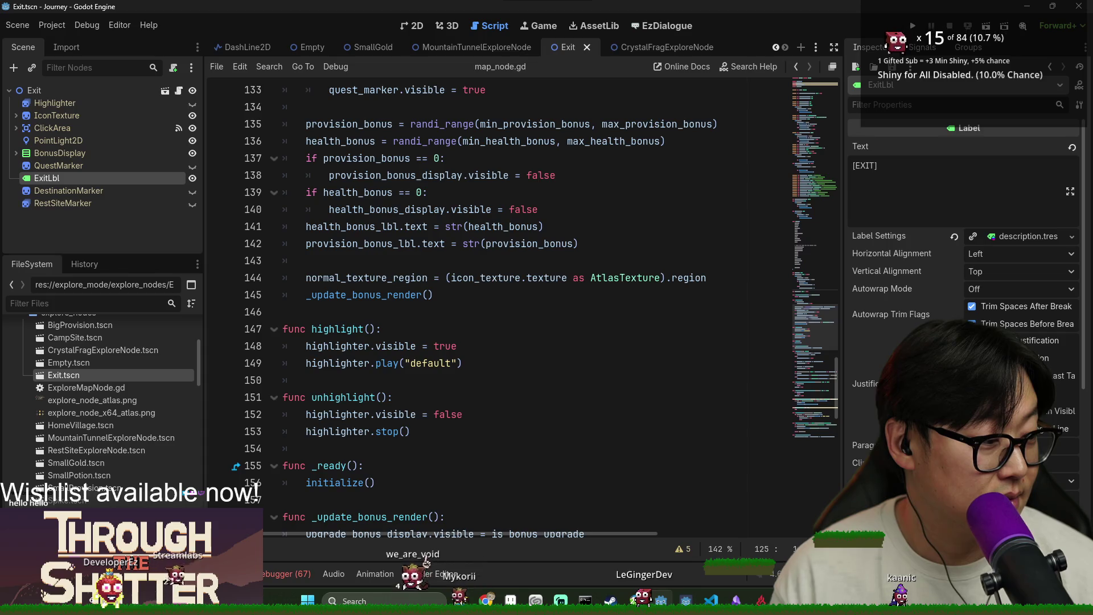
click(626, 366)
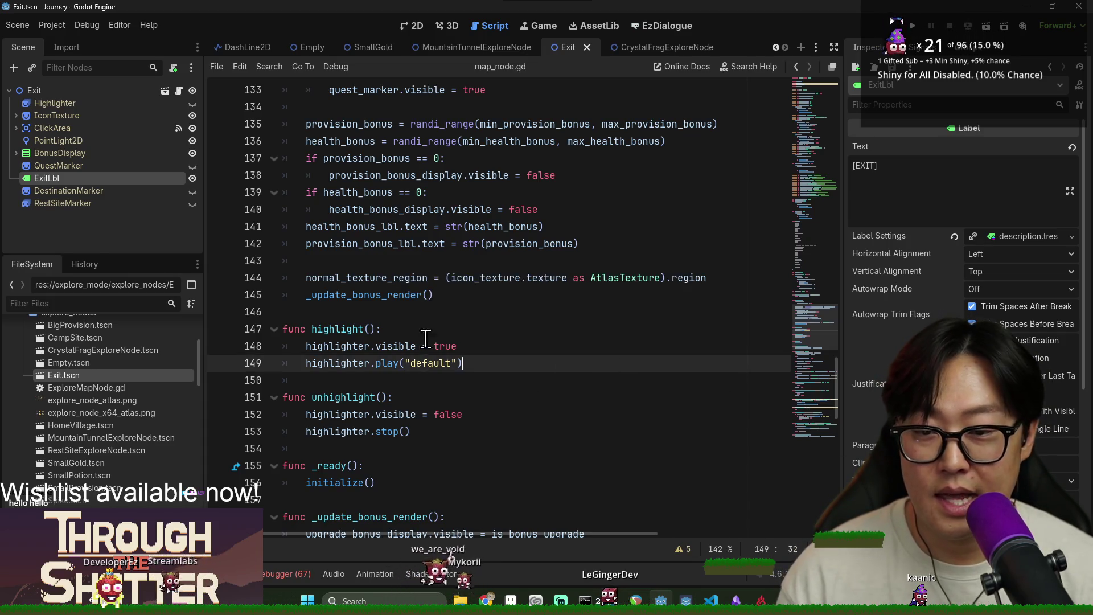
scroll(405, 317, down, 9)
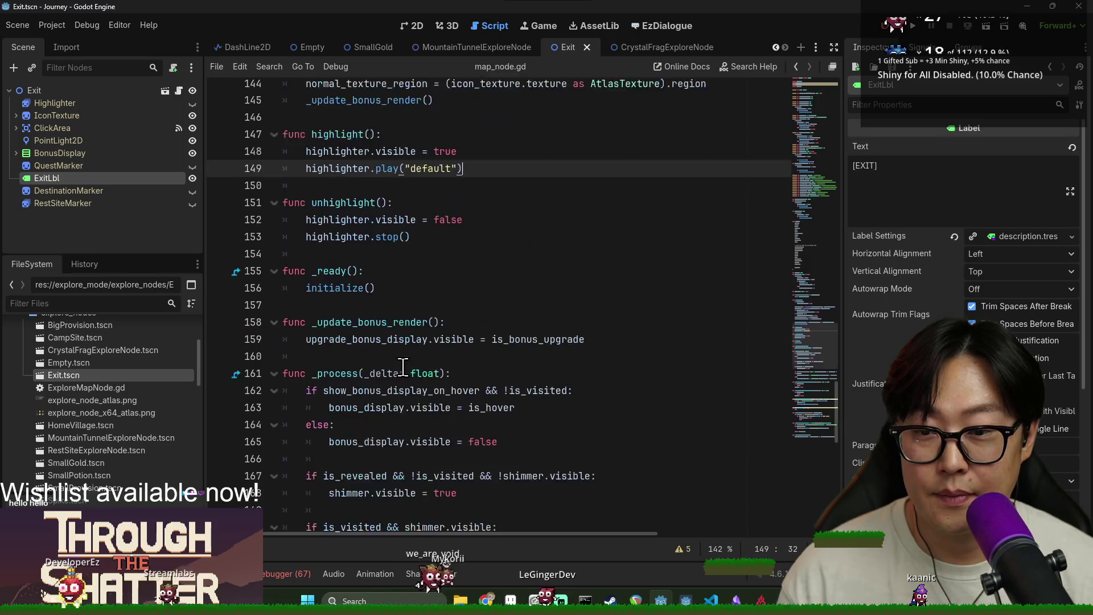
scroll(420, 399, down, 4)
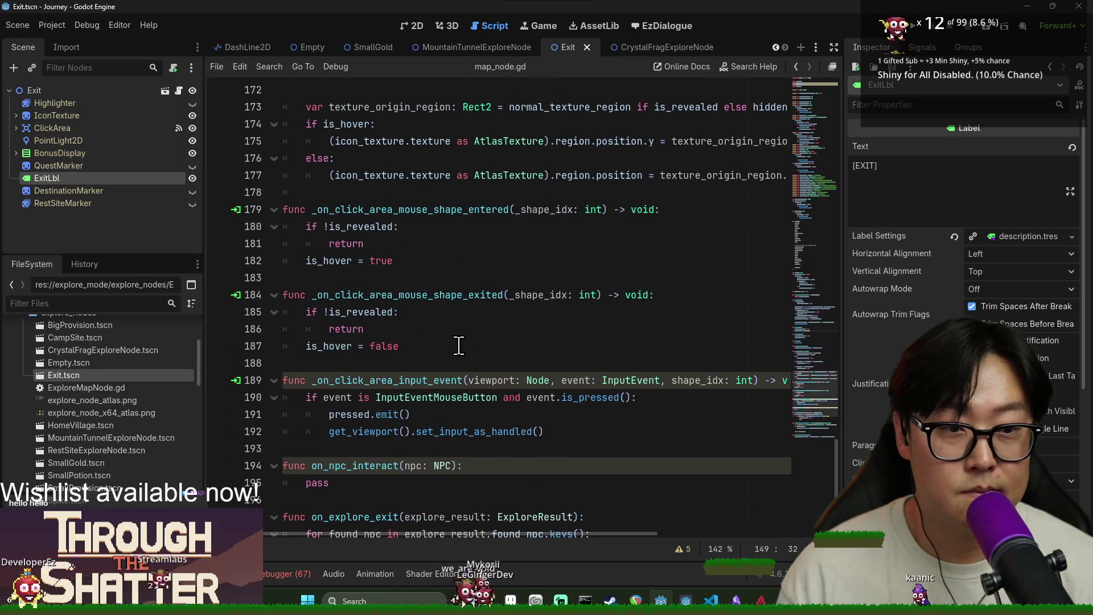
scroll(450, 360, up, 5)
scroll(449, 360, down, 1)
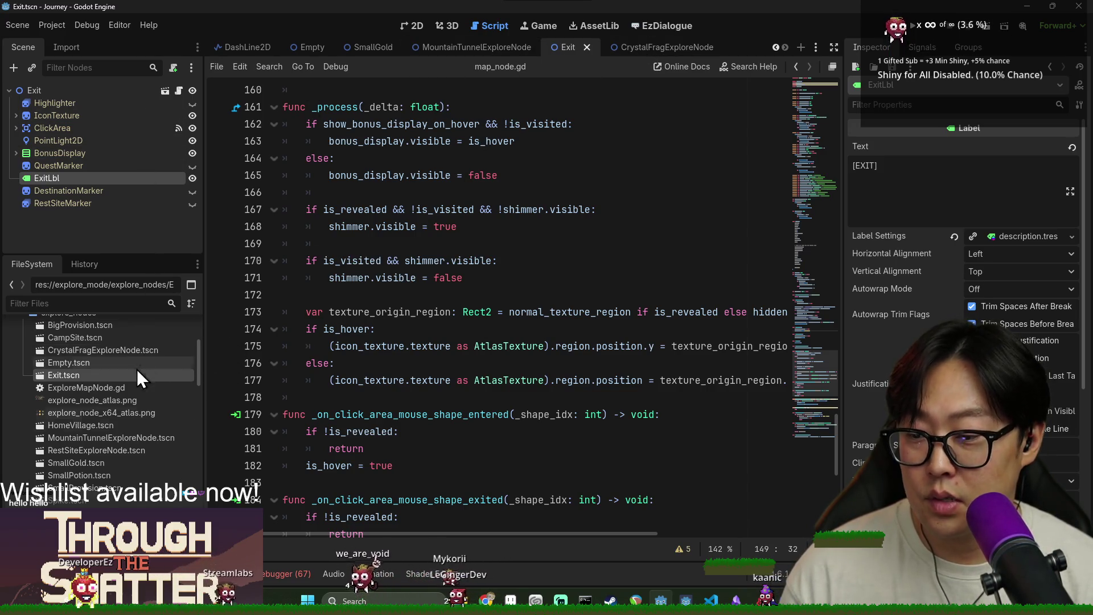
double_click(89, 438)
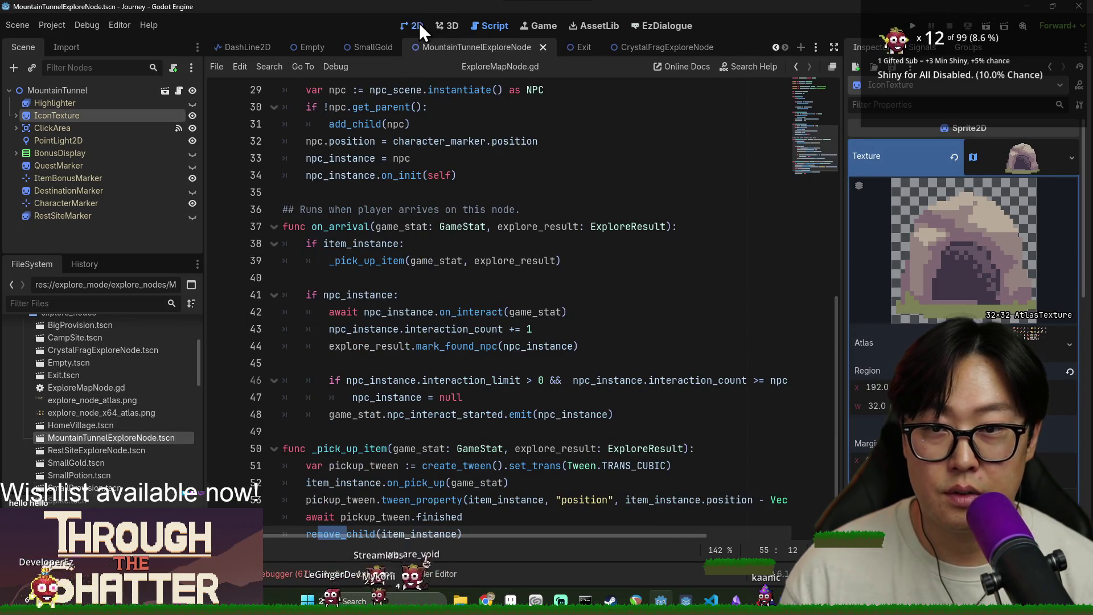
Step: Select the MountainTunnel root node and set its hidden icon texture region x to 192
click(413, 25)
click(91, 91)
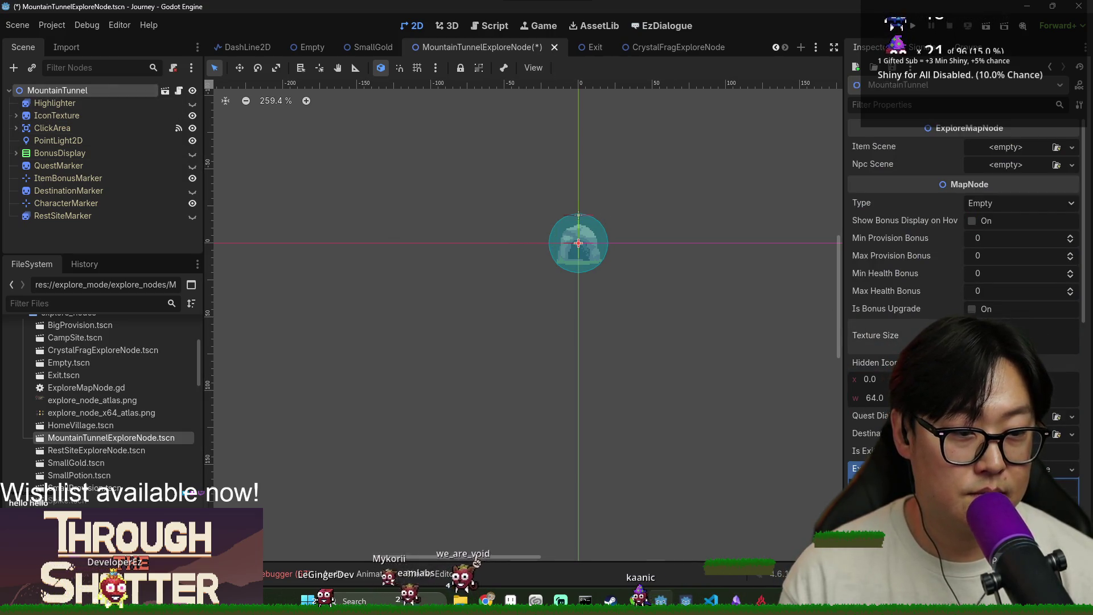
key(ctrl+s)
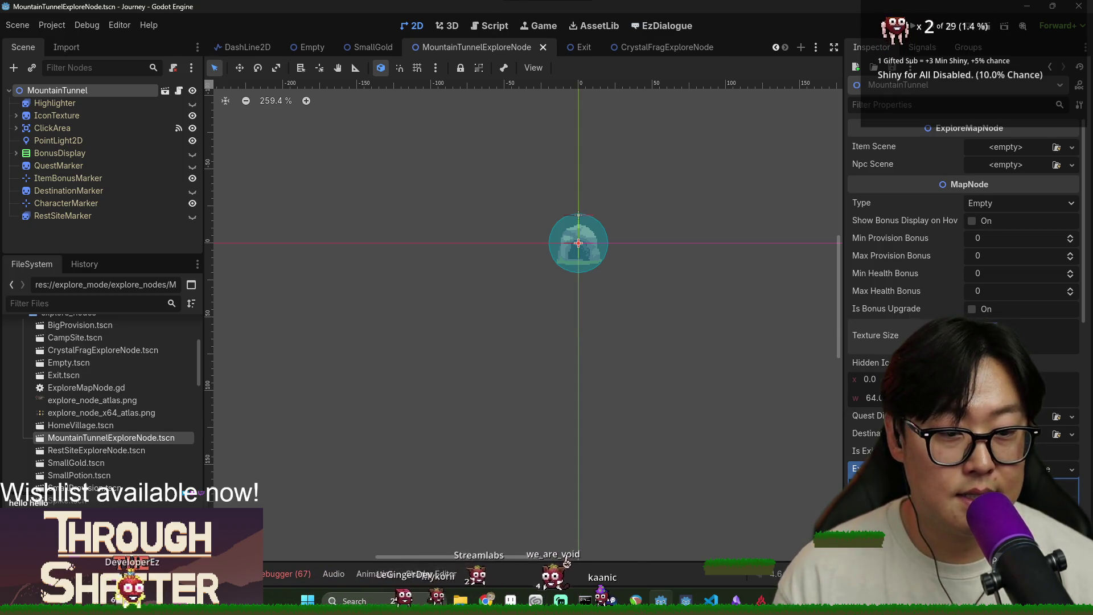
click(131, 117)
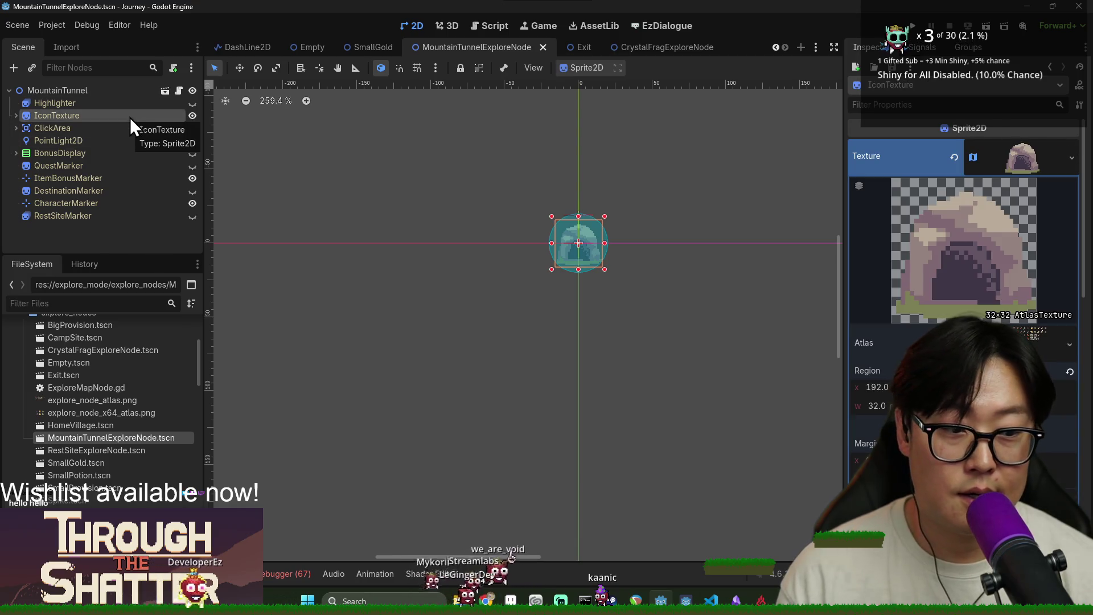
click(73, 92)
text(192)
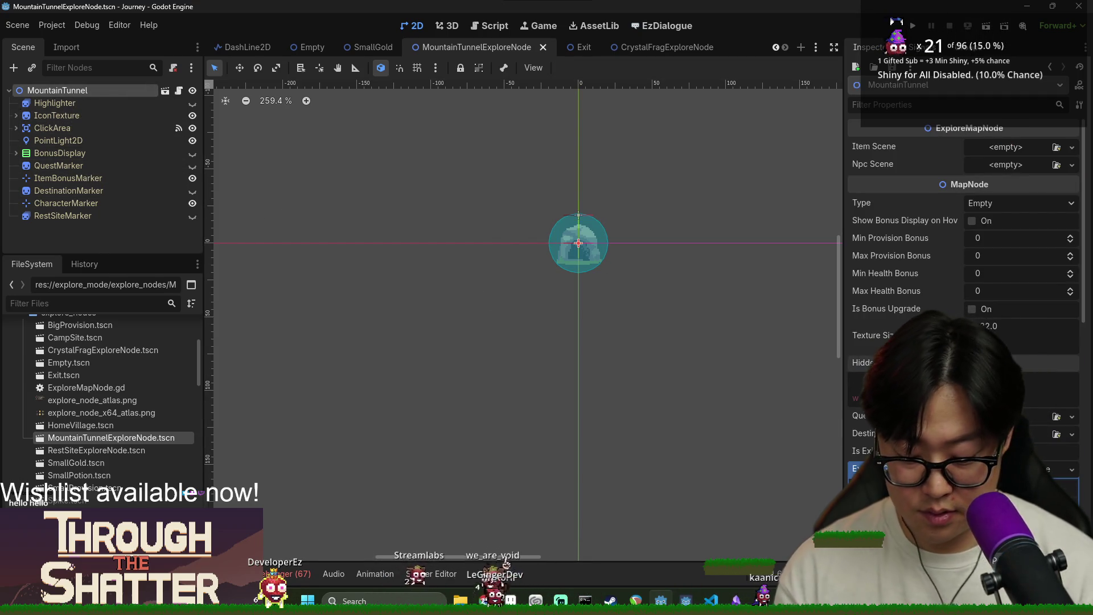
key(Return)
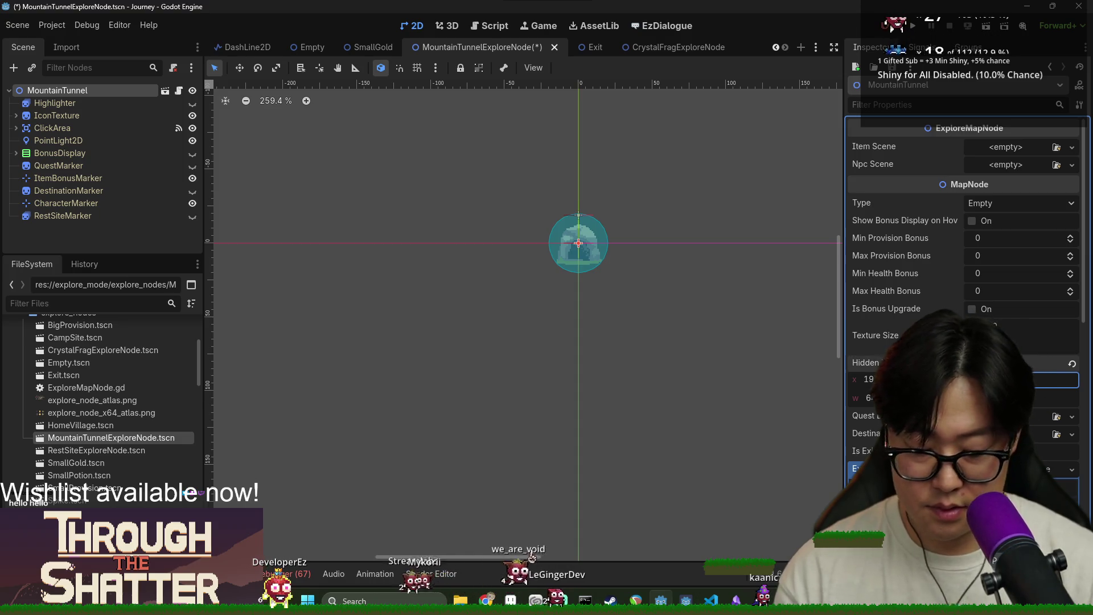
Step: Recheck the IconTexture atlas region and save the MountainTunnelExploreNode scene
click(80, 113)
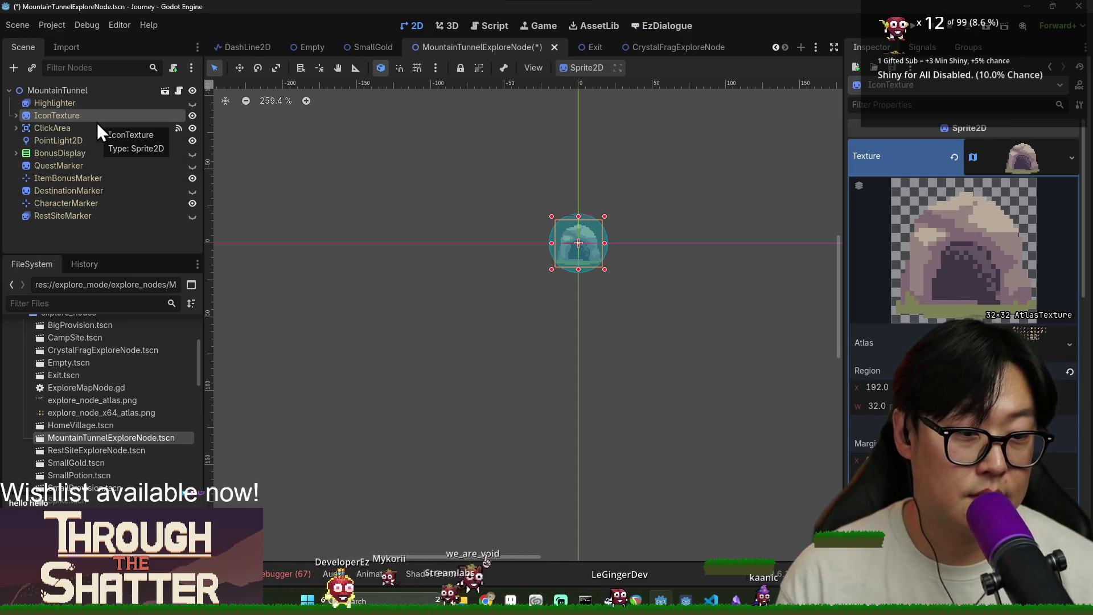
click(46, 92)
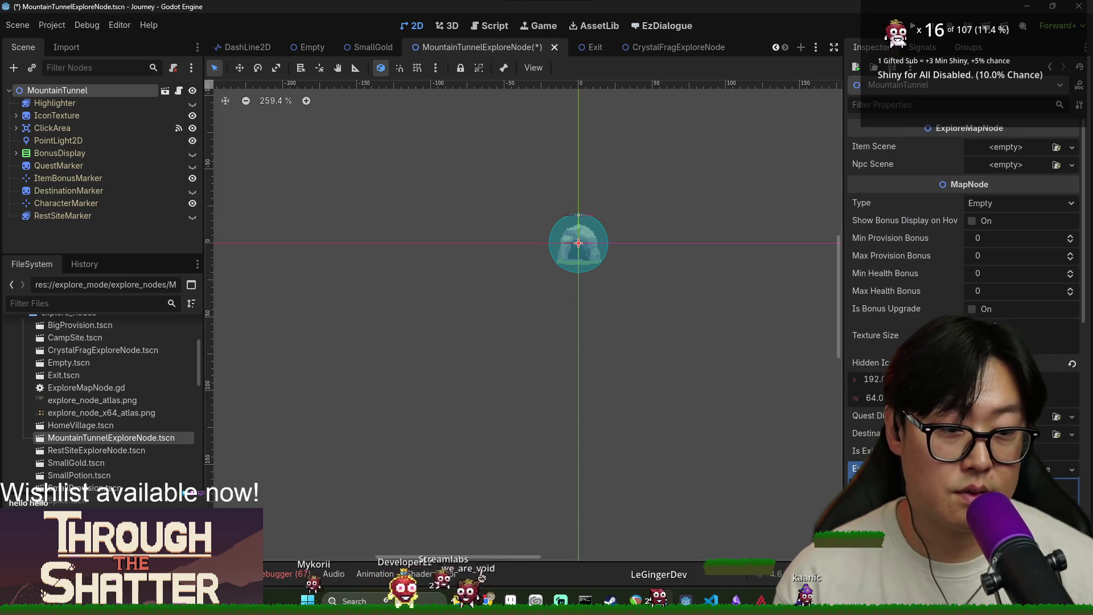
key(ctrl+s)
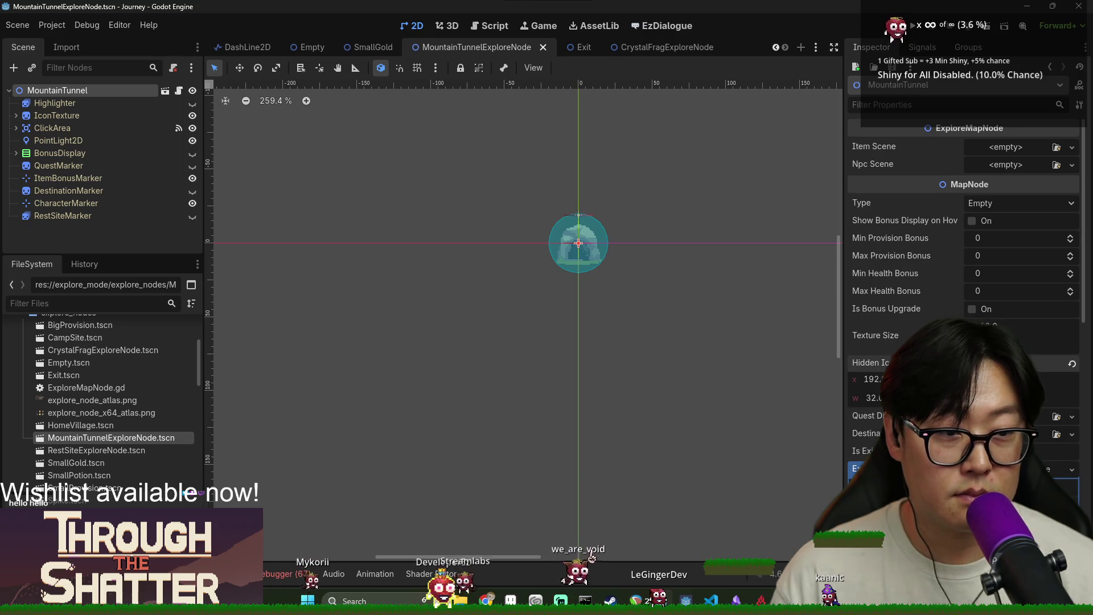
scroll(962, 285, down, 3)
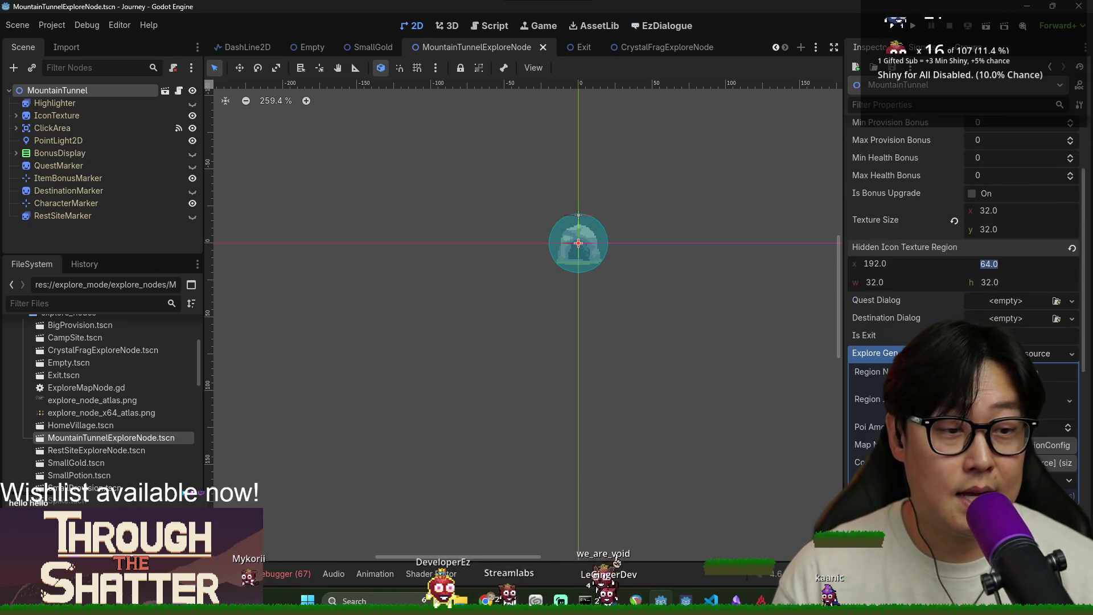
scroll(962, 284, up, 3)
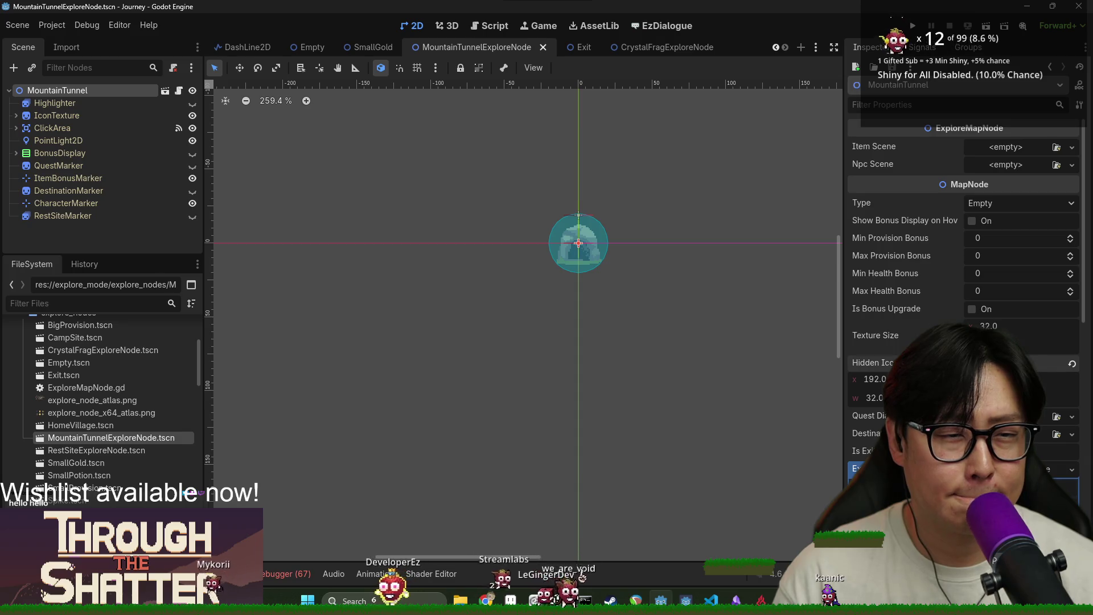
click(134, 234)
key(ctrl+s)
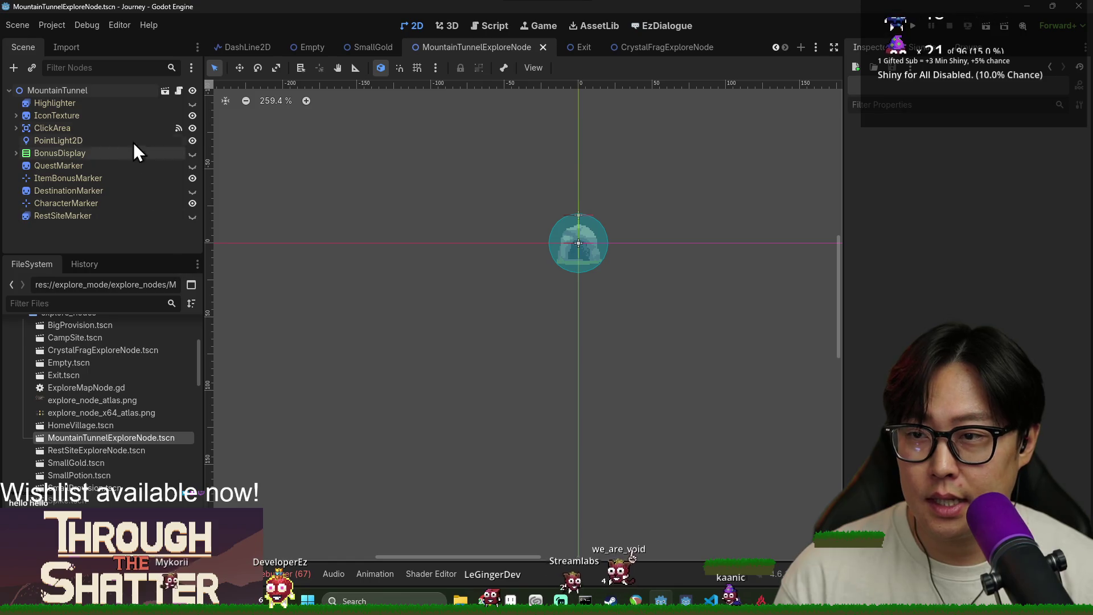
Step: Review the root node's map node type list without changing it, then open the Empty scene
click(124, 93)
click(990, 202)
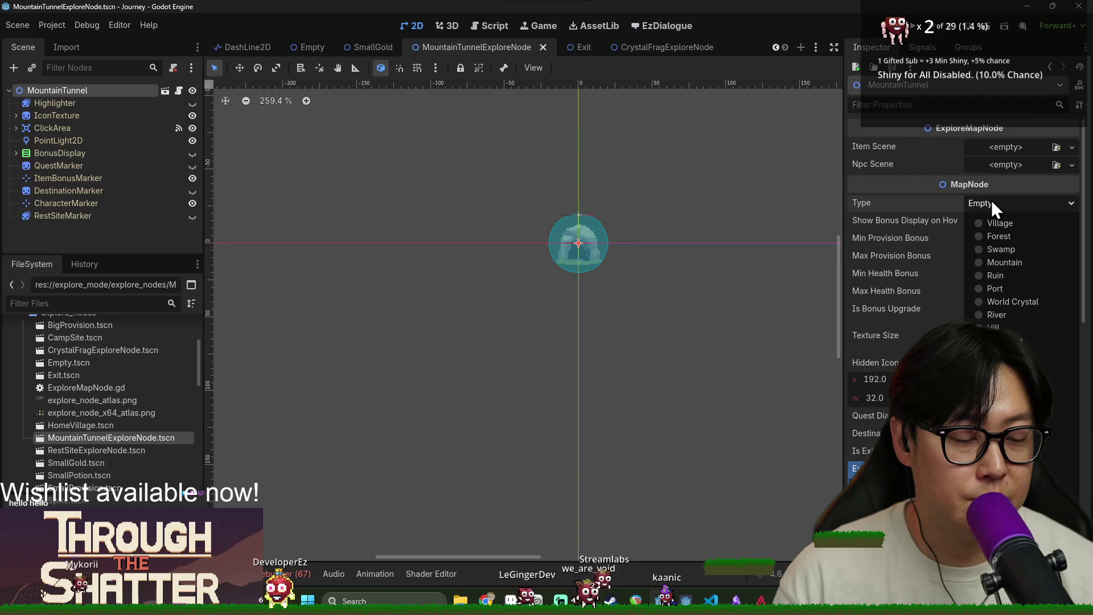
click(991, 199)
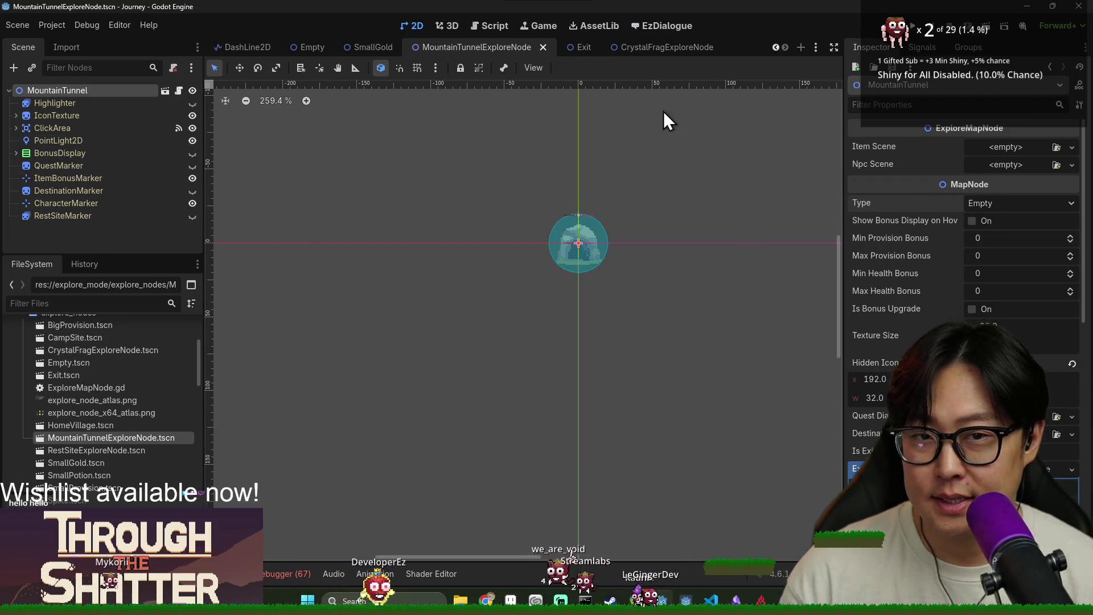
click(165, 92)
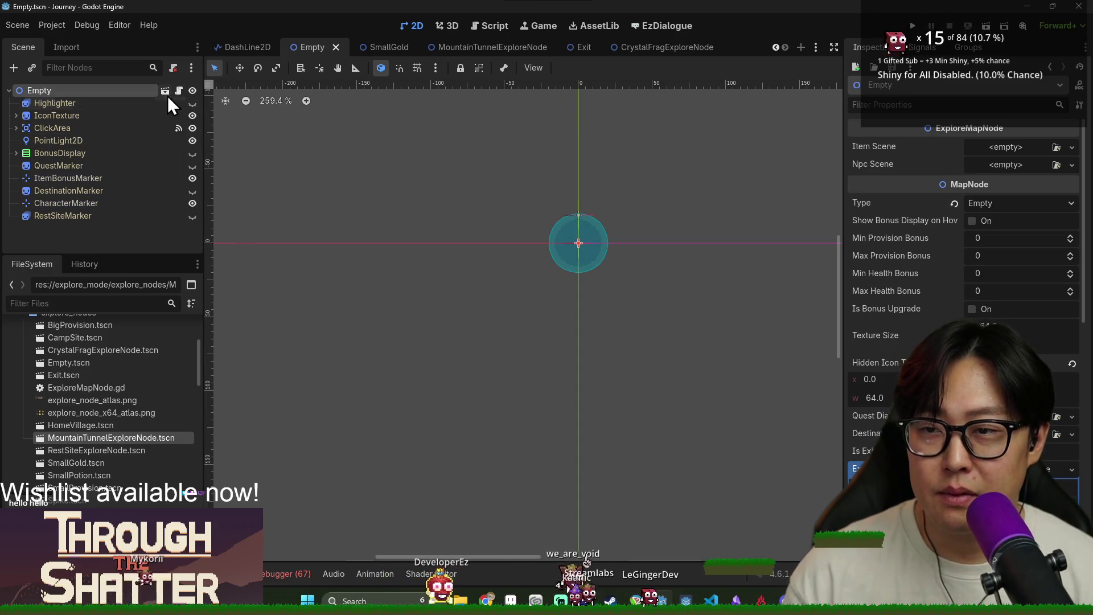
Step: Open the root node's ExploreMapNode script and jump to the MapNode class definition
click(176, 92)
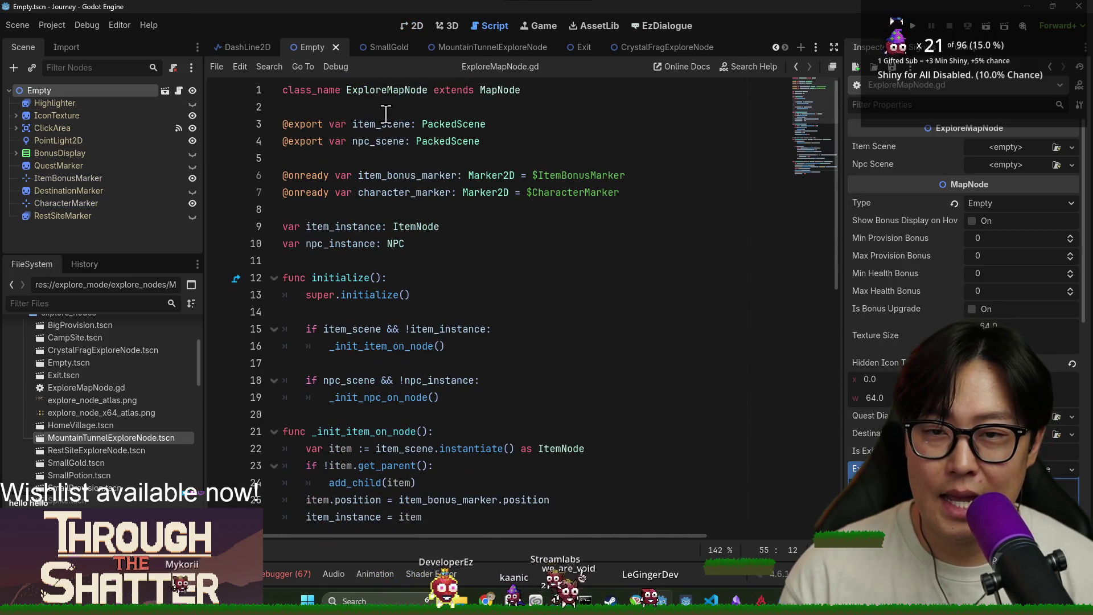
ctrl+click(393, 92)
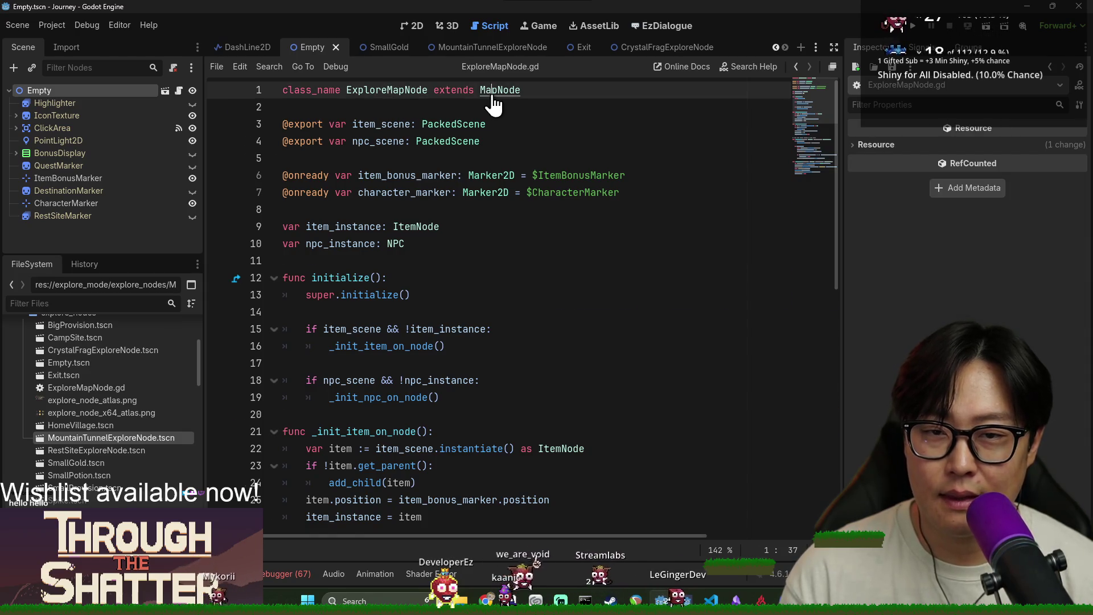
ctrl+click(492, 94)
scroll(399, 210, up, 20)
scroll(433, 215, up, 10)
scroll(430, 219, down, 15)
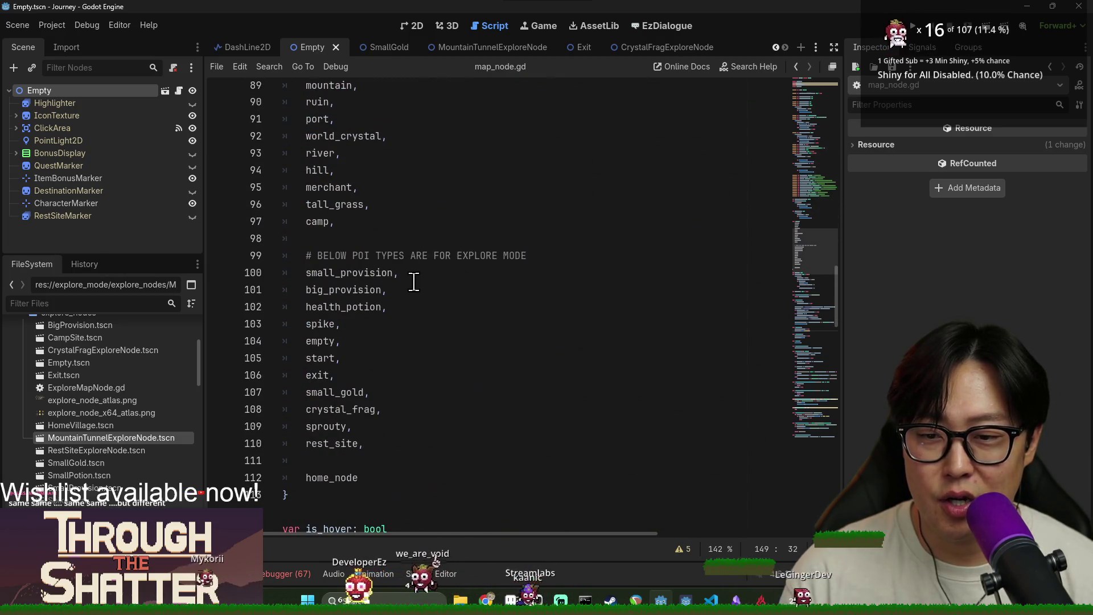
scroll(414, 281, down, 3)
Step: Add a mountain_tunnel entry after home_node in PoiType, then return to the tunnel scene
click(384, 323)
text(,)
key(Return)
text(mountain_tunnel,)
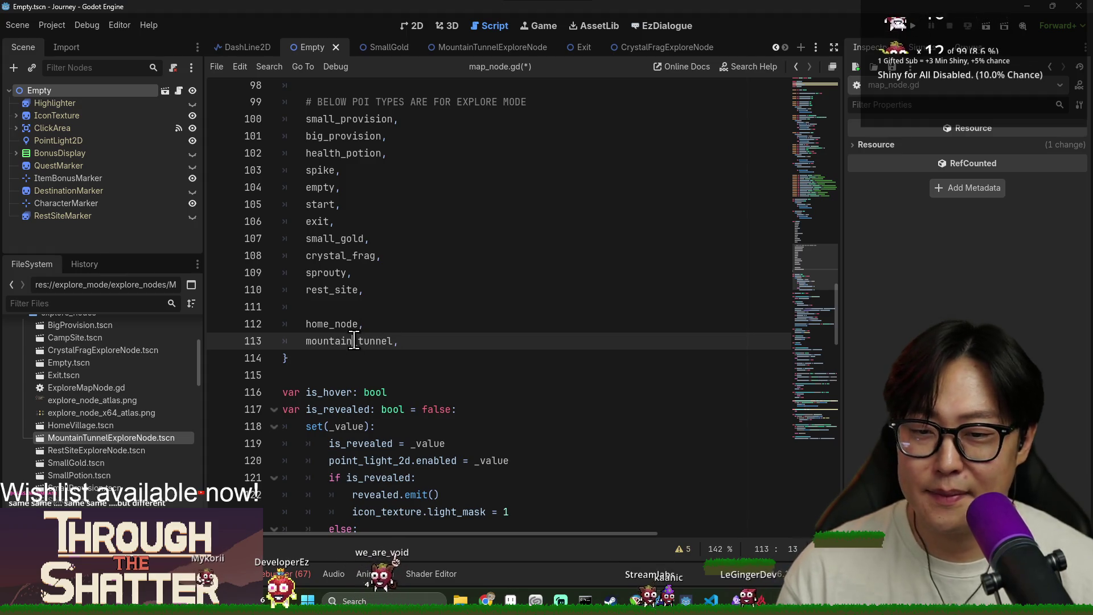
double_click(376, 340)
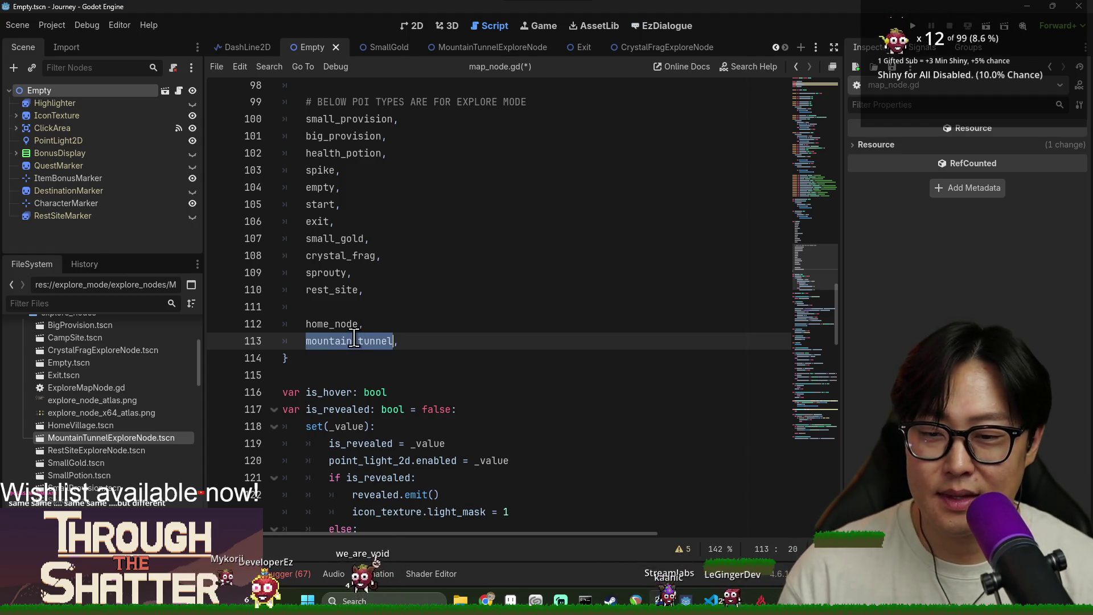
scroll(117, 398, down, 3)
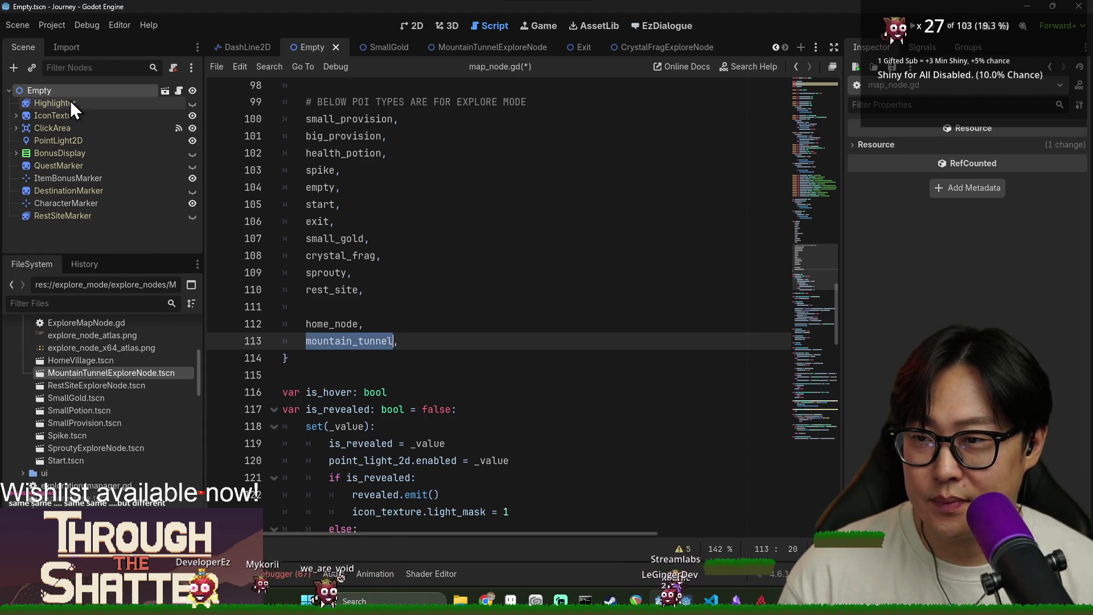
click(495, 47)
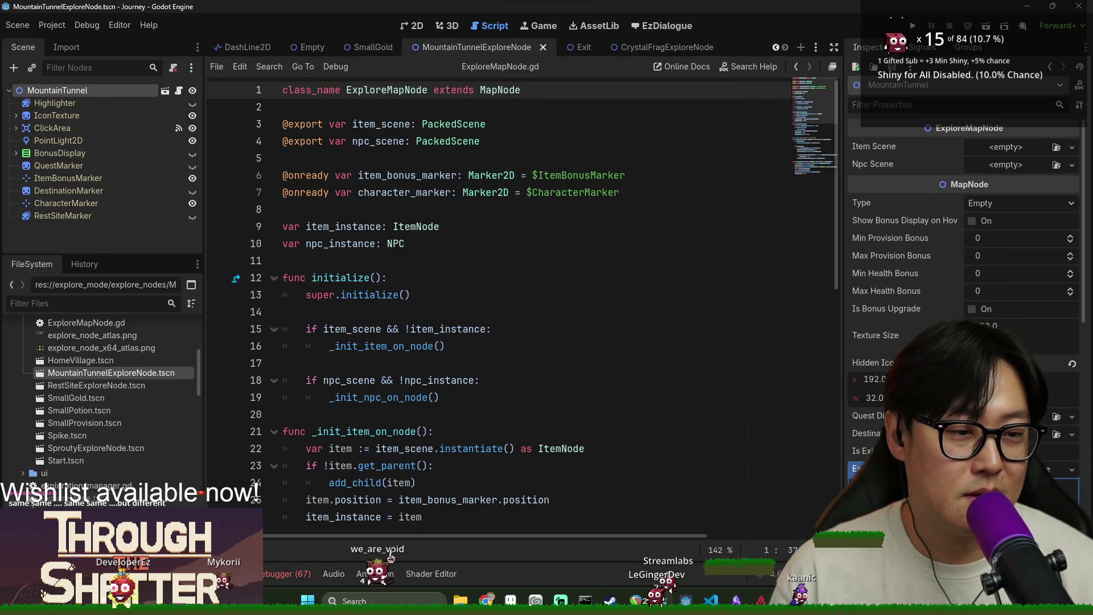
click(988, 204)
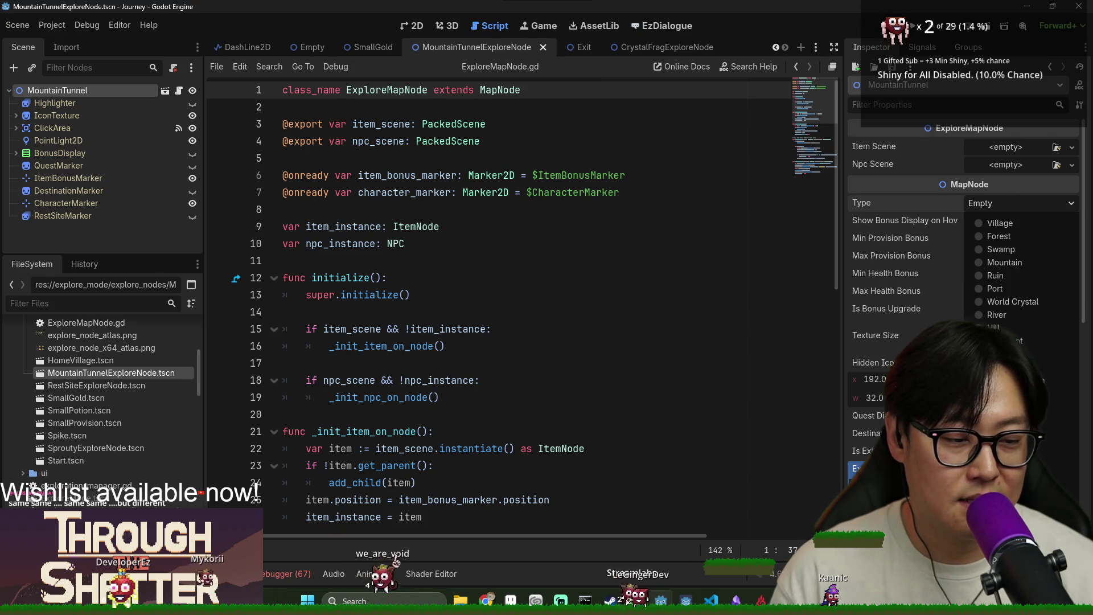
click(1001, 353)
click(582, 360)
key(ctrl+s)
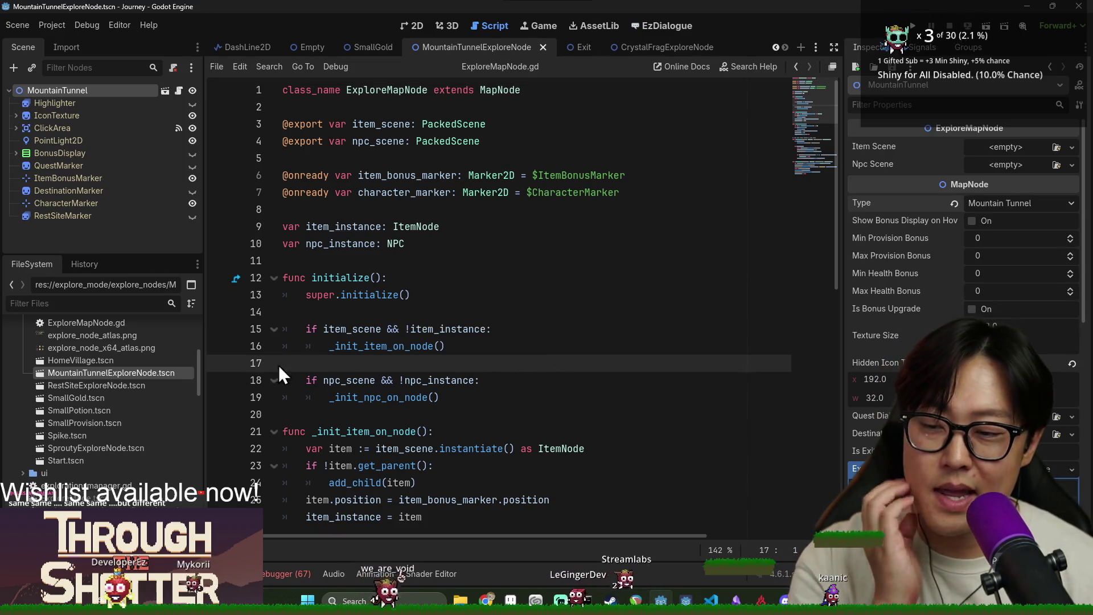
scroll(171, 401, down, 5)
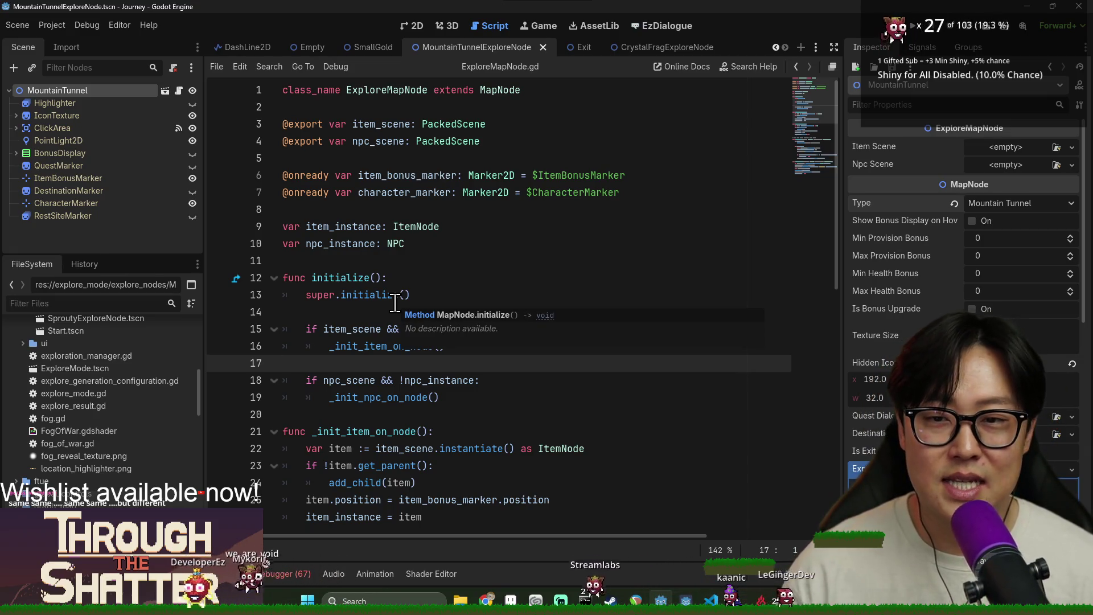
click(323, 307)
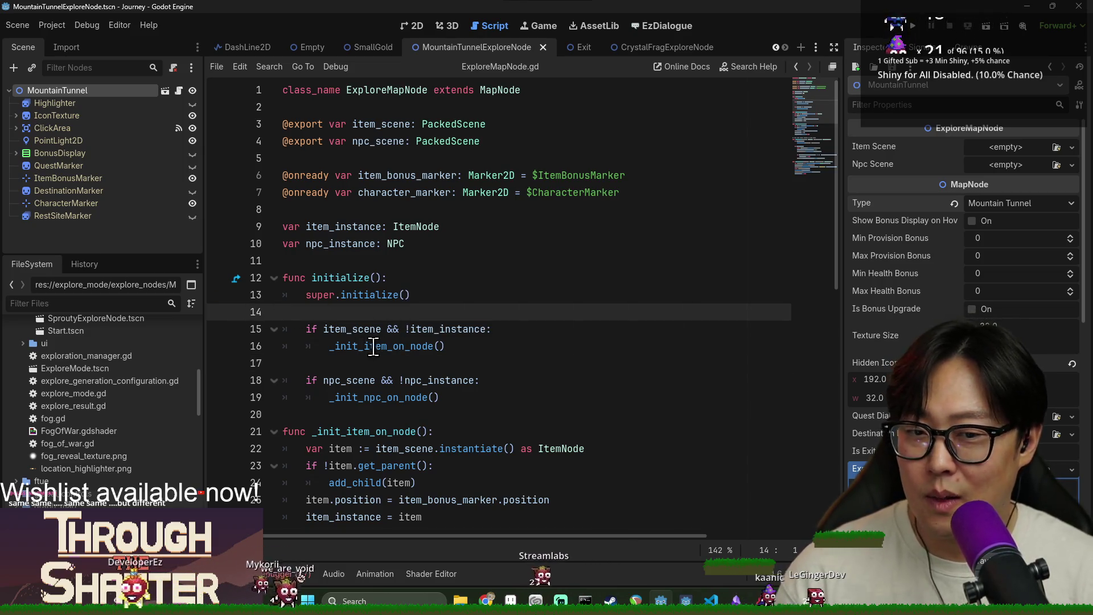
scroll(373, 346, down, 10)
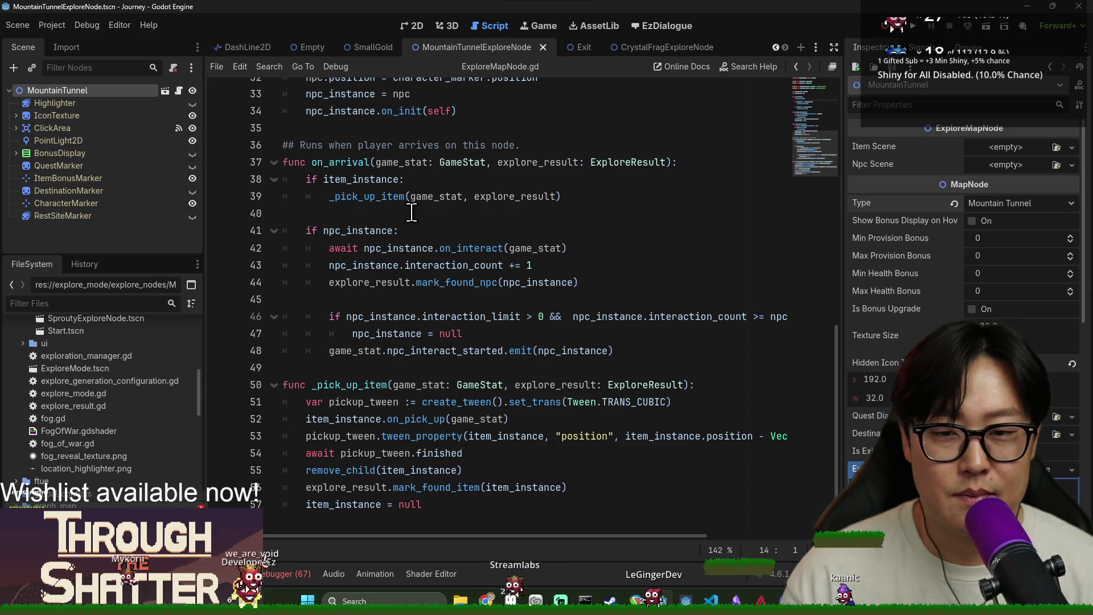
scroll(438, 228, up, 5)
scroll(432, 228, down, 5)
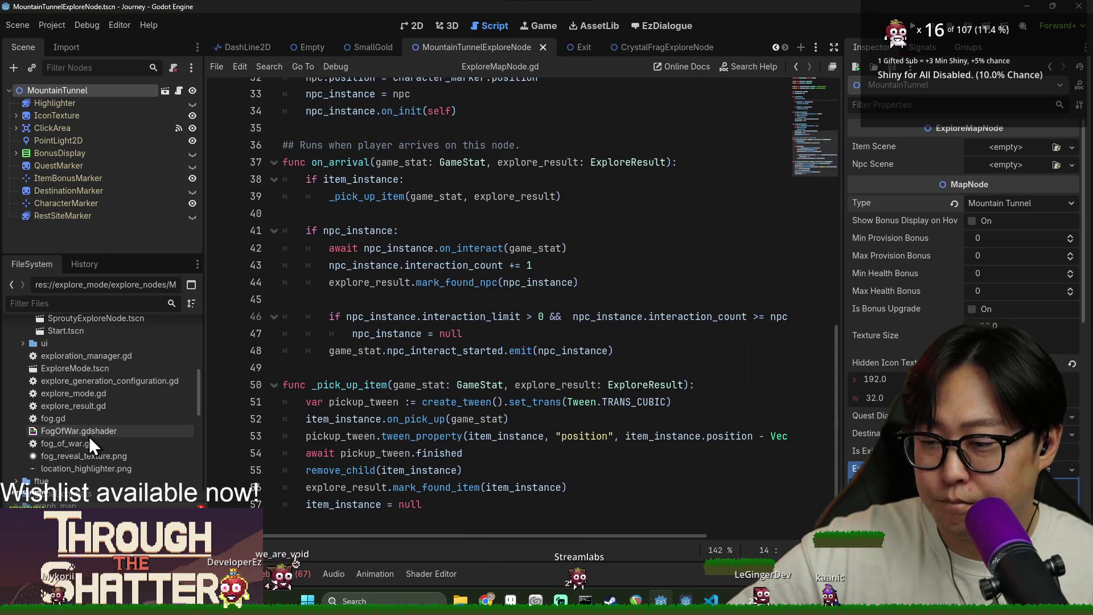
scroll(87, 442, up, 3)
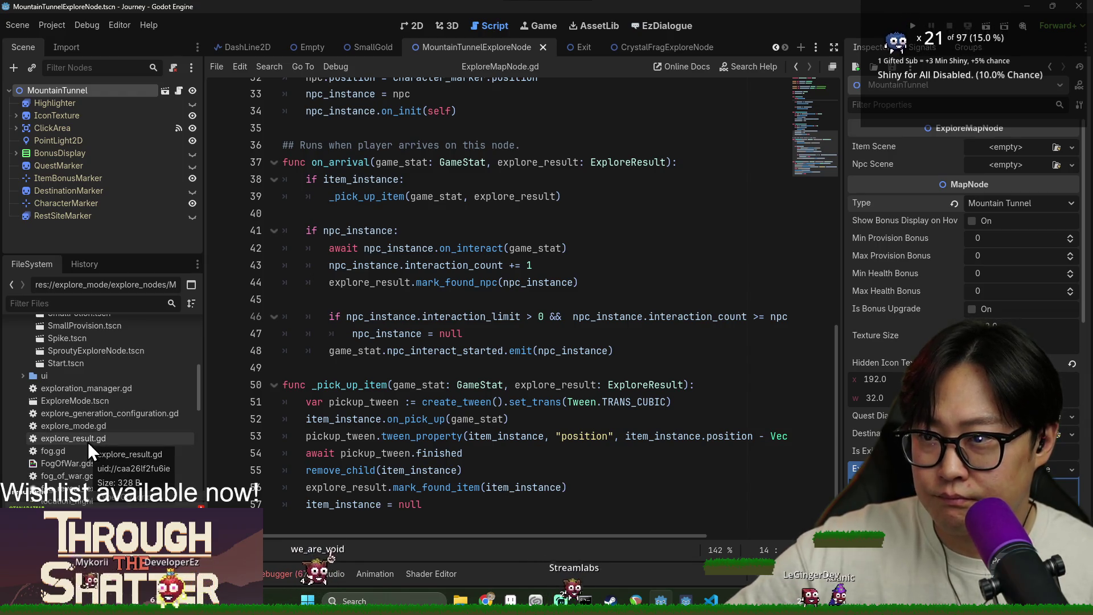
scroll(85, 433, up, 4)
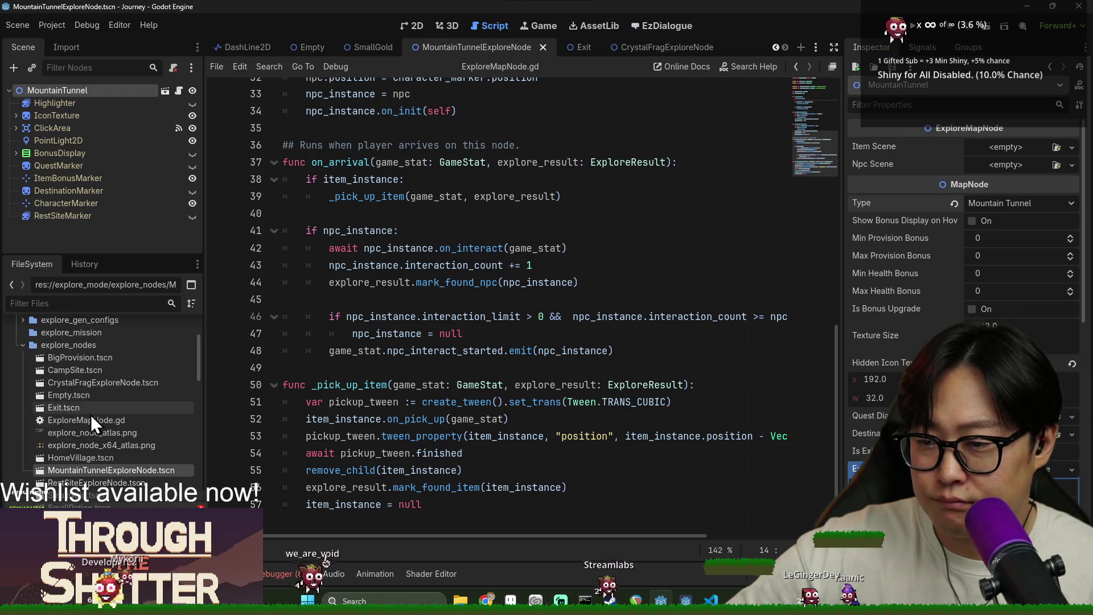
Step: Open map_node_helper.gd and save a new preload of the tunnel scene at line 32
click(90, 304)
text(node_hel)
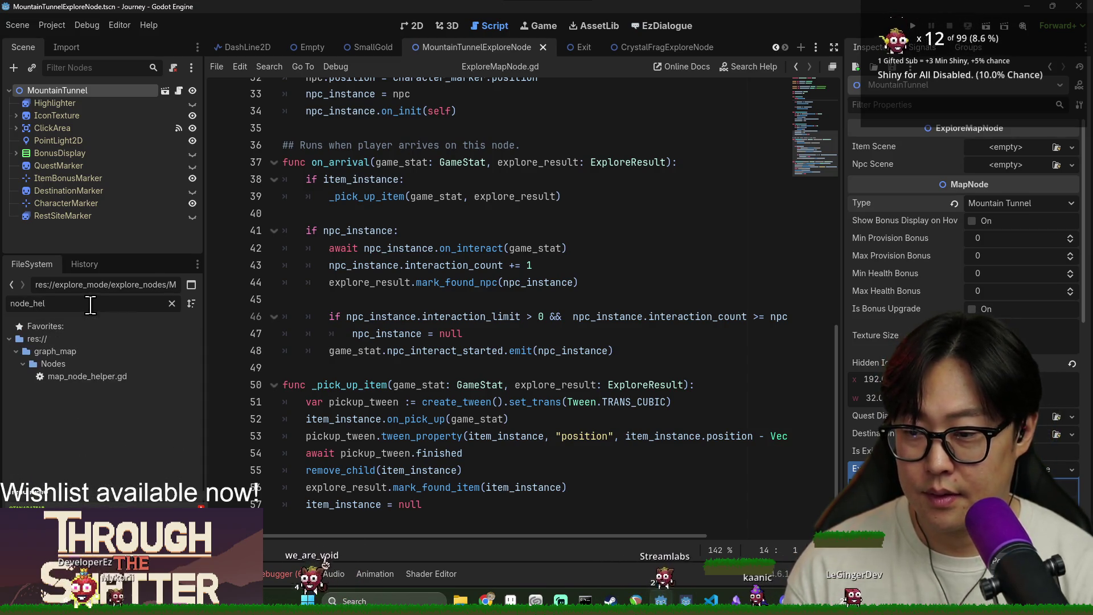
double_click(121, 378)
scroll(490, 354, down, 5)
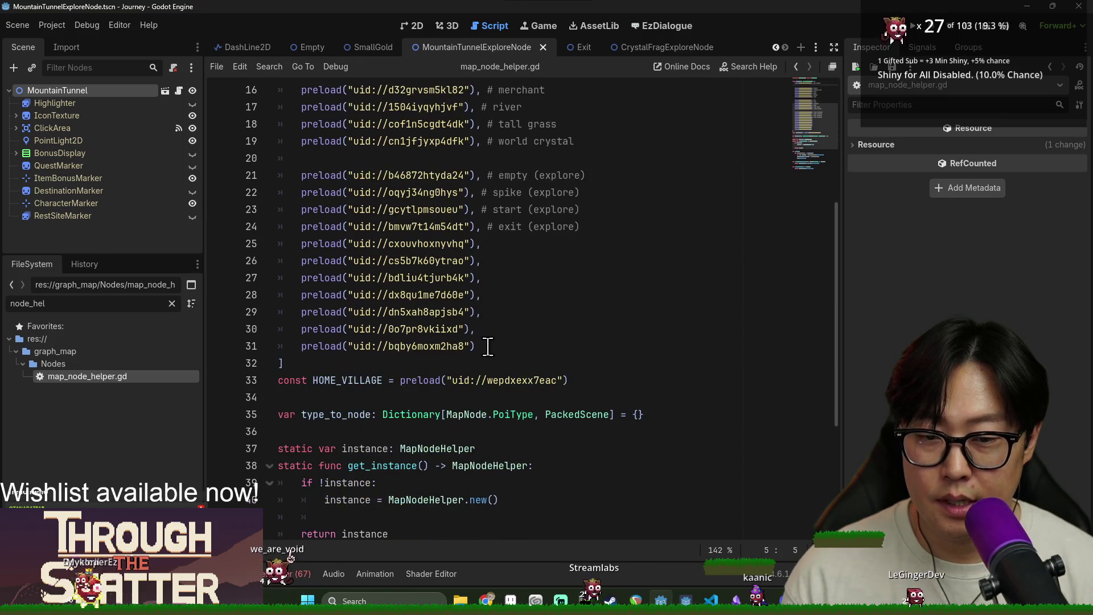
key(ctrl+s)
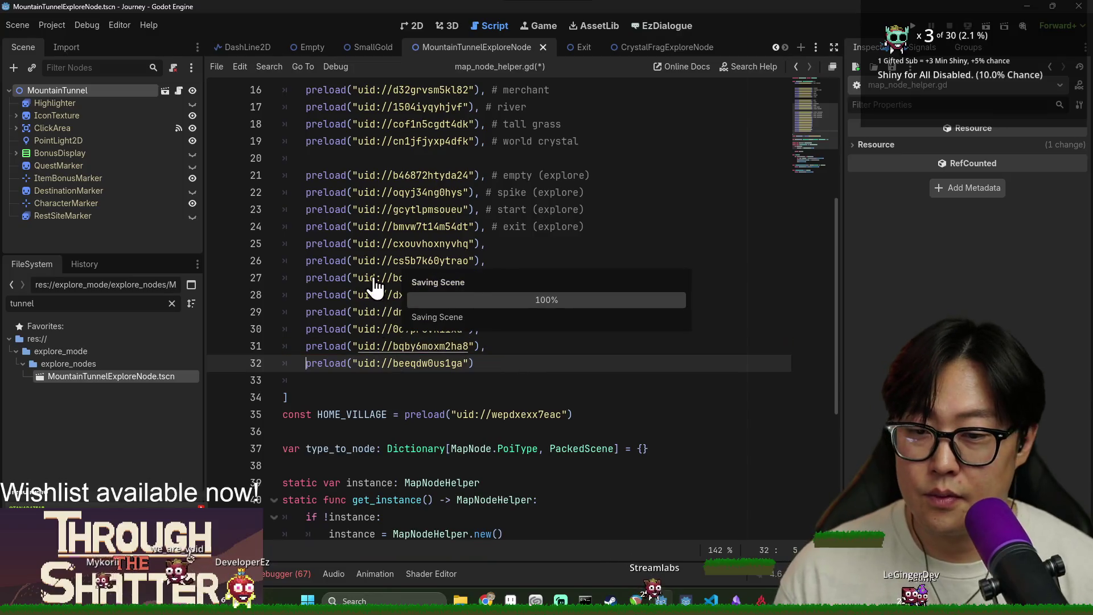
click(357, 219)
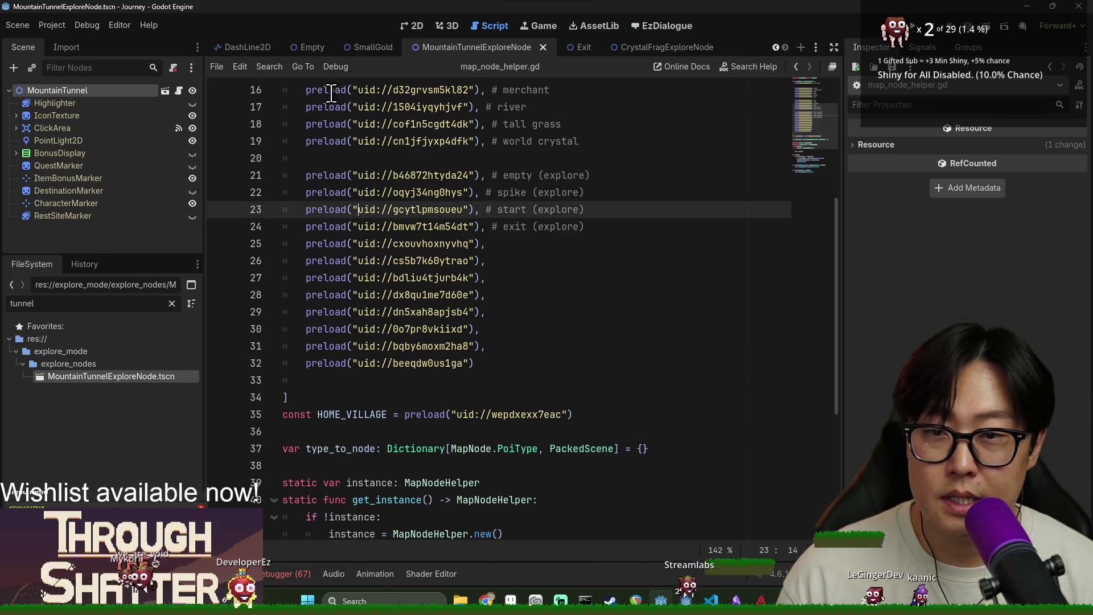
Step: Filter the FileSystem for 'mountain' and open MountainPass.tscn
double_click(150, 305)
text(moun)
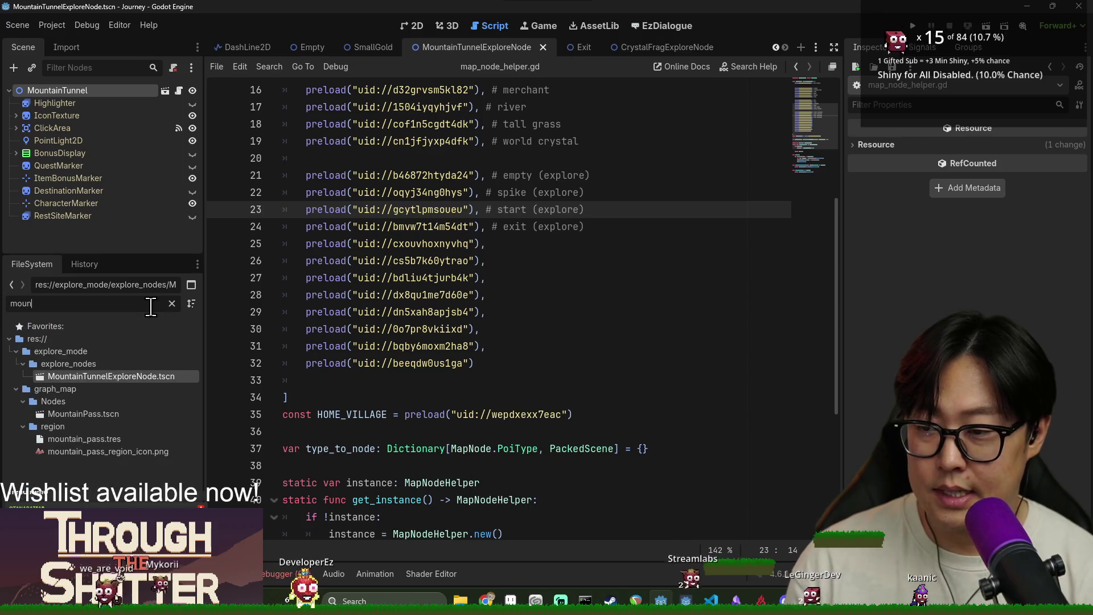
text(tain)
double_click(111, 411)
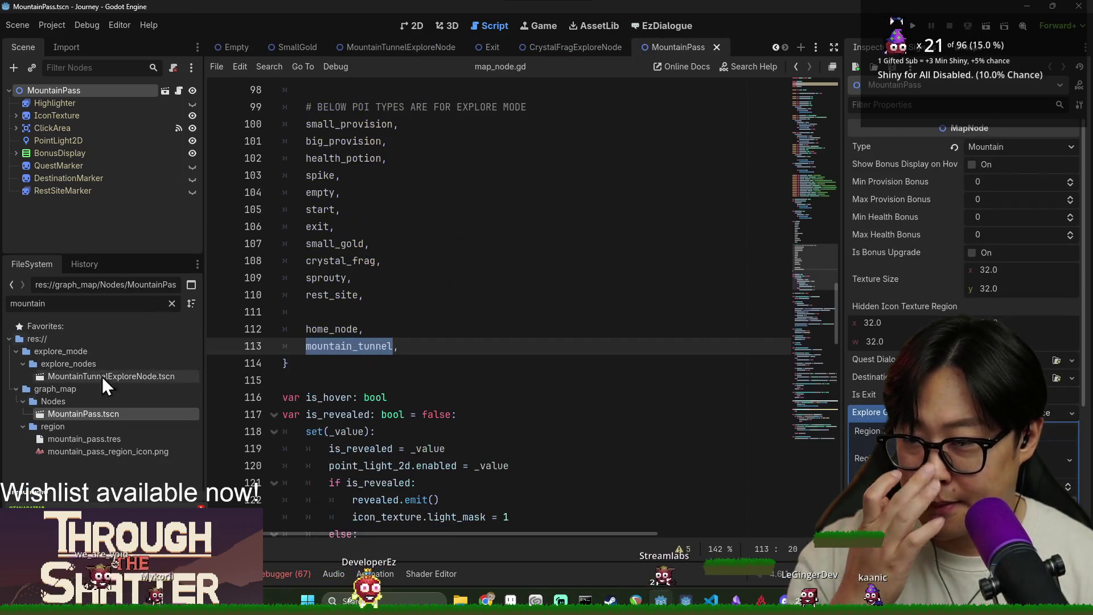
Step: Check Map Nodes entry 6's Poi Type in MountainPass, save, and reload the current project
scroll(967, 256, down, 5)
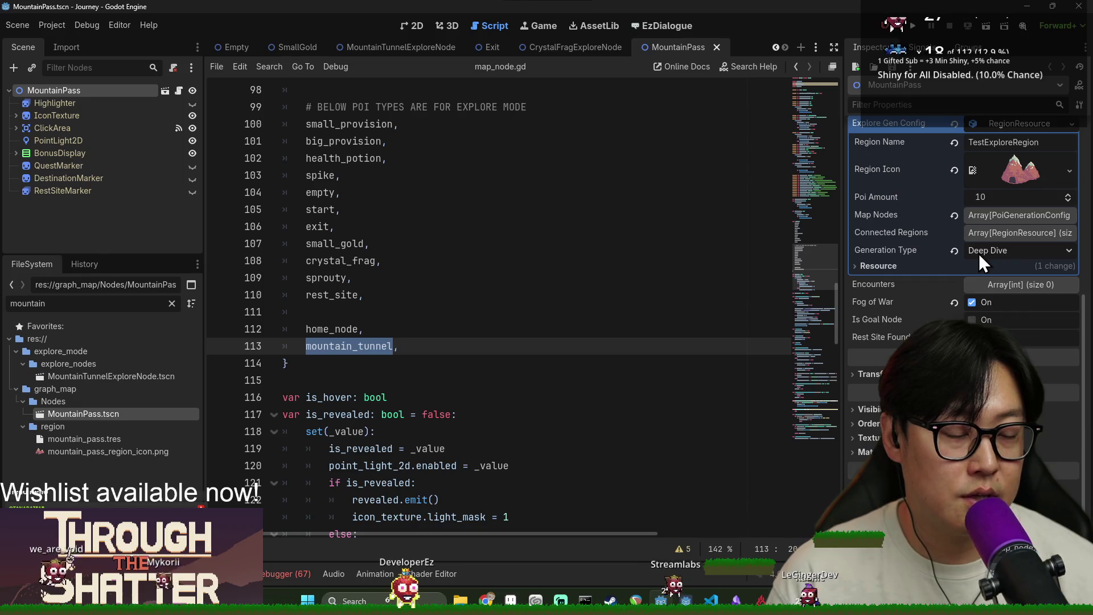
click(986, 217)
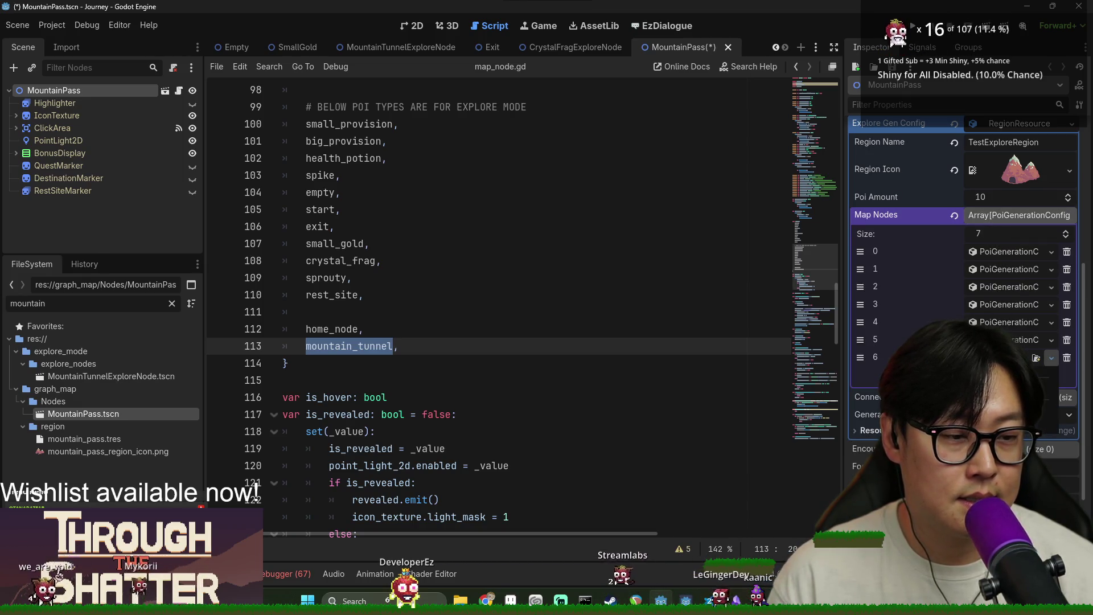
click(1008, 358)
click(1013, 375)
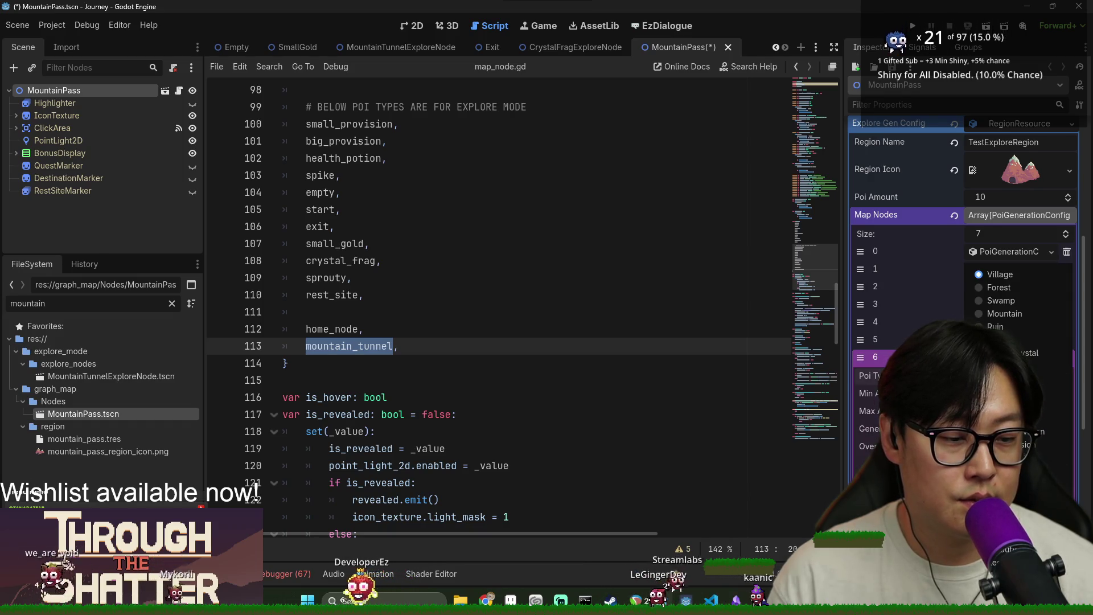
key(ctrl+s)
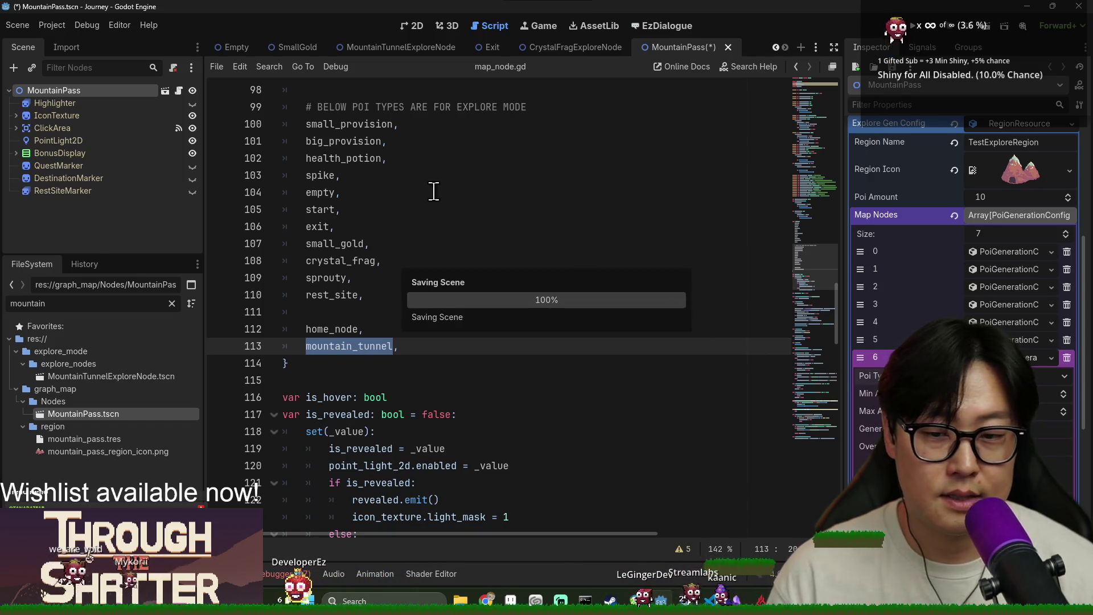
click(51, 25)
click(101, 168)
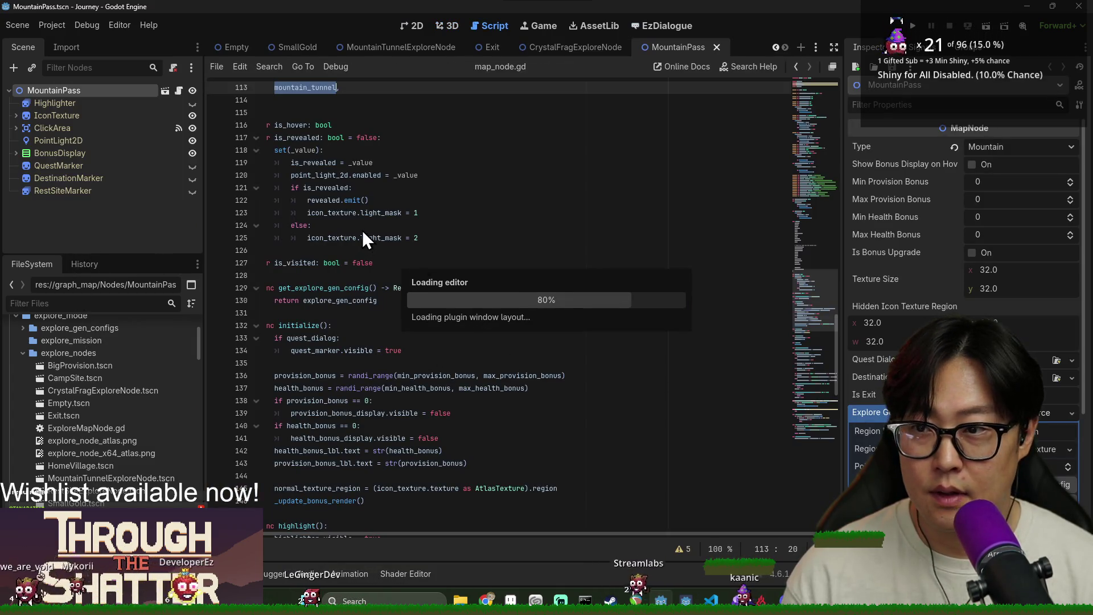
Step: Save the MountainPass scene after Godot finishes reloading
click(464, 297)
scroll(465, 297, up, 1)
scroll(465, 297, up, 4)
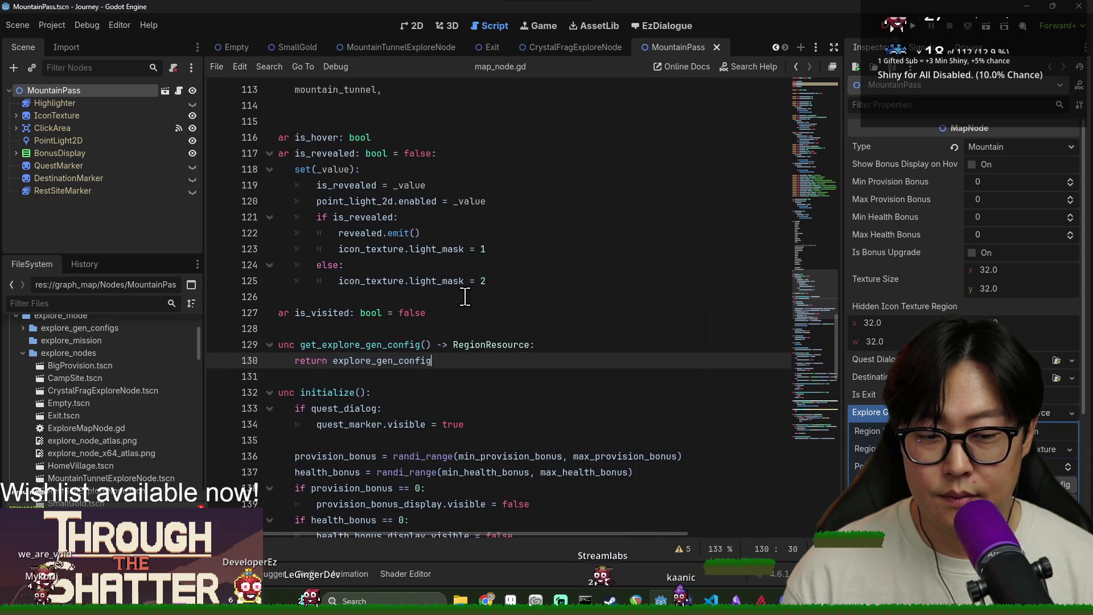
key(ctrl+s)
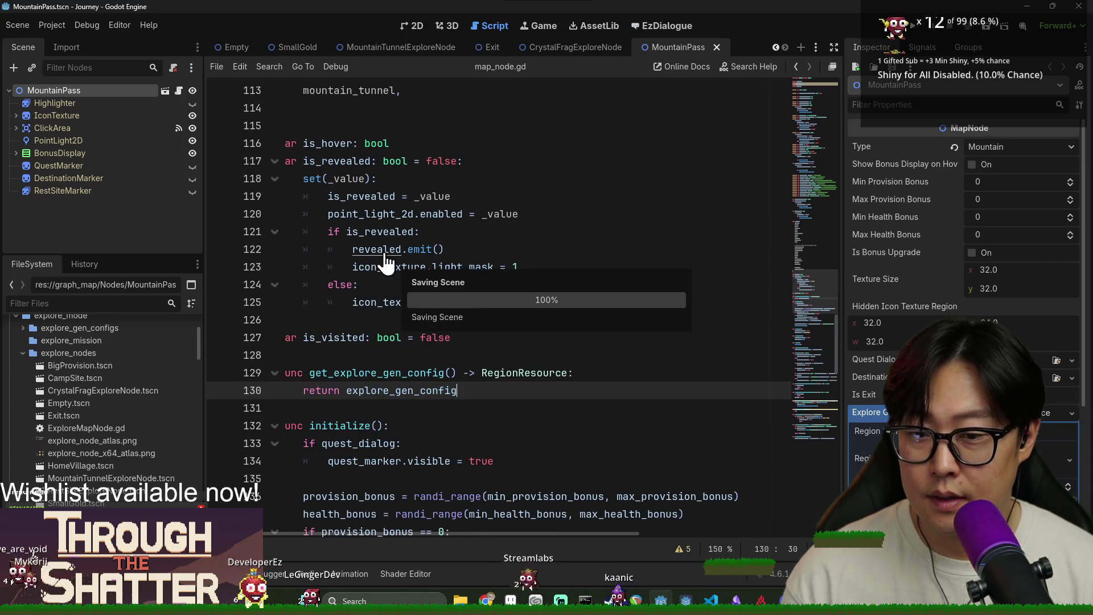
Step: Set MountainPass's Map Nodes entry 6 Poi Type to Mountain Tunnel in the Inspector
scroll(996, 292, down, 5)
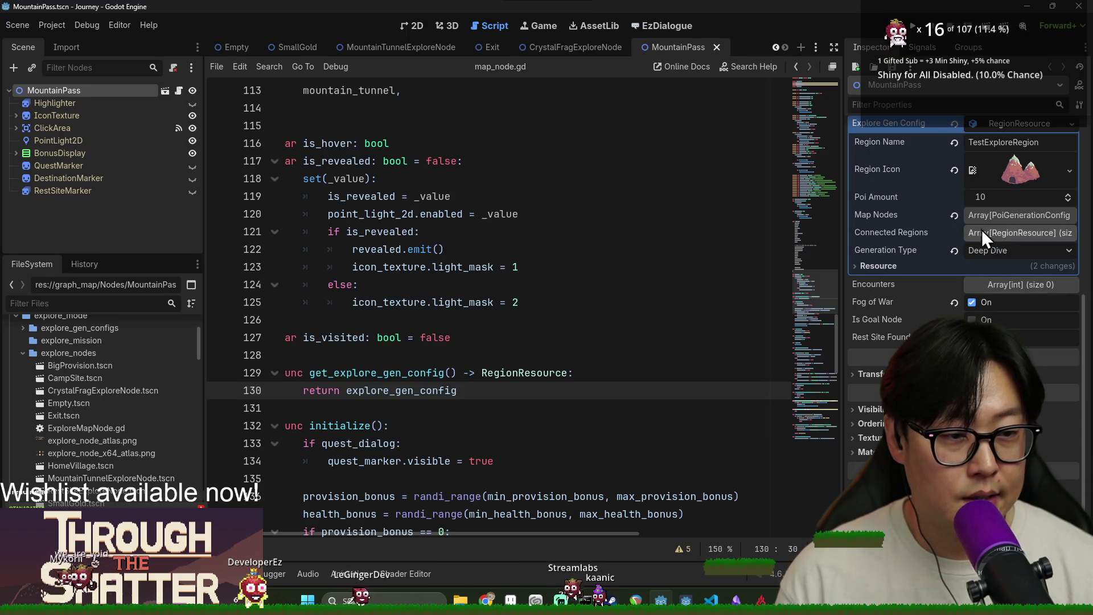
click(997, 237)
click(996, 218)
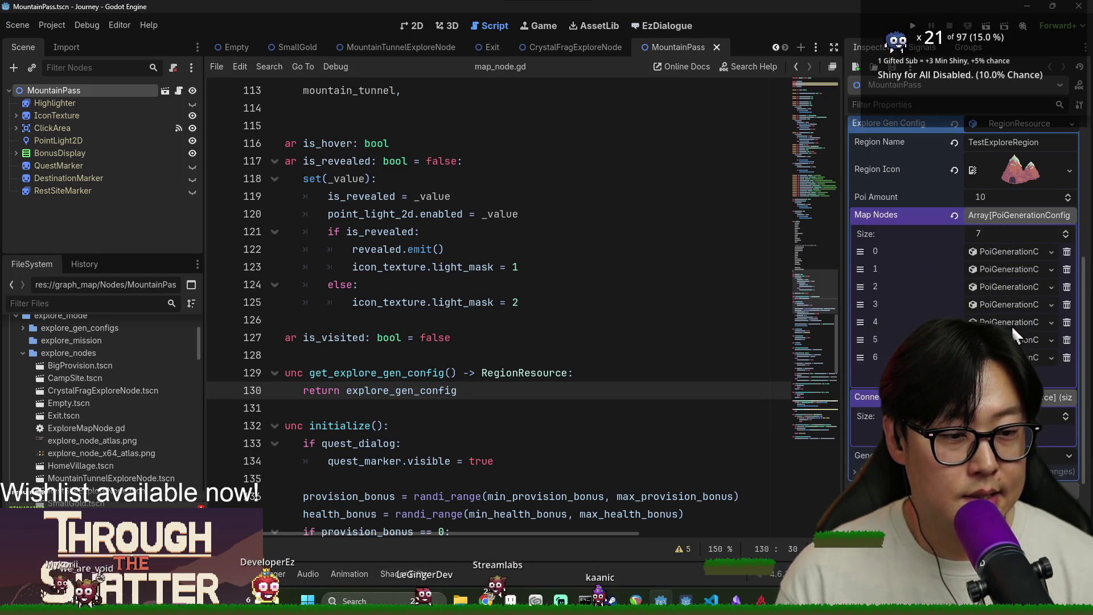
click(1019, 375)
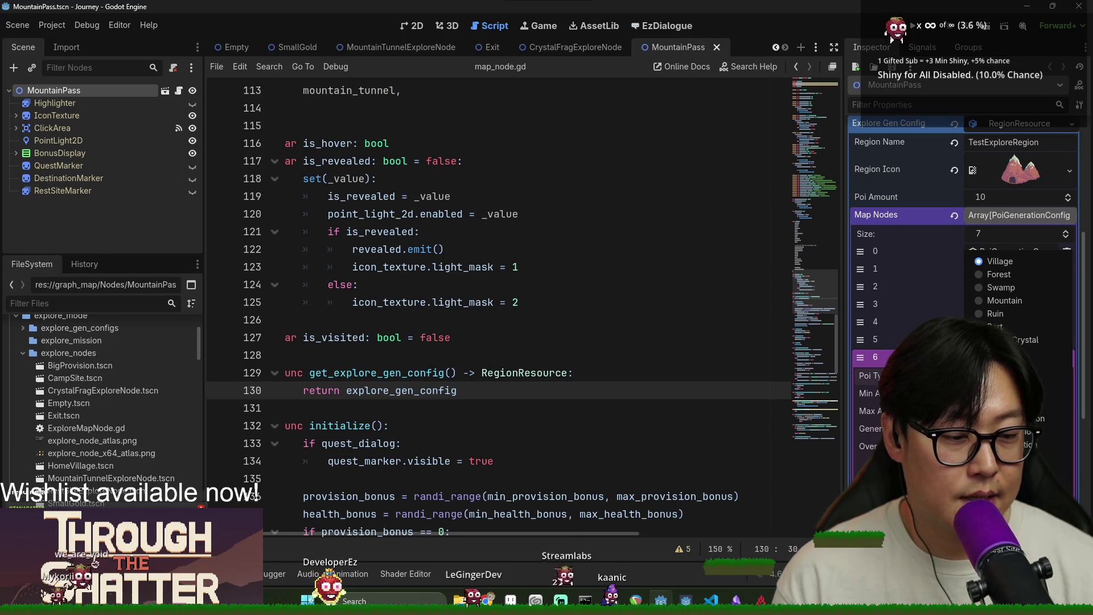
click(1002, 392)
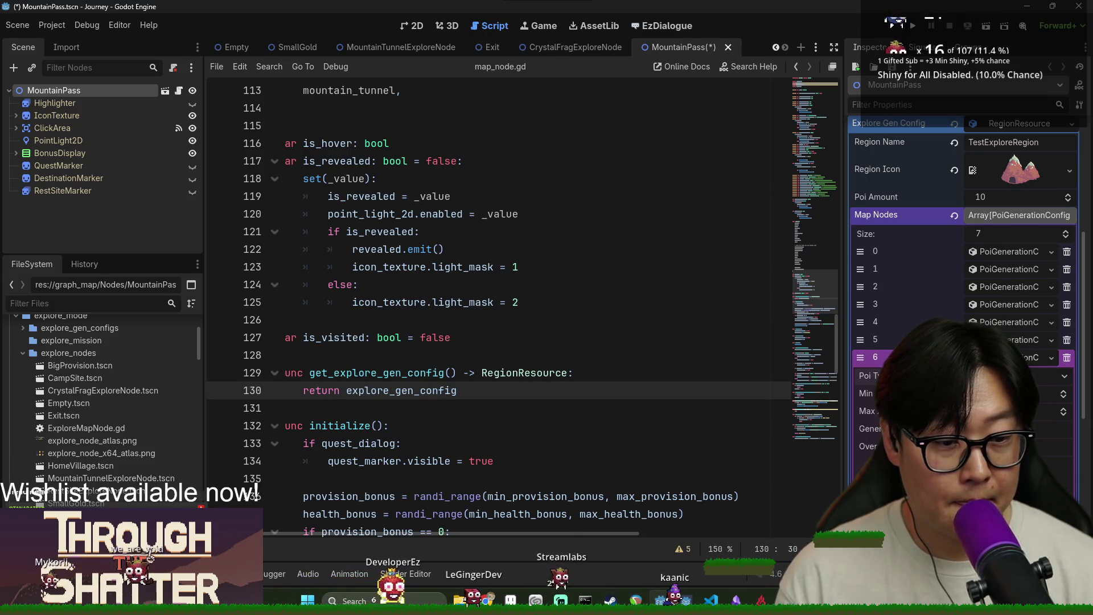
scroll(961, 285, down, 4)
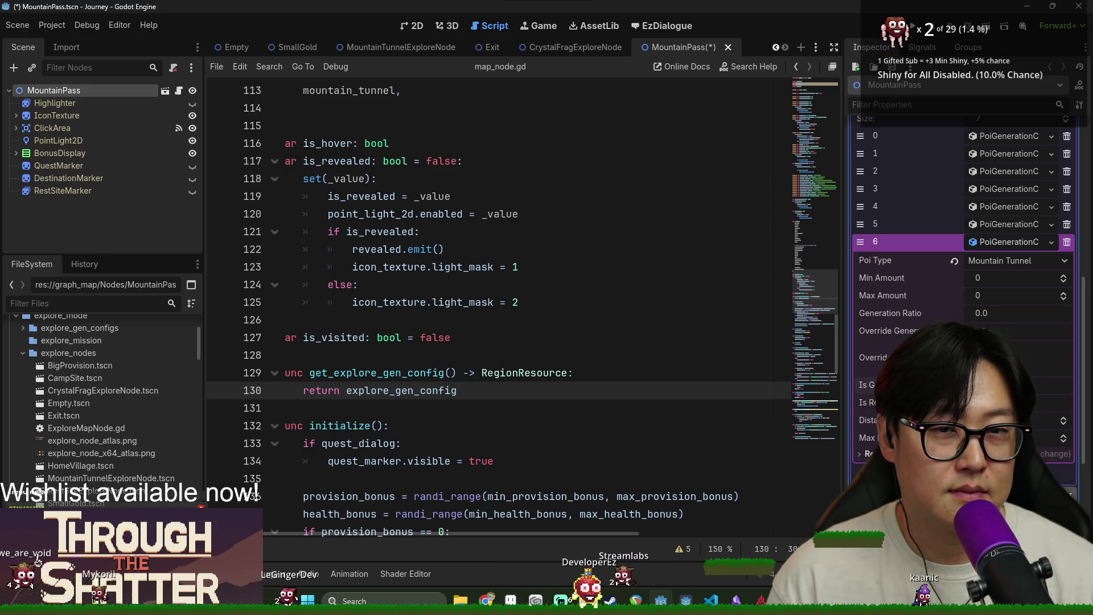
click(564, 317)
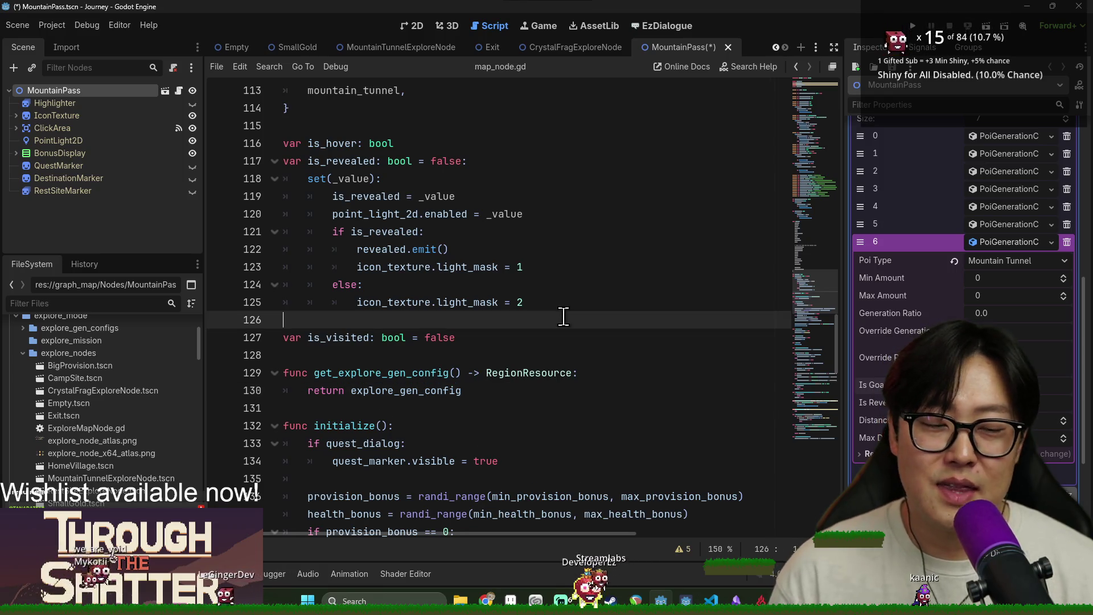
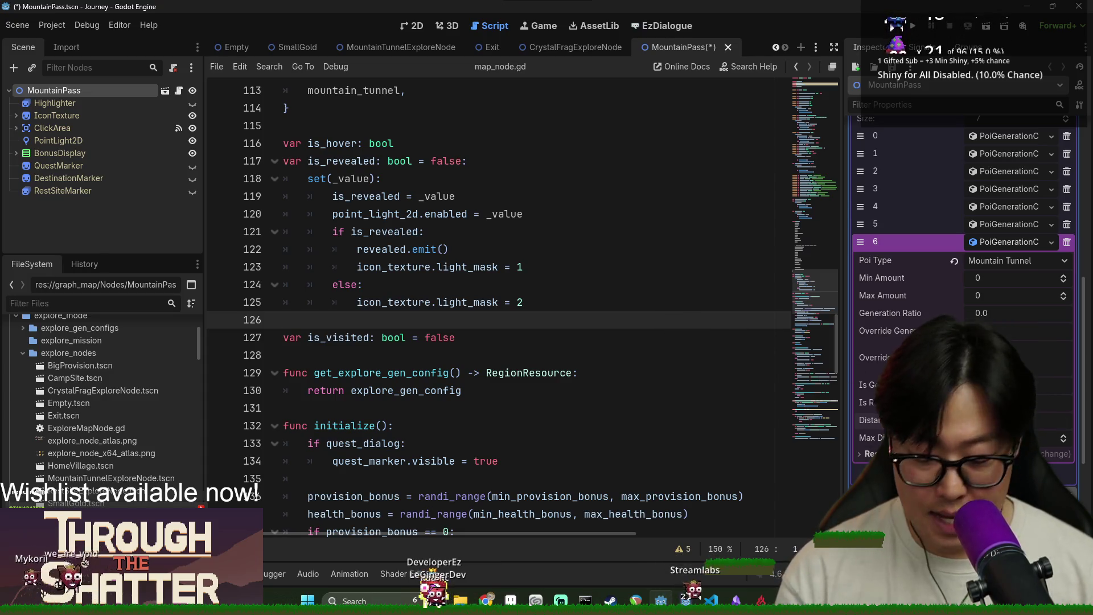
Step: Save the MountainPass scene and change the region's Poi Amount from 10 to 15
click(768, 338)
key(ctrl+s)
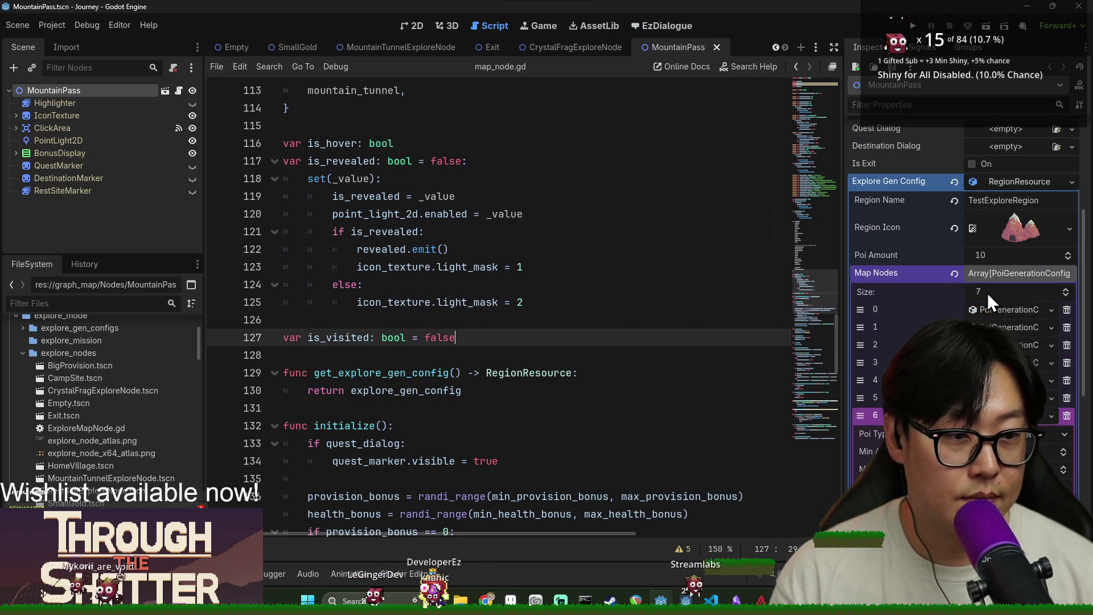
click(1008, 258)
text(15)
key(Return)
Step: Expand Map Nodes entries 6, 5, 4 and 3 in the Inspector to inspect them
scroll(1005, 263, down, 1)
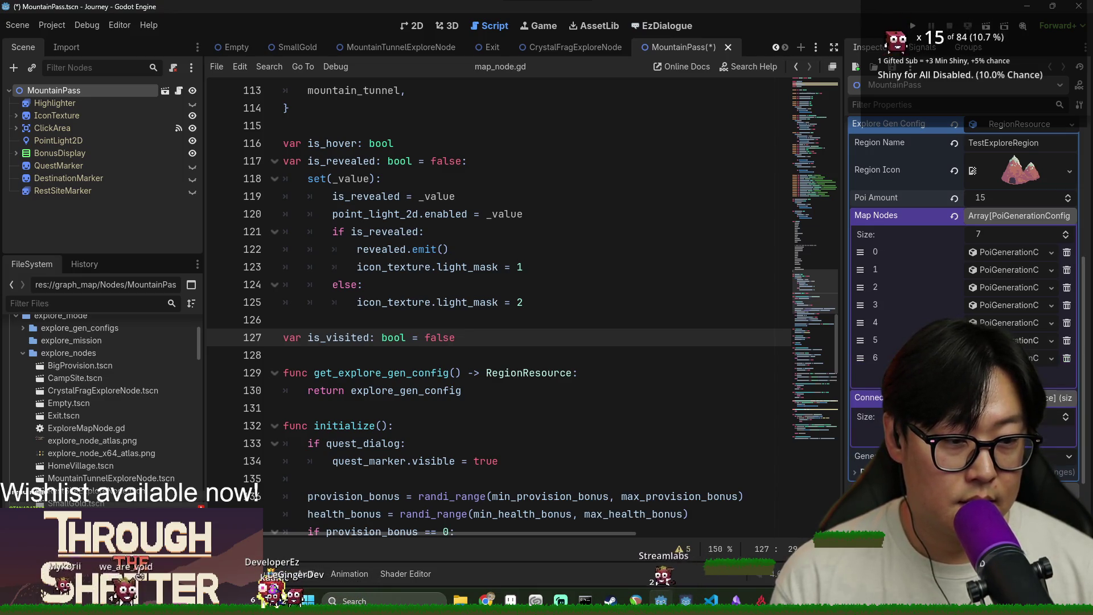
click(1008, 358)
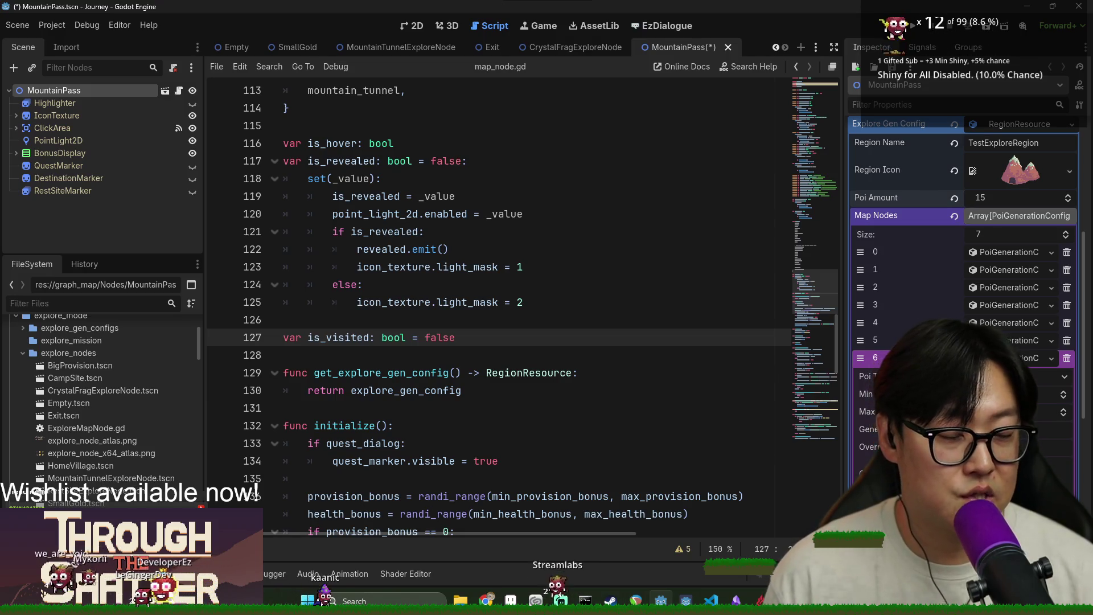
click(875, 357)
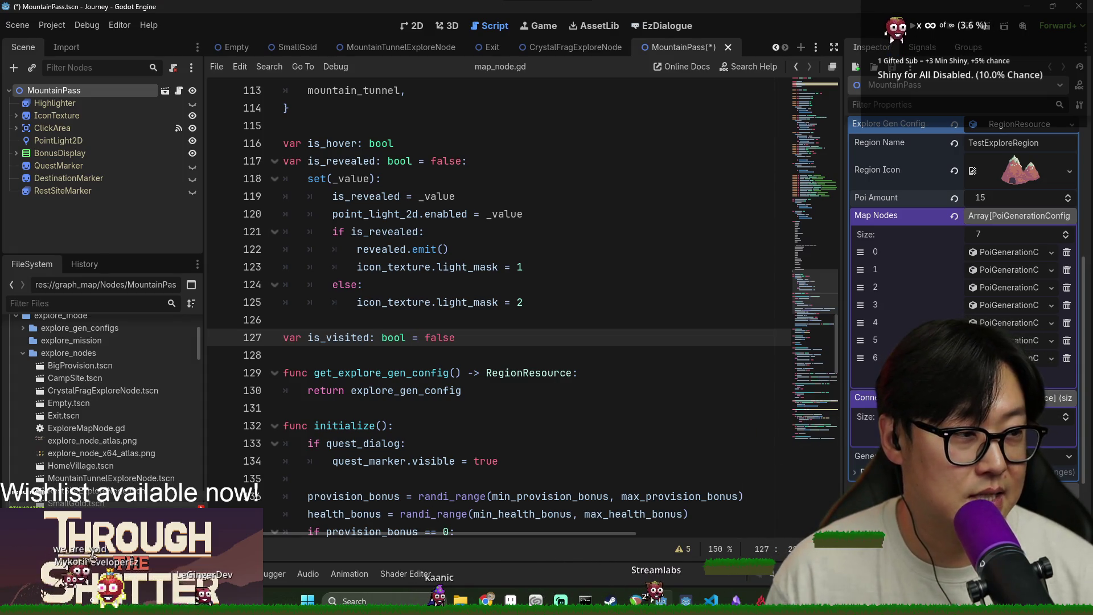
click(875, 340)
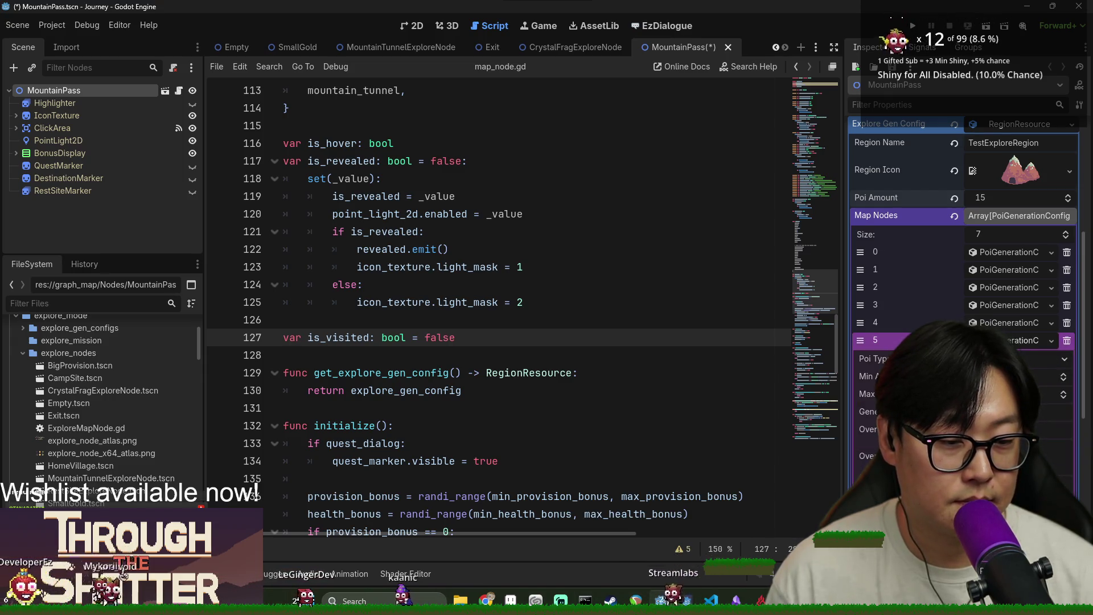
click(996, 324)
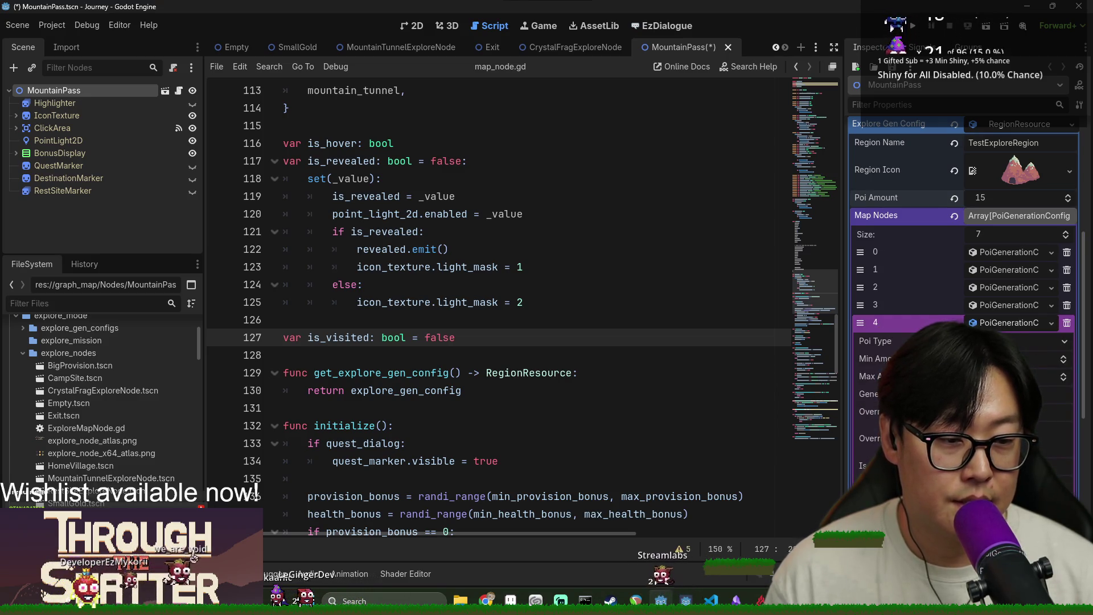
click(996, 305)
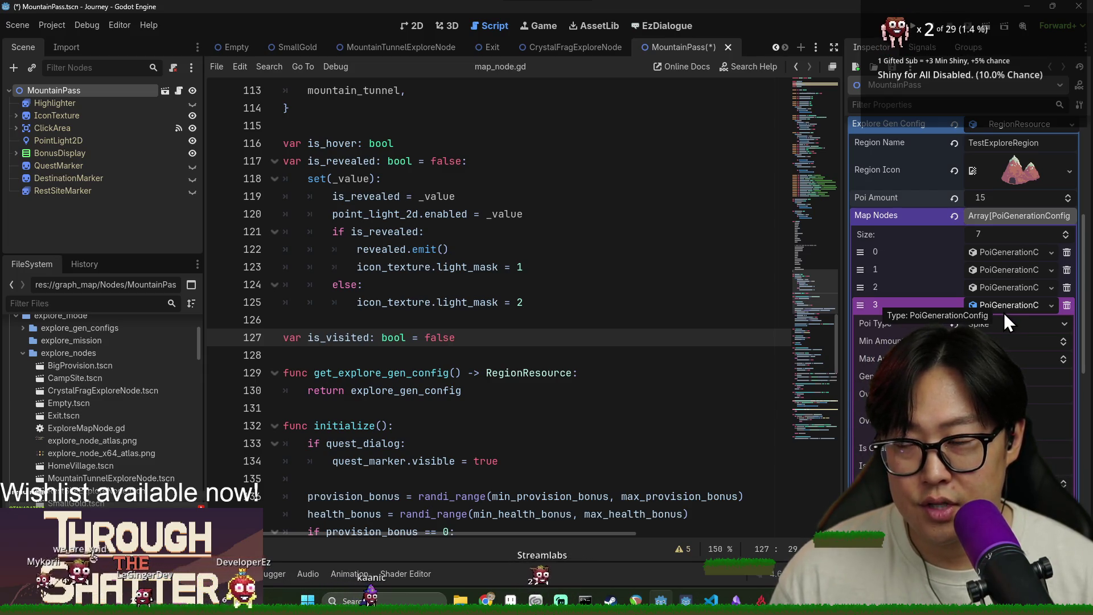
Step: Inspect map node entries 2 (Health Potion), 1 (Big Provision) and 0 (Small Provision)
click(1029, 311)
click(1005, 288)
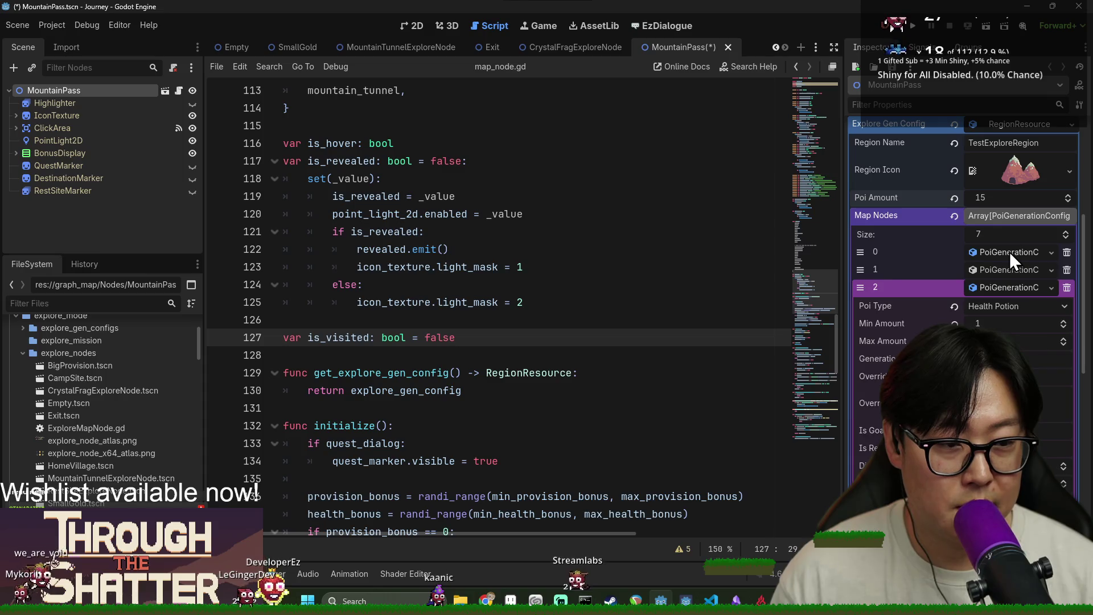
click(1010, 267)
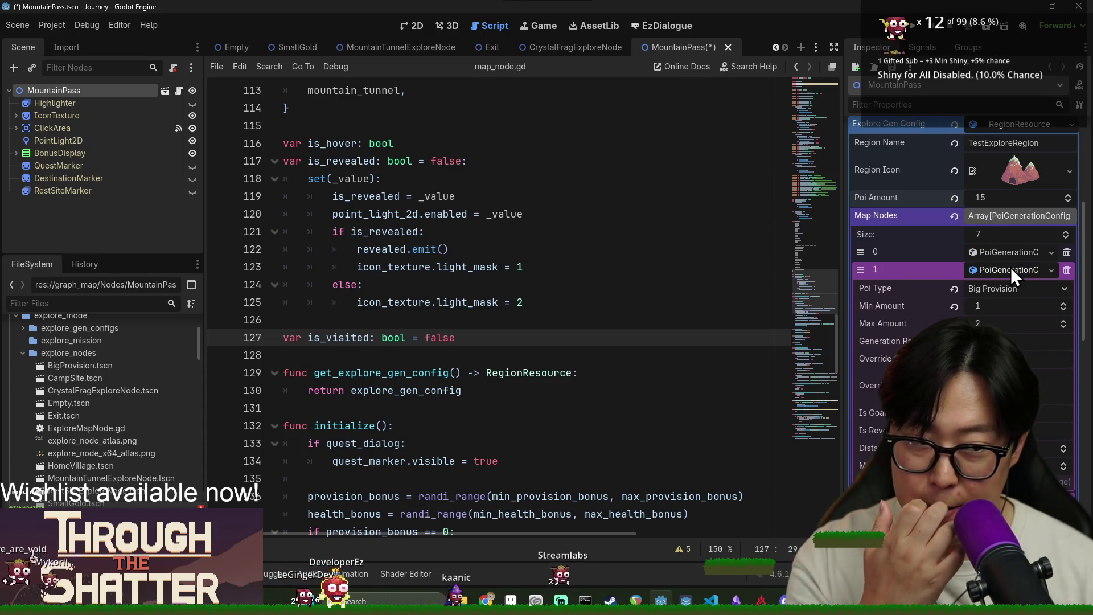
click(1006, 250)
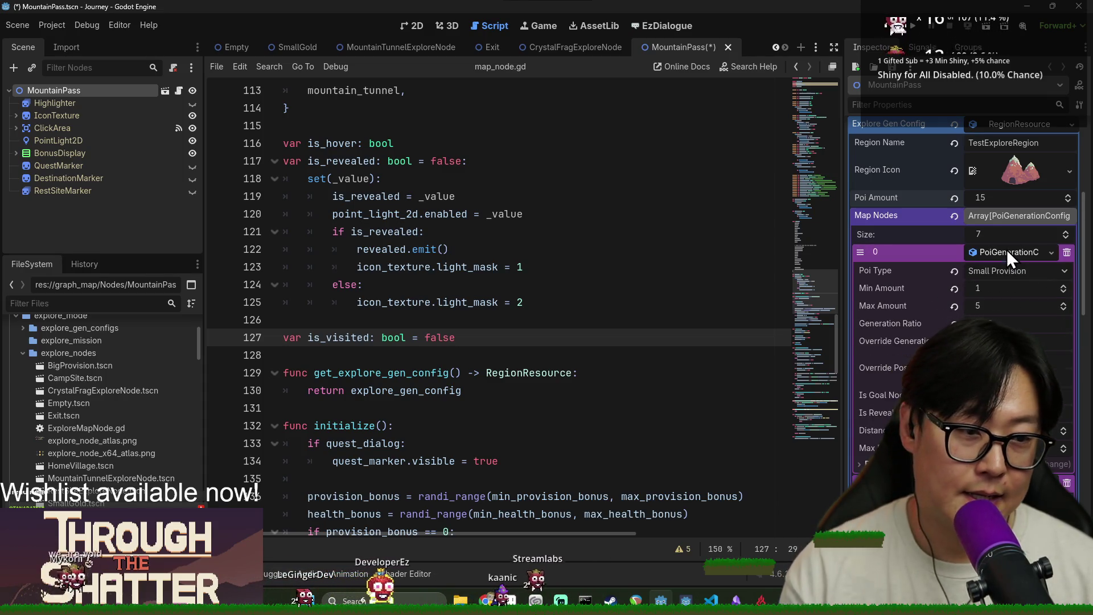
click(994, 307)
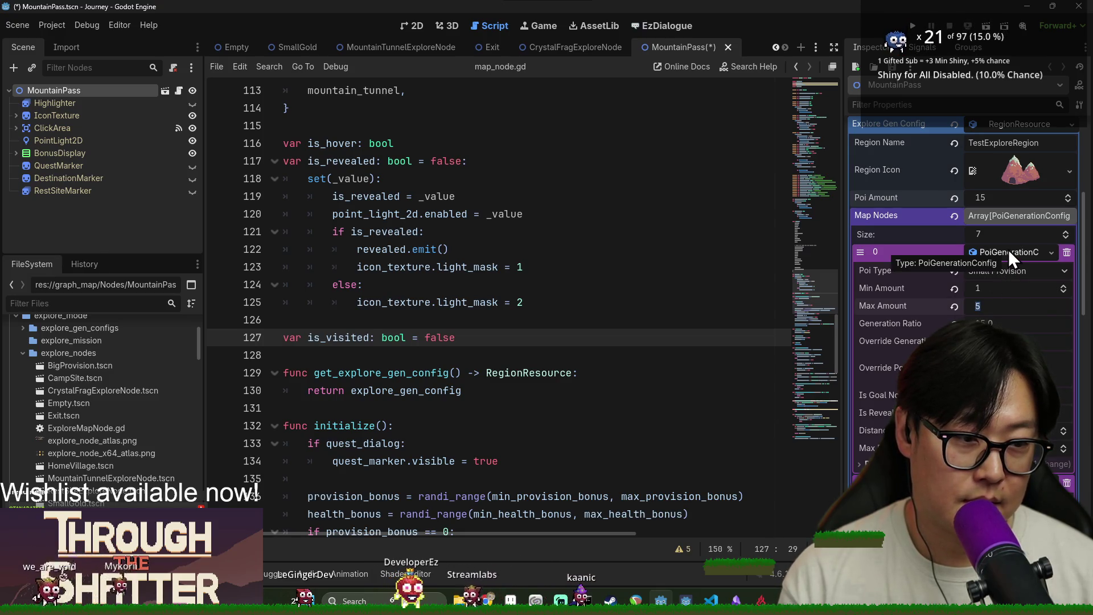
click(1010, 252)
click(1006, 269)
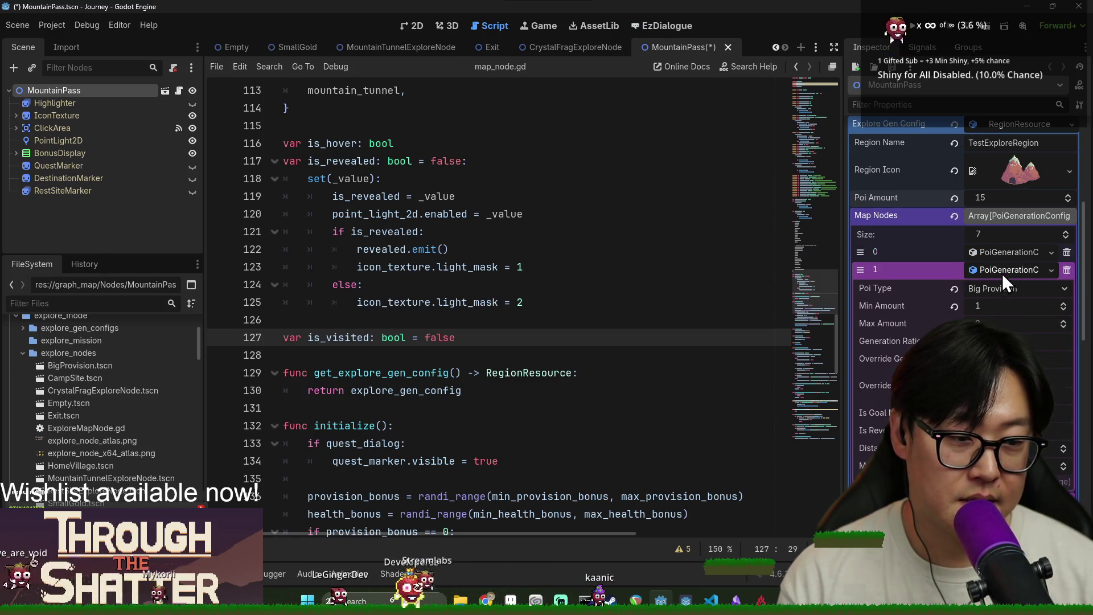
click(989, 273)
click(997, 287)
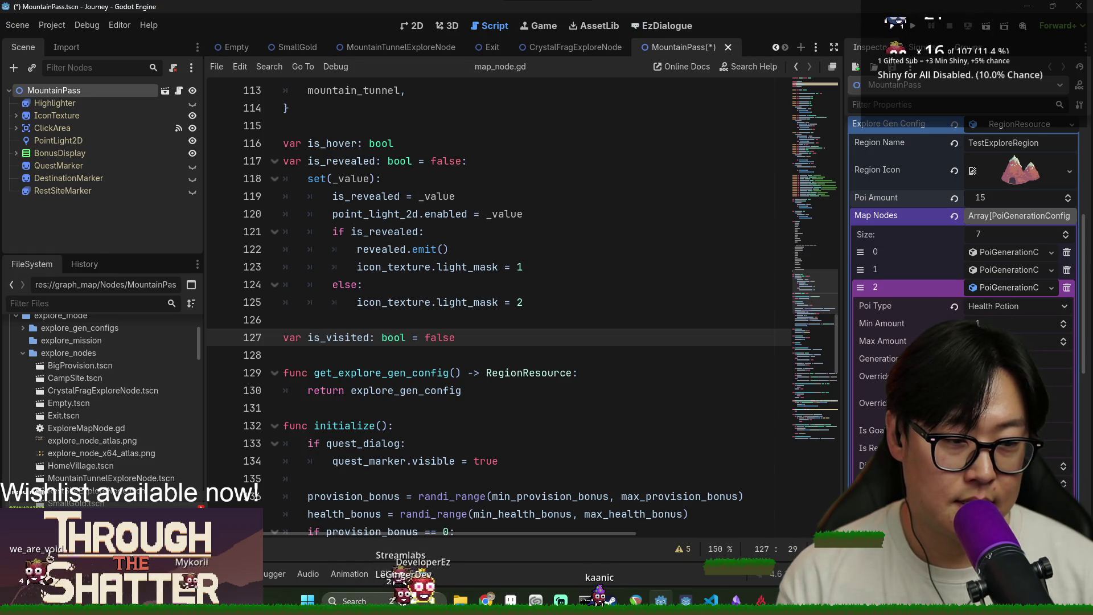
Step: Inspect map node entry 3 (the Spike) and entry 4, then save the scene
click(995, 287)
click(996, 306)
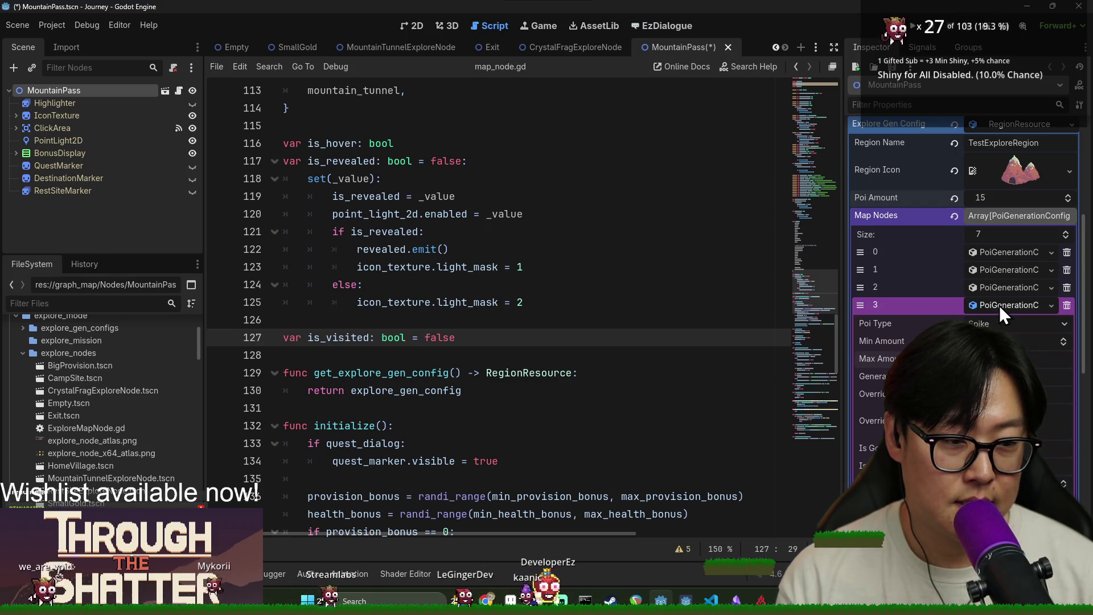
click(999, 305)
click(996, 322)
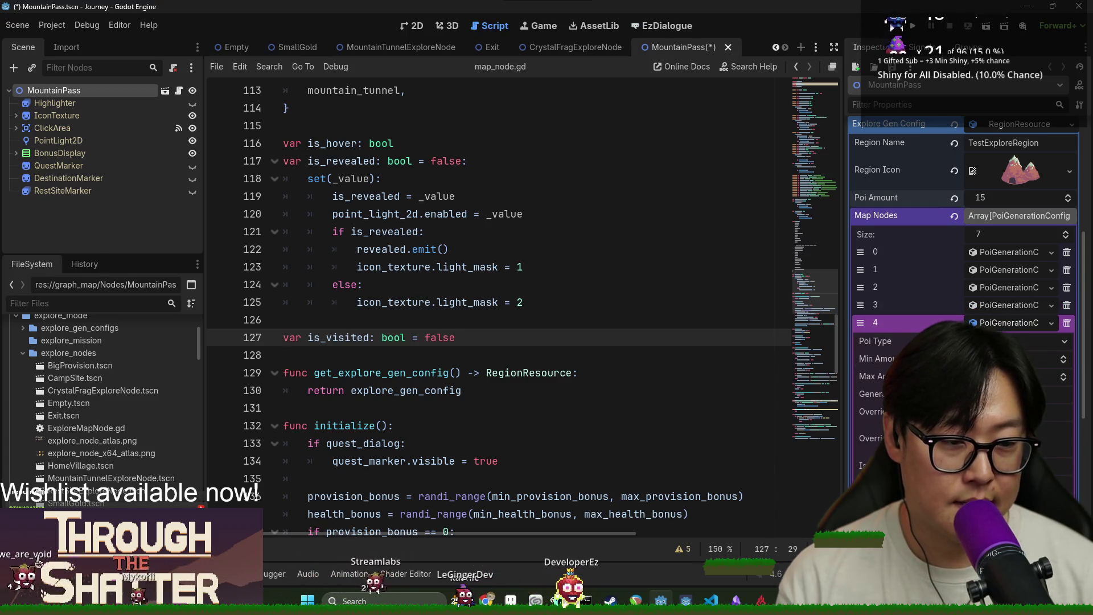
click(997, 322)
click(592, 279)
key(ctrl+s)
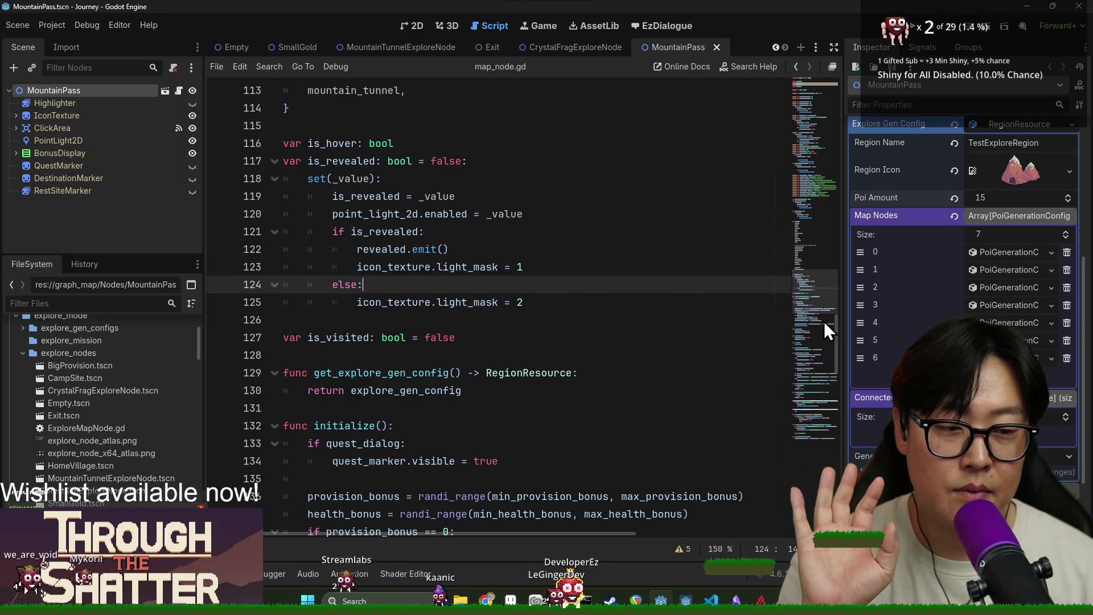
Step: Recheck map node entries 1 through 6, saving the scene along the way
click(1002, 285)
click(1002, 285)
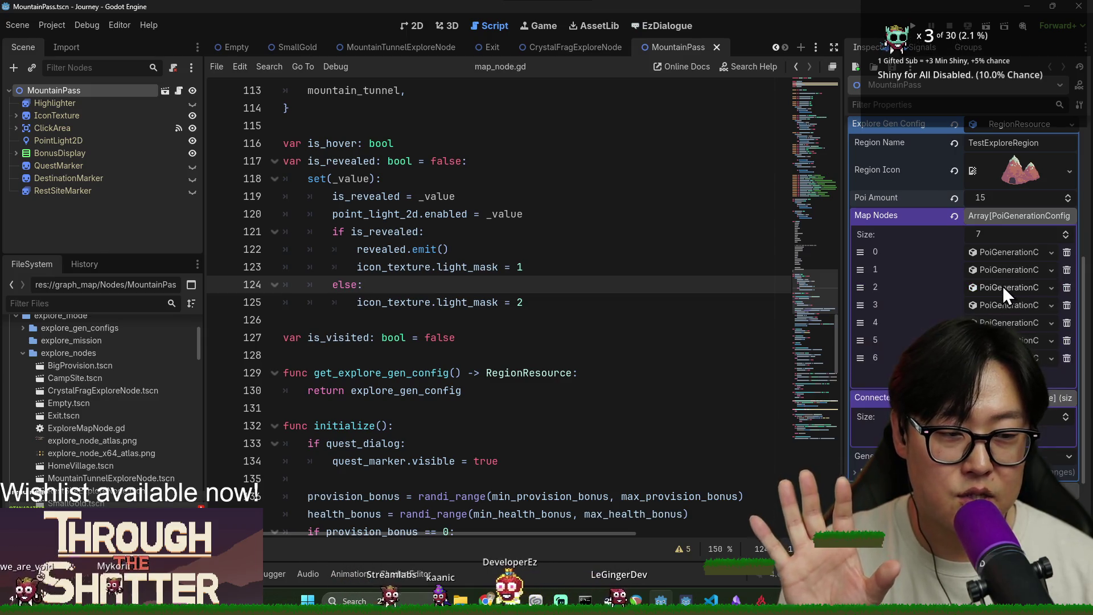
click(1002, 273)
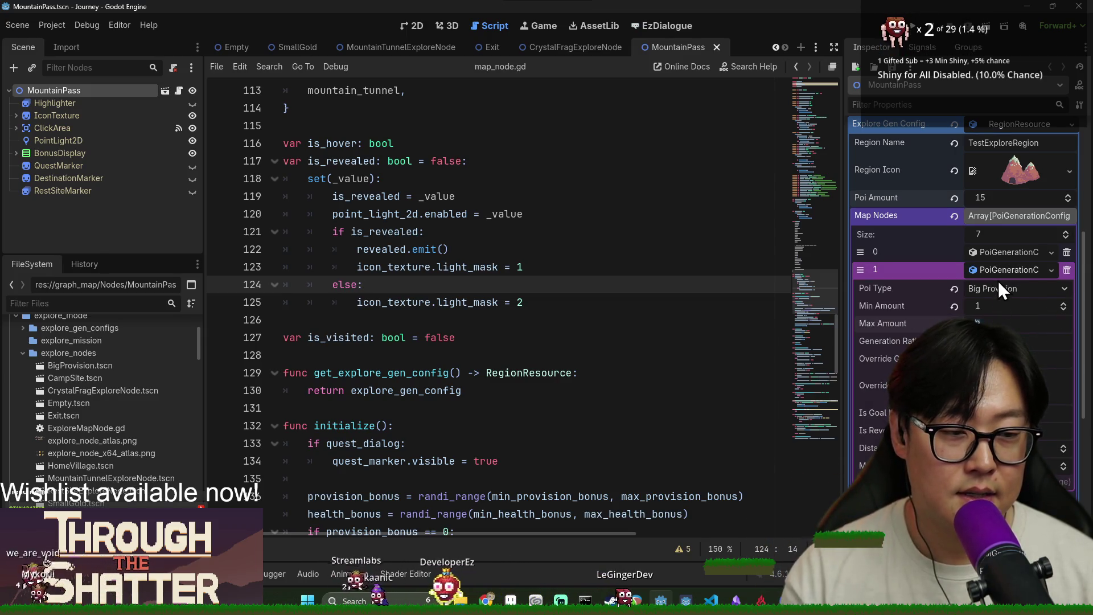
click(1001, 267)
click(1007, 301)
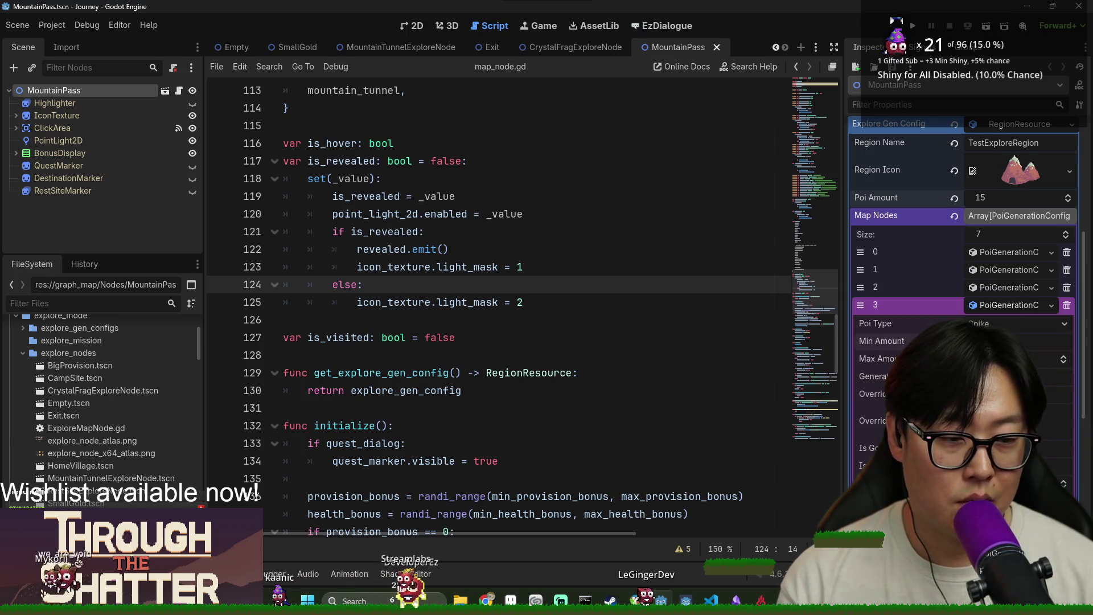
click(1005, 306)
key(ctrl+s)
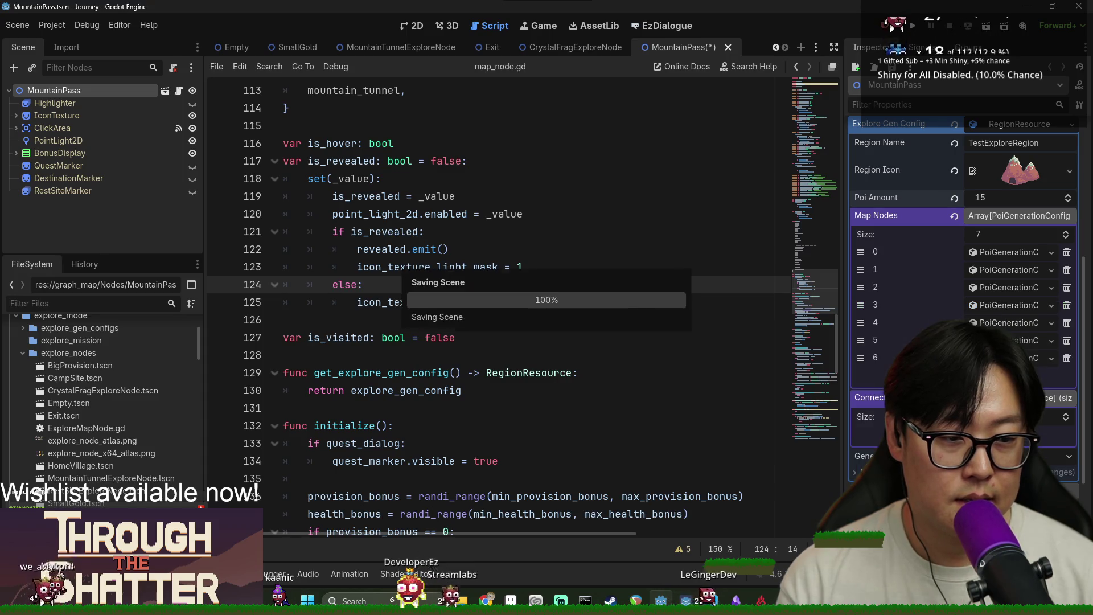
click(1008, 322)
click(1004, 322)
click(1005, 340)
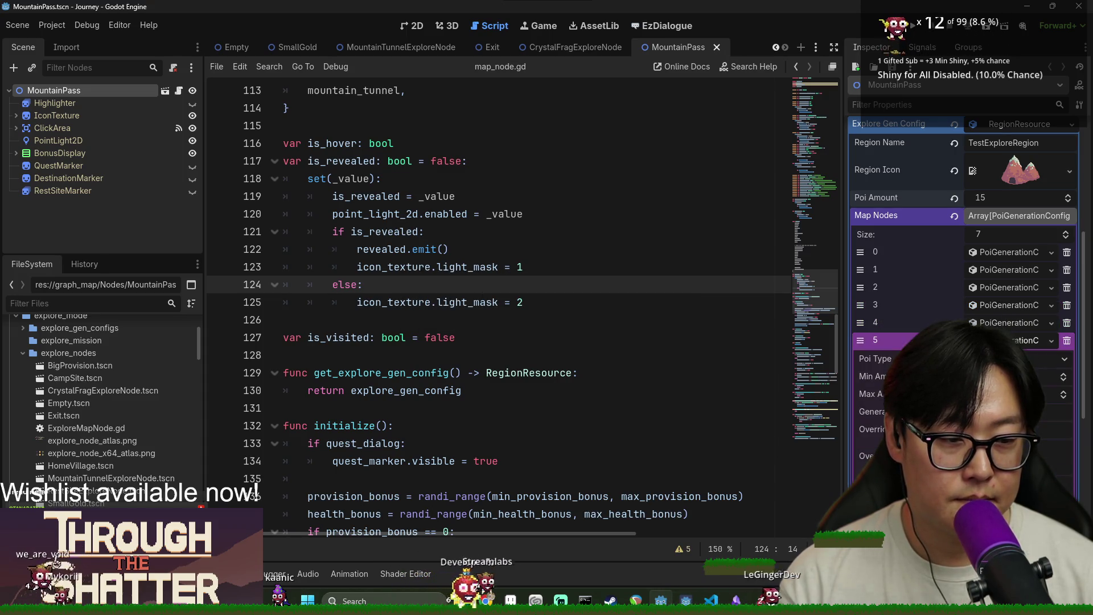
click(1004, 339)
click(1005, 358)
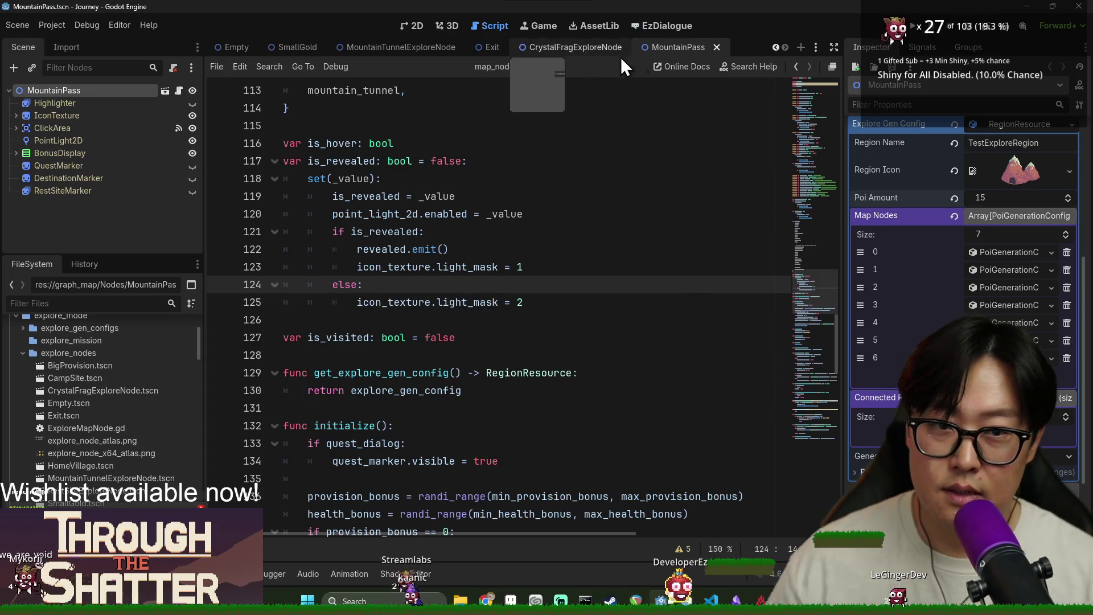
Step: Close the MountainPass scene tab and the DashLine2D tab
click(721, 49)
key(ctrl+s)
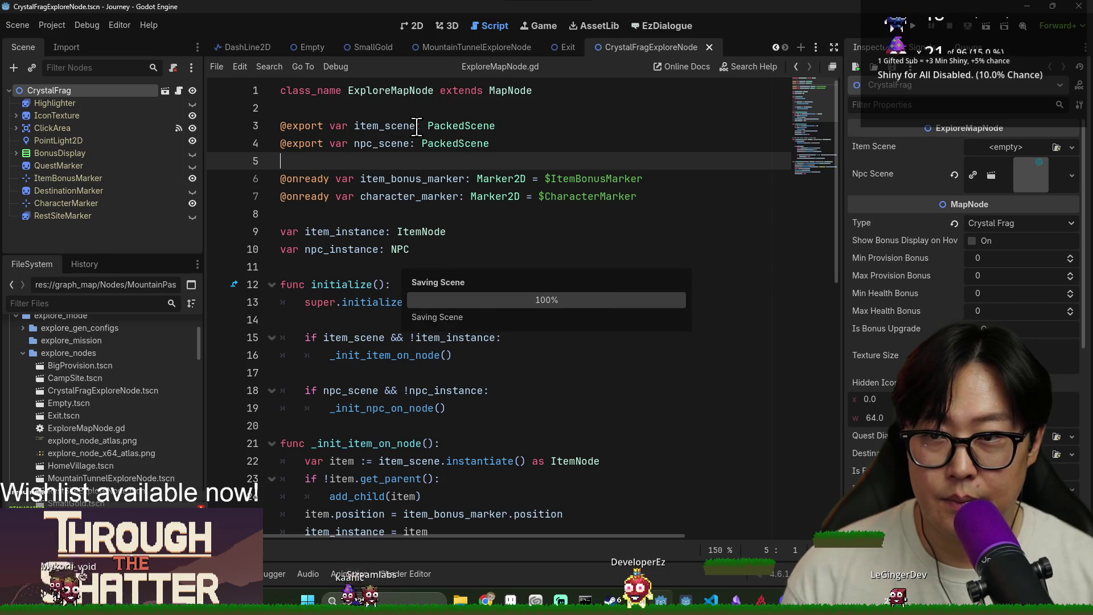
click(267, 46)
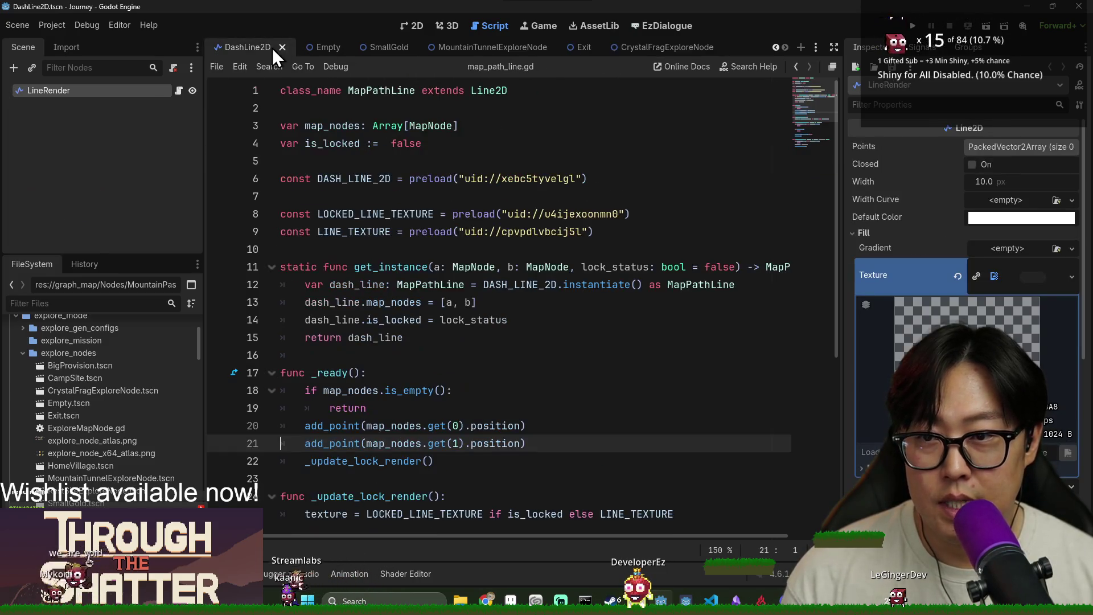
click(279, 48)
Step: Filter the FileSystem by 'journey' and open the JourneyMode scene
click(136, 299)
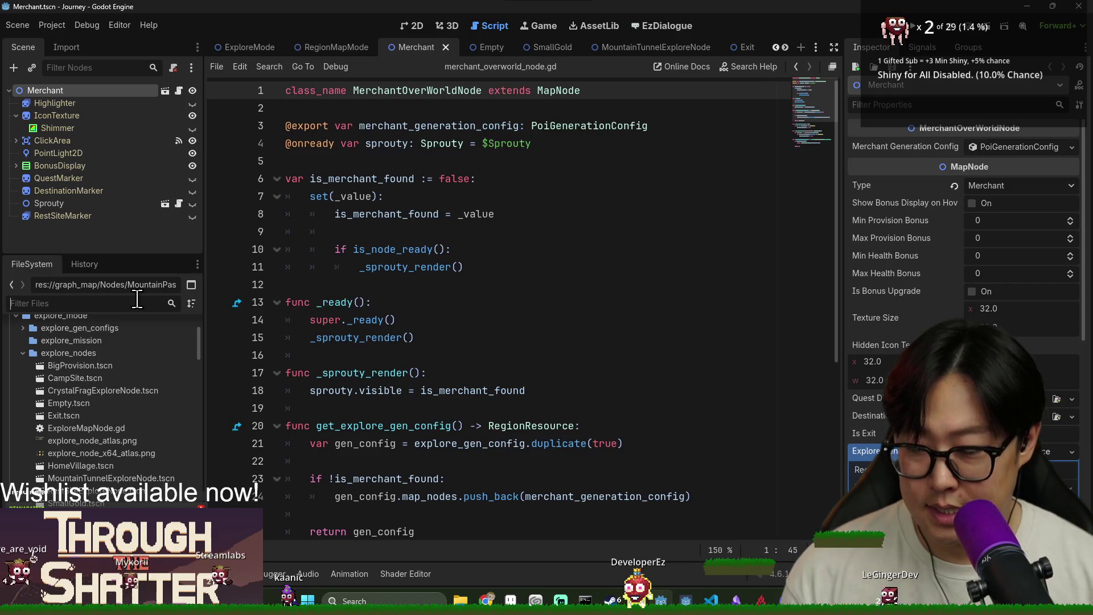
text(journey)
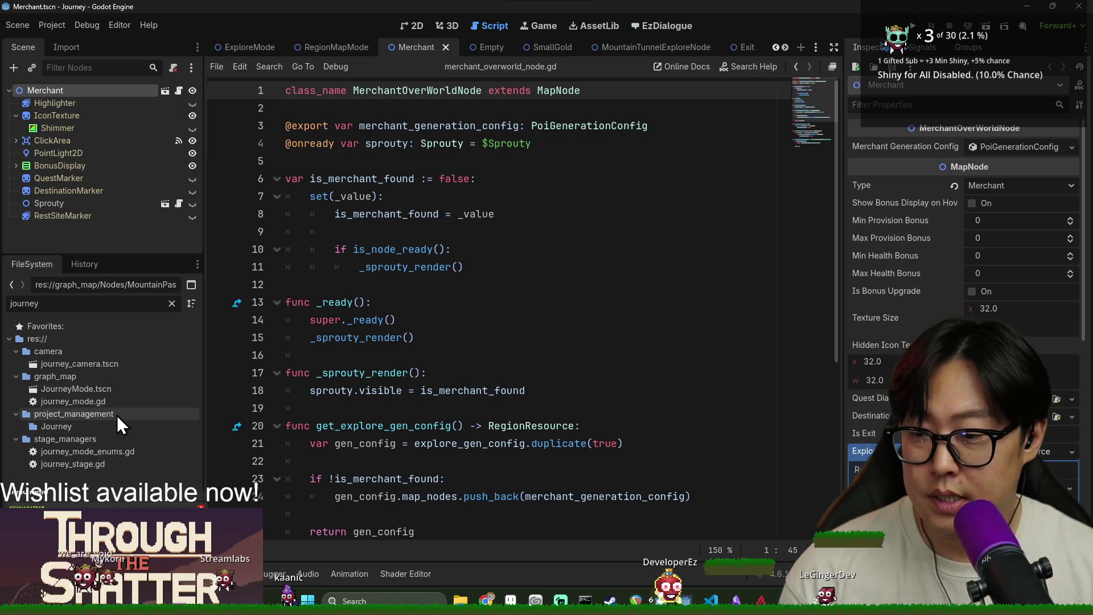
double_click(76, 389)
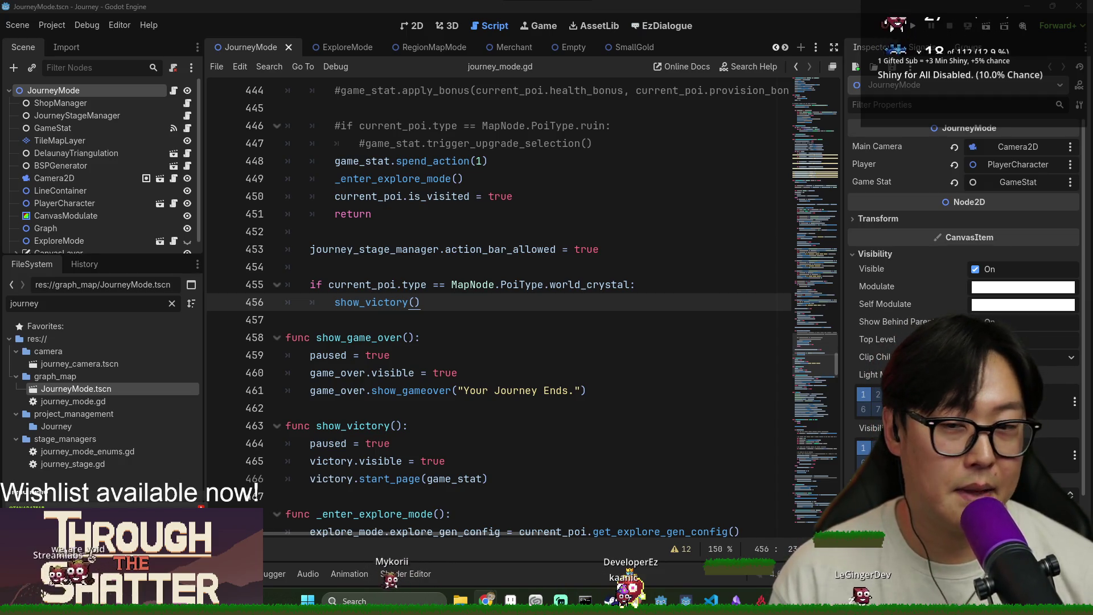
Step: Review the world_crystal check on line 455 of journey_mode.gd and save the scene
click(585, 281)
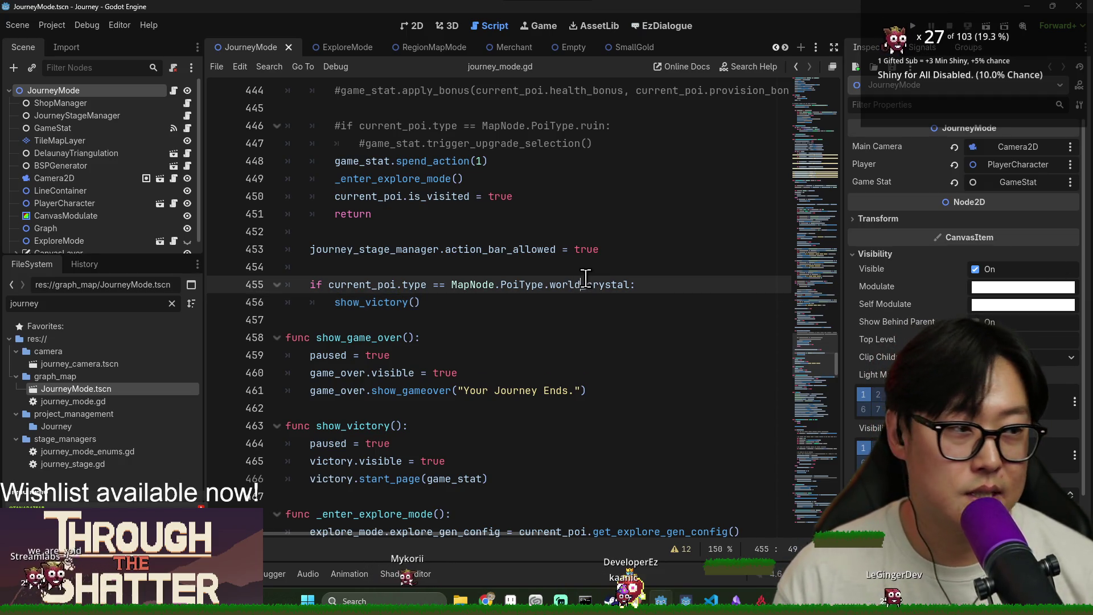
click(432, 320)
key(ctrl+s)
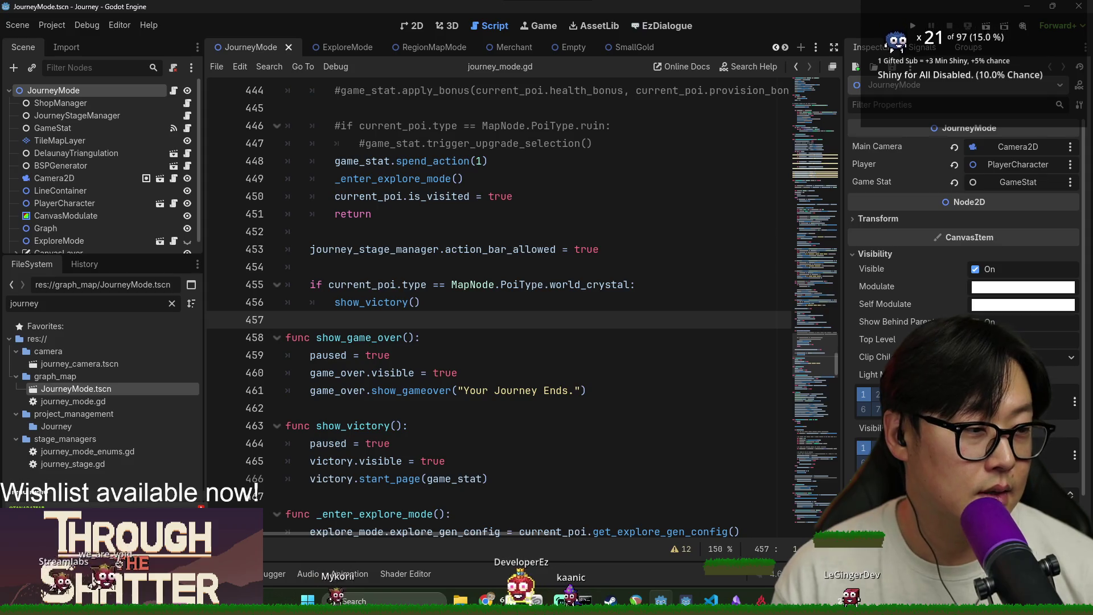
click(442, 284)
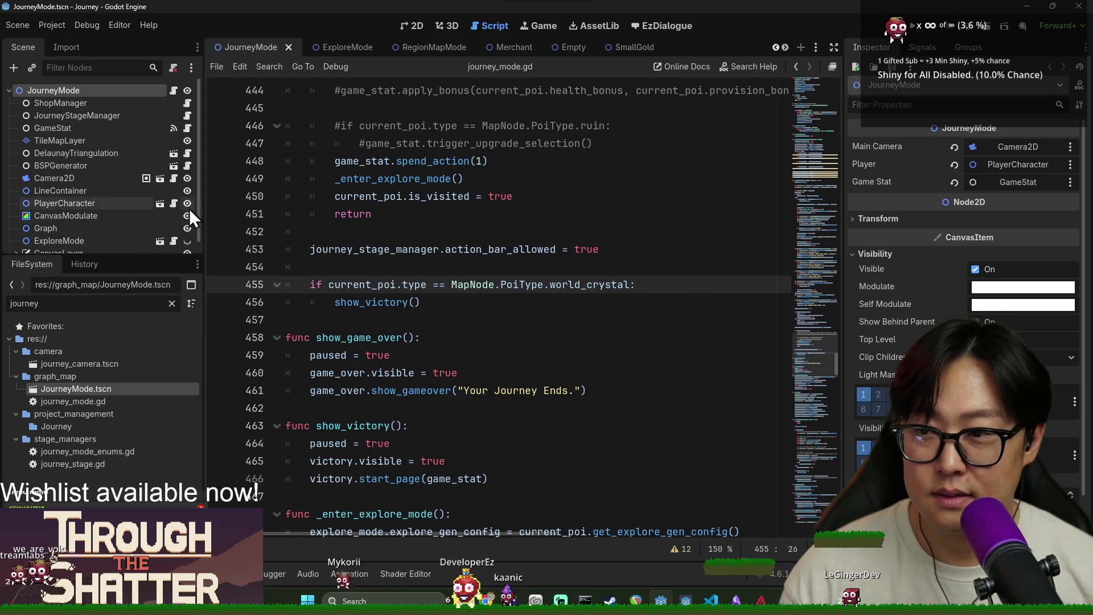
Step: Scroll from line 450 up to line 365 and bring up the script's Find bar
scroll(520, 149, down, 1)
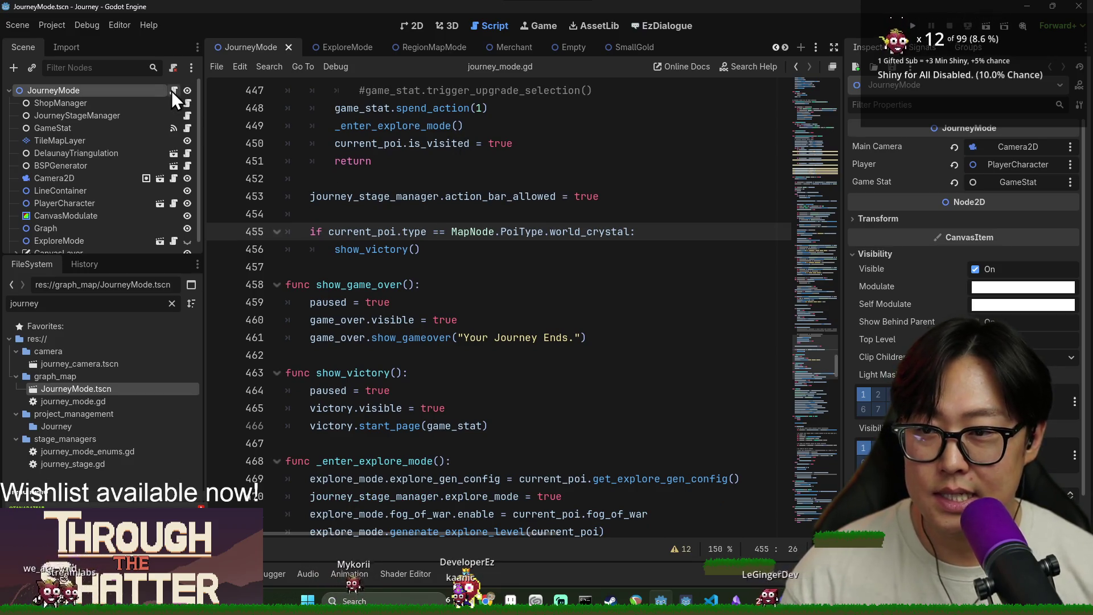
click(390, 143)
scroll(385, 192, up, 10)
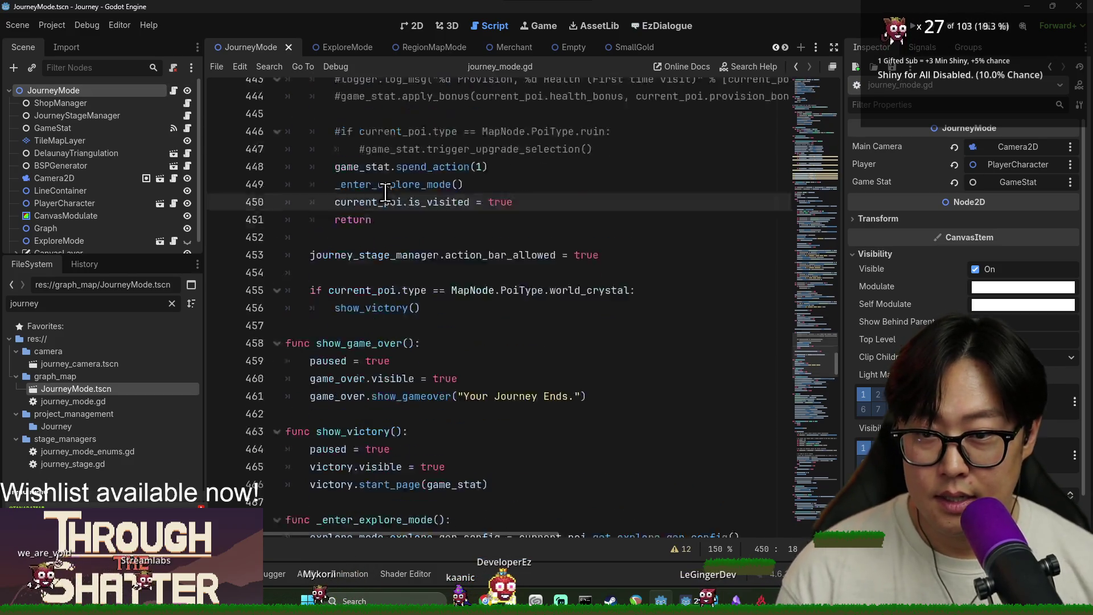
scroll(418, 209, up, 2)
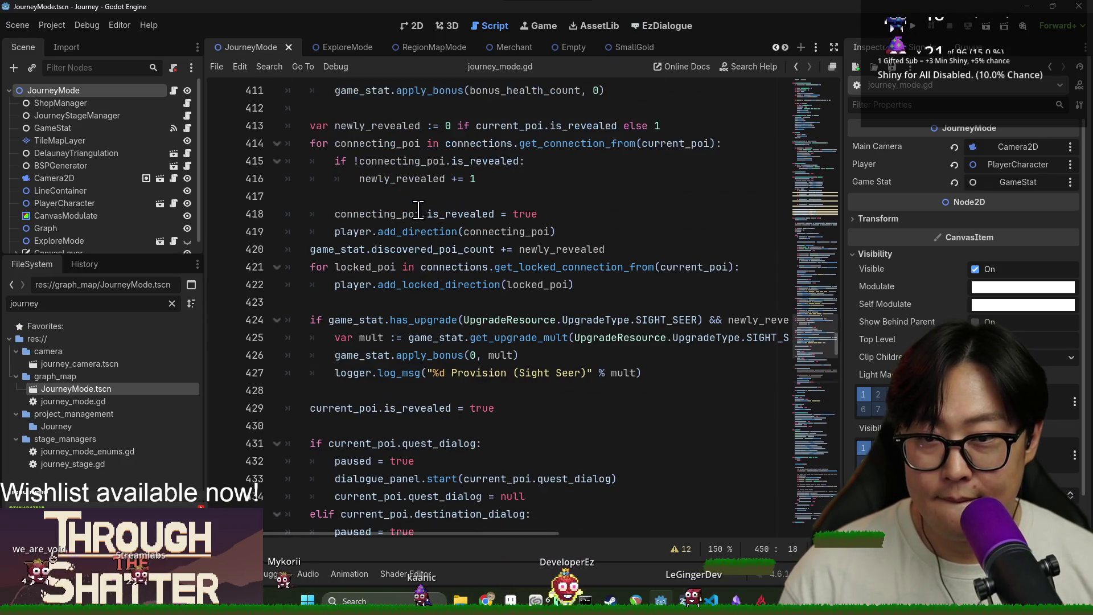
scroll(418, 209, up, 3)
scroll(399, 232, up, 13)
click(414, 232)
key(ctrl+f)
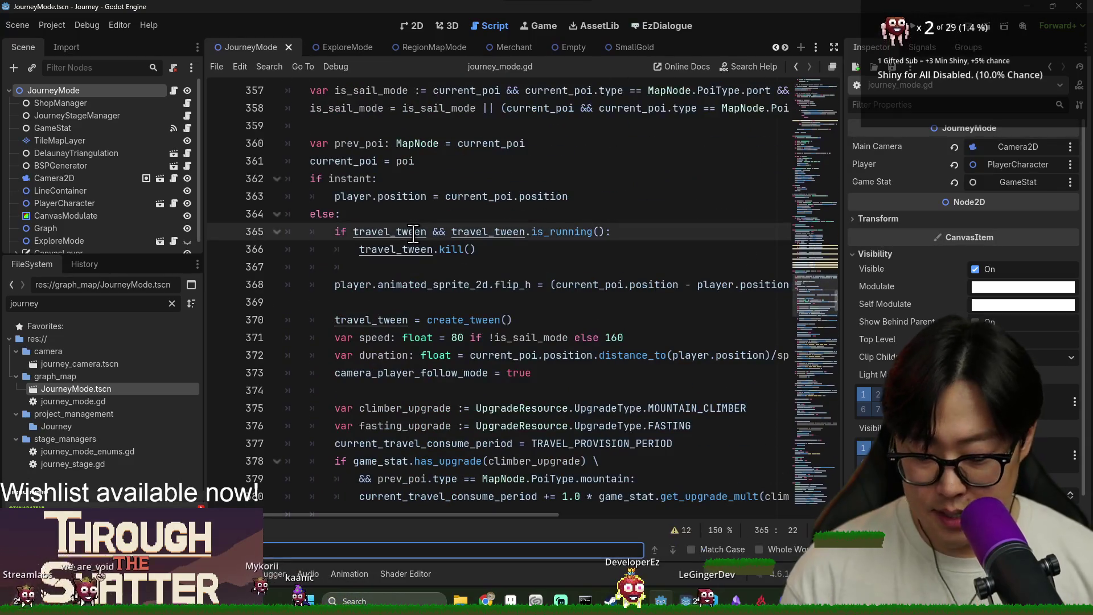
Step: Search 'post' and jump to _post_process_map_nodes, reviewing lines 254-258
text(post)
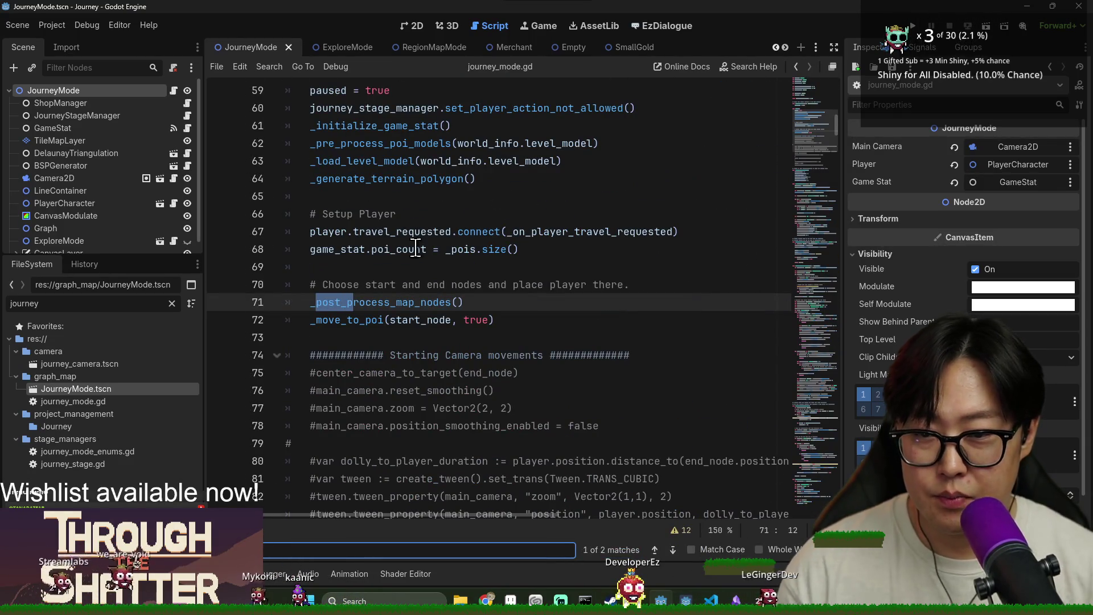
ctrl+click(418, 308)
scroll(392, 310, down, 6)
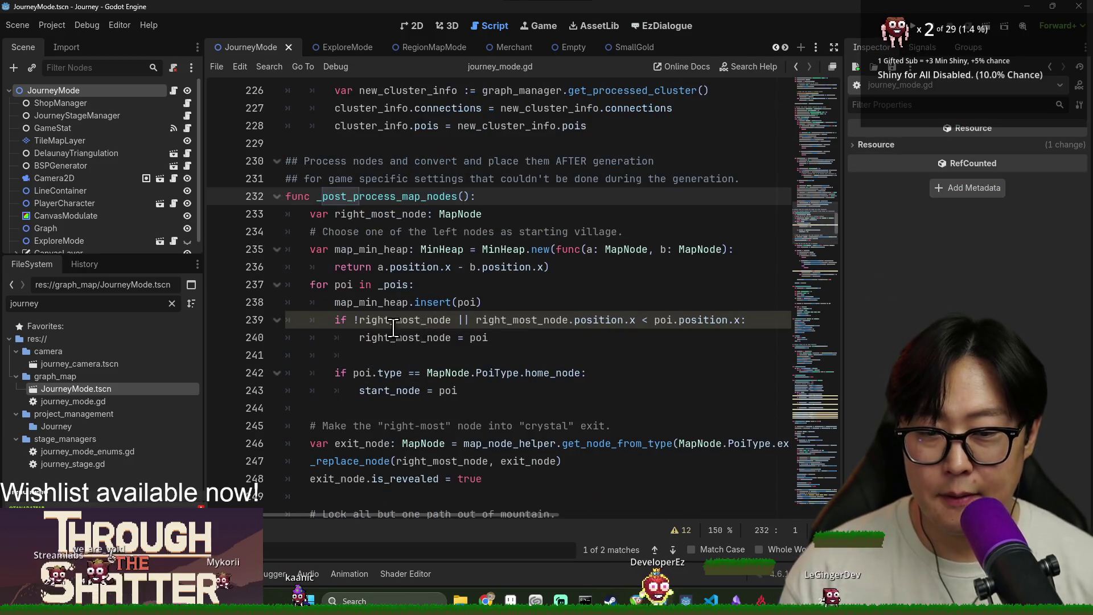
double_click(358, 372)
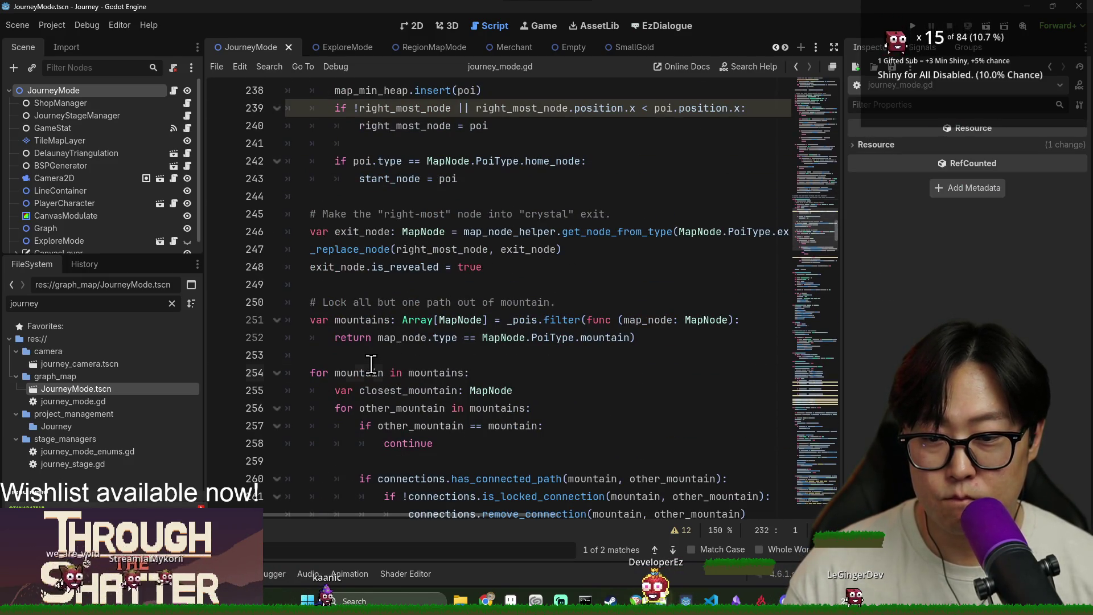
scroll(388, 355, down, 6)
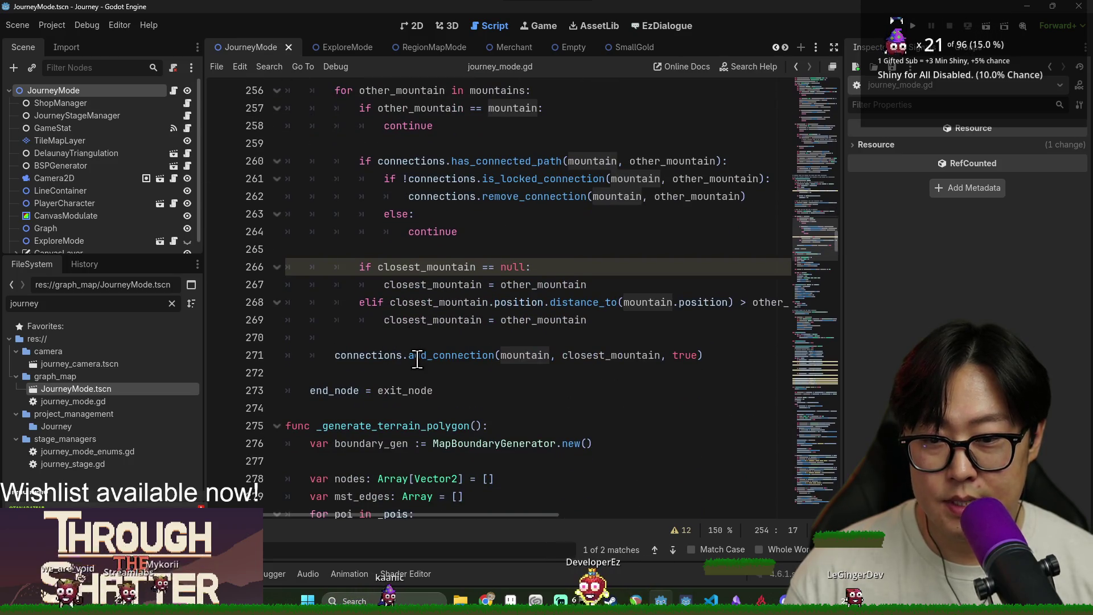
scroll(389, 355, up, 4)
click(472, 344)
Step: Search 'pre' and jump to _pre_process_poi_models, examining the min_distance comment on line 156
text(min)
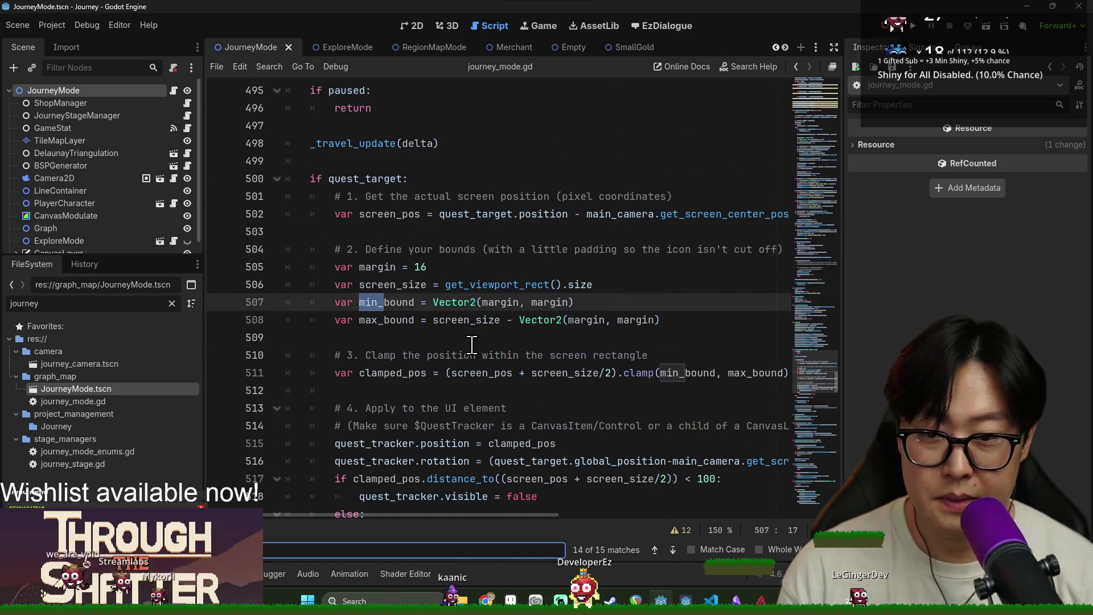
key(BackSpace)
key(BackSpace)
key(BackSpace)
text(pre)
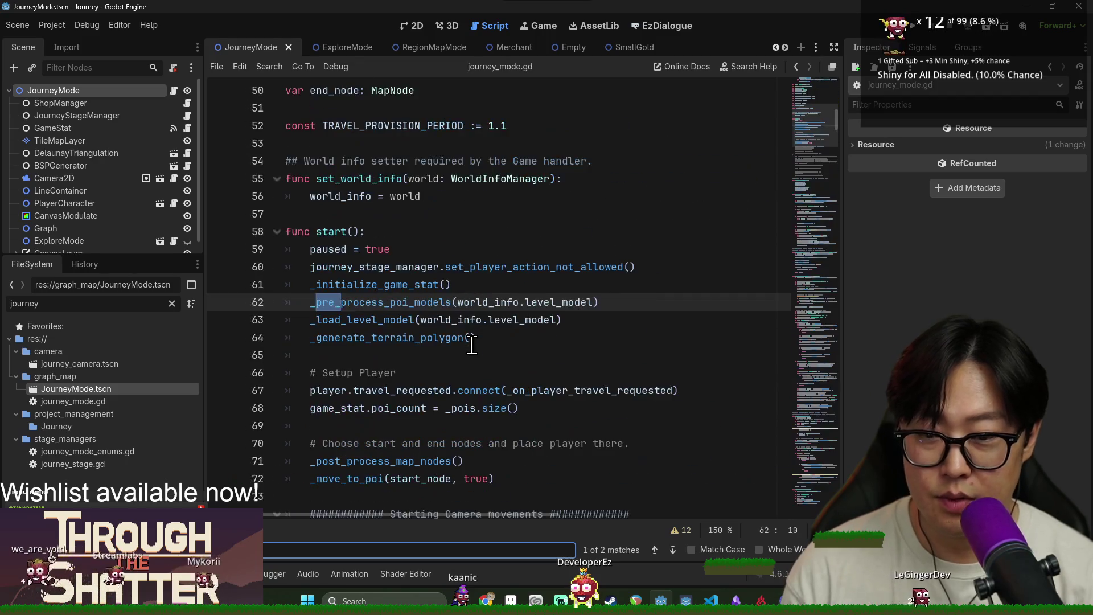
ctrl+click(385, 307)
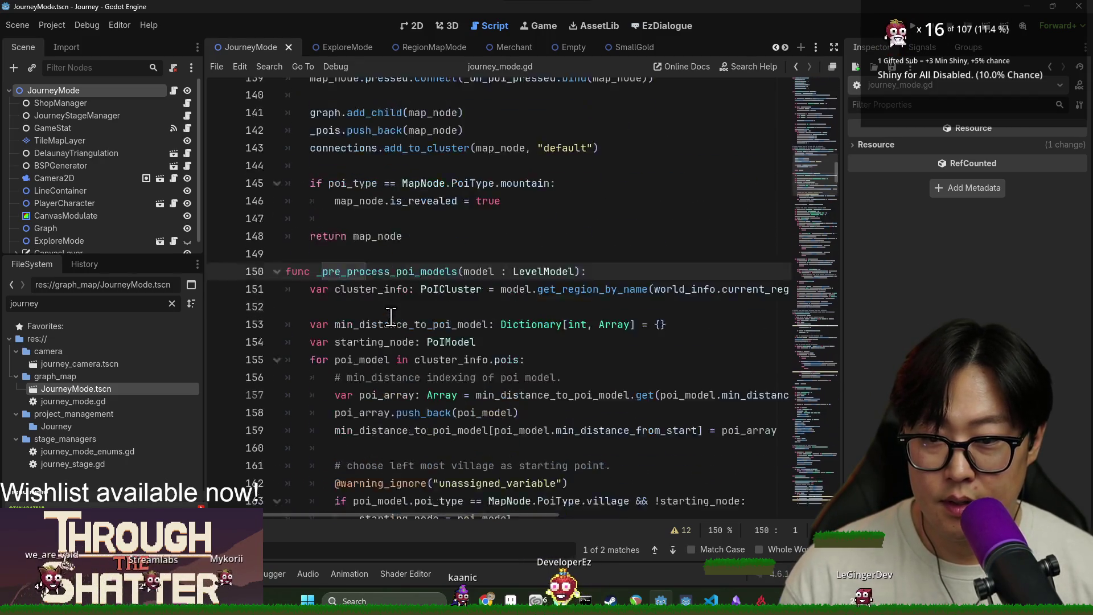
double_click(372, 196)
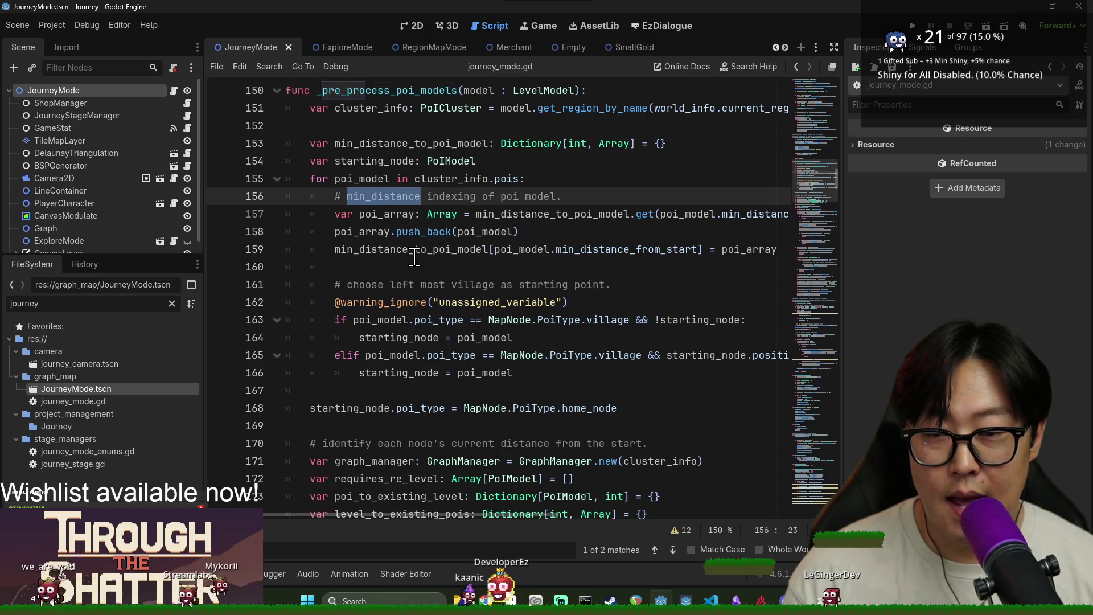
click(394, 198)
click(501, 196)
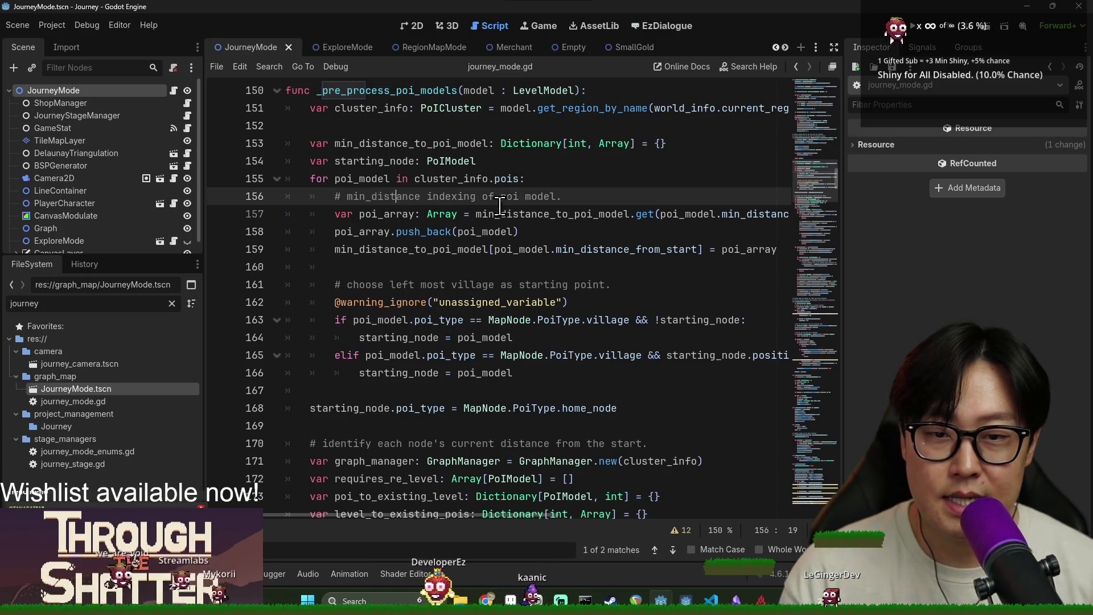
Step: Scroll through _pre_process_poi_models, checking graph_manager on line 171 and line 203
scroll(469, 304, down, 3)
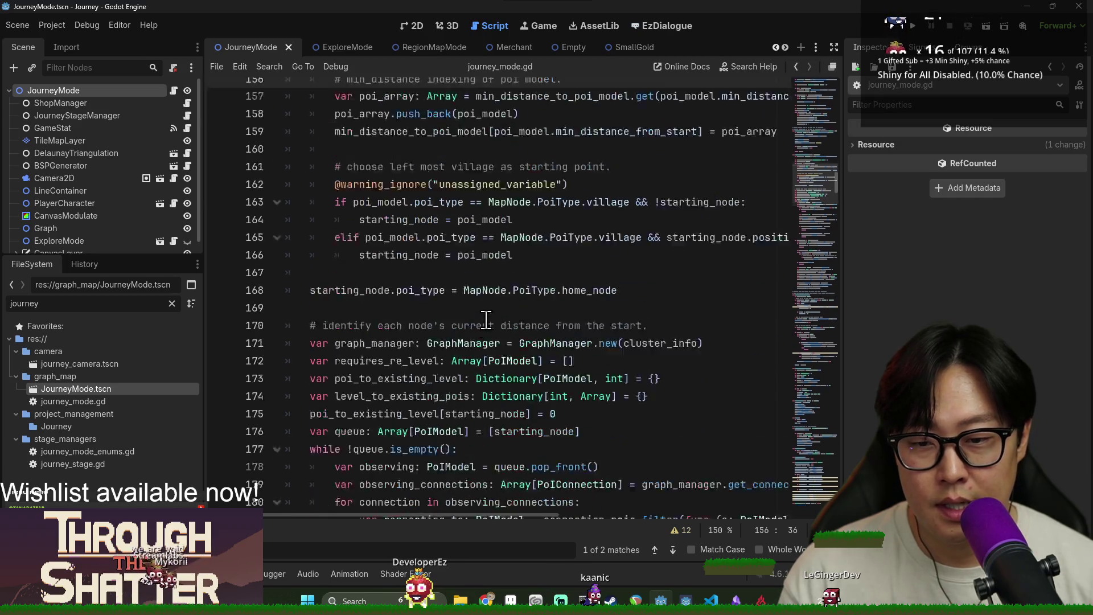
double_click(367, 302)
click(385, 279)
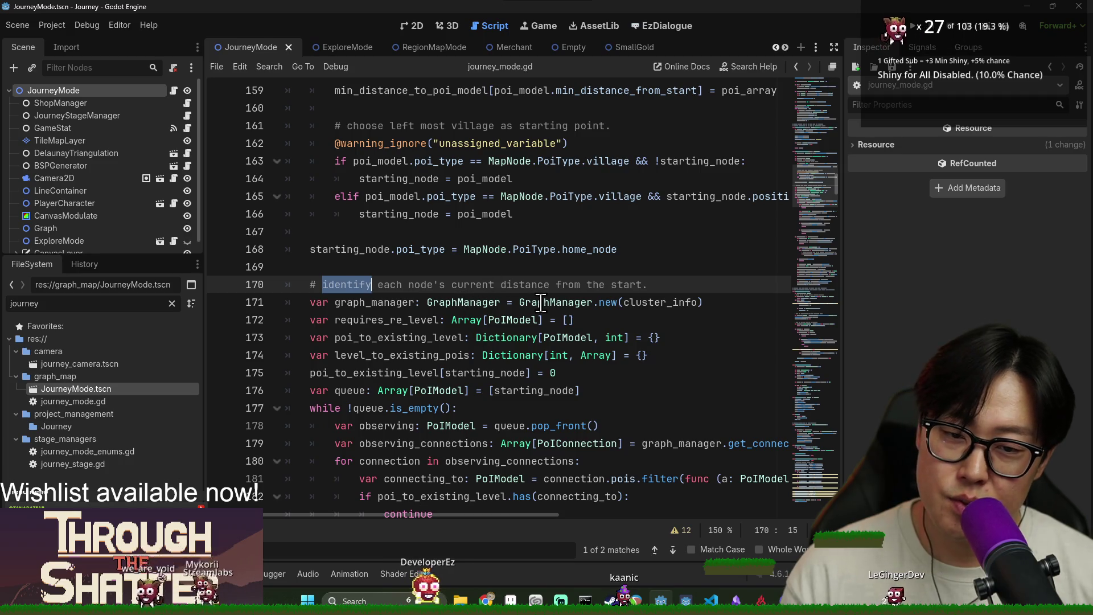
scroll(532, 298, down, 9)
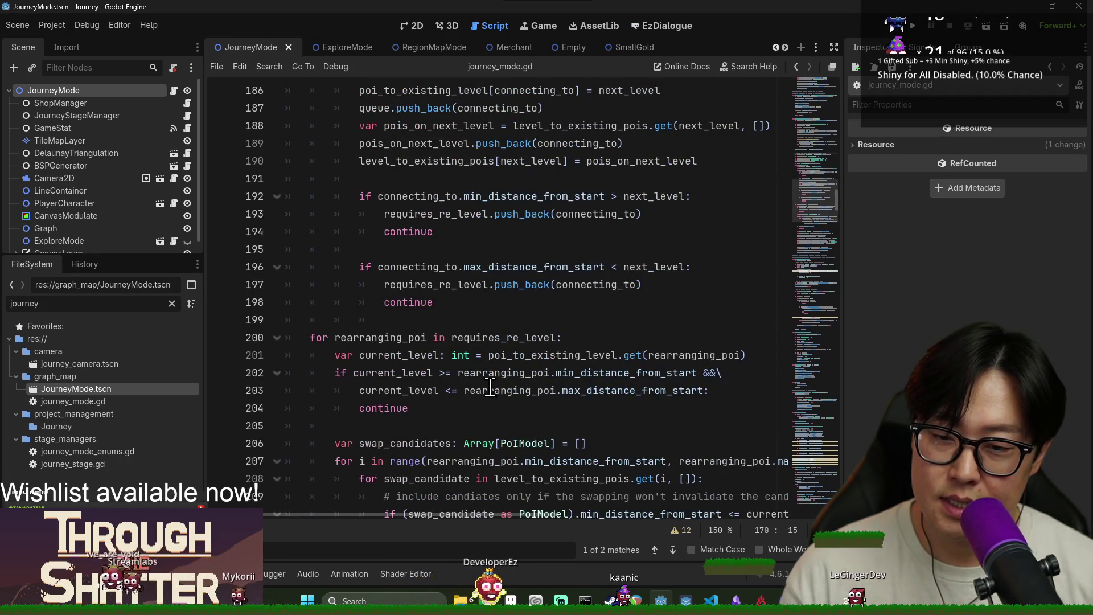
click(489, 386)
scroll(489, 382, down, 9)
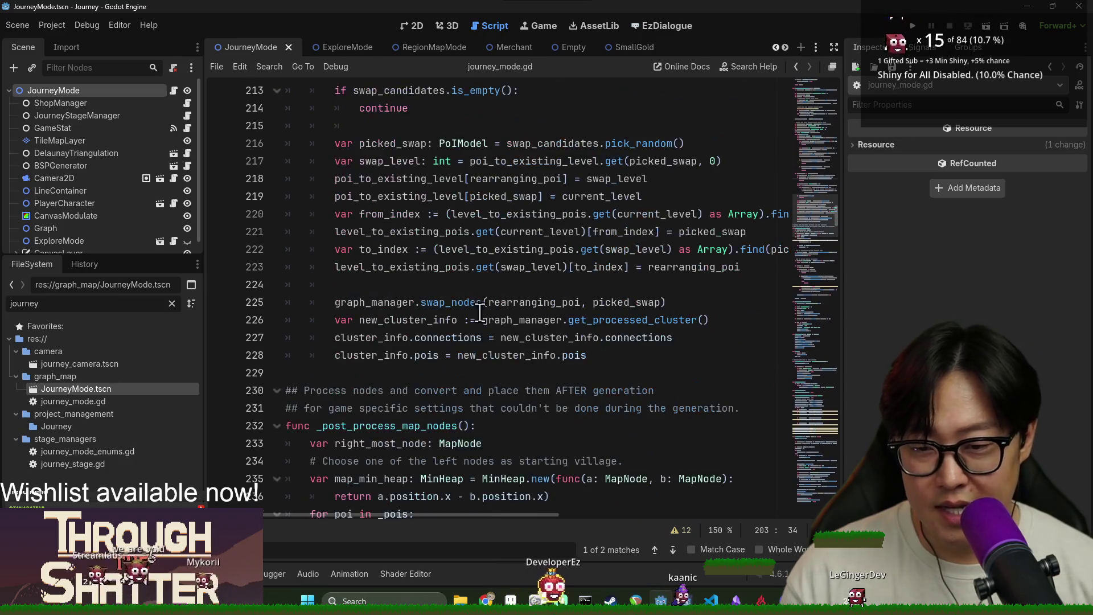
scroll(495, 341, up, 9)
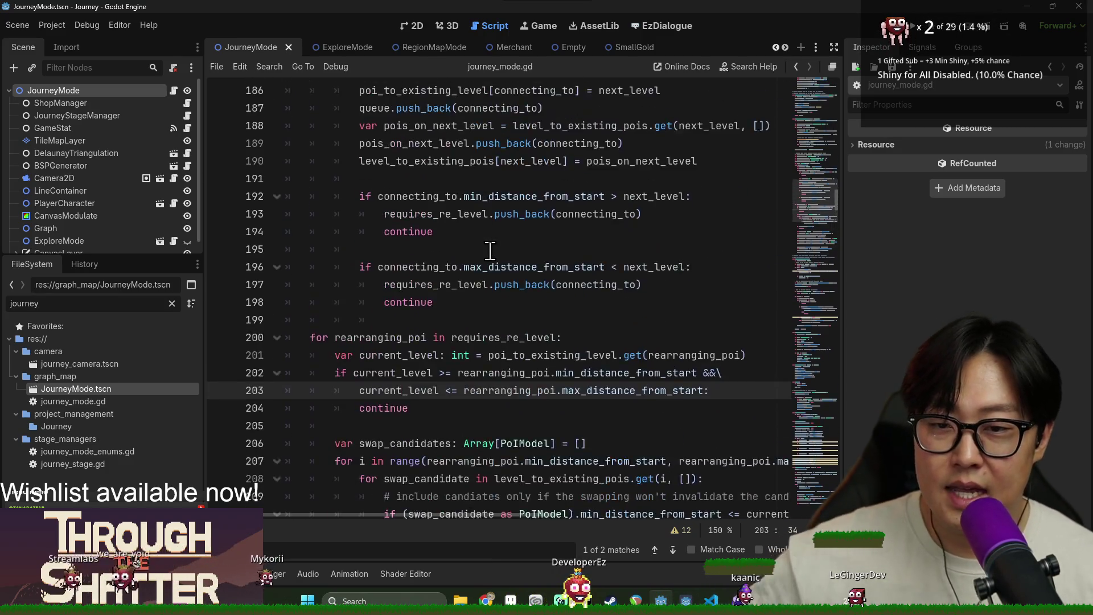
scroll(489, 250, up, 10)
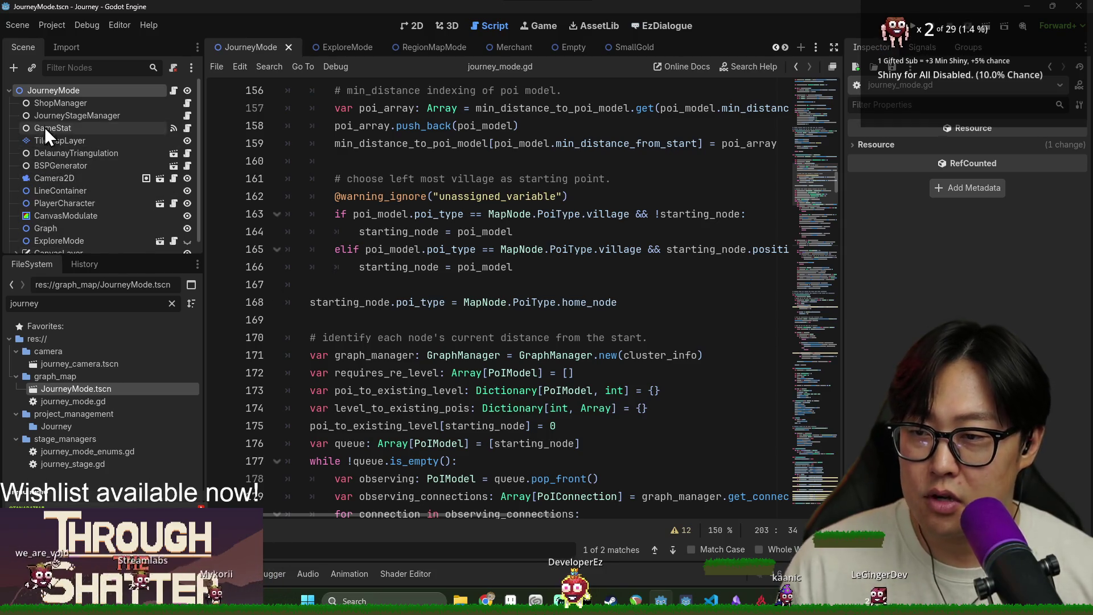
scroll(74, 218, down, 1)
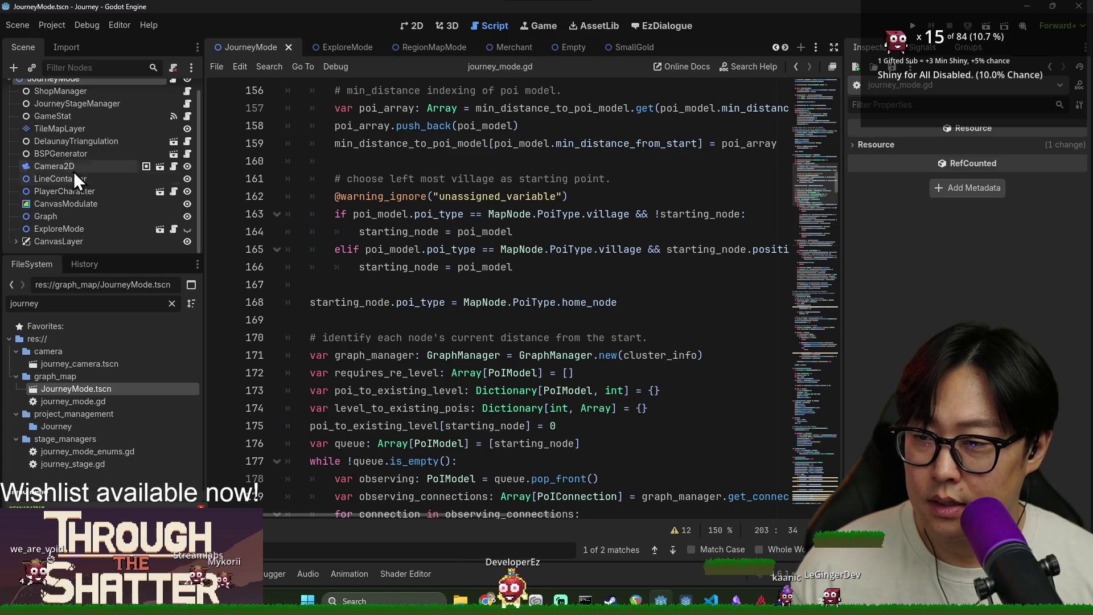
scroll(69, 176, up, 1)
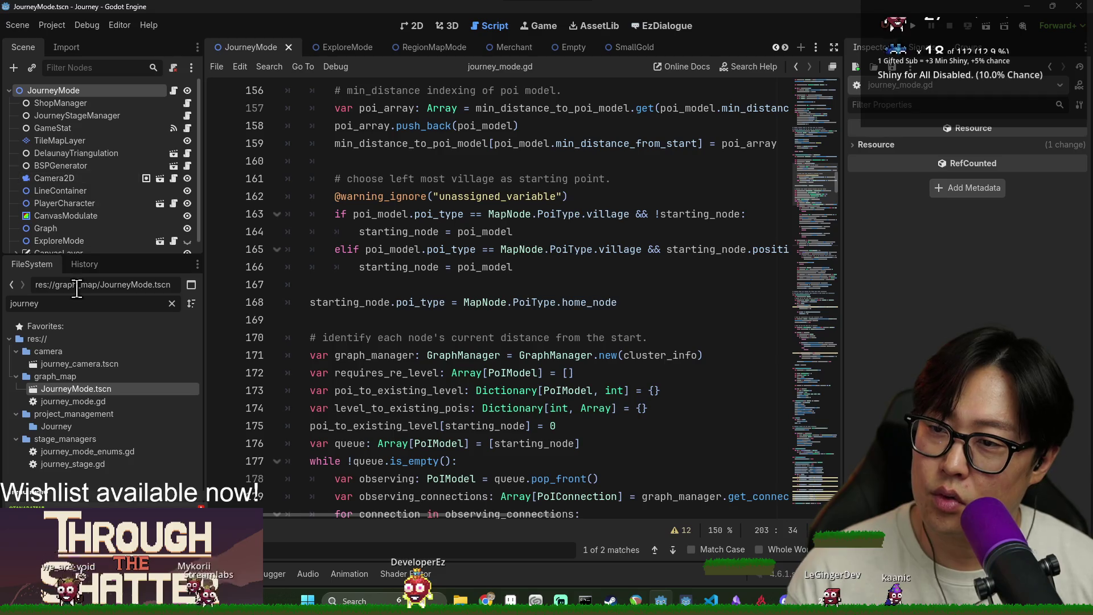
Step: Clear the 'journey' filter from the FileSystem file list
click(83, 302)
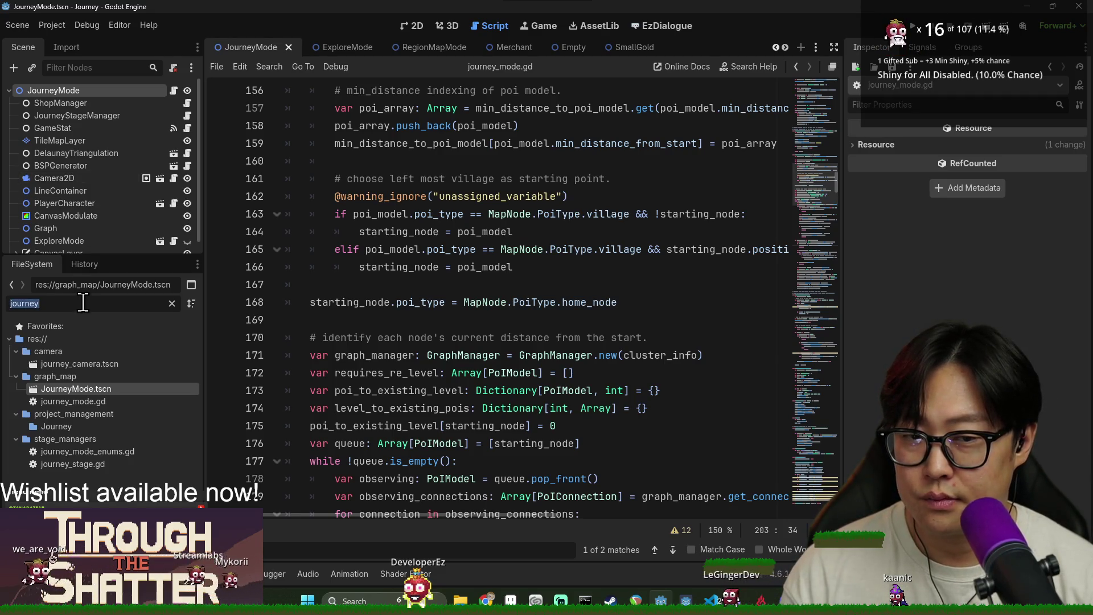
scroll(283, 255, up, 3)
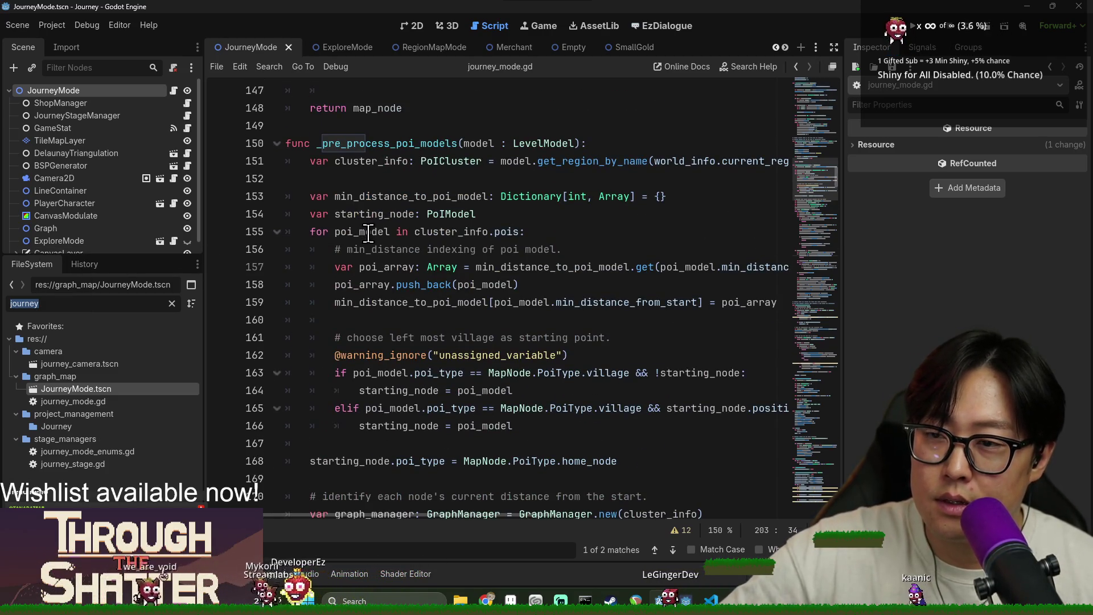
key(BackSpace)
Step: Highlight LevelModel, cluster_info, starting_node and the GraphManager class name on lines 150-171
double_click(519, 149)
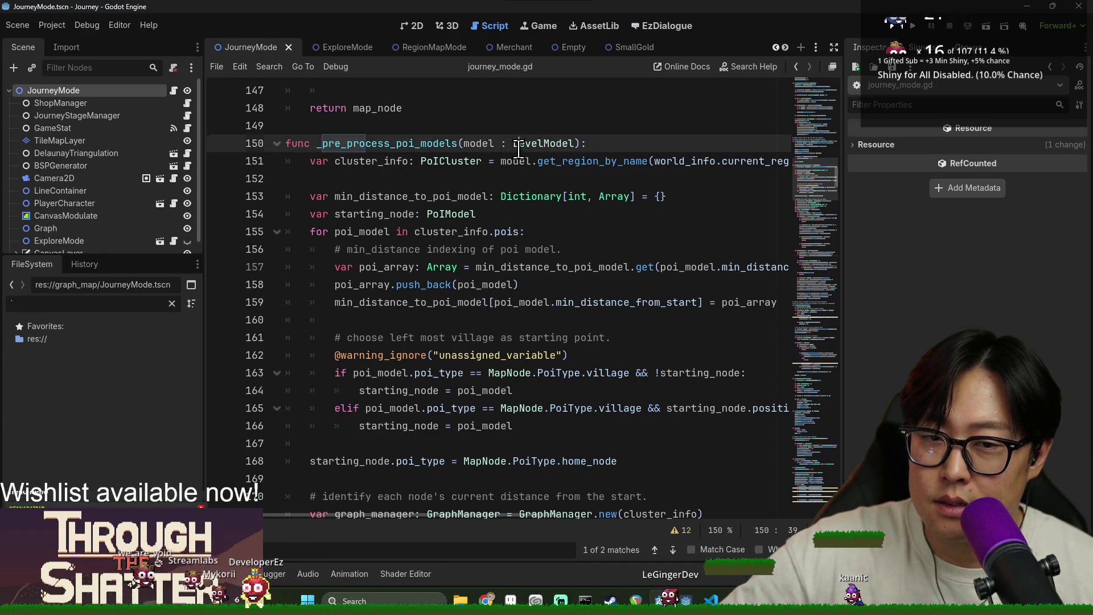
double_click(531, 144)
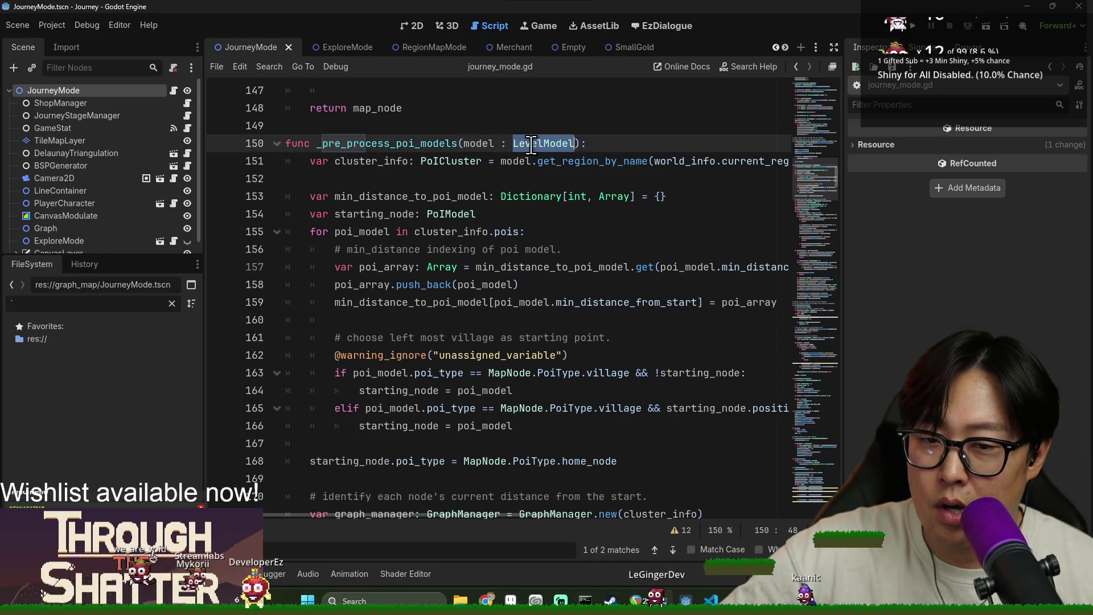
double_click(488, 147)
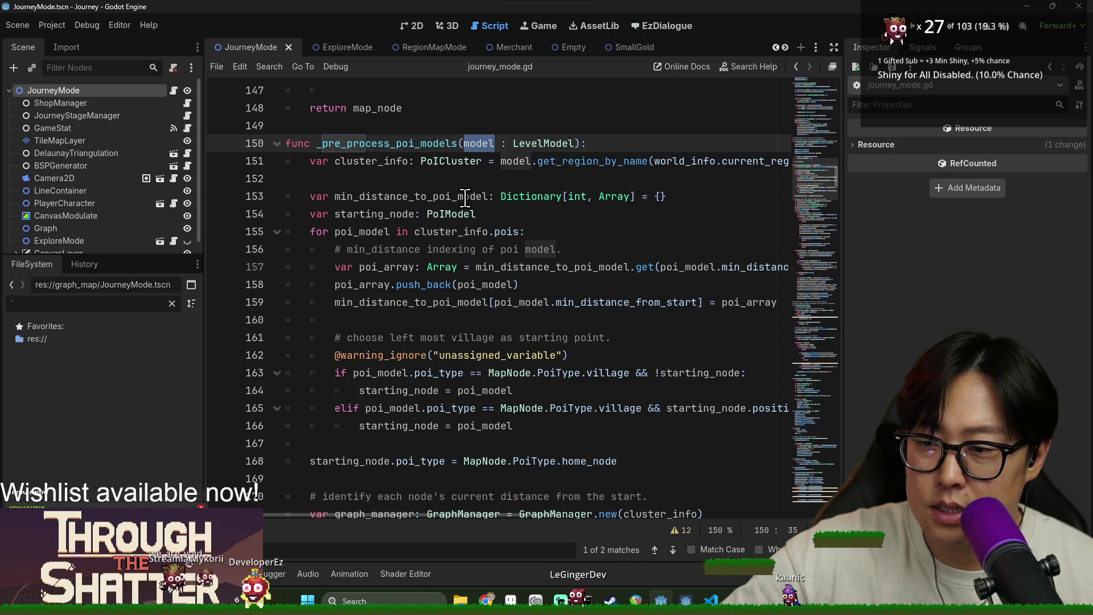
scroll(125, 211, down, 1)
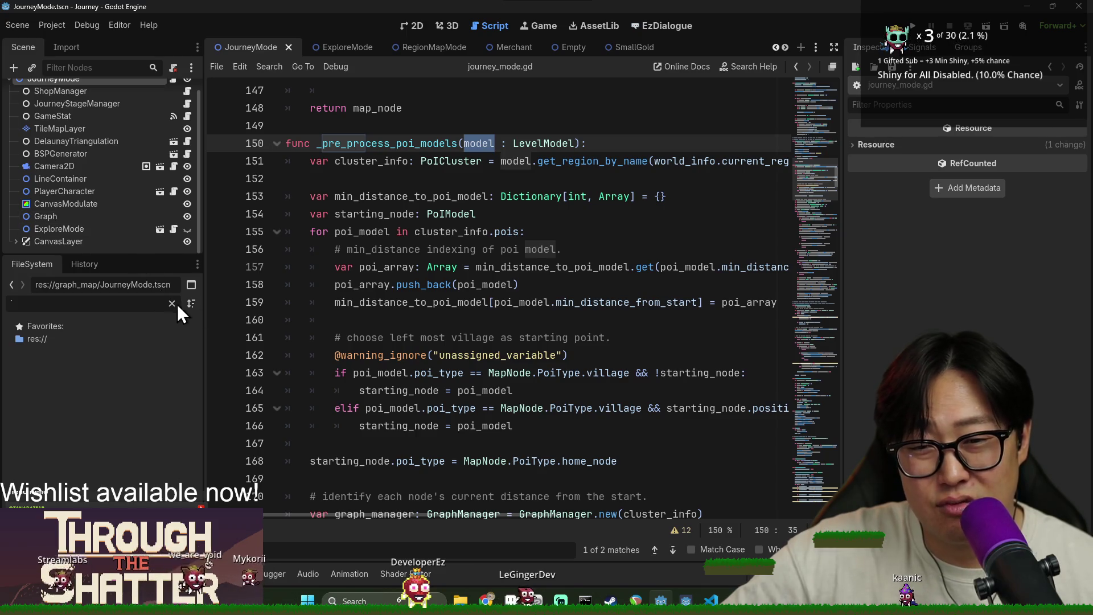
double_click(398, 162)
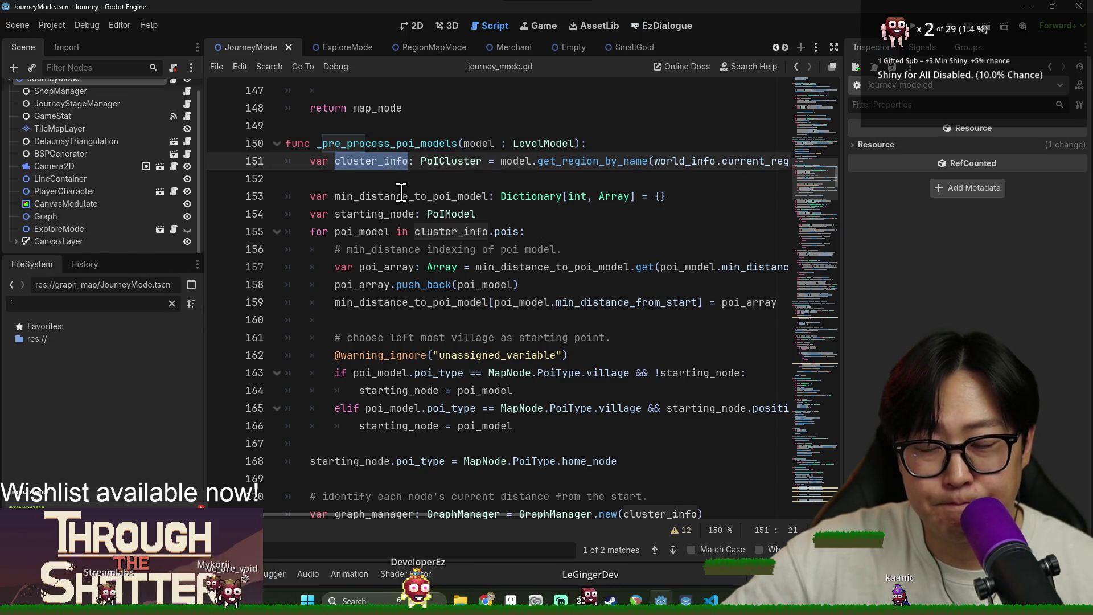
scroll(398, 217, down, 4)
double_click(378, 250)
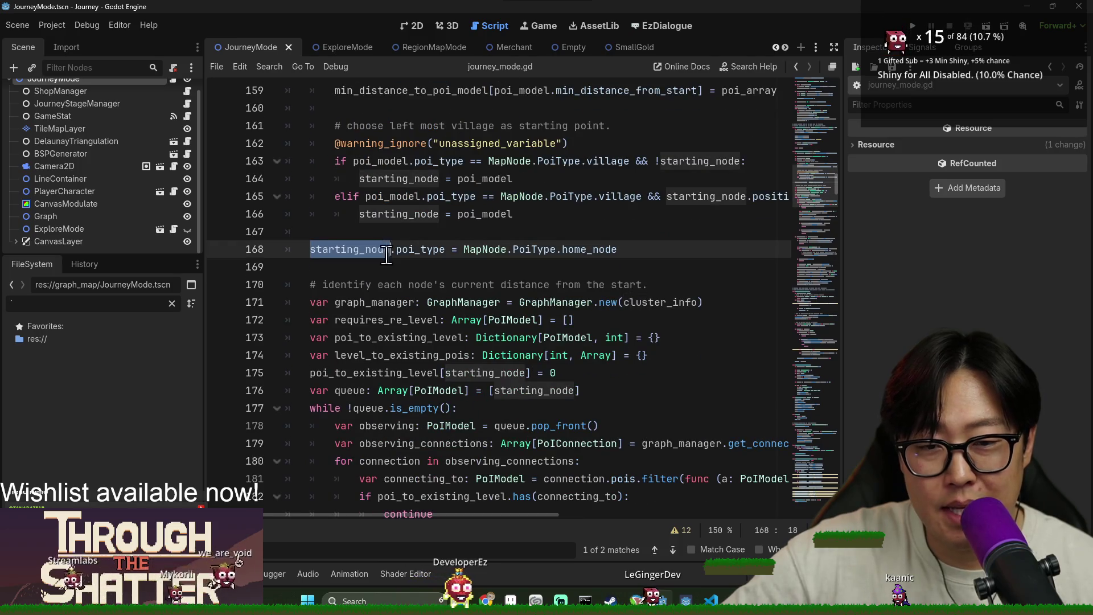
double_click(400, 303)
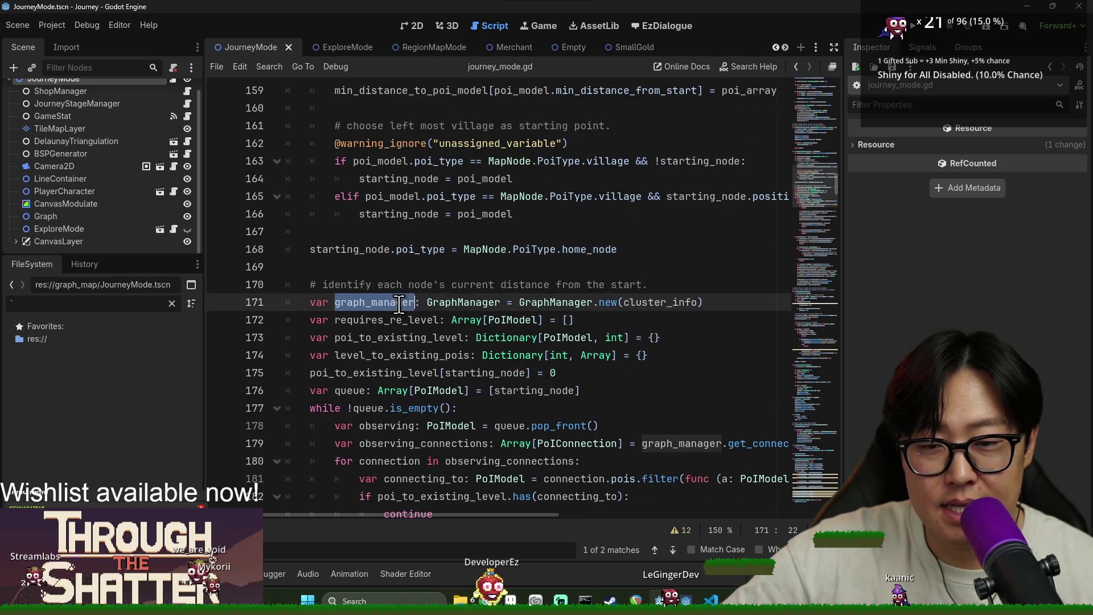
key(Left)
key(Left)
double_click(443, 302)
scroll(443, 302, down, 4)
scroll(444, 303, up, 4)
Step: Open graph_manager.gd and highlight source_cluster_info and _connection_index_by_poi to see their uses
ctrl+click(450, 302)
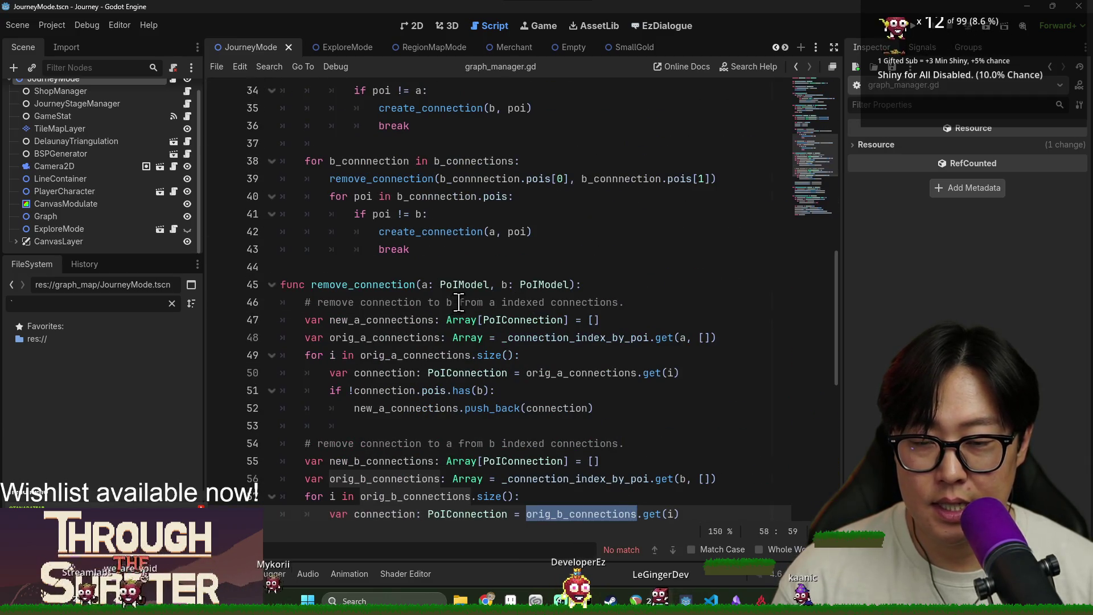
scroll(458, 302, down, 4)
scroll(514, 316, up, 7)
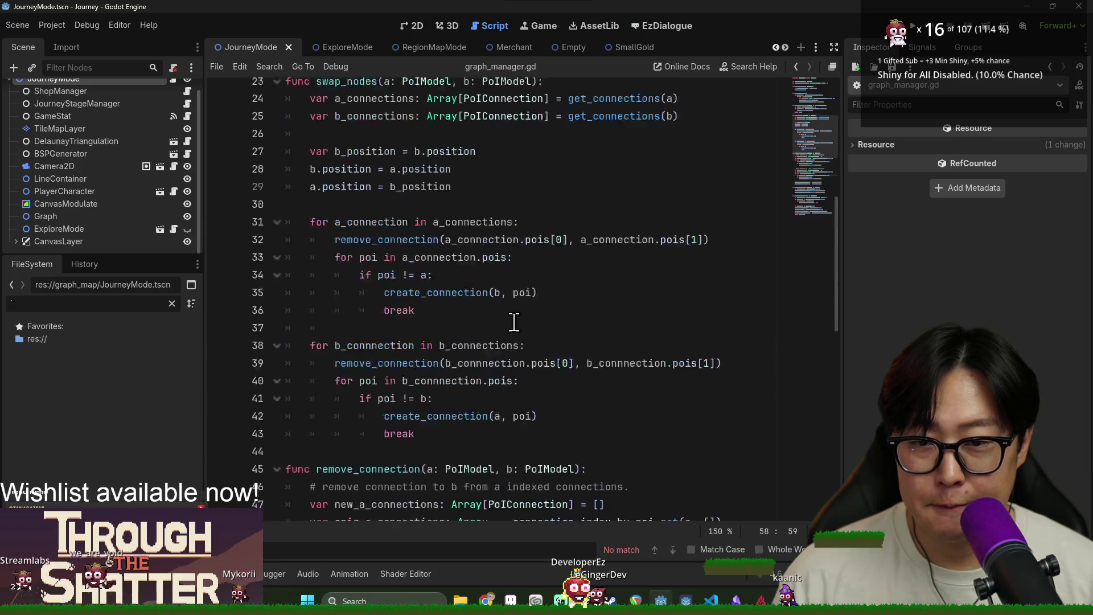
scroll(501, 320, up, 8)
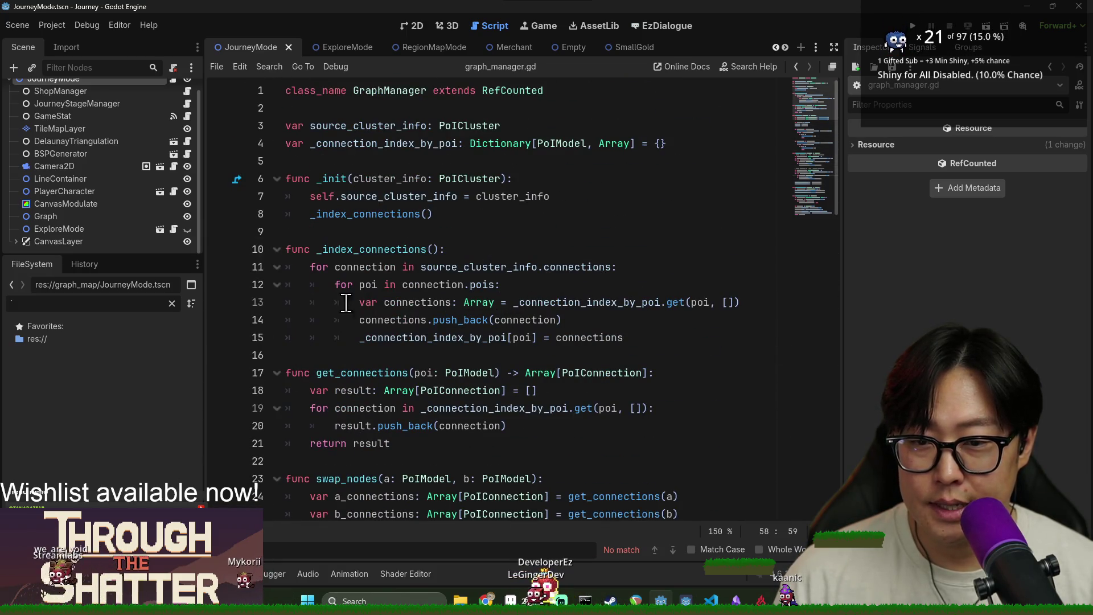
double_click(338, 125)
double_click(376, 143)
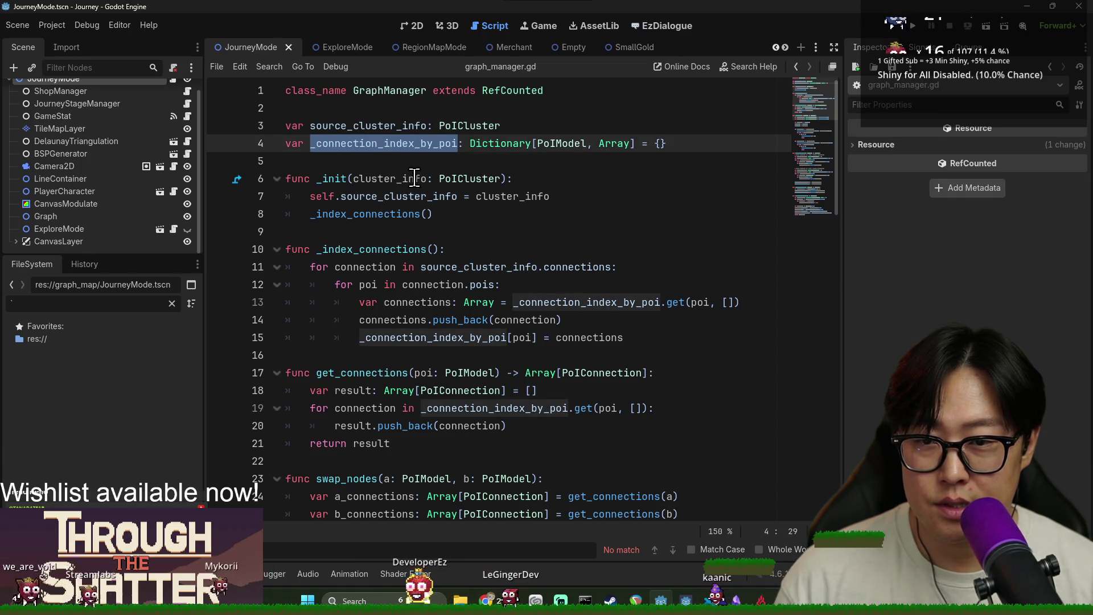
scroll(430, 233, down, 10)
scroll(429, 234, down, 10)
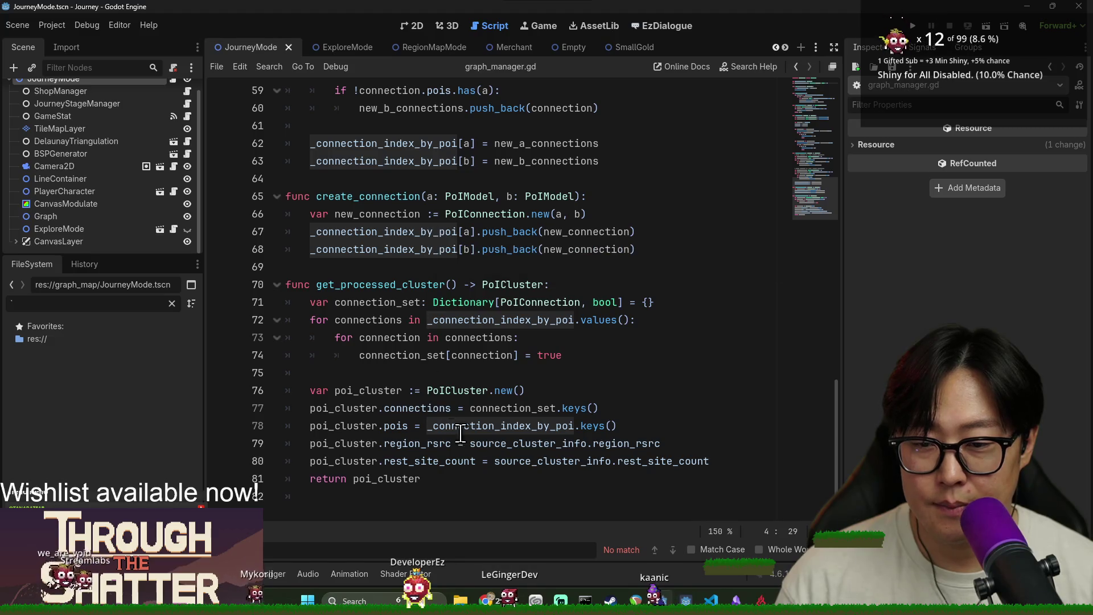
Step: Add a blank line after the final return on line 81 and move to line 68
click(477, 478)
key(Return)
key(Return)
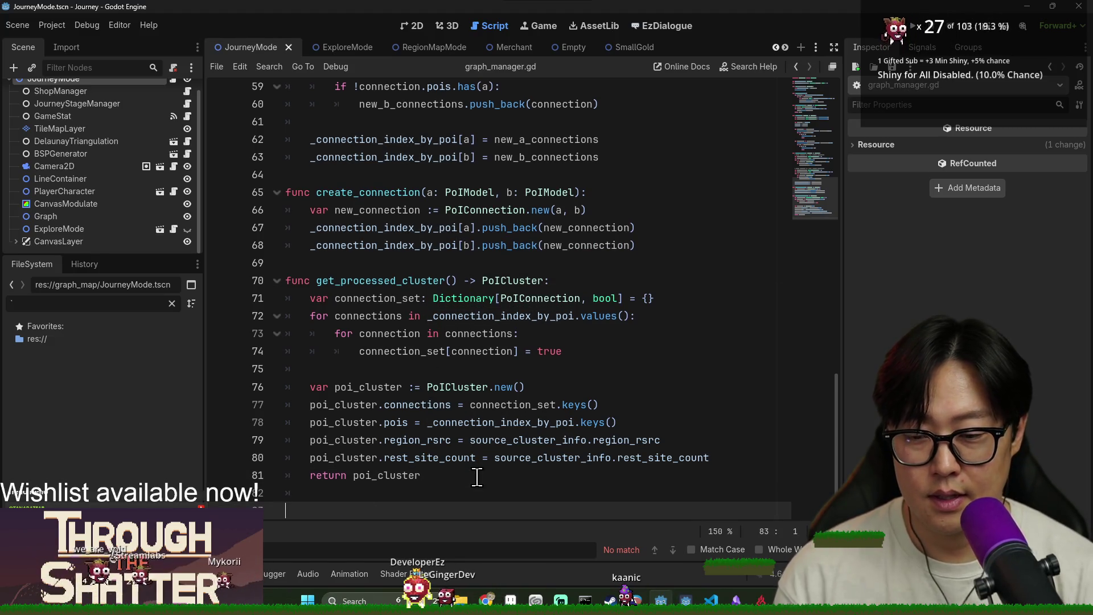
click(642, 247)
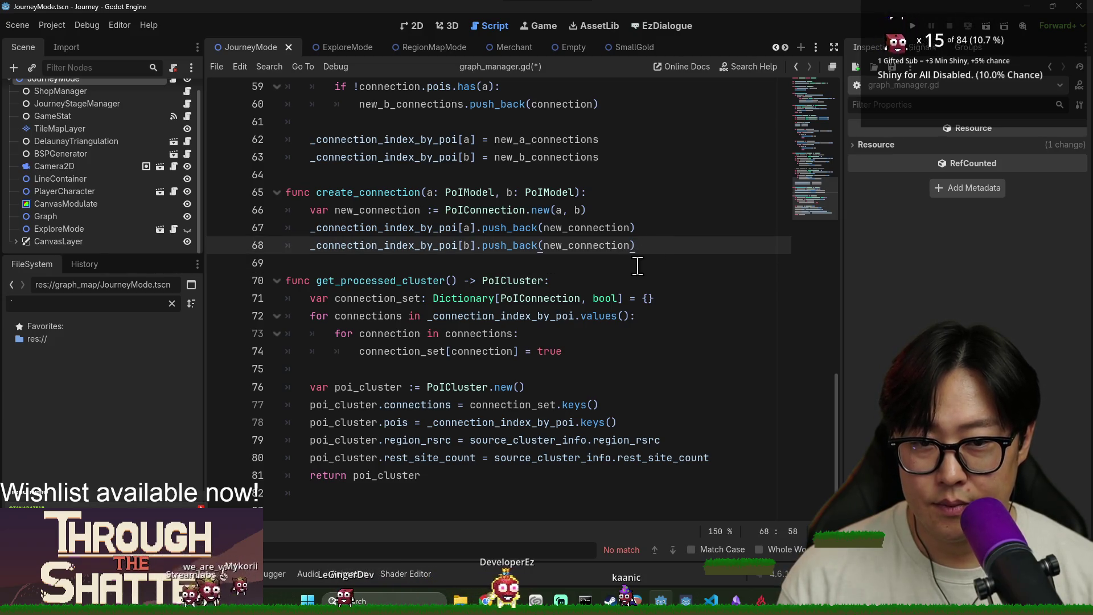
Step: Write the process_poi_for_distance_requirement() stub with a pass body below create_connection, then save
key(Return)
key(Return)
text(func order_)
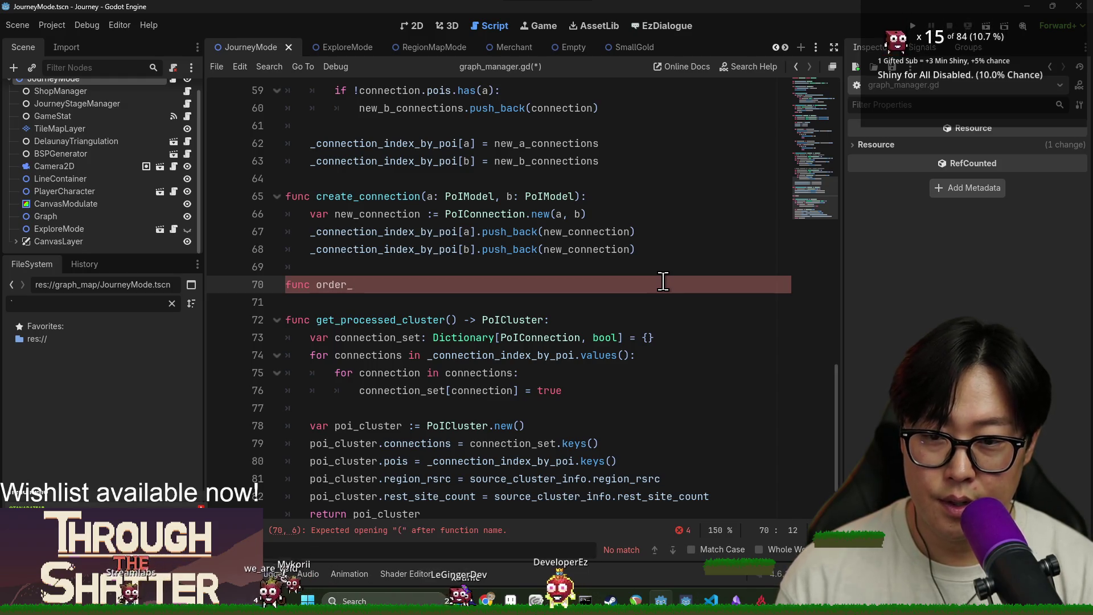
text(poi)
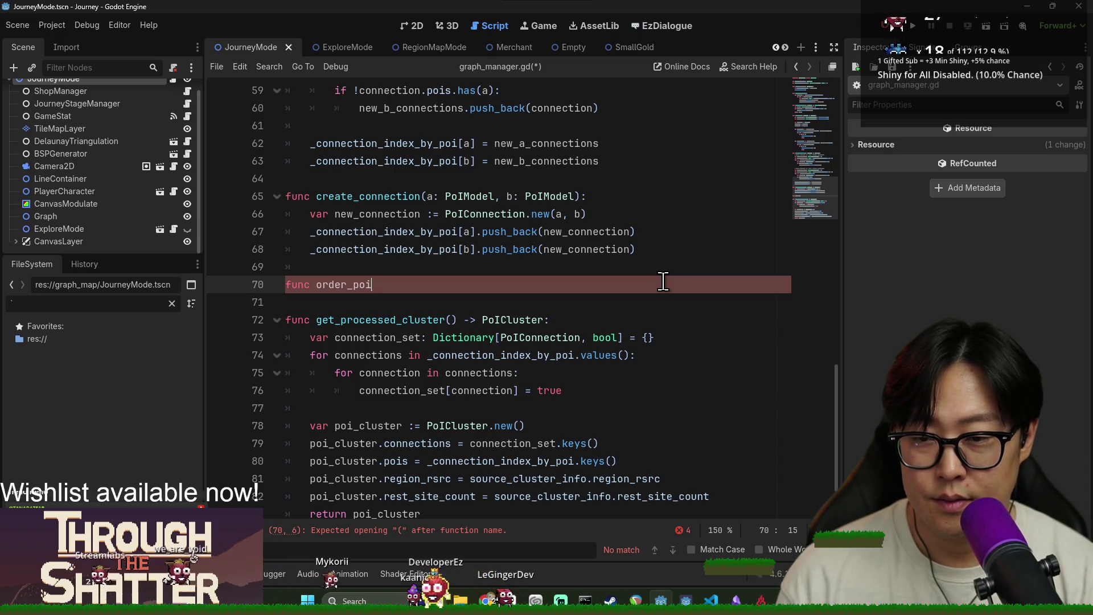
key(ctrl+BackSpace)
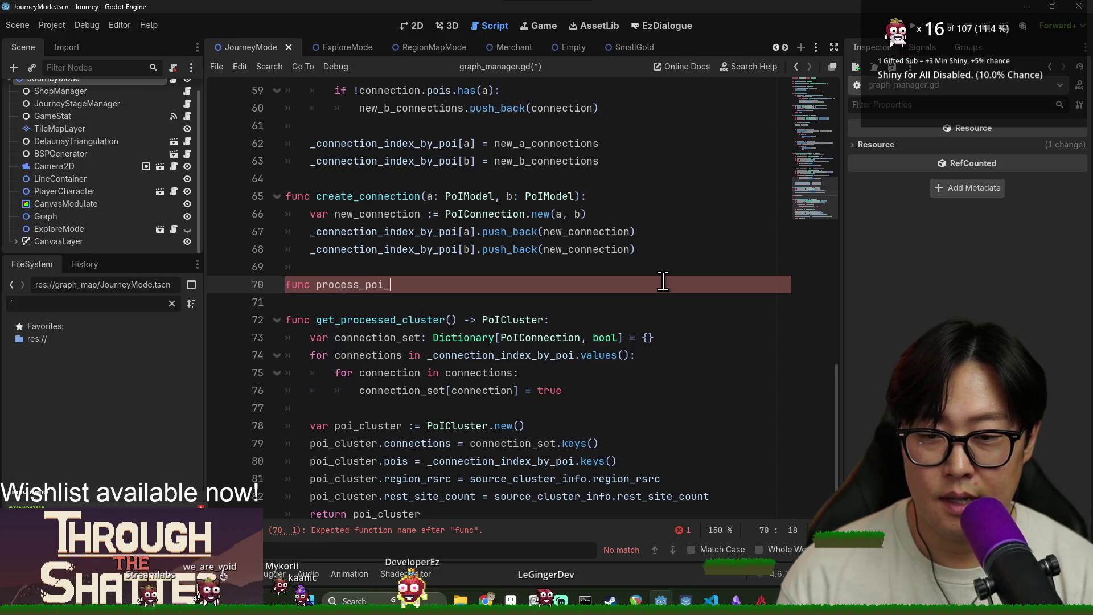
text(for_distance_requirement():)
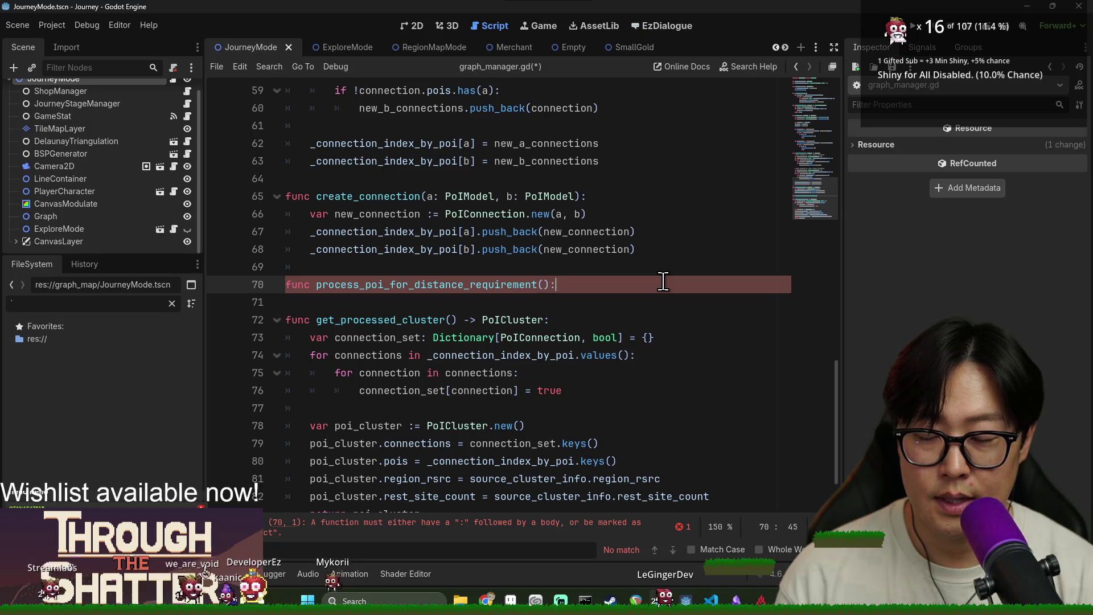
key(Return)
text(pas)
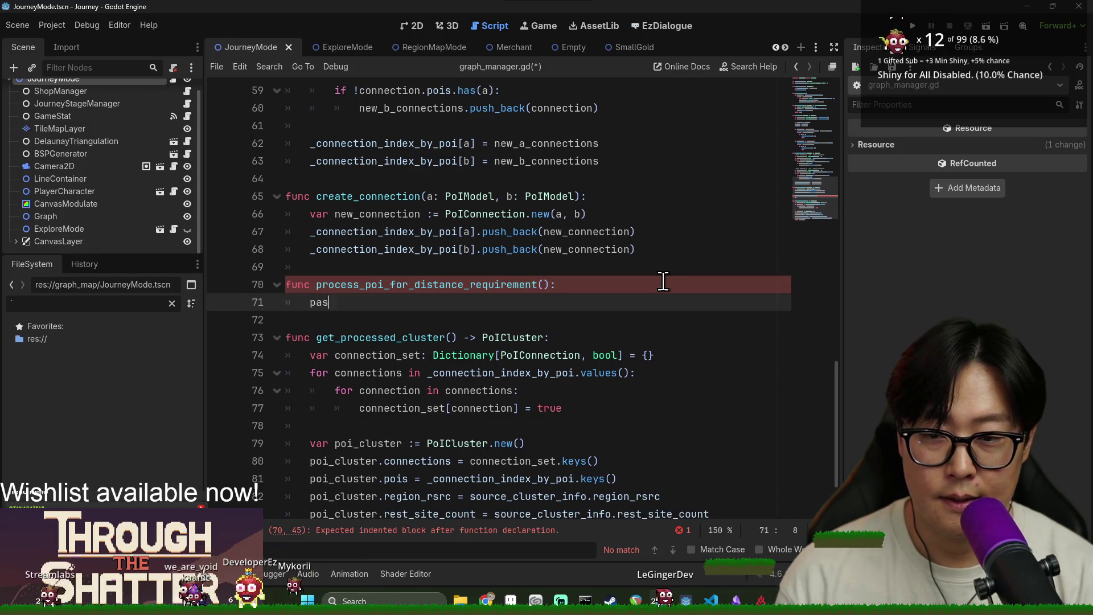
double_click(432, 285)
key(ctrl+s)
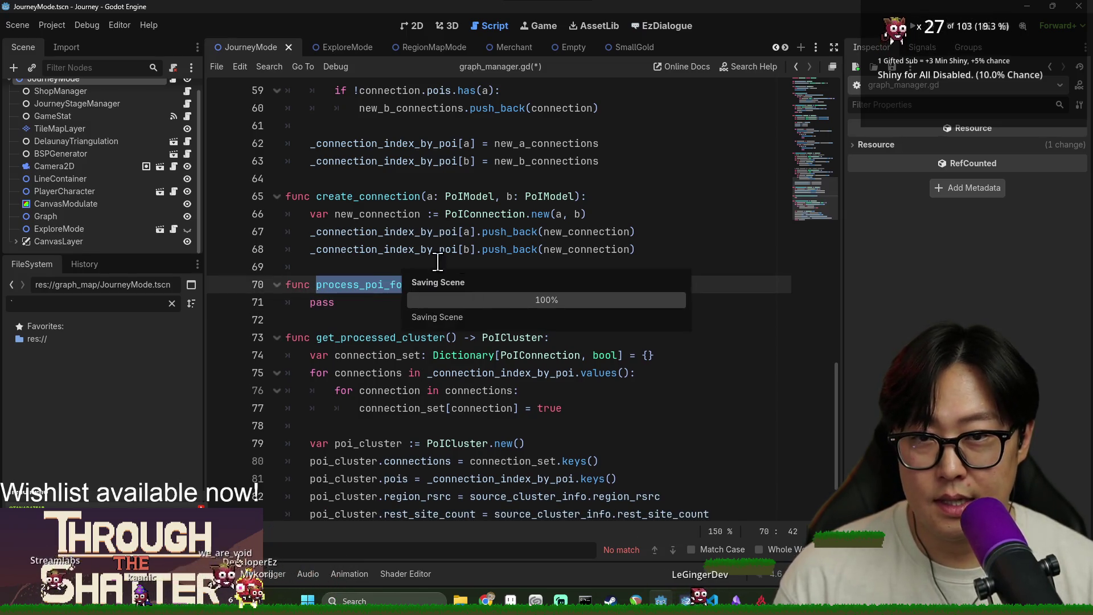
click(390, 250)
key(ctrl+s)
scroll(180, 114, up, 1)
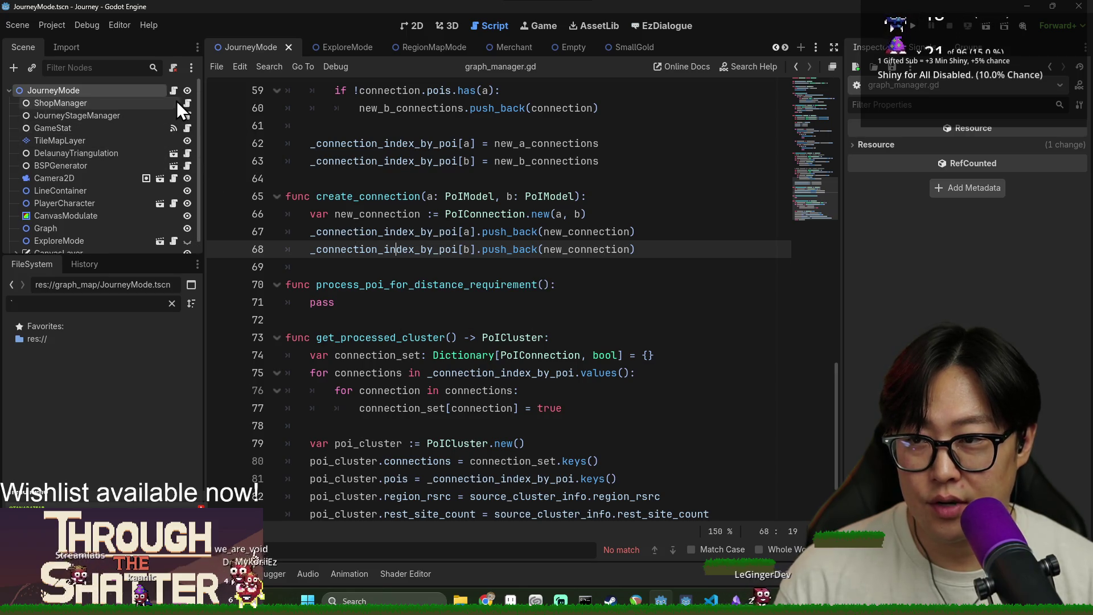
Step: Return to journey_mode.gd and review _pre_process_poi_models from line 151 down to line 228
key(alt+Left)
scroll(307, 215, up, 5)
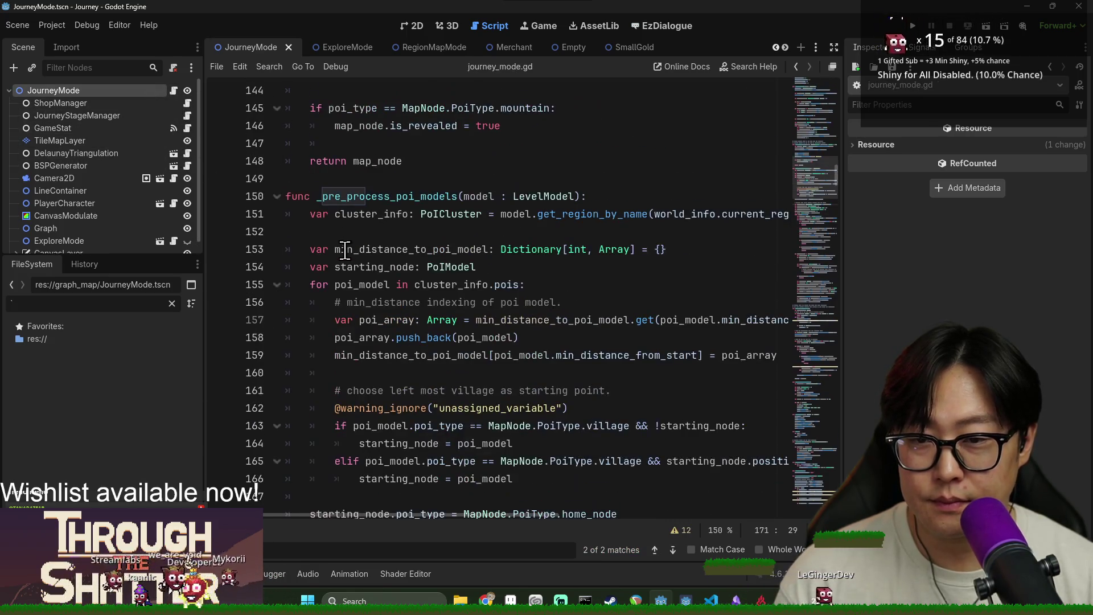
click(307, 215)
scroll(412, 285, down, 12)
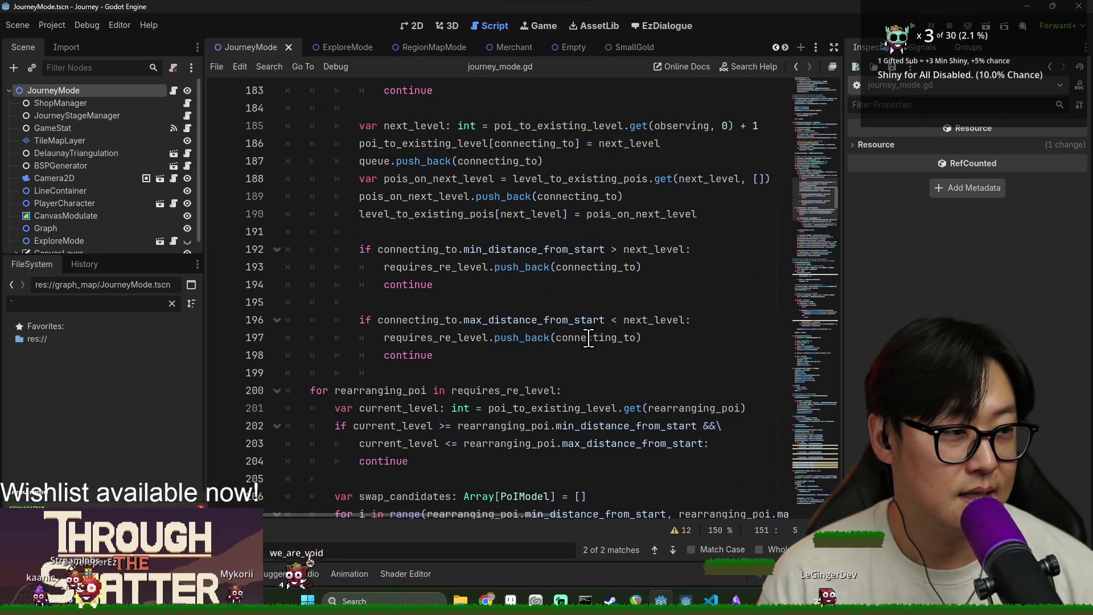
scroll(569, 348, down, 11)
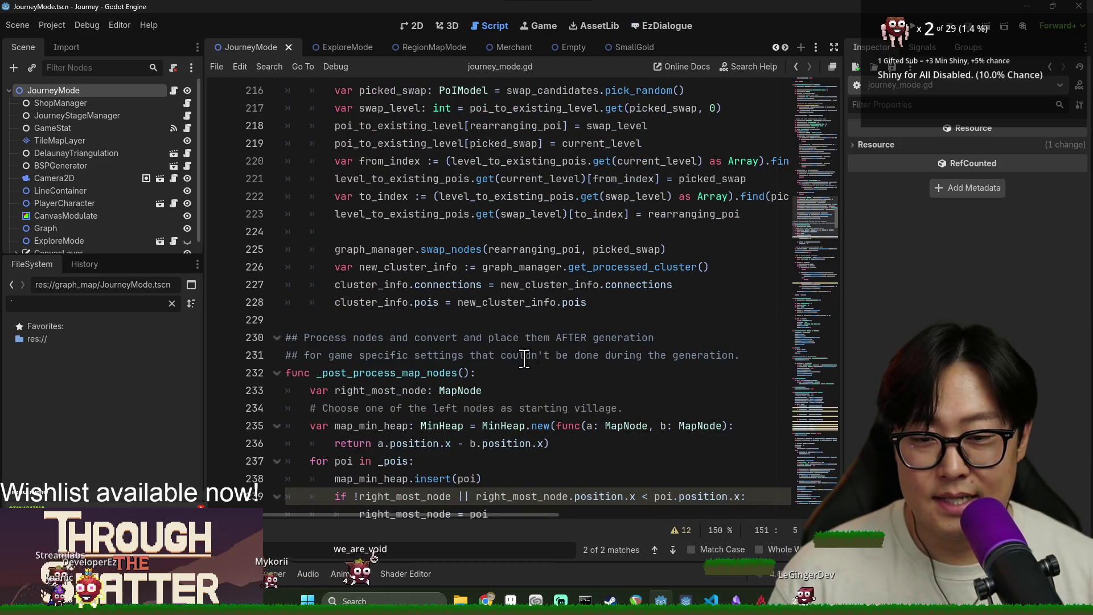
shift+click(593, 306)
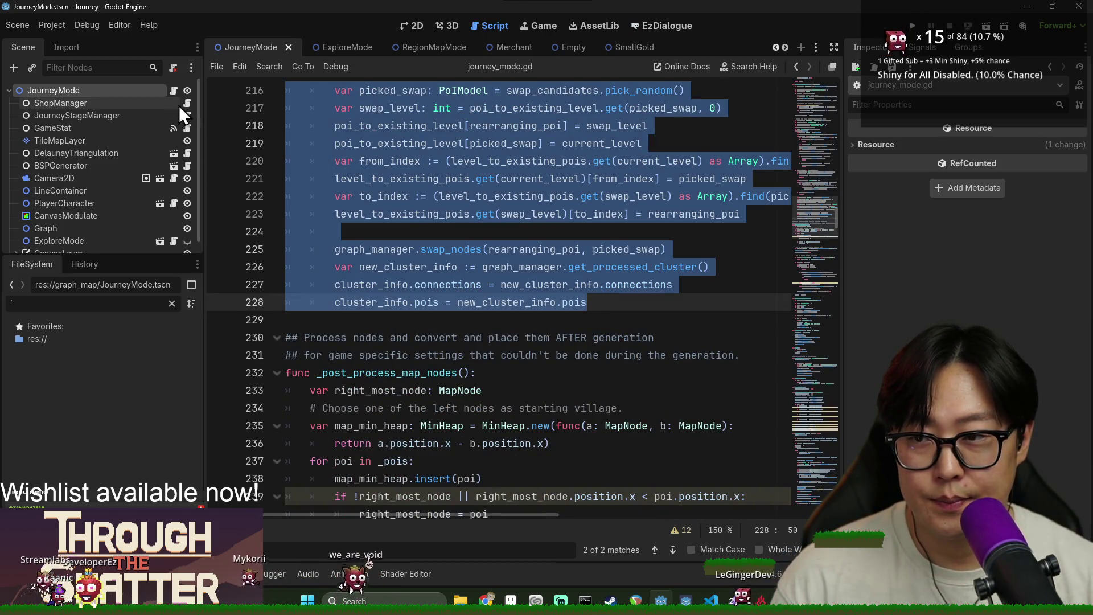
click(456, 180)
scroll(418, 194, up, 19)
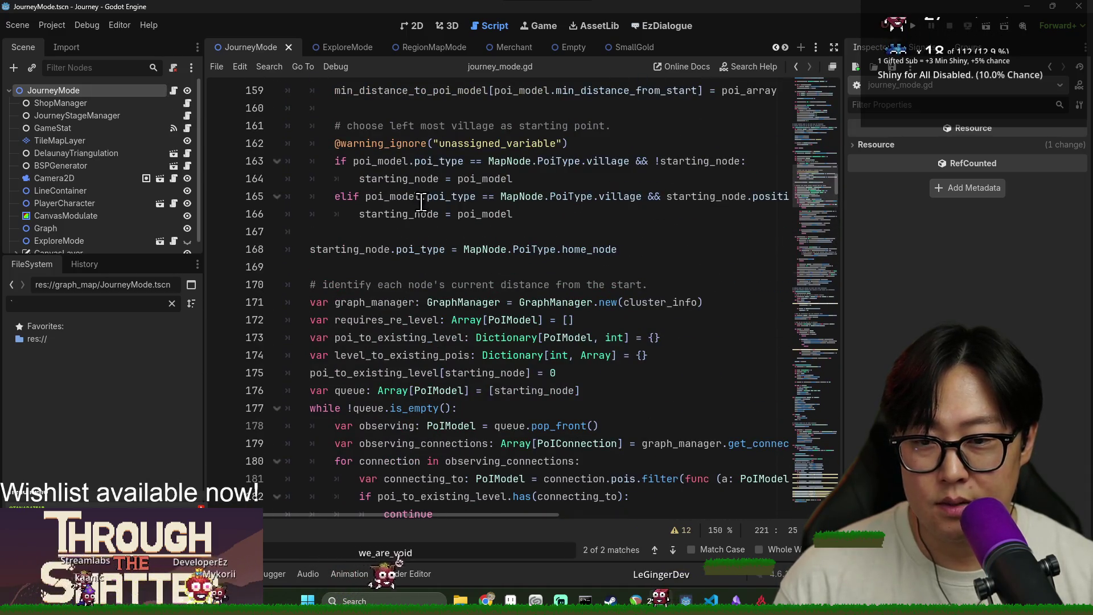
scroll(422, 202, up, 3)
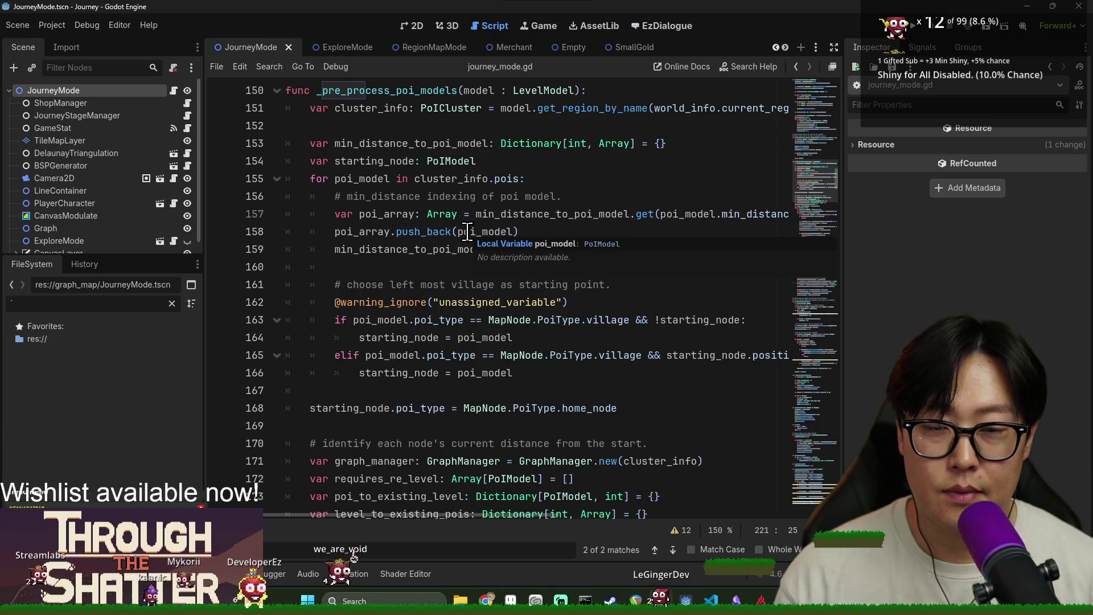
Step: Highlight the uses of cluster_info, PoICluster and starting_node in the function
double_click(389, 109)
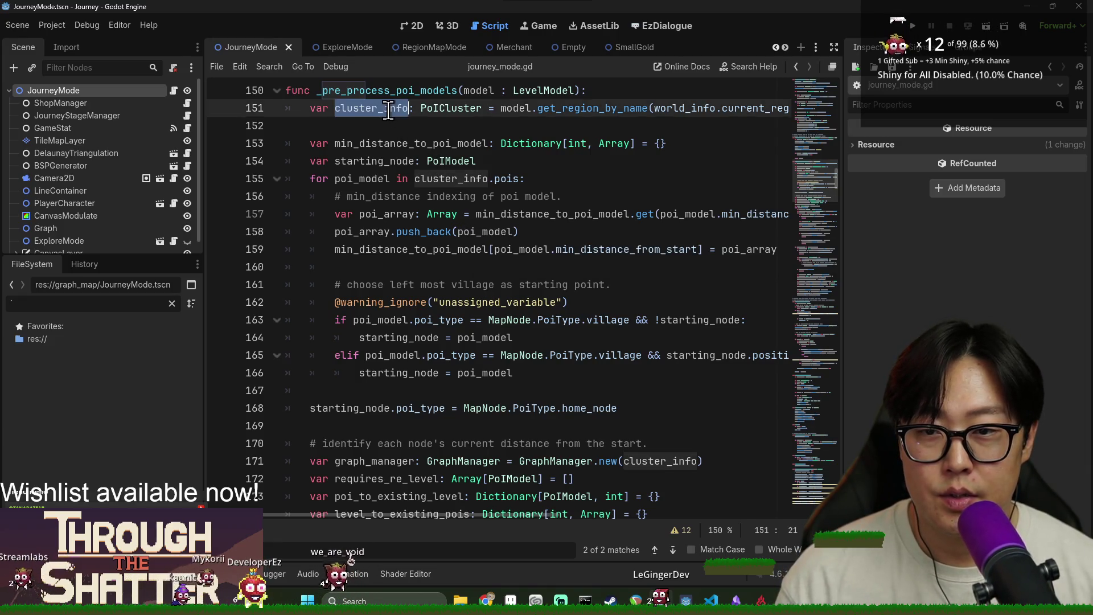
double_click(451, 108)
scroll(455, 186, down, 5)
scroll(456, 185, up, 5)
double_click(350, 161)
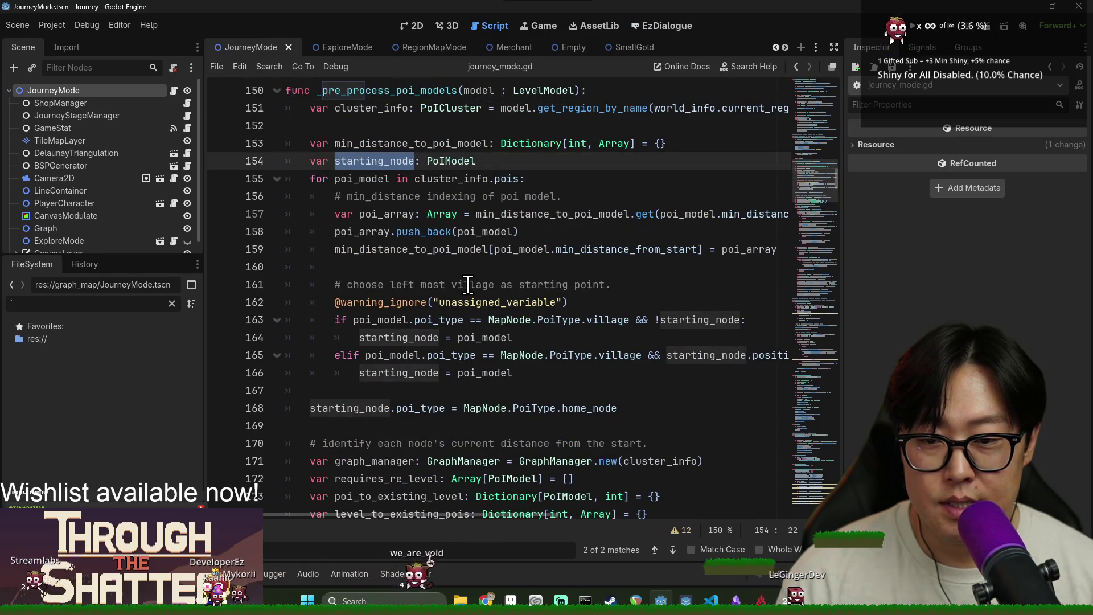
scroll(511, 380, down, 3)
double_click(350, 249)
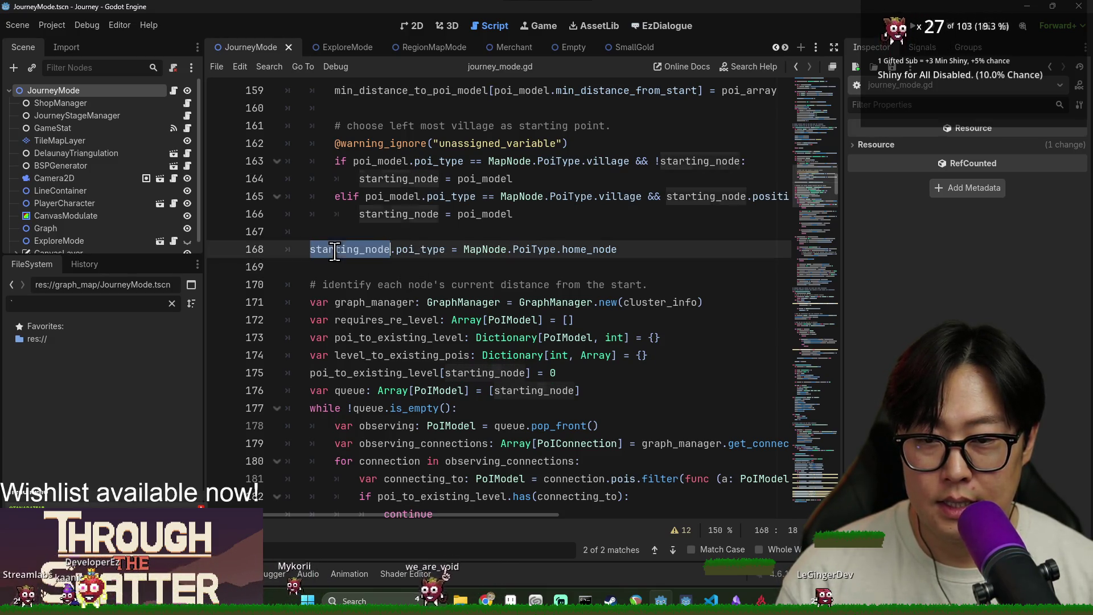
scroll(363, 300, down, 1)
Step: Select lines 169 through 228, the node-distance rearranging block, for removal
key(Down)
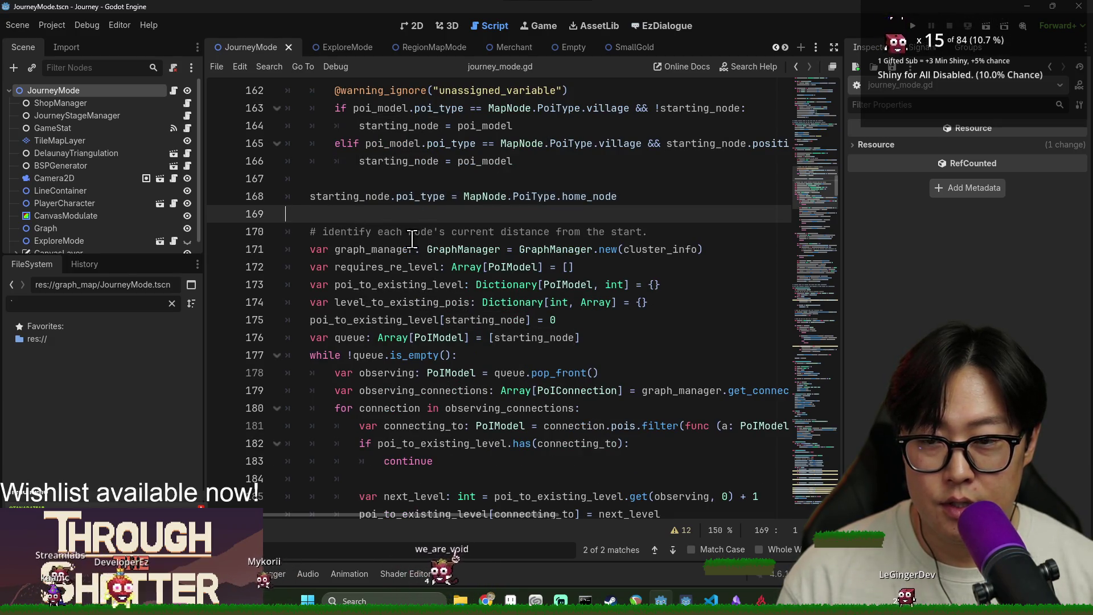
key(Up)
key(Down)
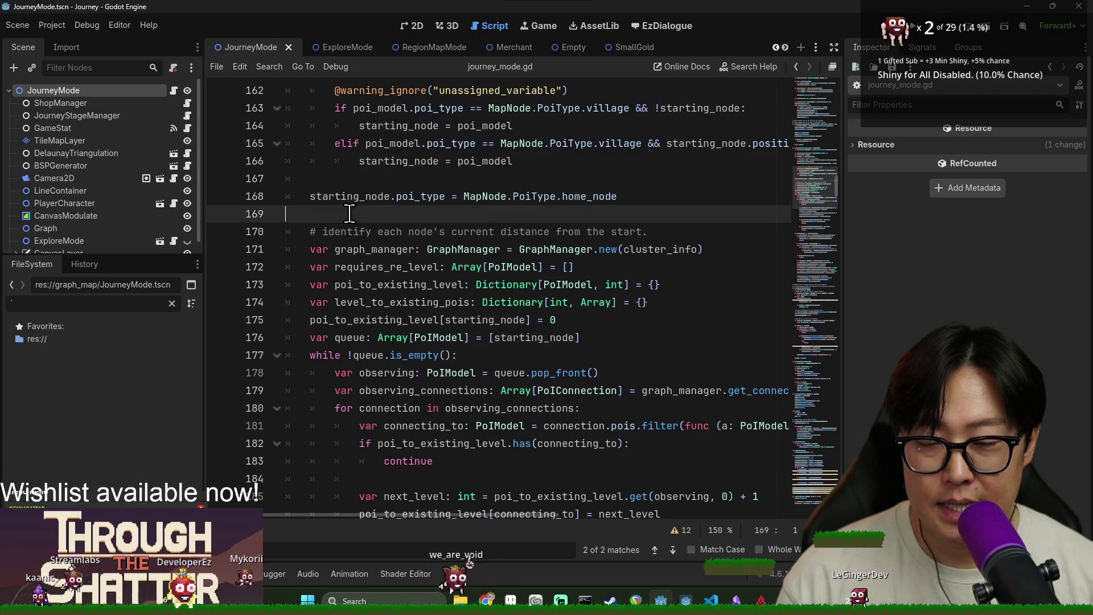
scroll(383, 240, down, 12)
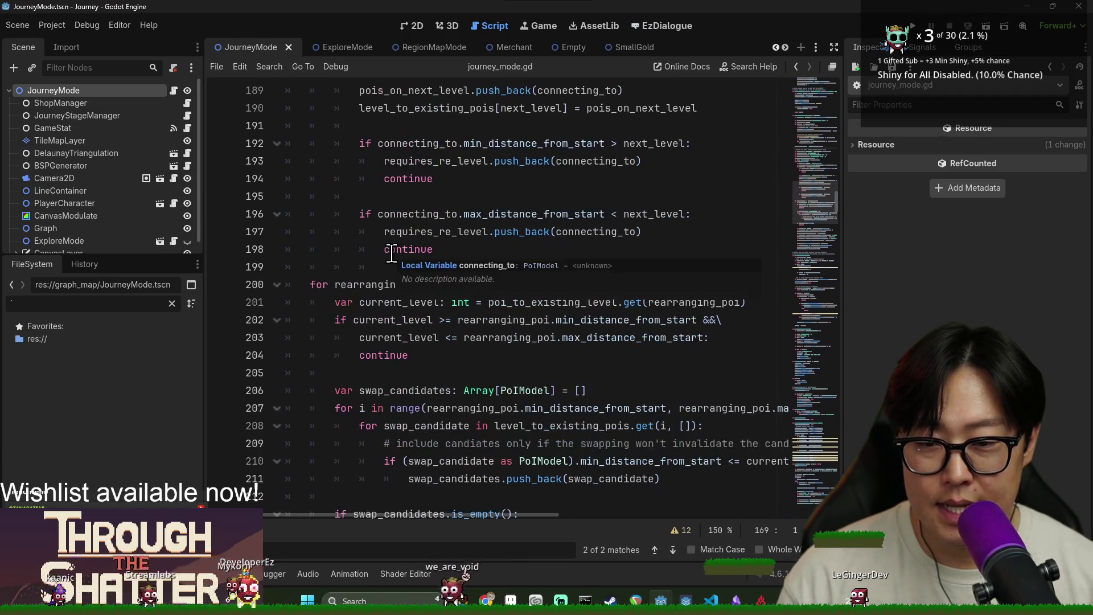
scroll(395, 257, down, 4)
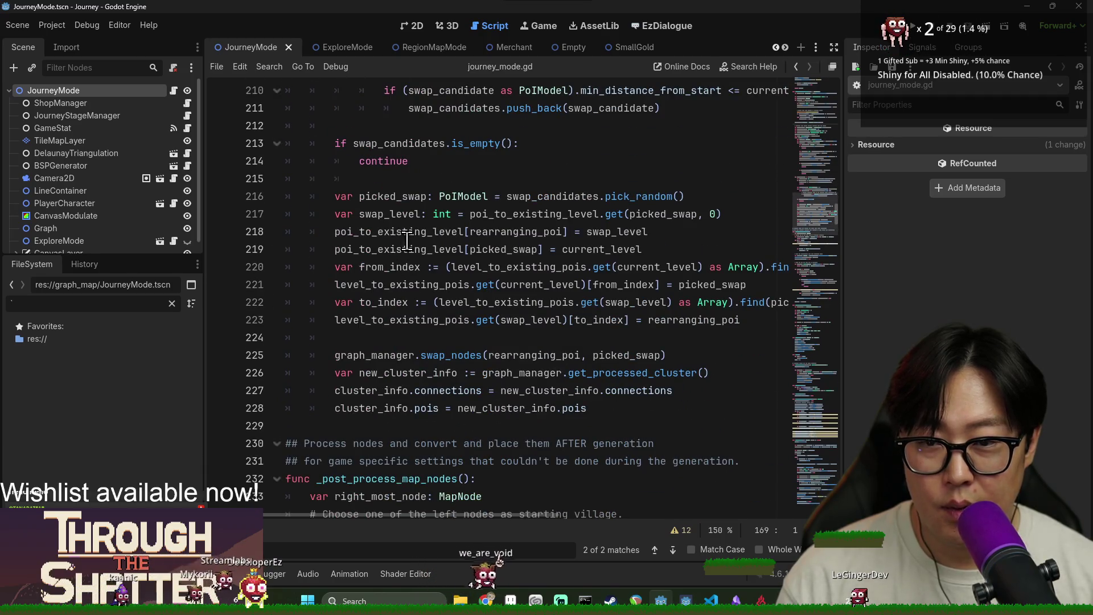
scroll(547, 381, down, 1)
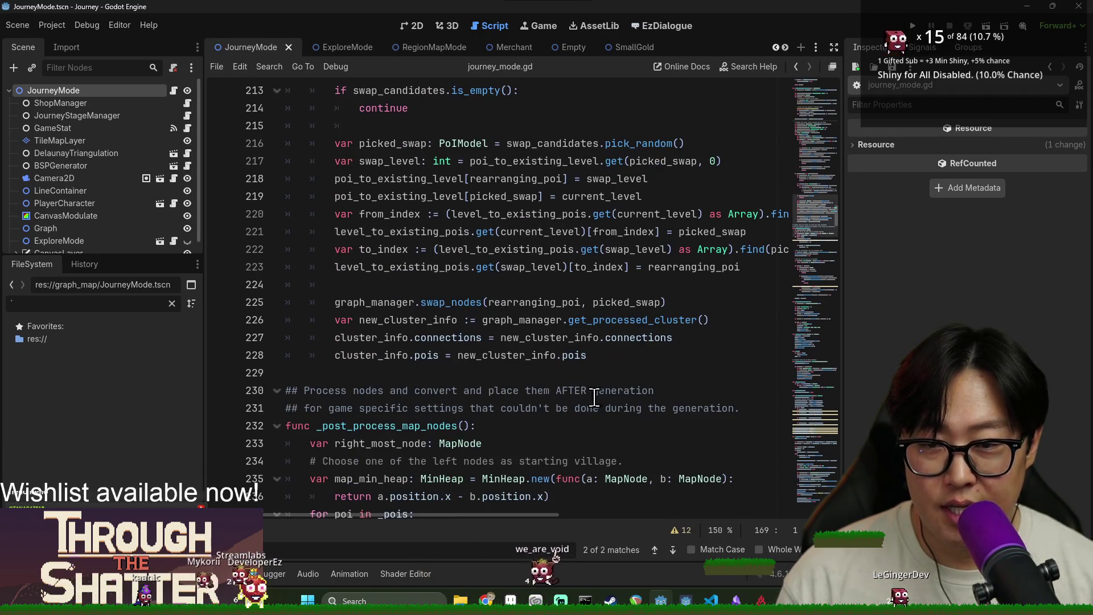
shift+click(602, 355)
scroll(598, 350, up, 17)
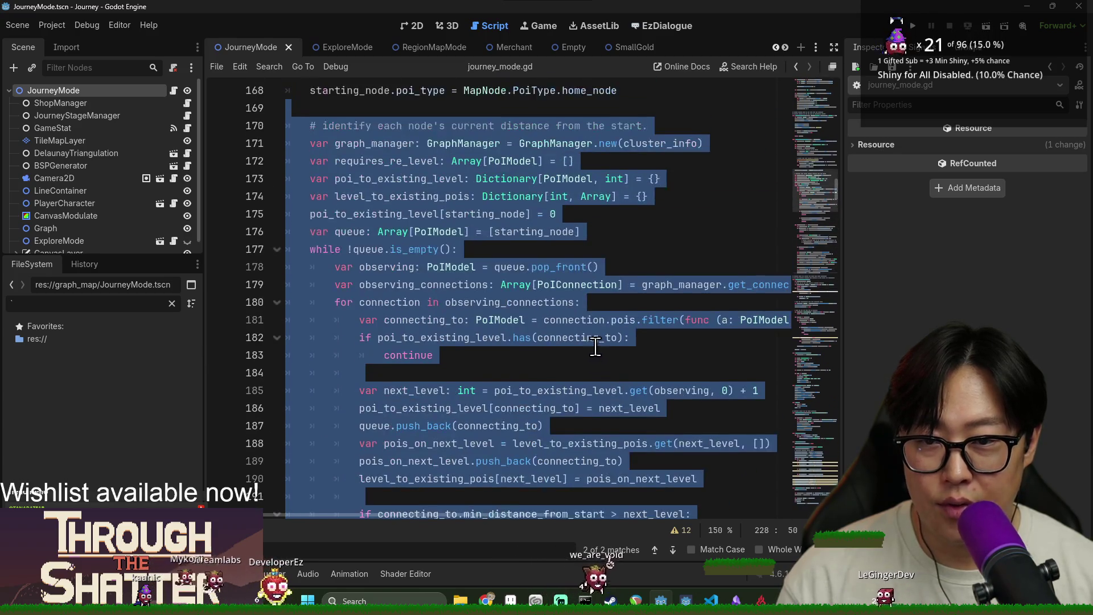
Step: Delete the selected block, save journey_mode.gd, and filter the FileSystem by 'gra'
key(BackSpace)
key(ctrl+s)
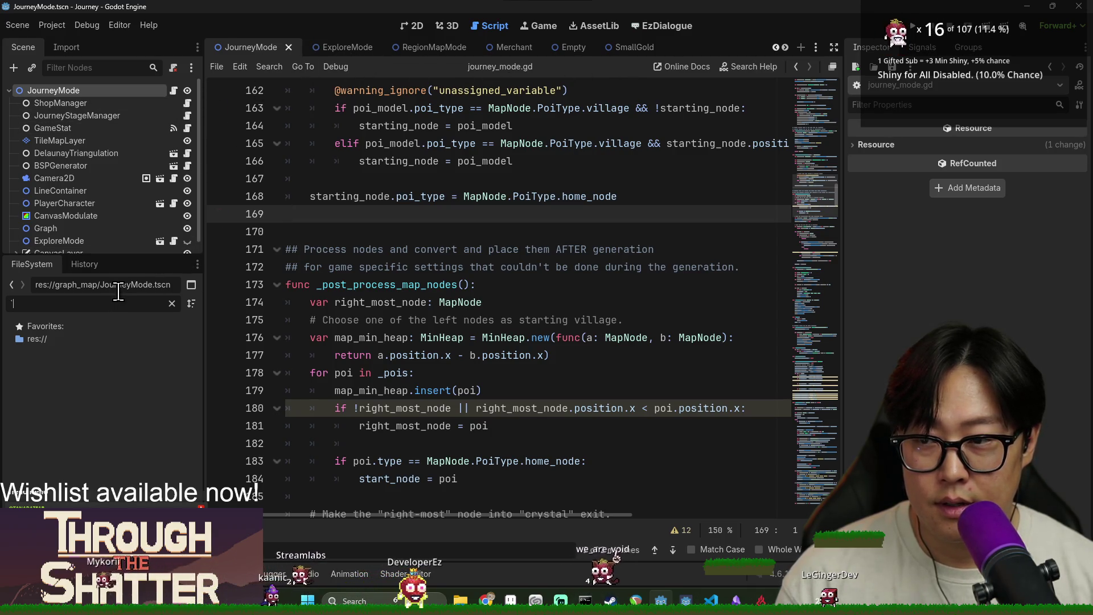
text(graph)
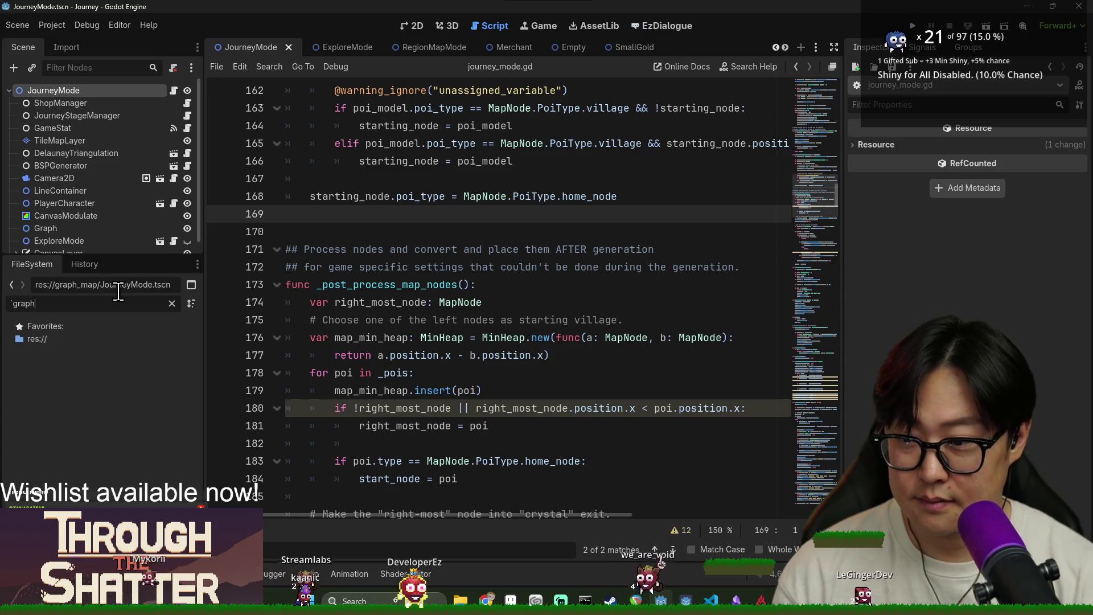
text(a)
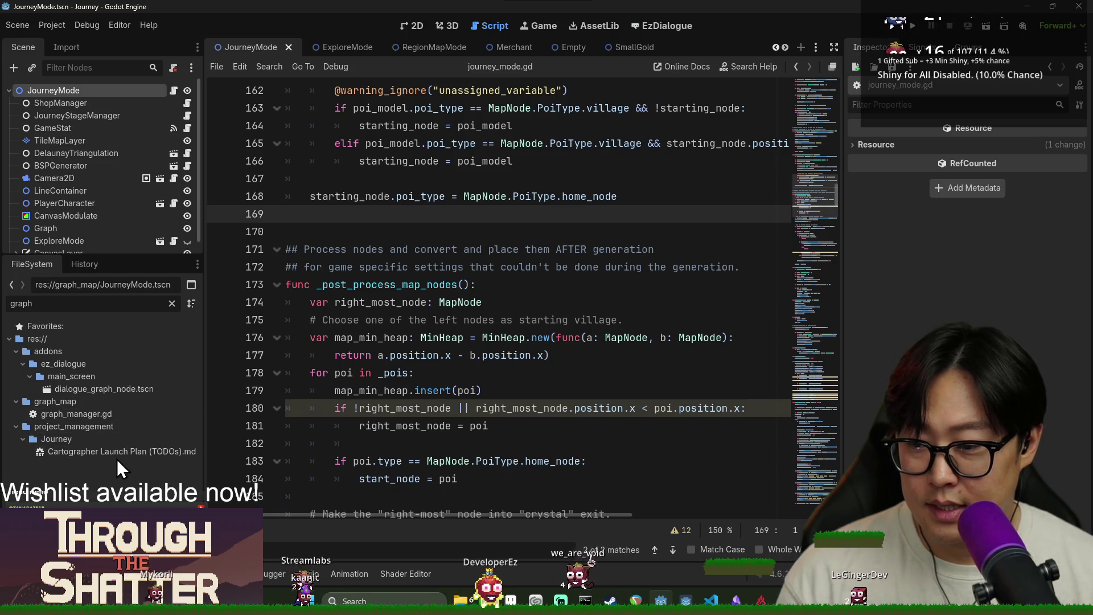
Step: In graph_manager.gd, replace the placeholder pass with the pasted distance-leveling code and save
double_click(93, 416)
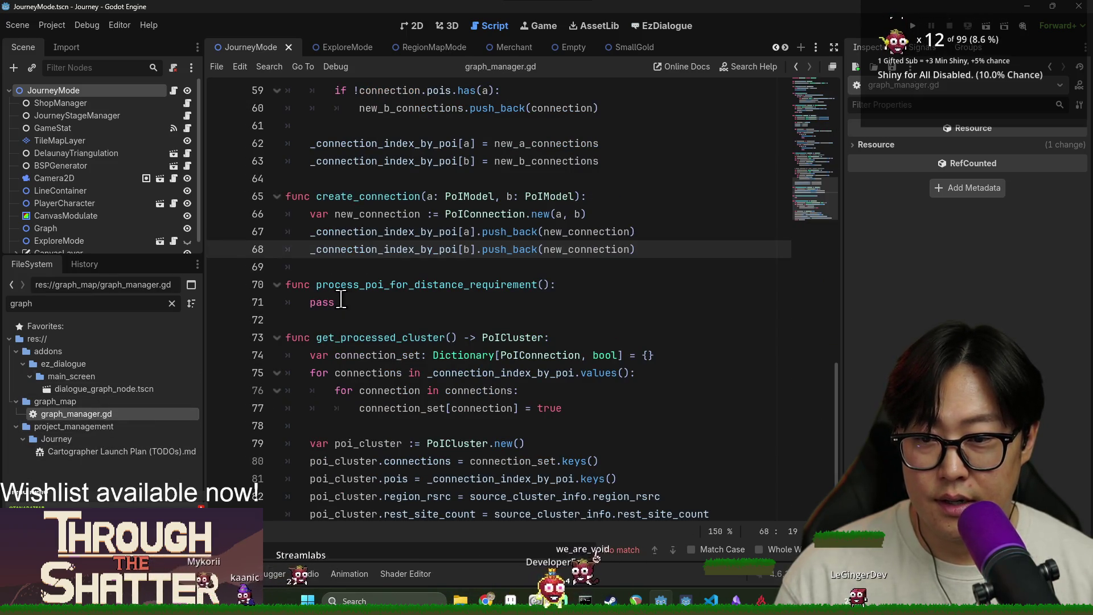
double_click(322, 302)
key(ctrl+v)
scroll(364, 324, up, 5)
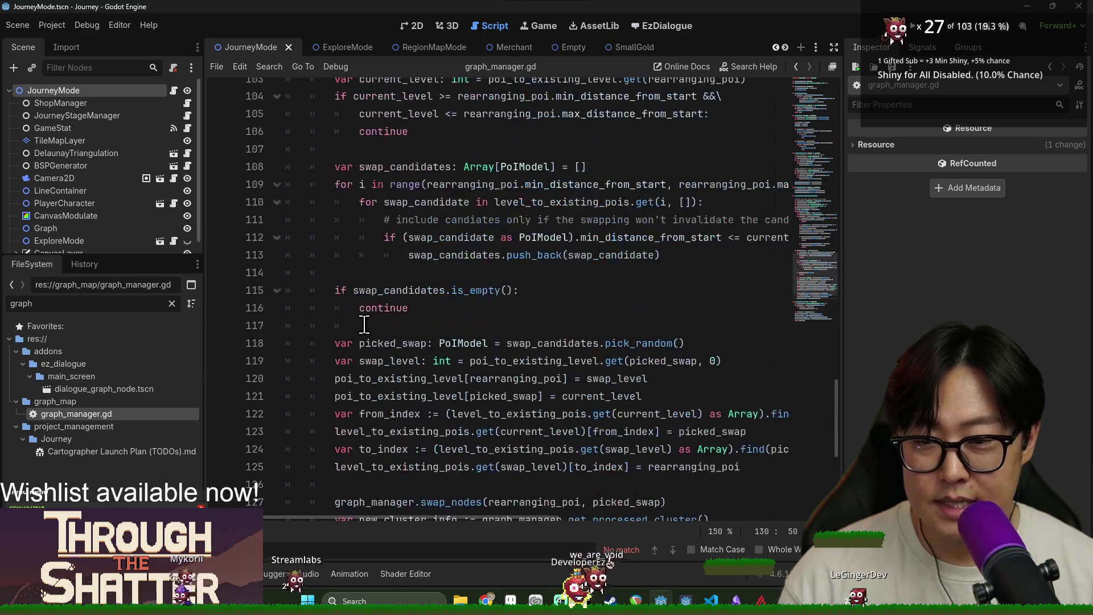
scroll(364, 324, up, 10)
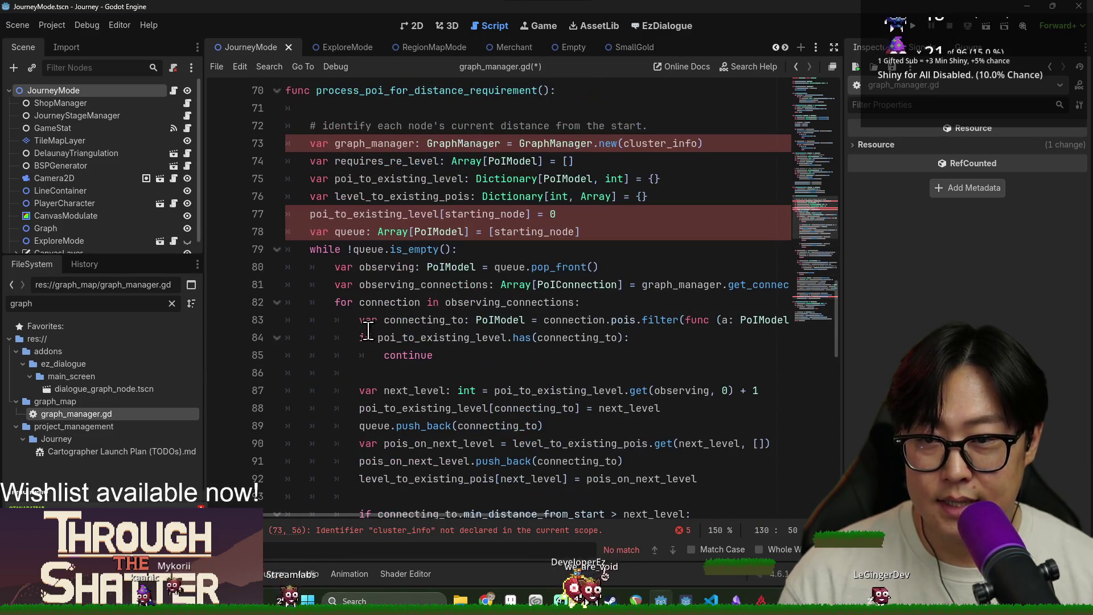
scroll(367, 321, up, 2)
key(ctrl+s)
Step: Remove the blank header line and make the parameter starting_node: PoIModel
click(356, 233)
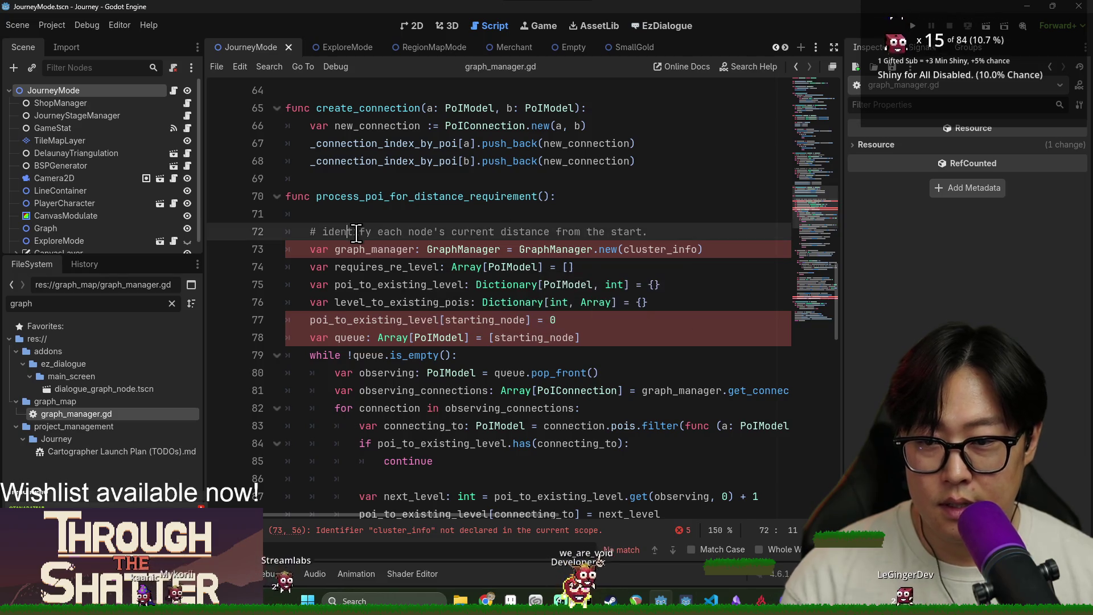
click(357, 210)
key(BackSpace)
key(BackSpace)
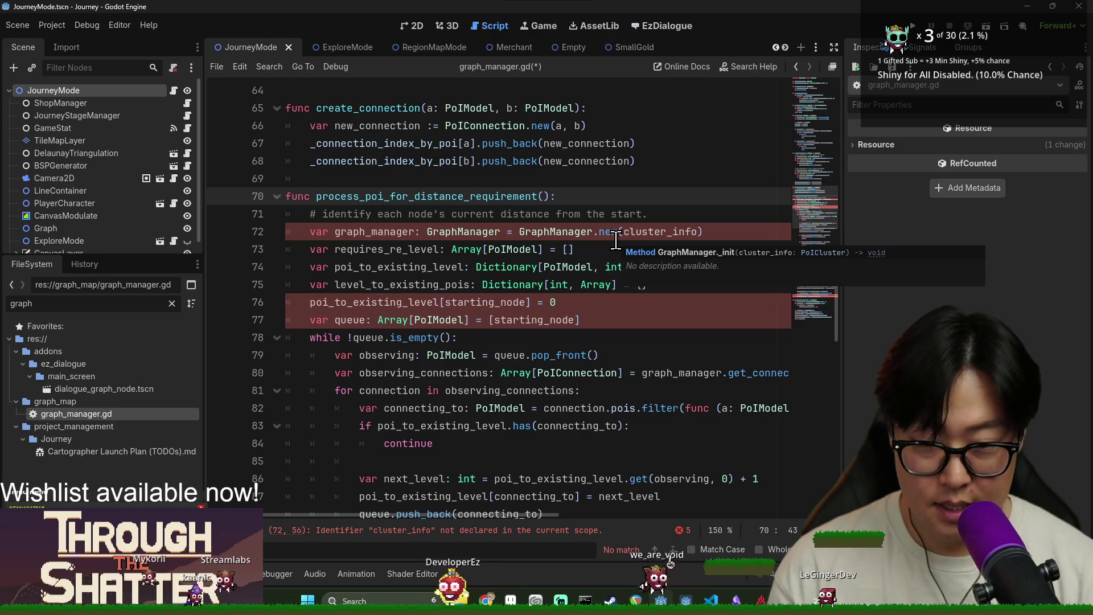
text(starting_node: MapNode)
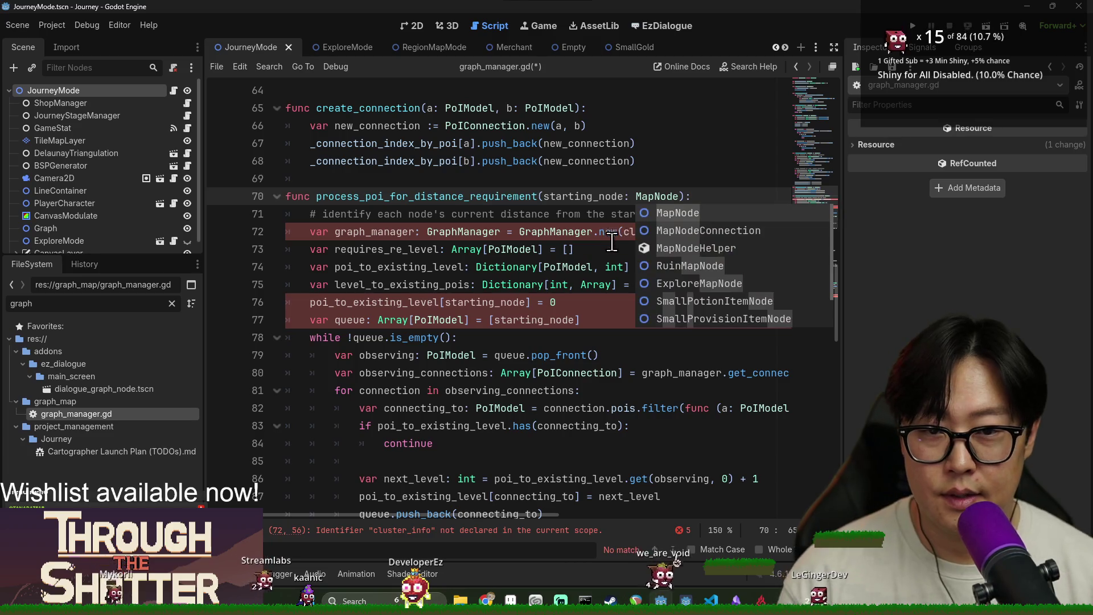
double_click(645, 199)
text(oI)
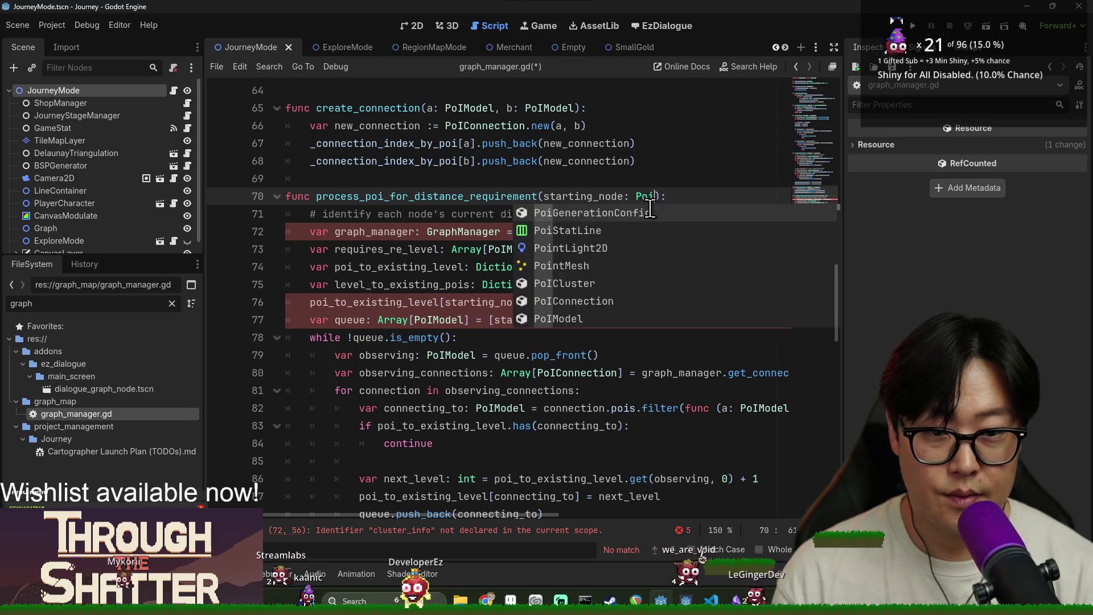
key(Return)
Step: Cut the GraphManager creation line (line 72) out of the function
double_click(599, 198)
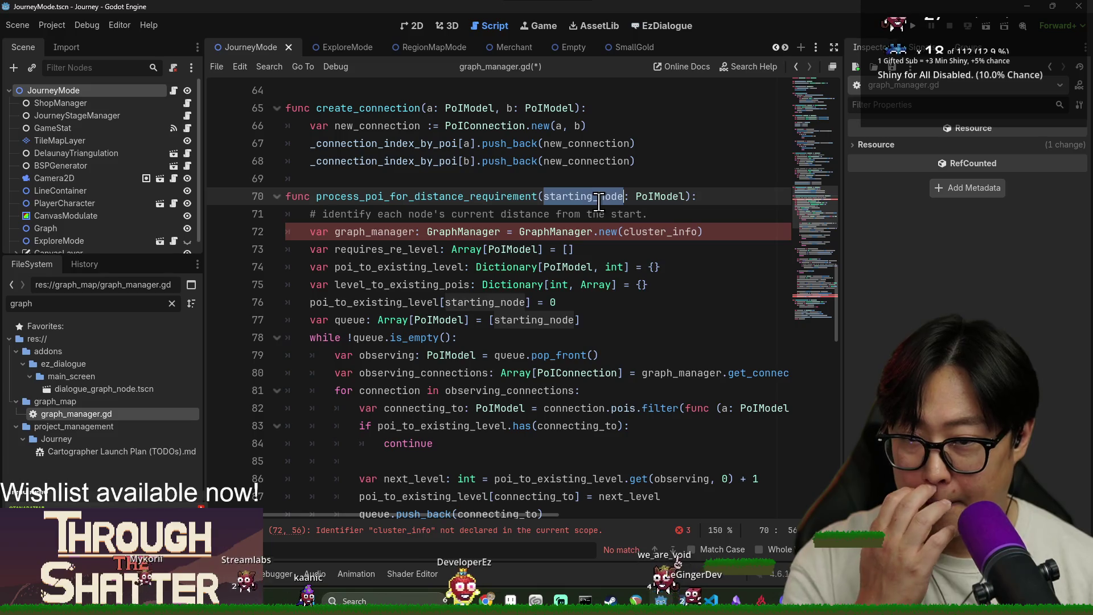
click(545, 227)
click(629, 232)
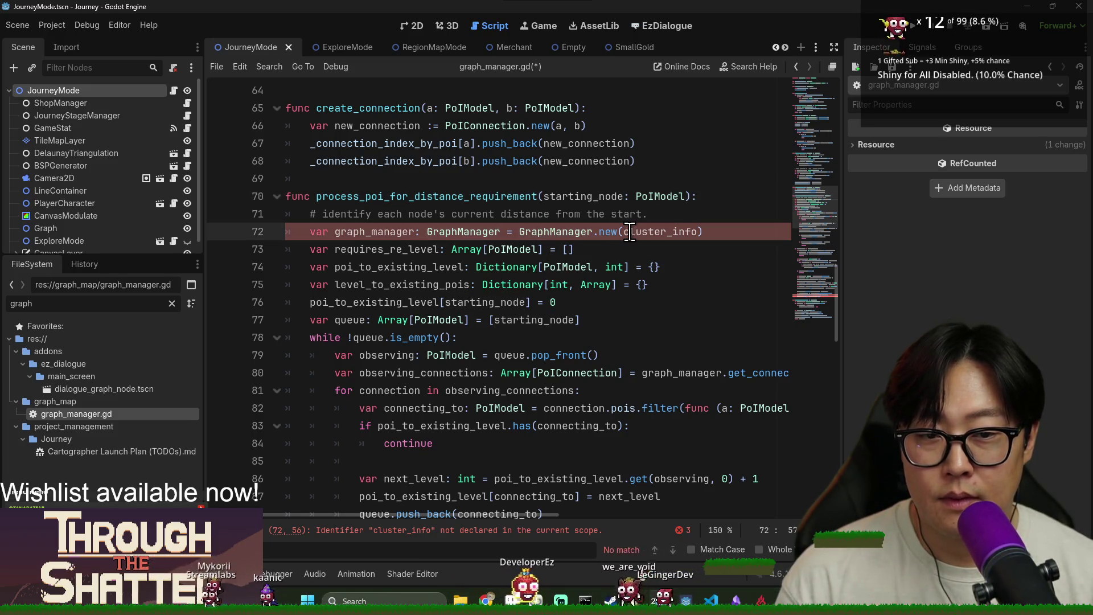
double_click(393, 233)
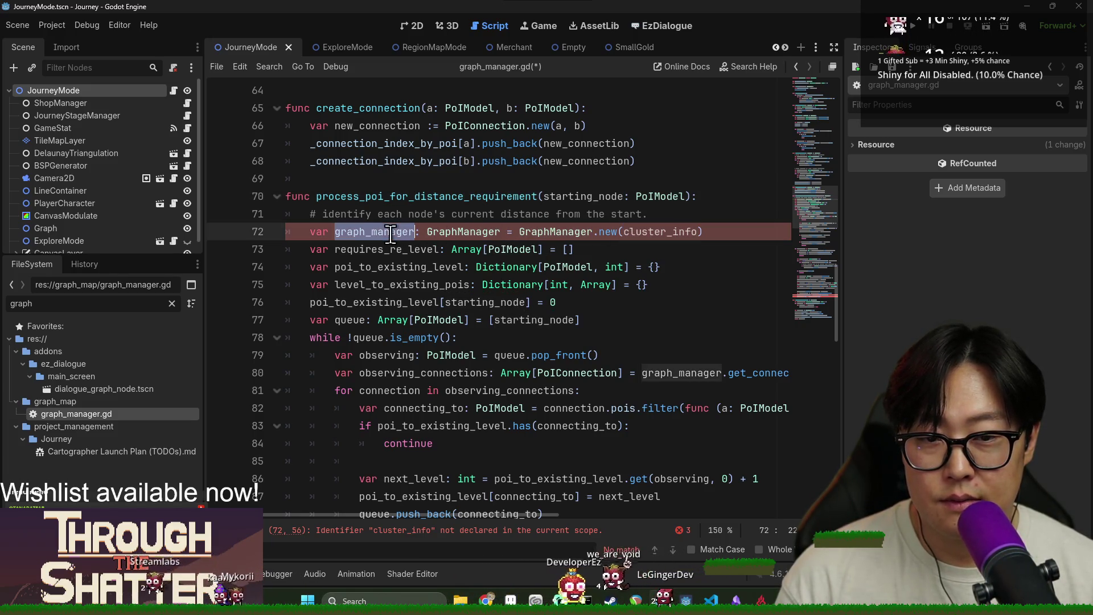
double_click(627, 234)
triple_click(413, 233)
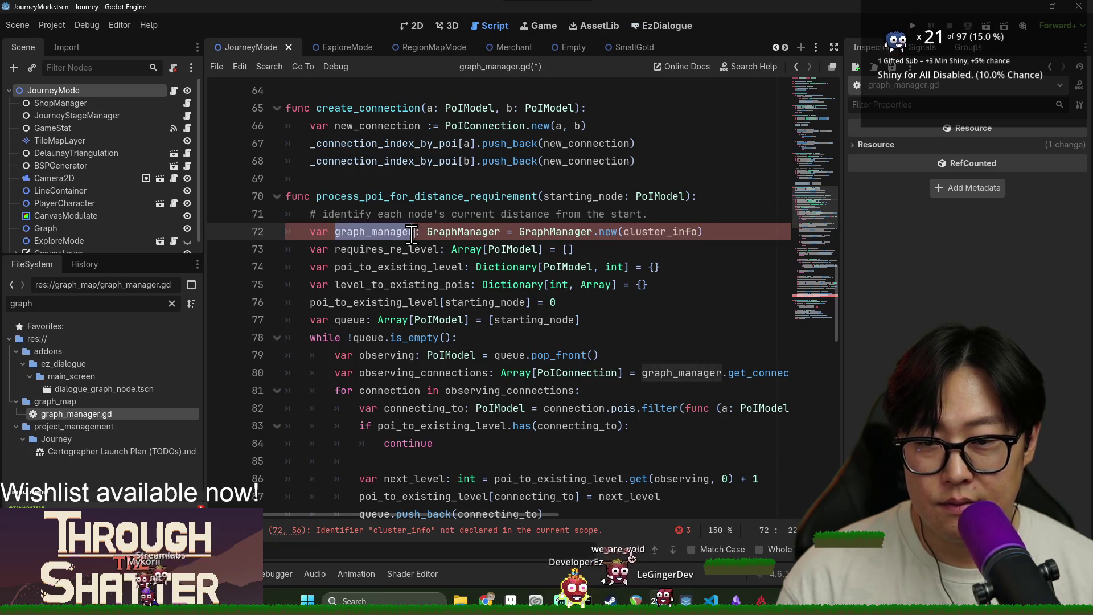
click(504, 233)
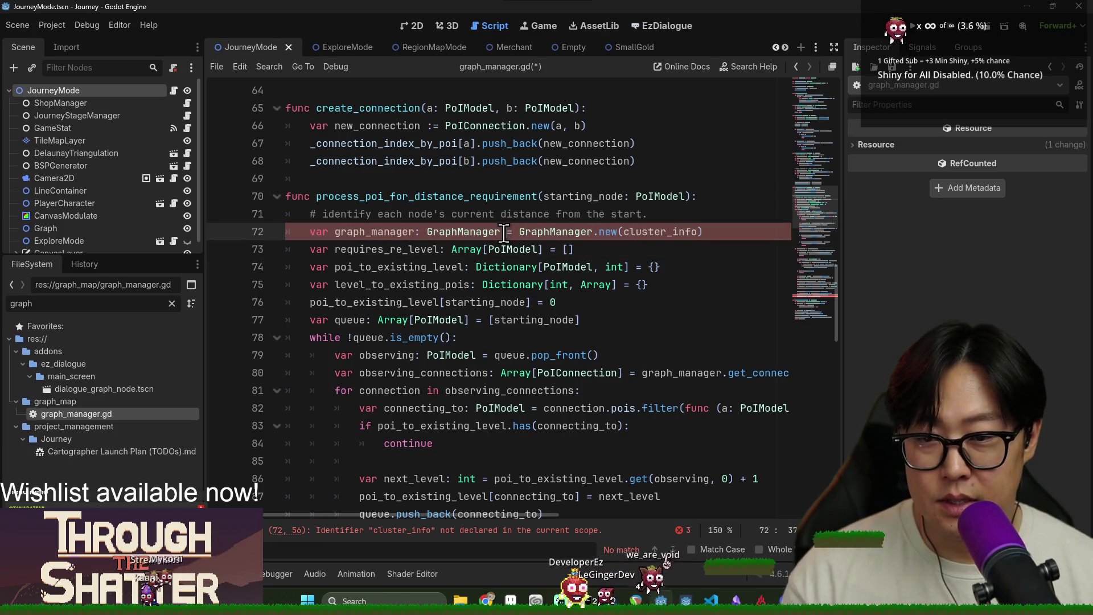
triple_click(501, 233)
key(ctrl+c)
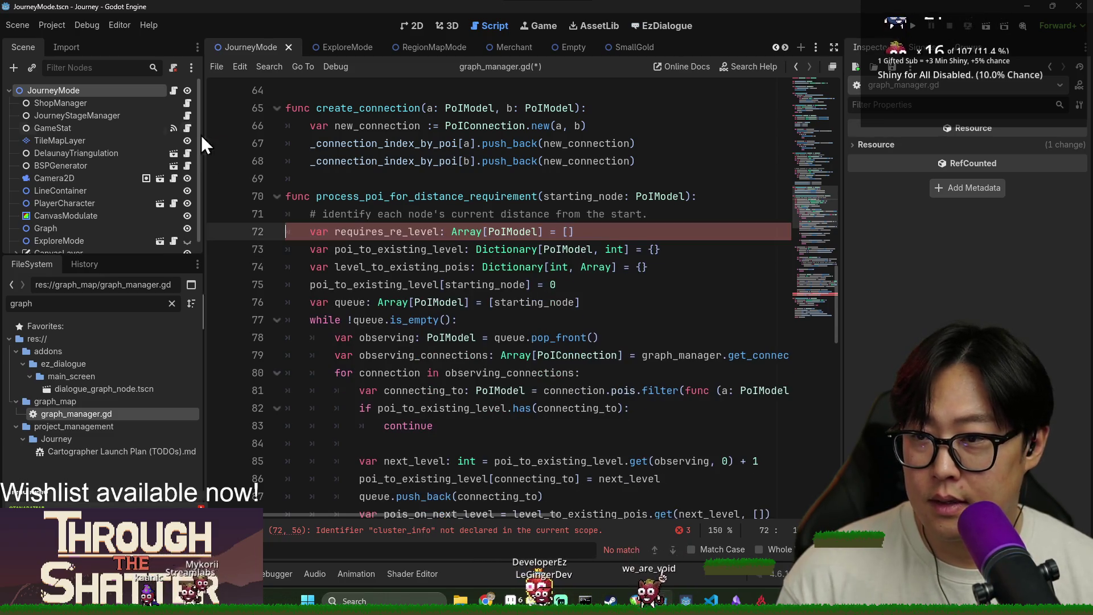
click(173, 91)
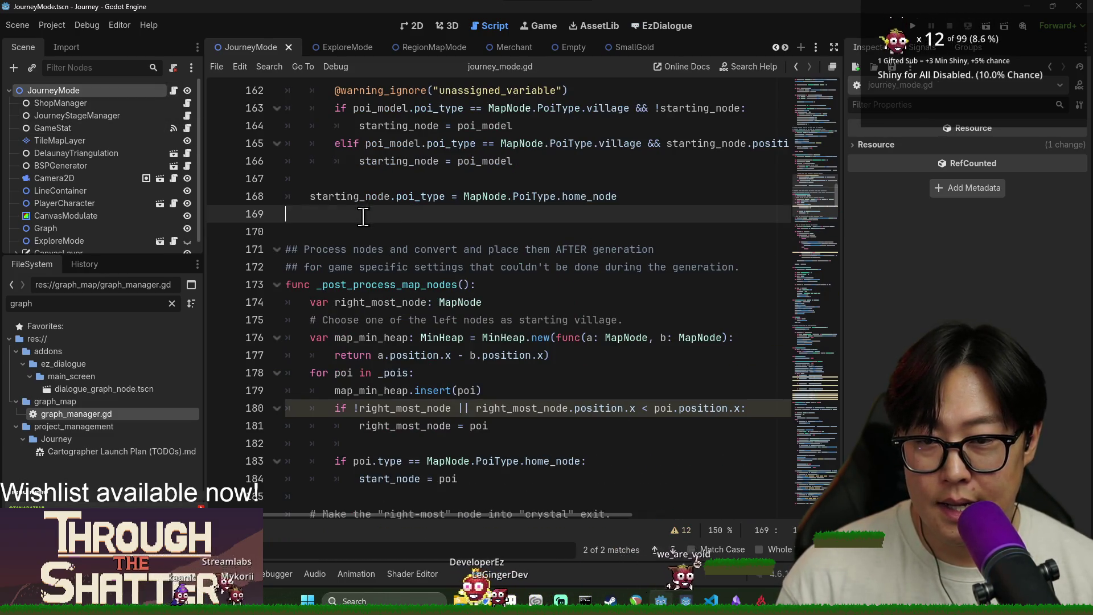
Step: Paste the GraphManager creation line at line 169 of journey_mode.gd and save
key(ctrl+v)
double_click(367, 215)
click(410, 238)
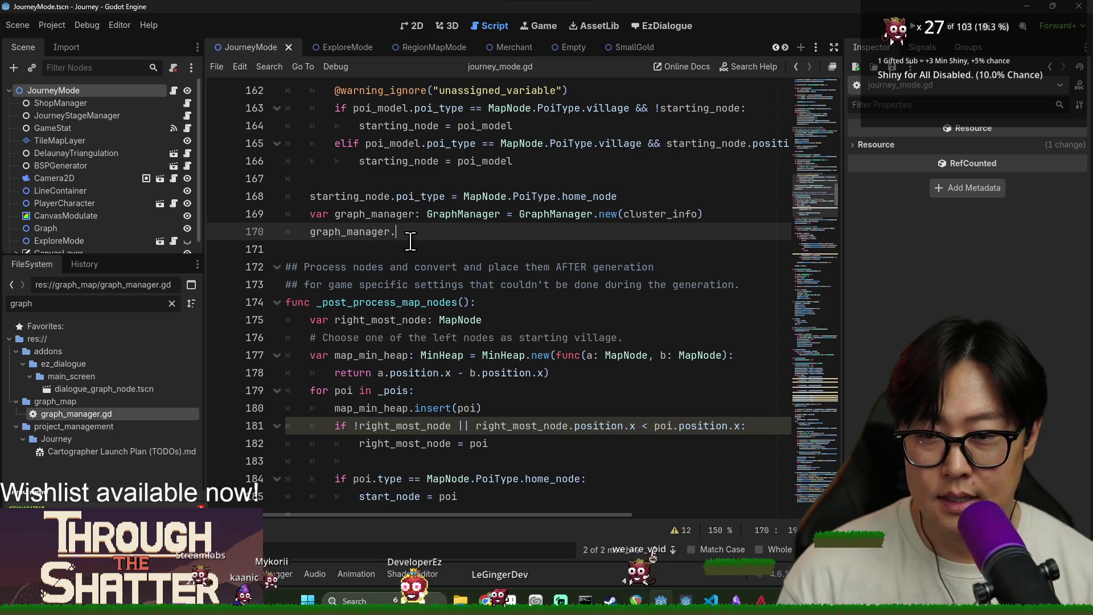
text(.pro)
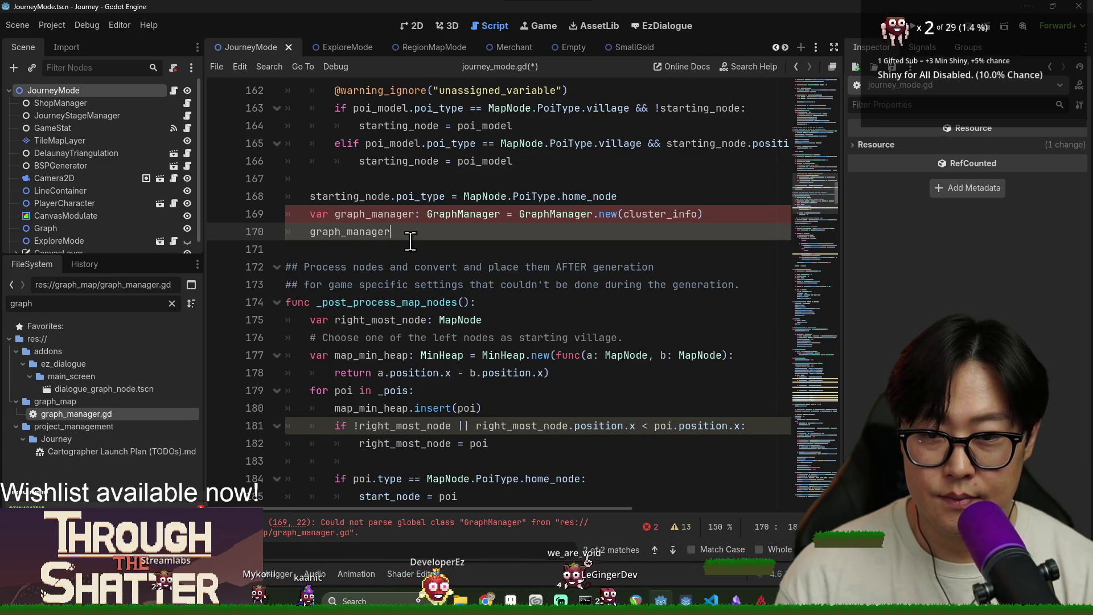
text(process)
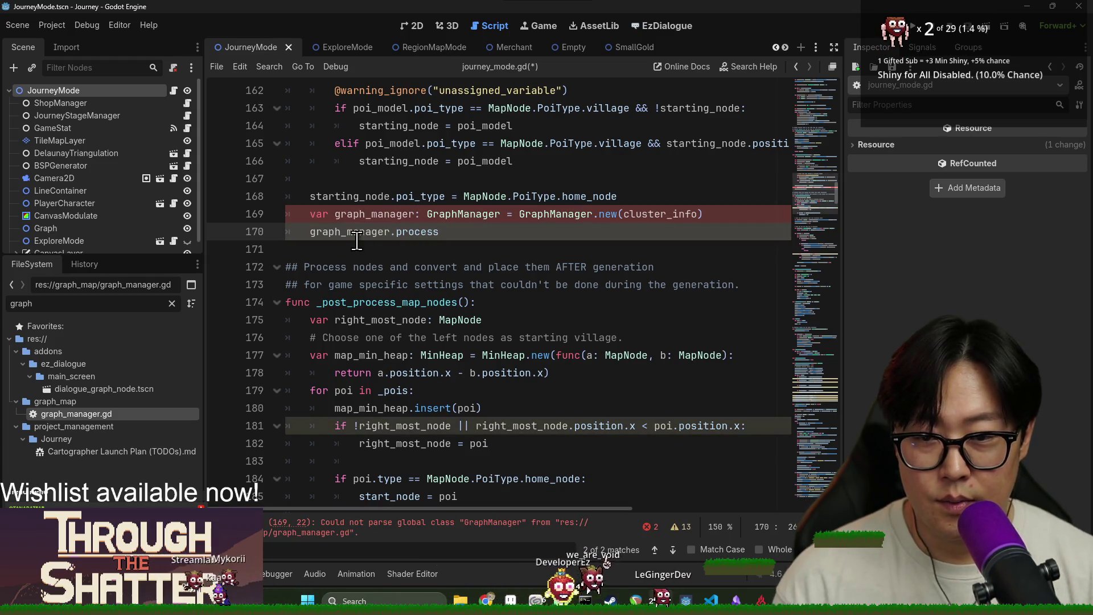
key(ctrl+s)
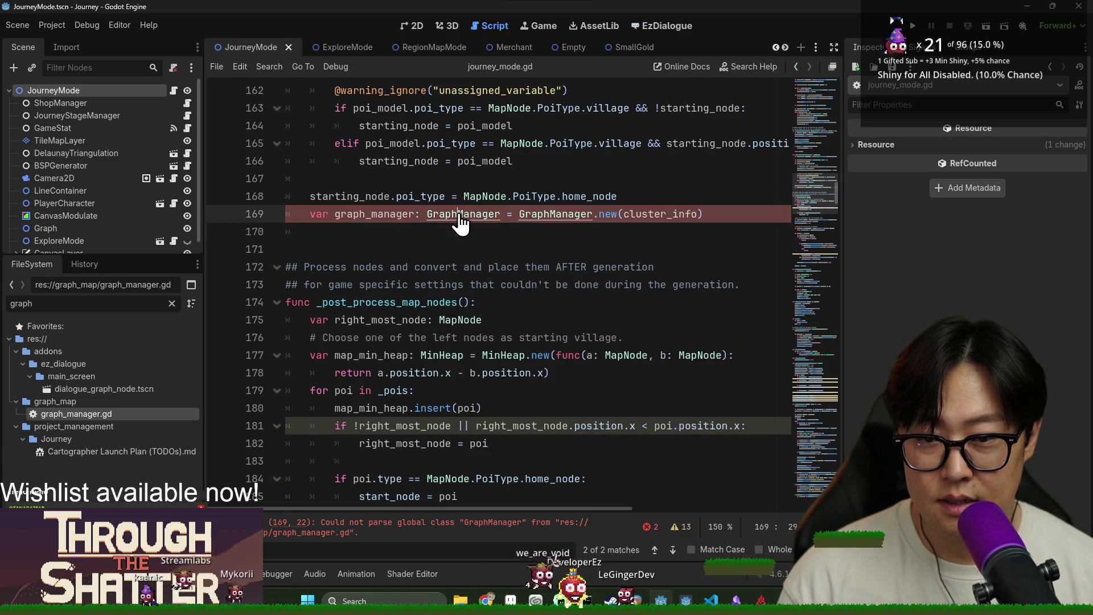
Step: Check the method name in graph_manager.gd, then type graph_manager.process_poi_for_distance_requirement( on line 170
ctrl+click(464, 220)
key(ctrl+s)
double_click(407, 200)
key(ctrl+c)
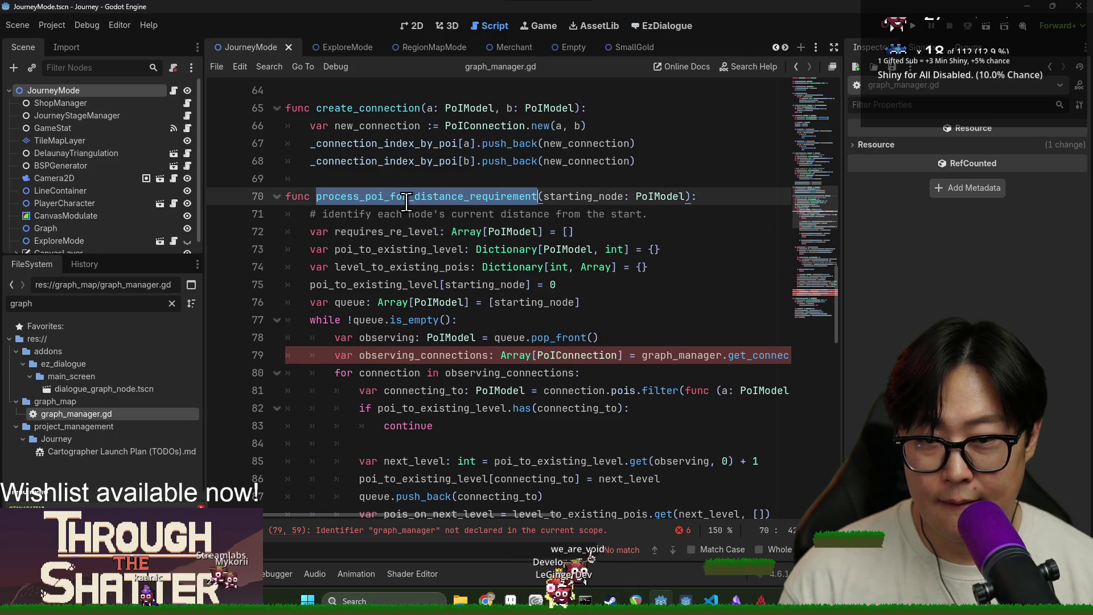
click(173, 93)
click(448, 238)
text(raph_manager.)
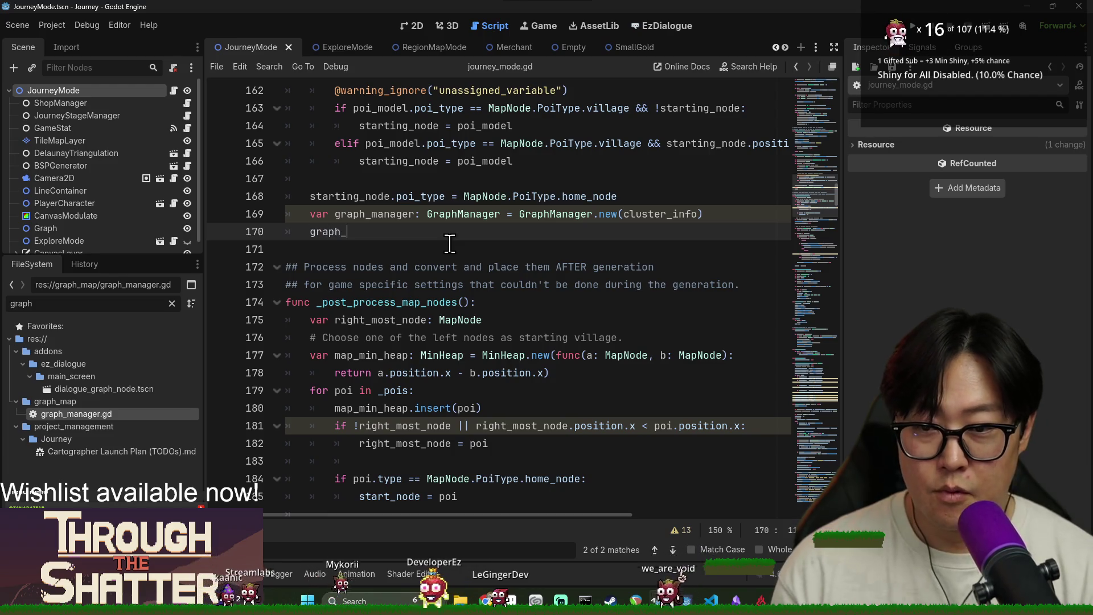
key(ctrl+v)
text(()
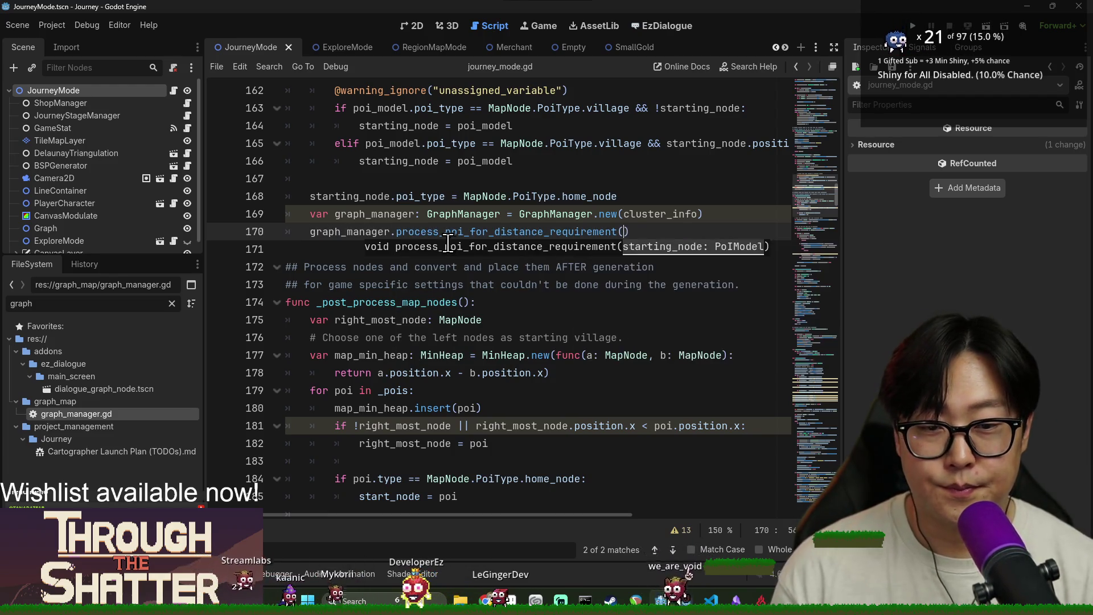
Step: Pass starting_node into the call, save journey_mode.gd, and jump to the method's definition
double_click(335, 196)
key(ctrl+c)
click(624, 232)
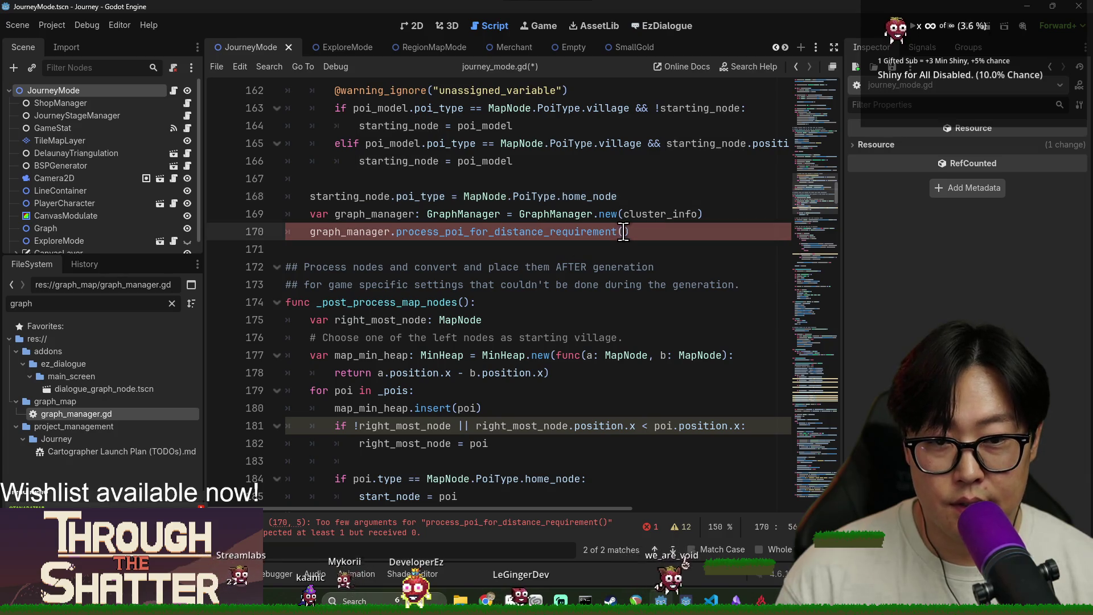
key(ctrl+v)
click(508, 214)
key(ctrl+s)
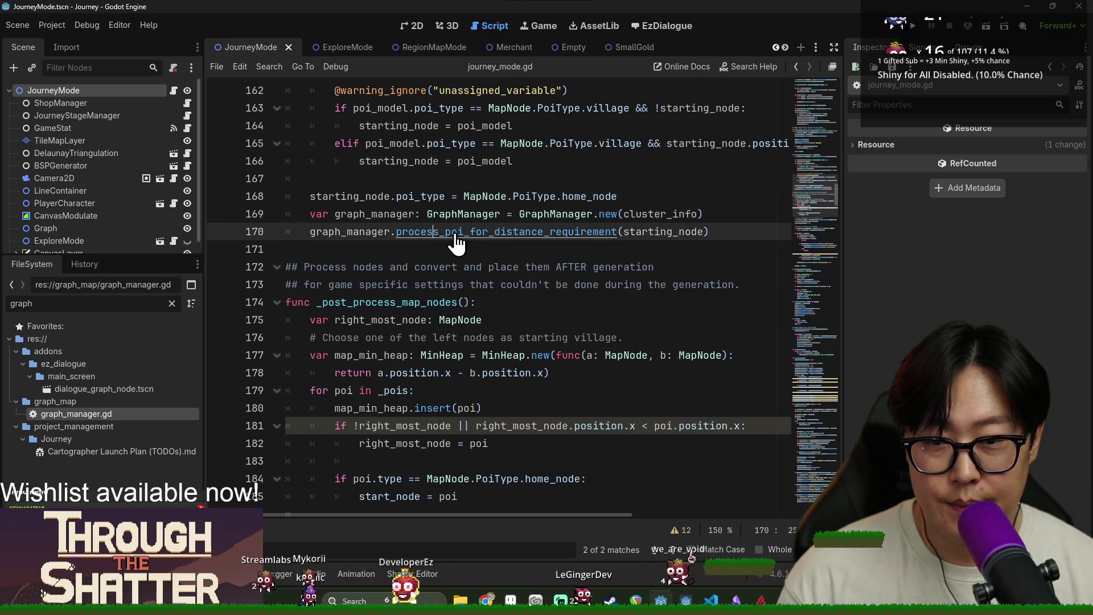
ctrl+click(470, 231)
scroll(399, 256, down, 2)
click(353, 232)
click(372, 214)
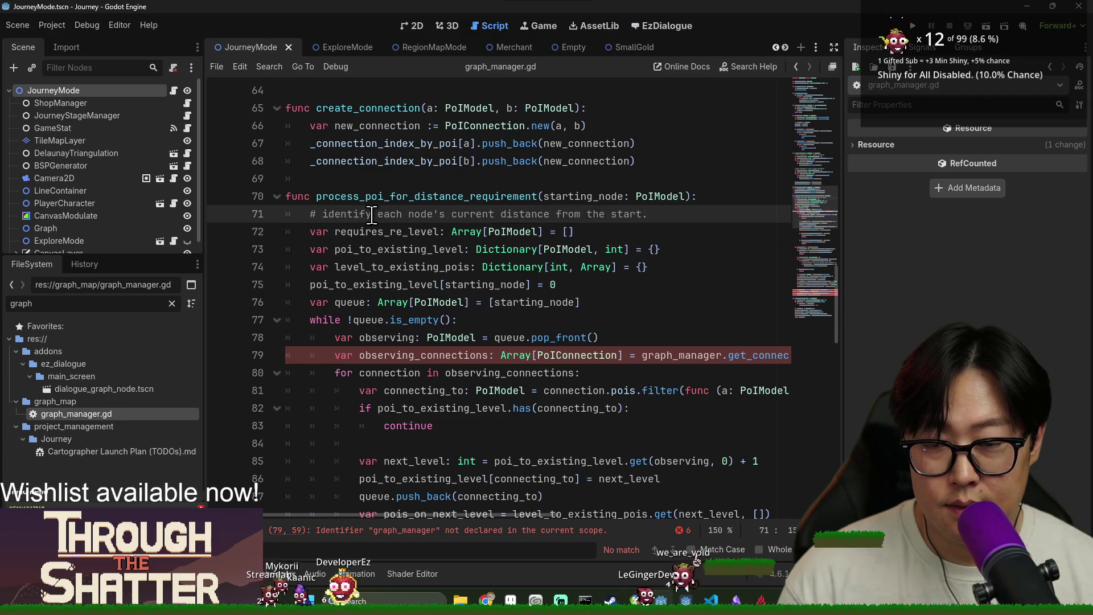
Step: Inspect where requires_re_level is used, then close the search panel
double_click(392, 231)
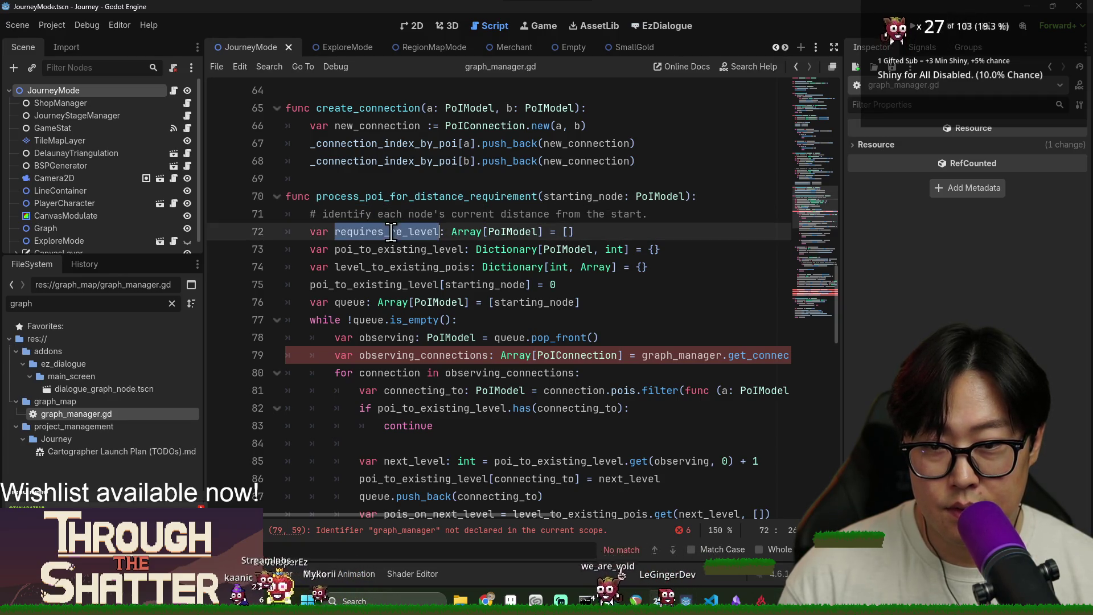
scroll(393, 262, down, 2)
scroll(386, 223, up, 1)
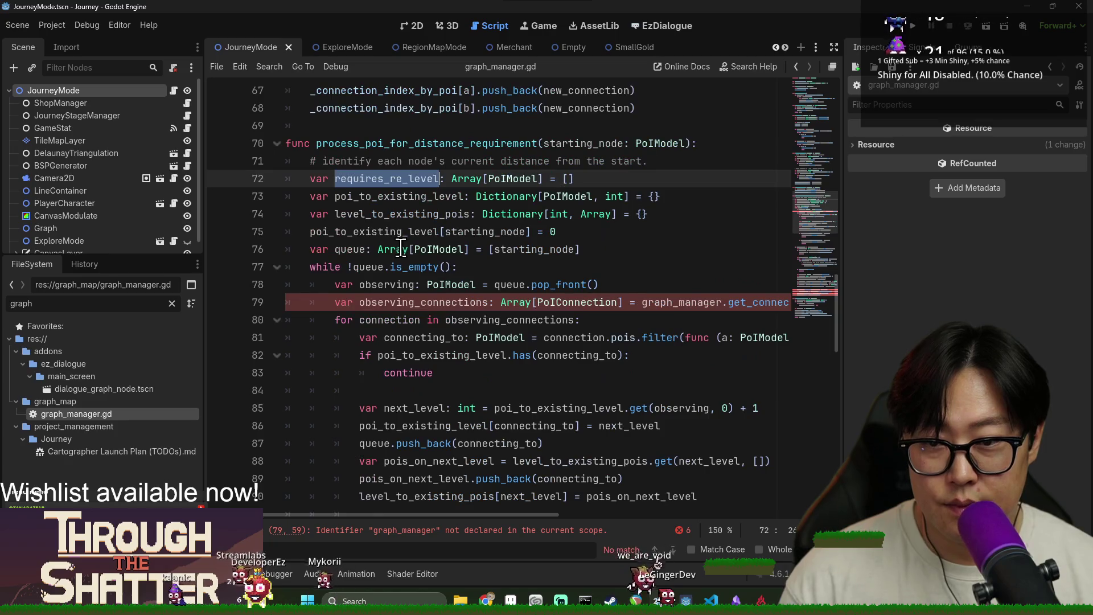
mouse_move(400, 246)
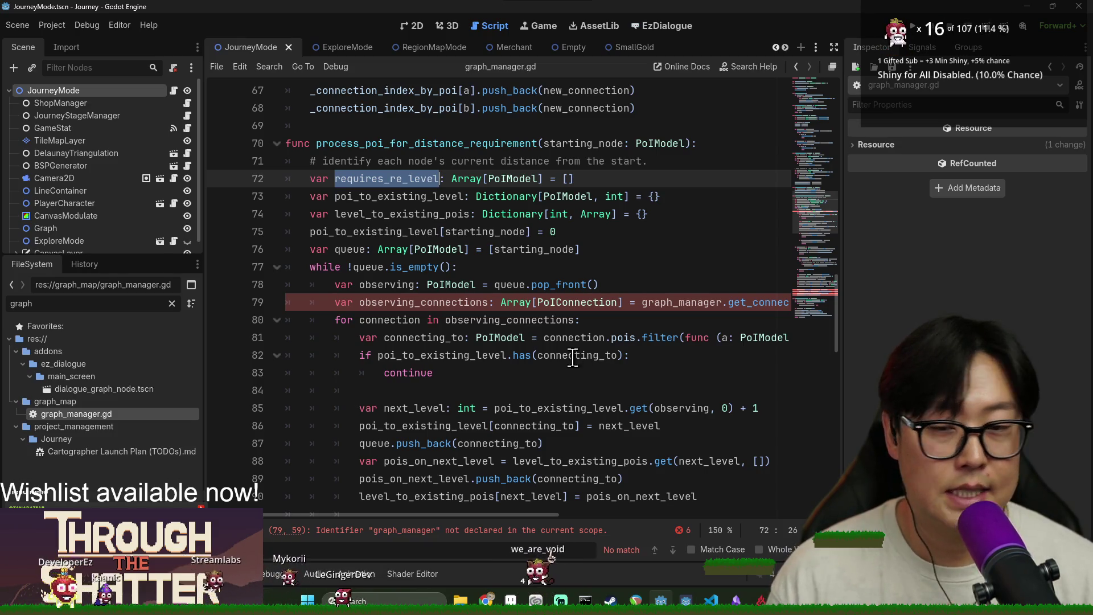
mouse_move(567, 320)
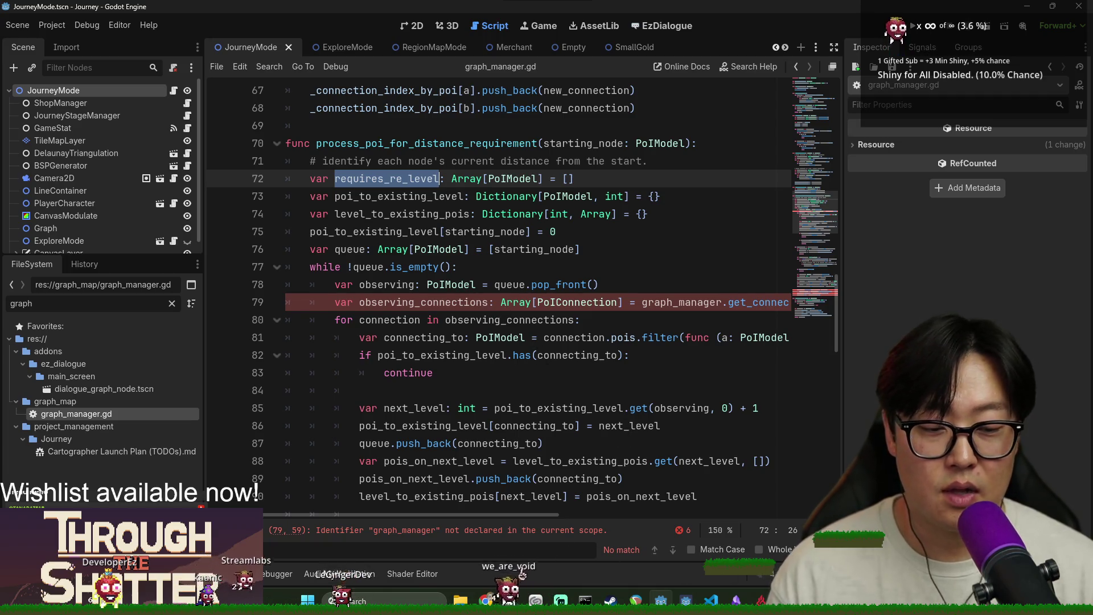
key(Escape)
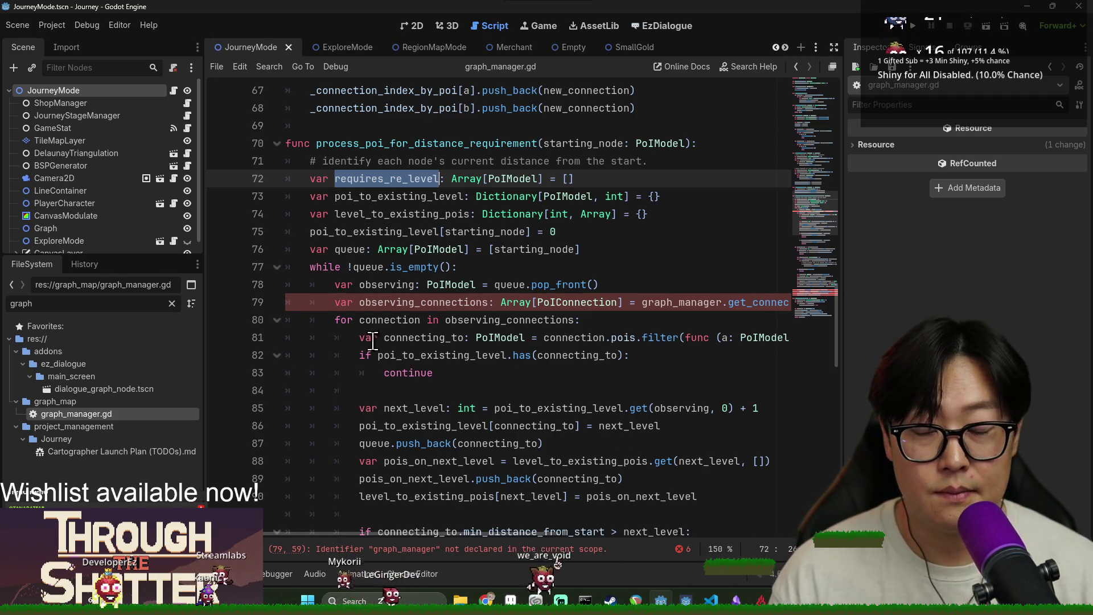
Step: Highlight the uses of queue and observing_connections, reaching the undeclared graph_manager on line 79
click(407, 213)
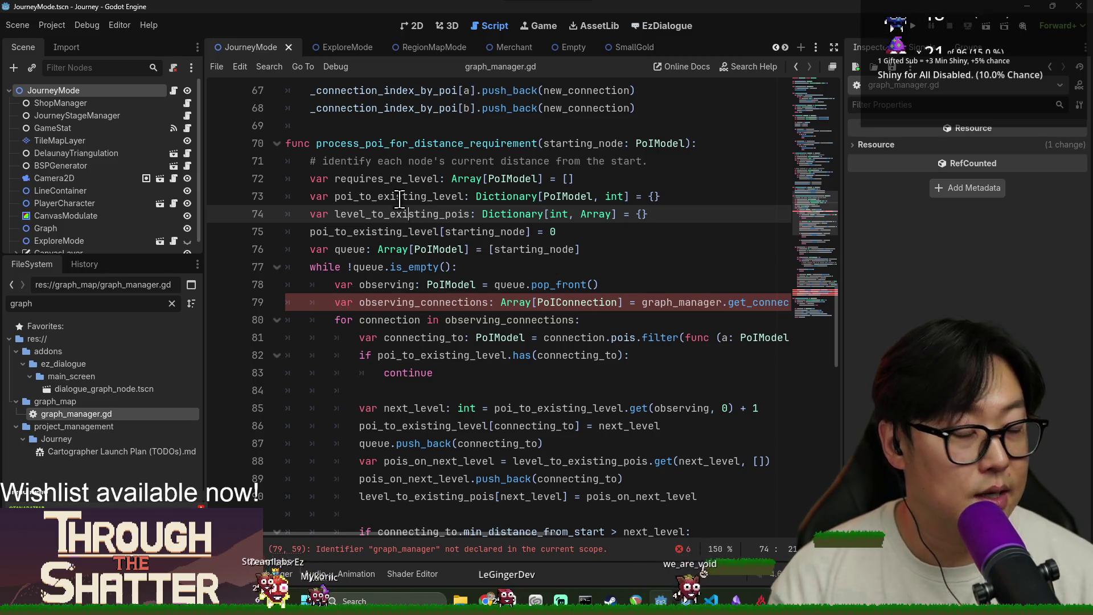
click(371, 248)
scroll(364, 228, down, 1)
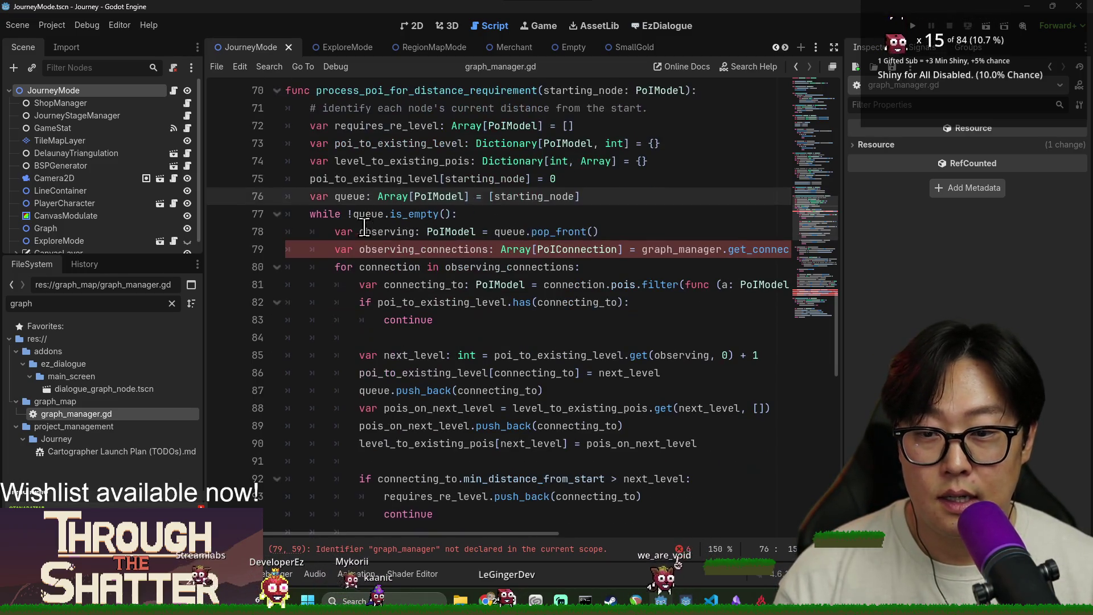
double_click(354, 178)
double_click(364, 214)
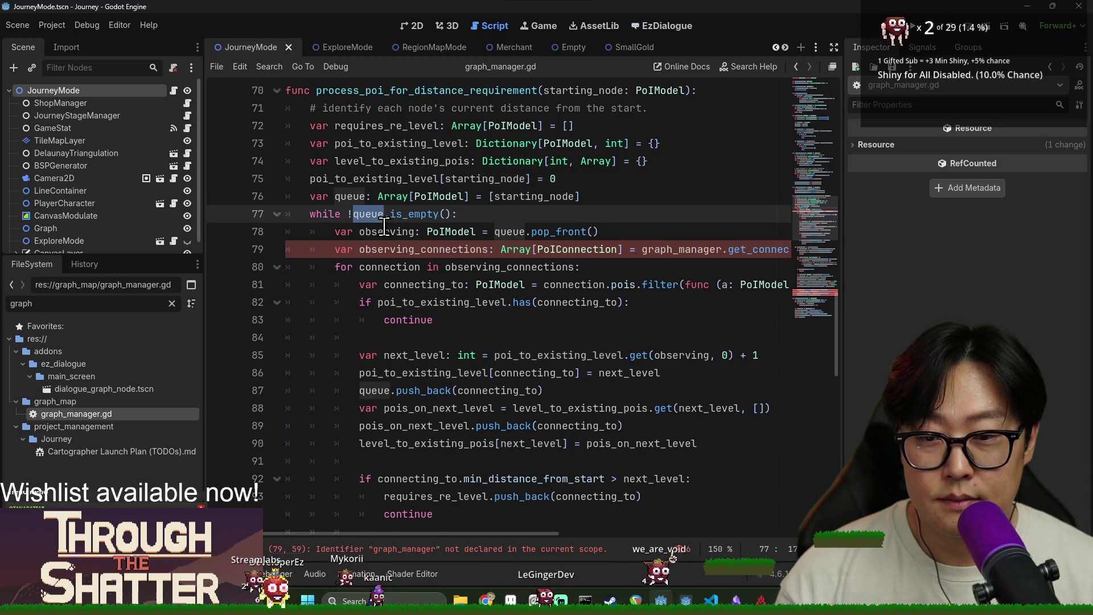
scroll(385, 226, down, 1)
double_click(364, 178)
scroll(364, 179, up, 1)
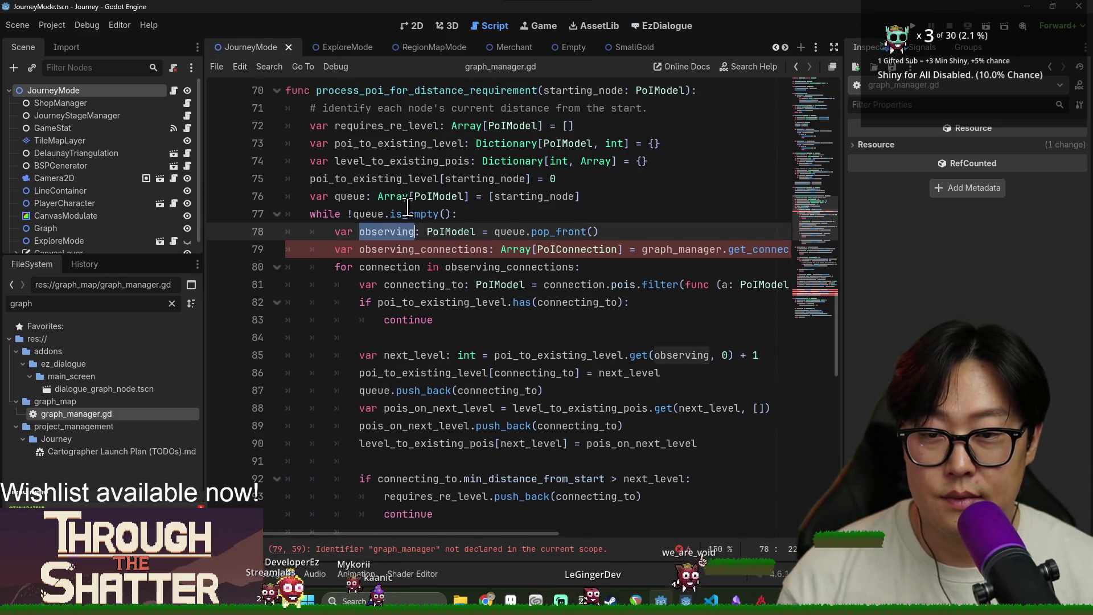
double_click(367, 214)
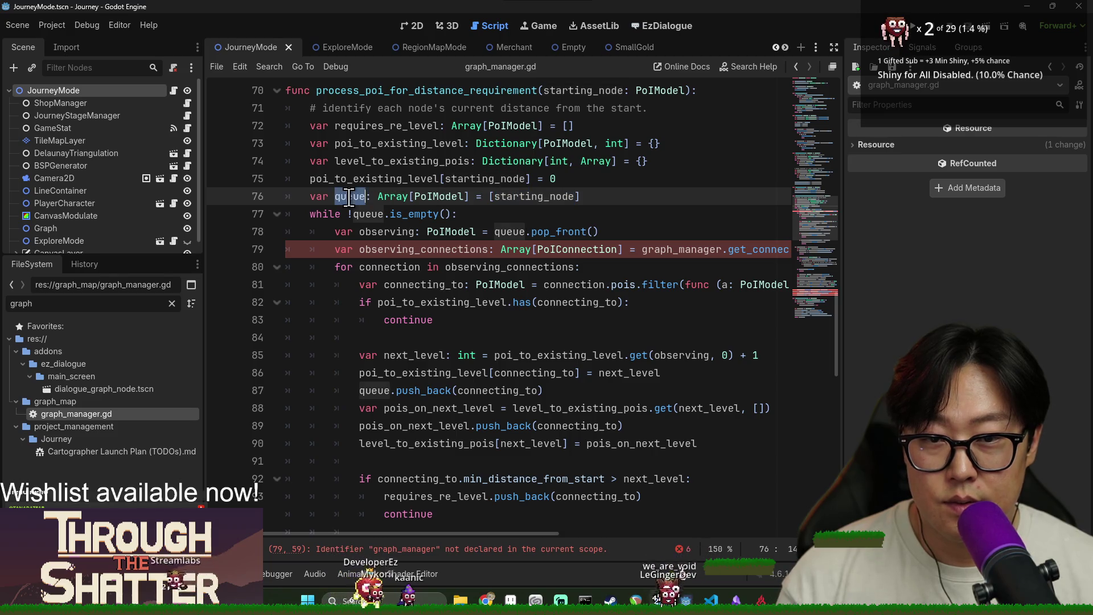
double_click(408, 250)
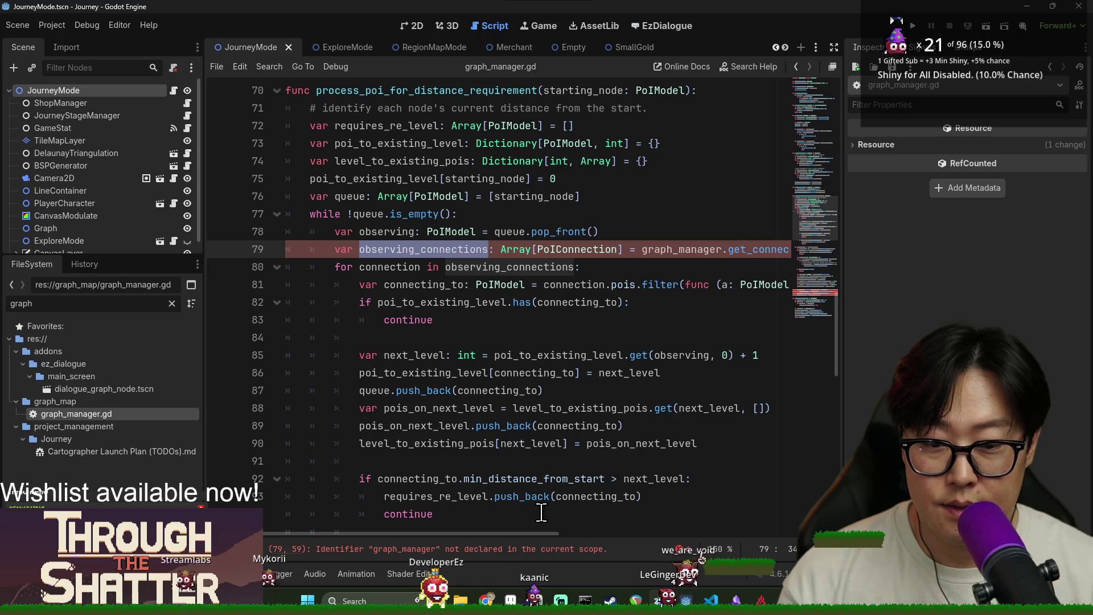
drag(548, 533, 627, 536)
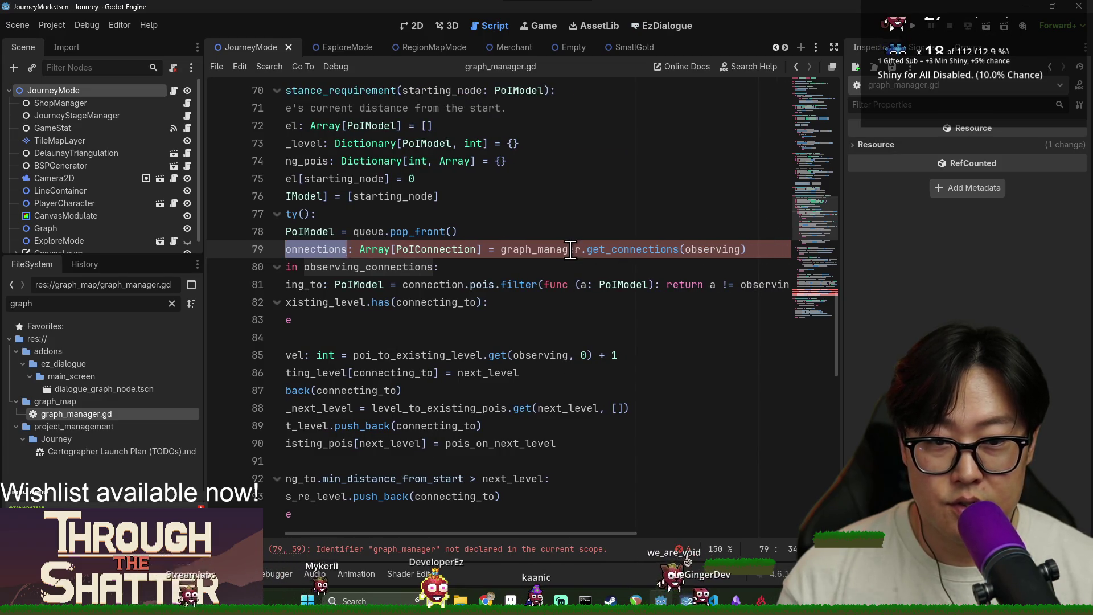
Step: Remove the undeclared 'graph_manager.' prefix from get_connections on line 79 and save
double_click(513, 249)
key(BackSpace)
key(Delete)
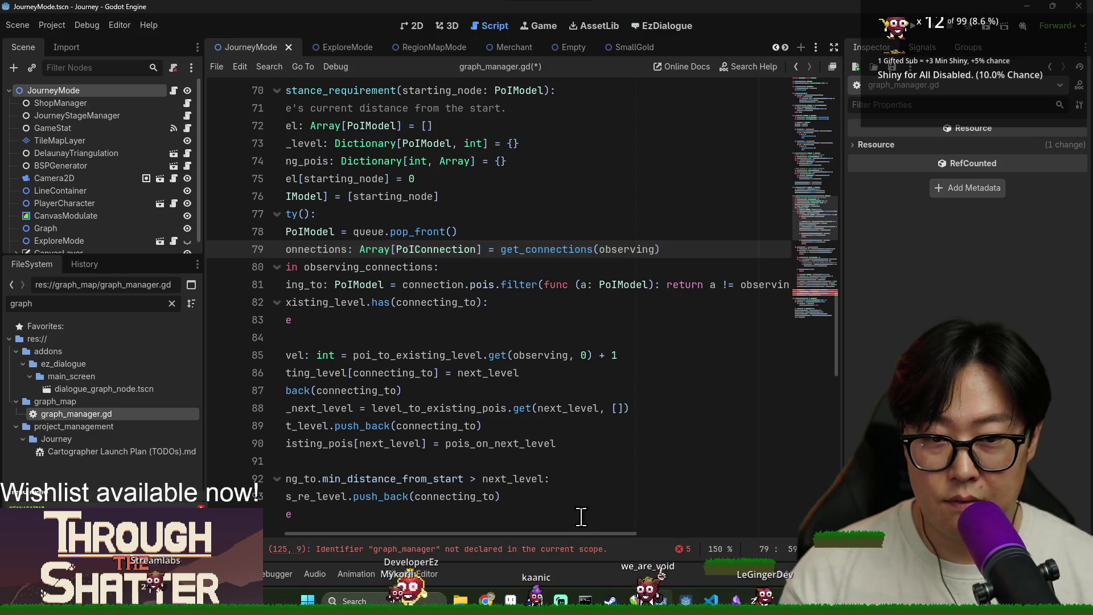
key(ctrl+s)
drag(580, 534, 477, 534)
double_click(422, 249)
Step: Drop the graph_manager prefix from swap_nodes on line 125, cut lines 126–128, and save
scroll(433, 295, down, 10)
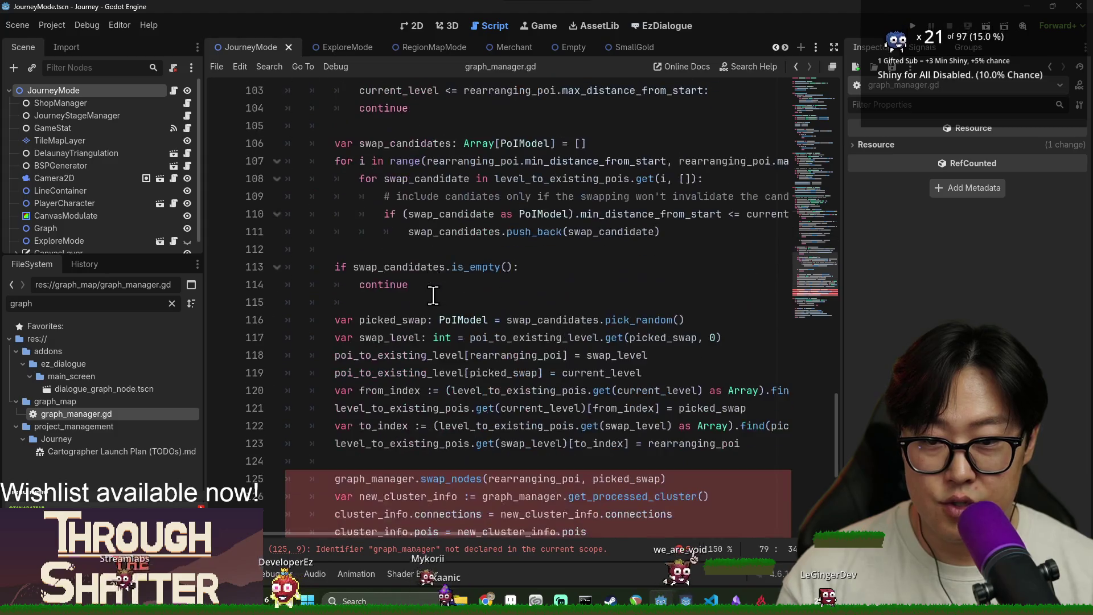
scroll(433, 295, down, 3)
double_click(373, 319)
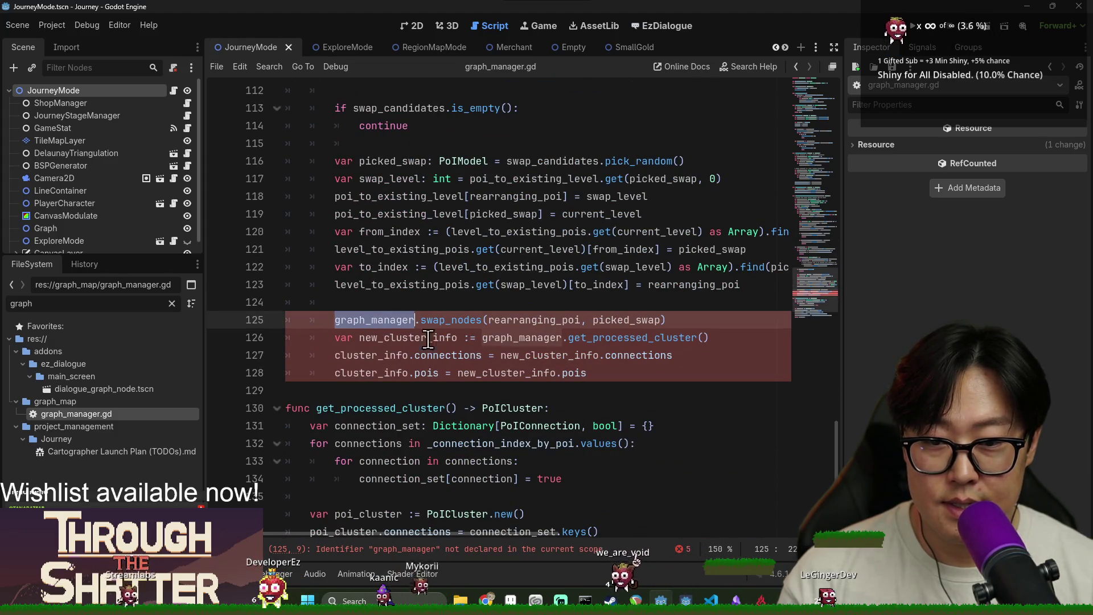
key(BackSpace)
click(435, 339)
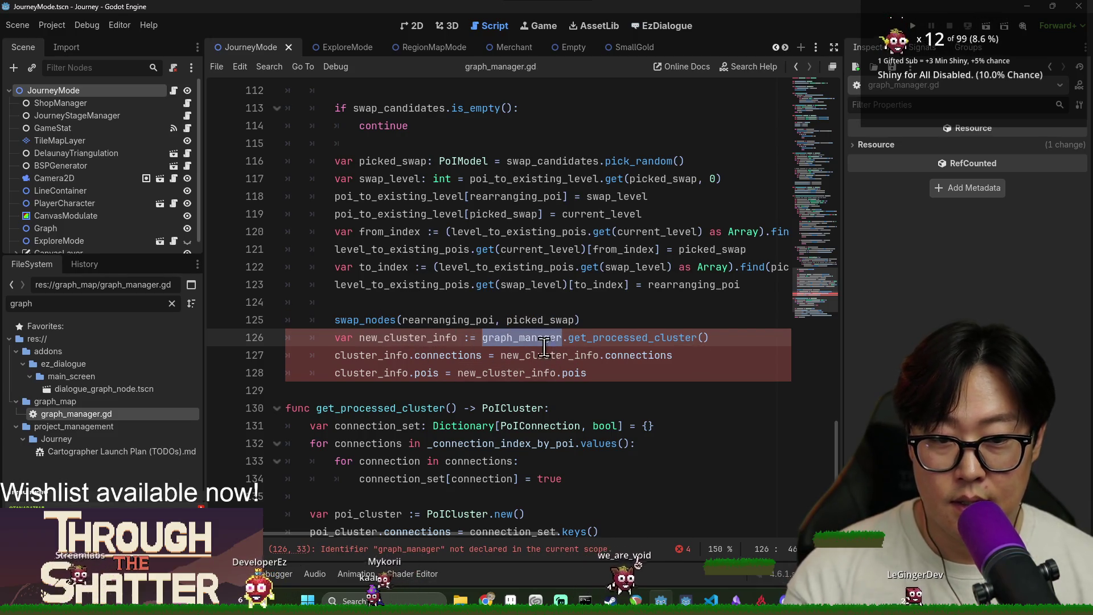
triple_click(393, 336)
mouse_move(451, 346)
mouse_down()
mouse_move(638, 381)
mouse_move(364, 343)
mouse_up()
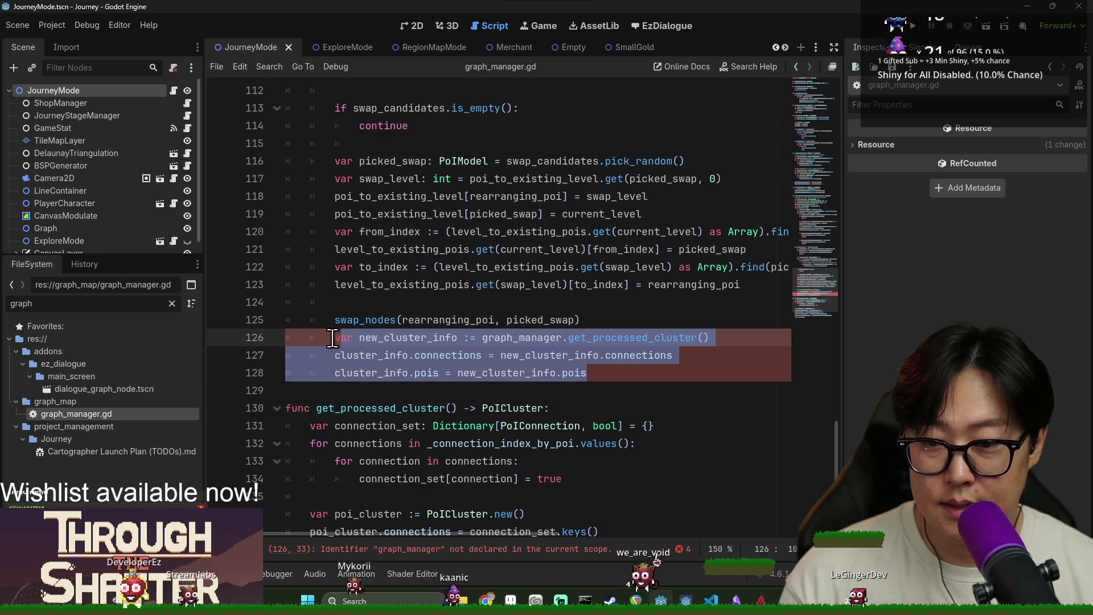
key(BackSpace)
key(ctrl+s)
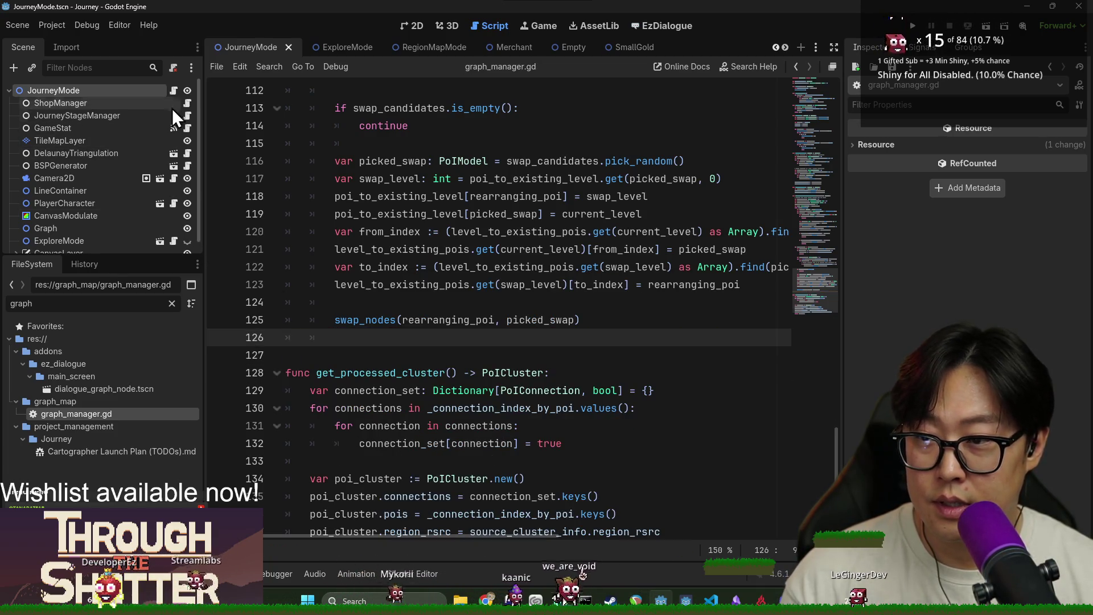
Step: Paste the cluster-update lines after line 170 in journey_mode.gd and unindent them
click(174, 90)
scroll(423, 373, down, 3)
scroll(422, 374, up, 4)
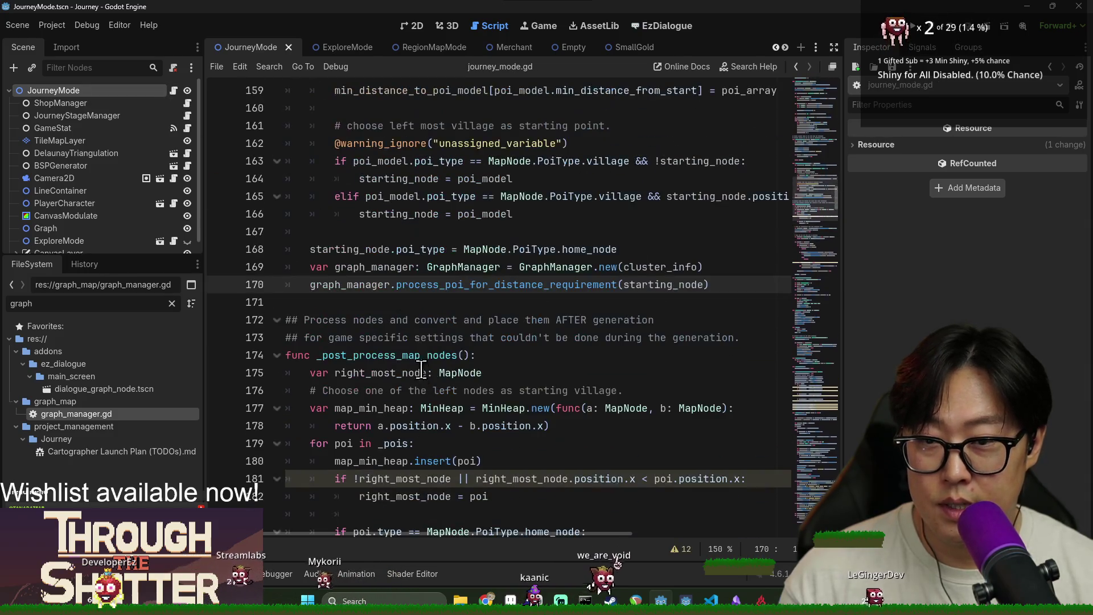
text(var new_cluster_info := graph_manager.get_processed_cluster() 		cluster_info.connections = new_cluster_info.connections 		cluster_info.pois = new_cluster_info.pois)
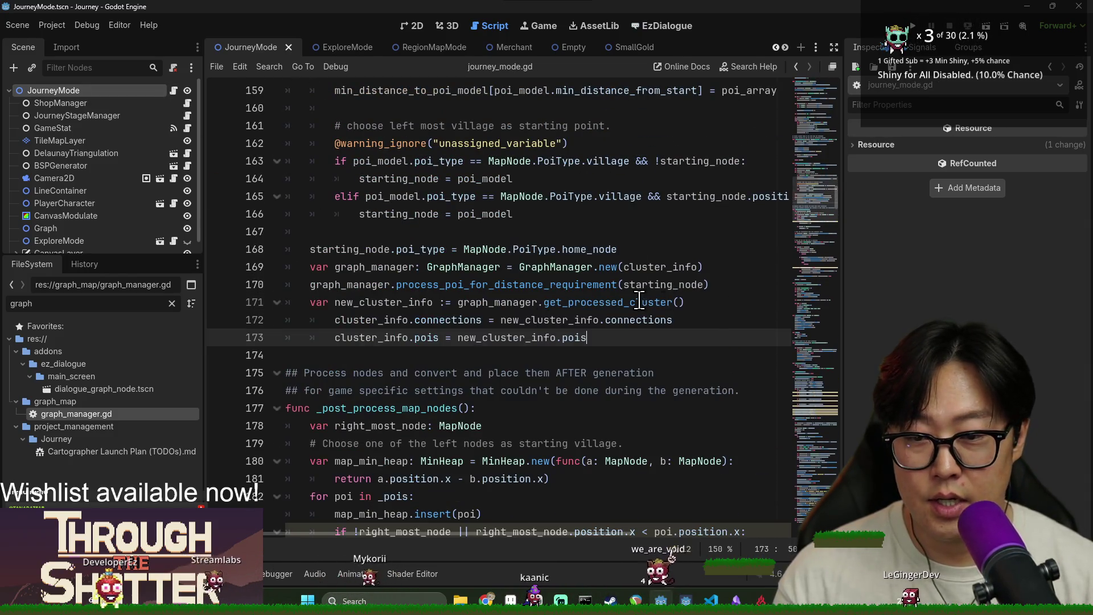
shift+click(425, 320)
key(shift+Tab)
click(476, 301)
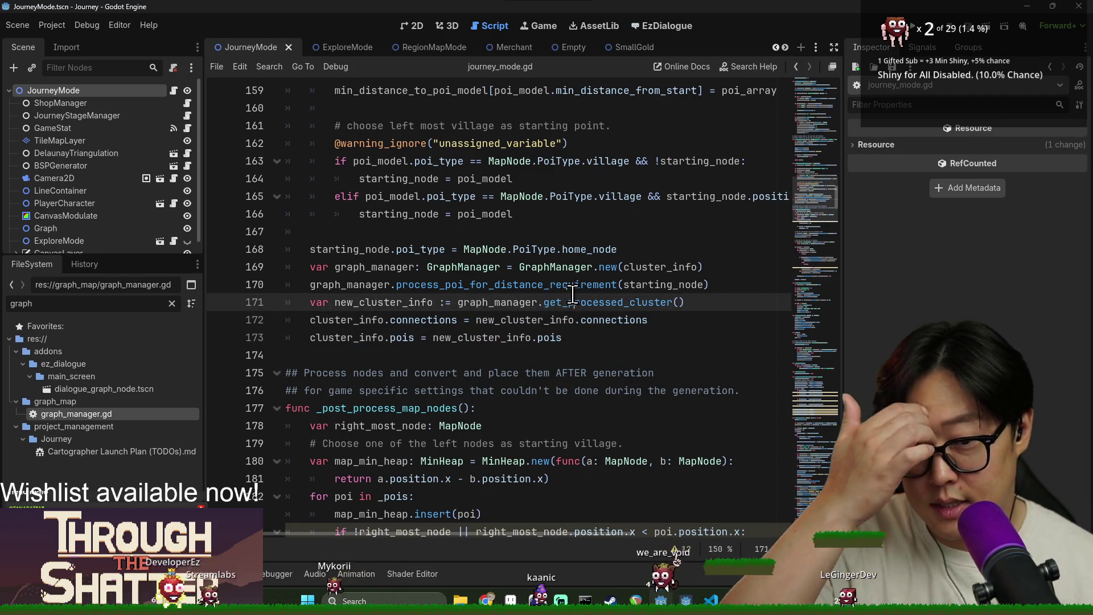
double_click(575, 302)
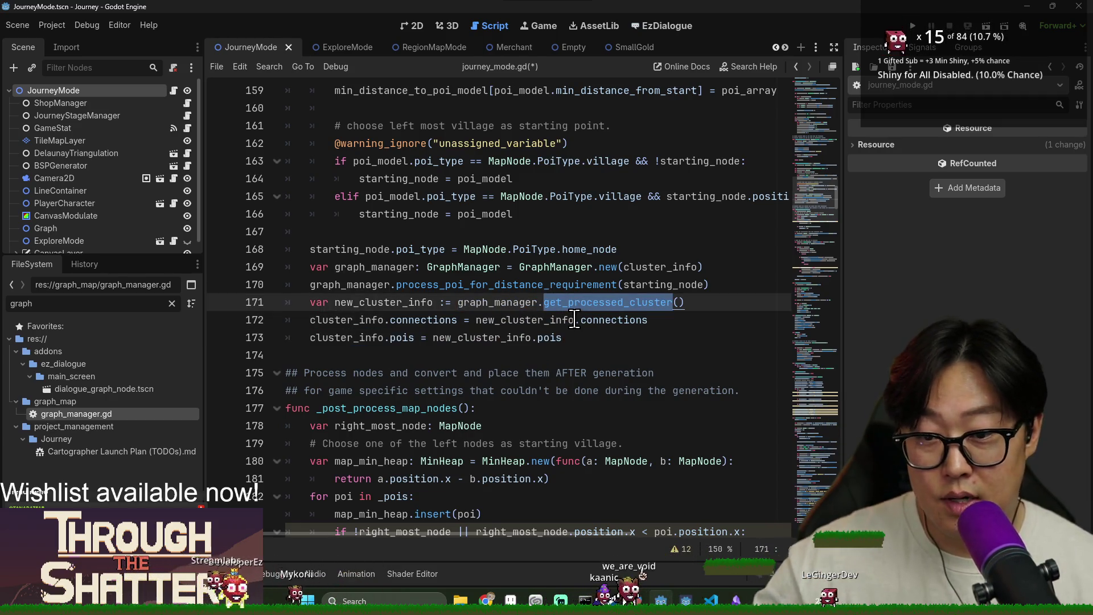
Step: Follow the process_poi_for_distance_requirement call on line 170 to its definition in graph_manager.gd
double_click(524, 302)
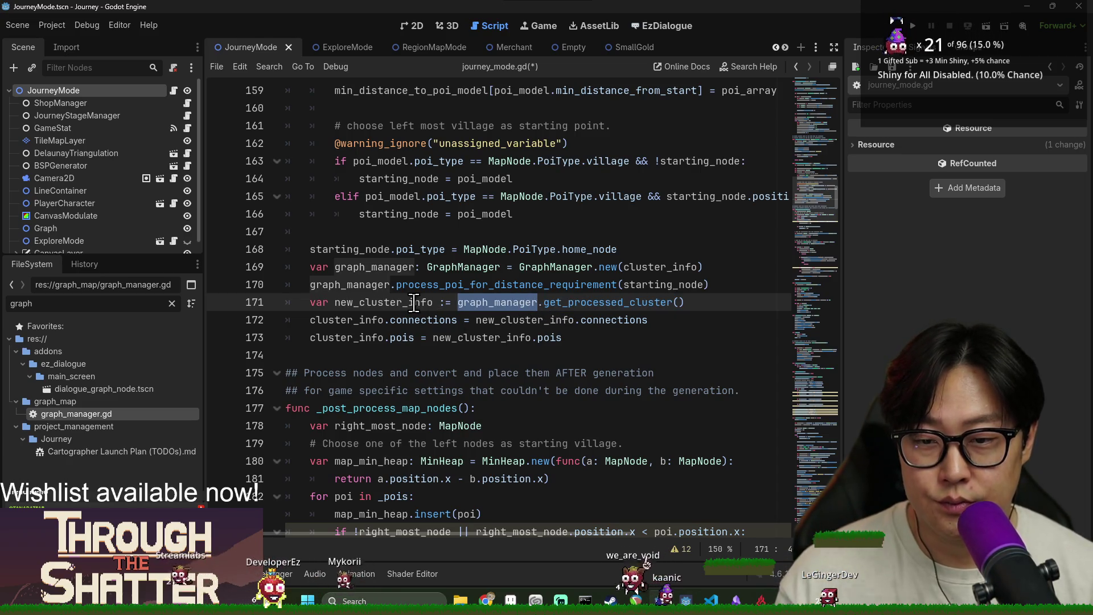
click(520, 286)
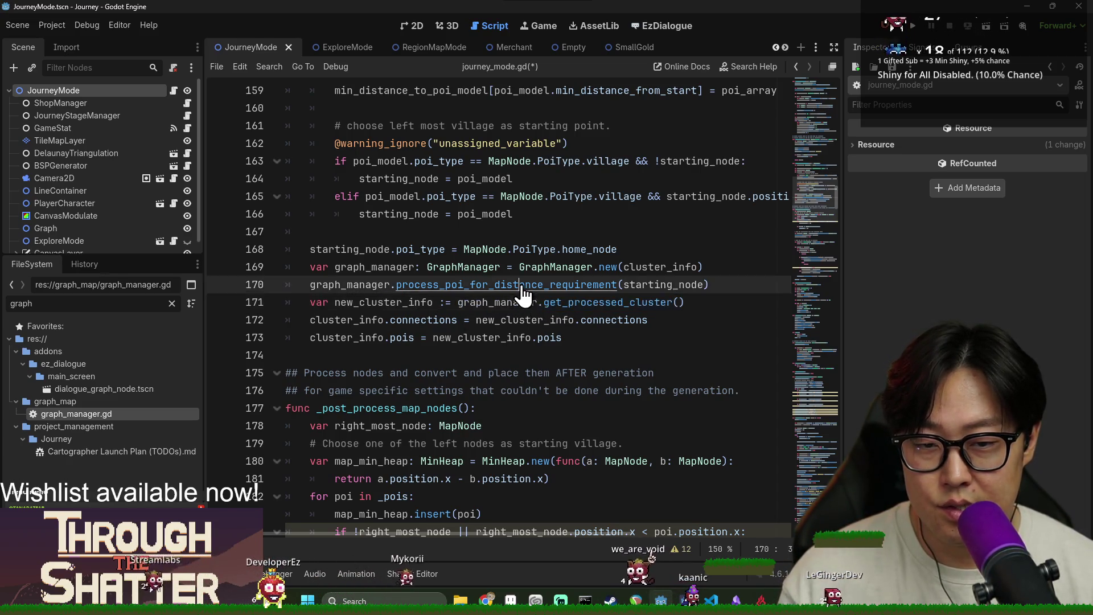
ctrl+click(520, 285)
scroll(484, 308, down, 3)
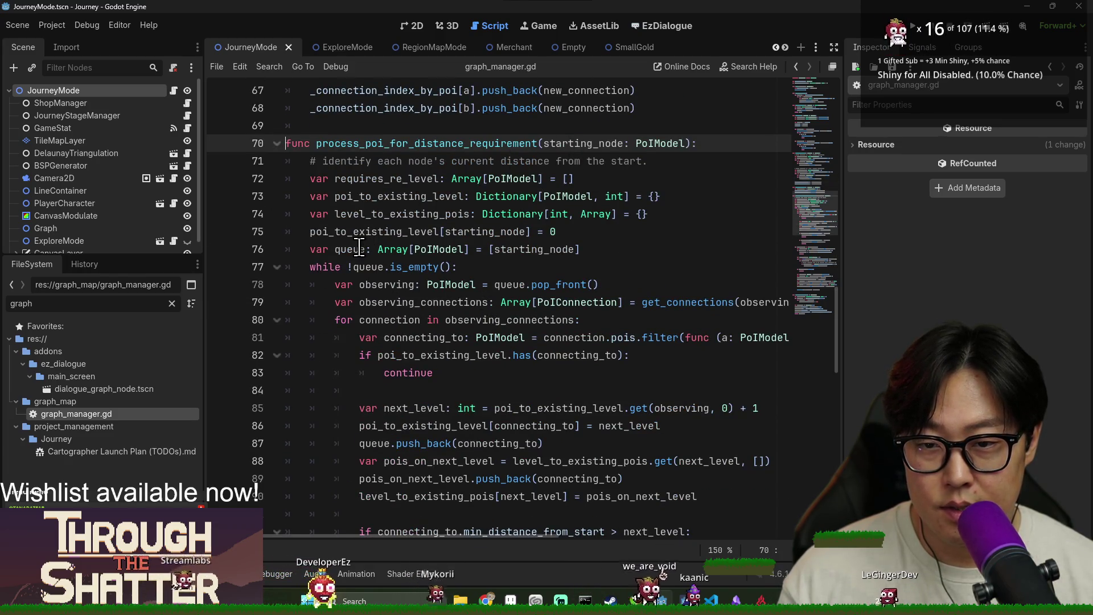
Step: Review the function's loop on line 77 and its uses of queue
click(366, 267)
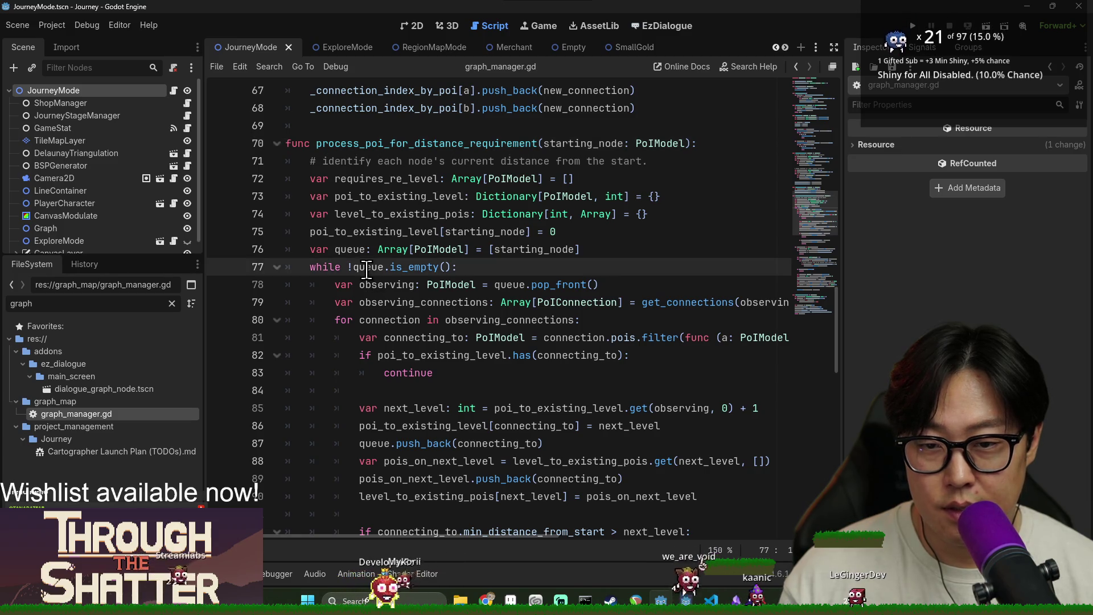
scroll(366, 267, down, 2)
double_click(374, 337)
scroll(444, 251, up, 2)
scroll(444, 254, down, 4)
scroll(512, 250, up, 2)
Step: Check get_connections on line 79 and the swap_nodes and rearranging_poi call on line 125
double_click(645, 196)
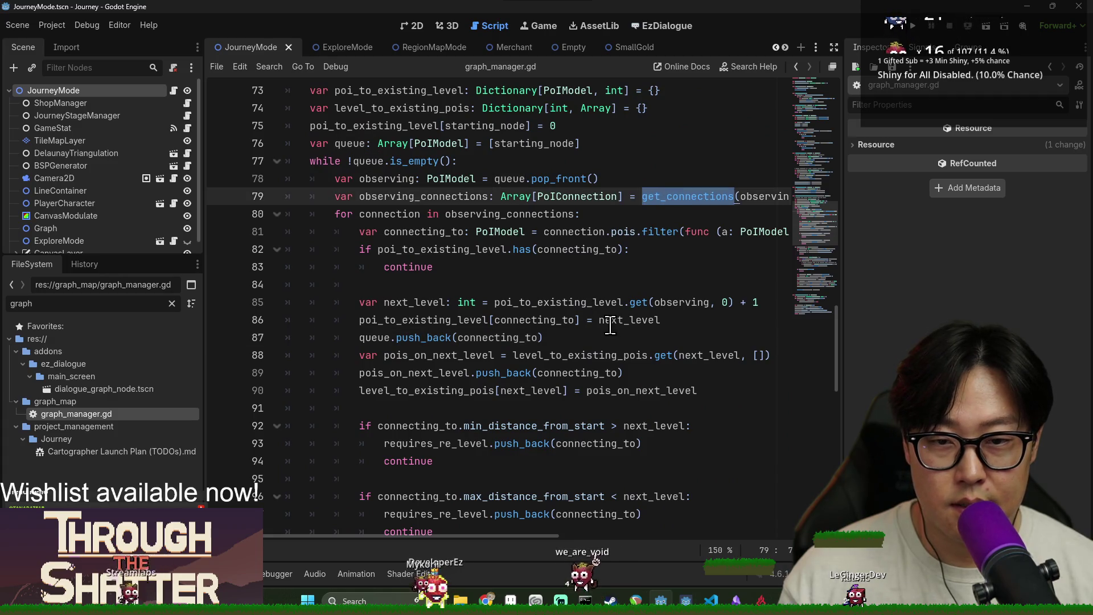
scroll(443, 217, down, 11)
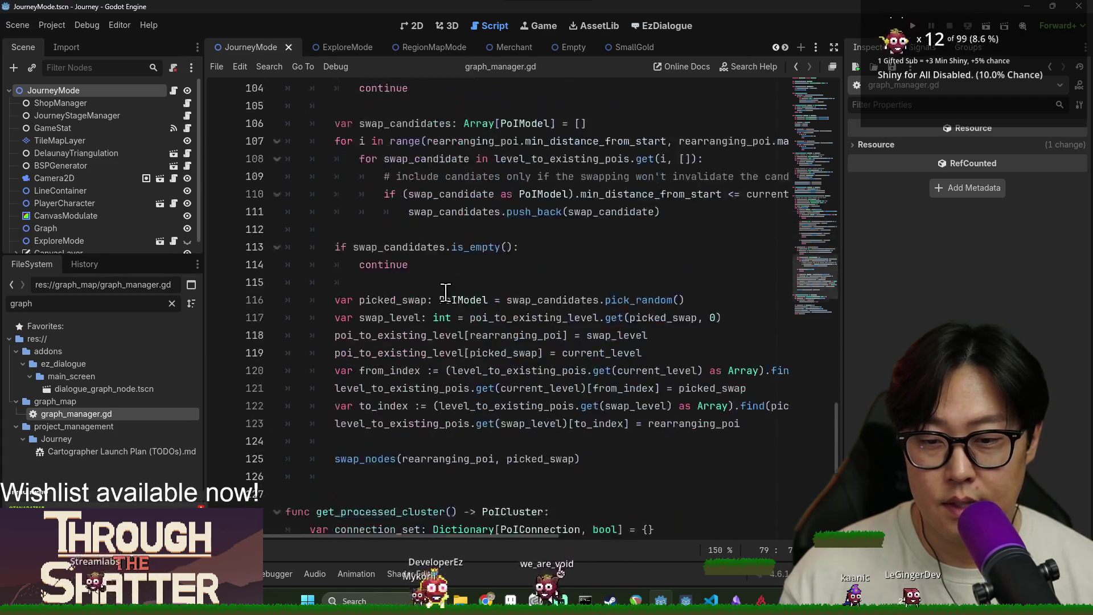
click(374, 425)
double_click(374, 426)
double_click(478, 425)
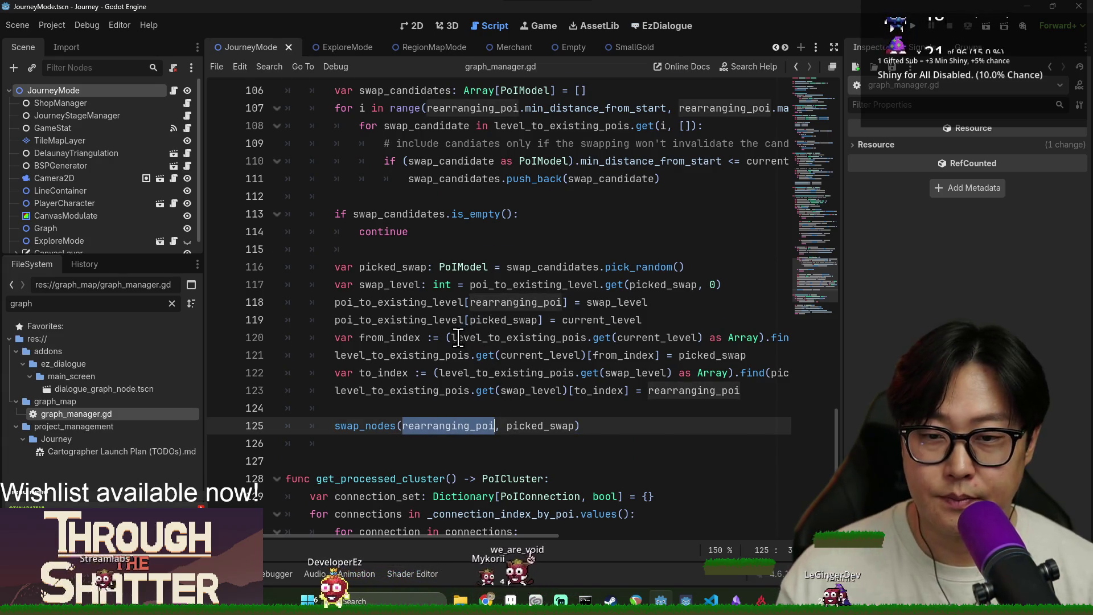
scroll(456, 344, up, 4)
scroll(456, 344, up, 12)
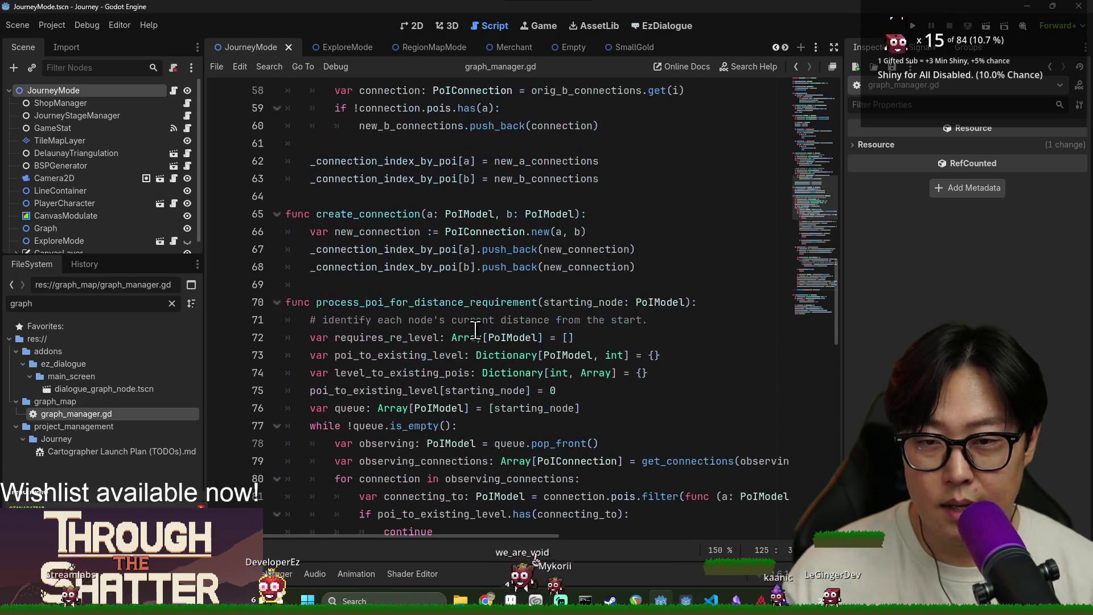
click(366, 306)
Step: Save graph_manager.gd, return to journey_mode.gd and save it too
key(ctrl+s)
key(alt+Left)
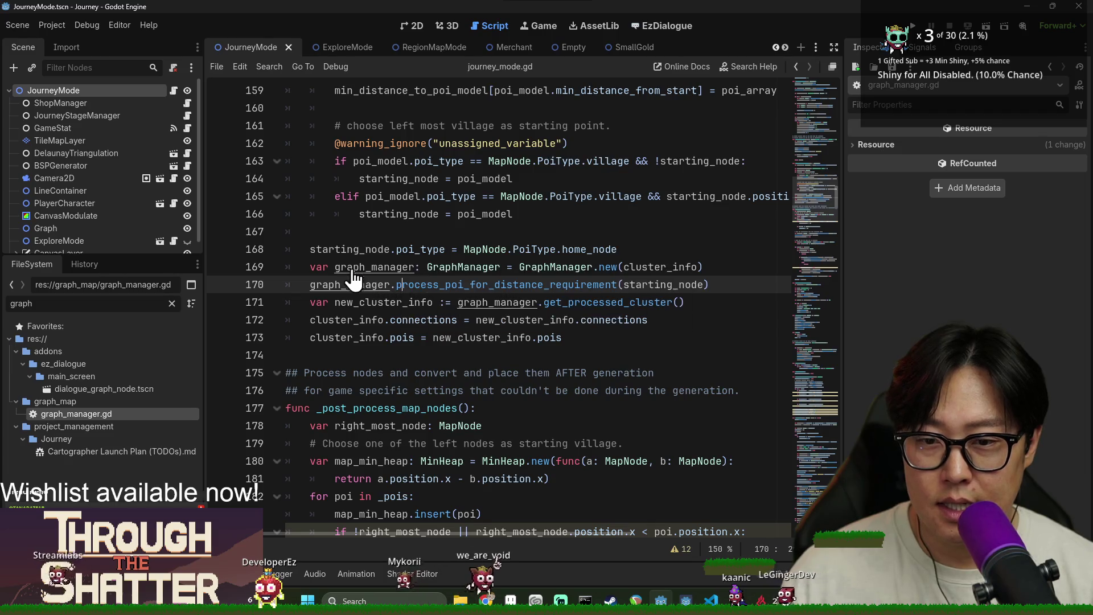
key(ctrl+s)
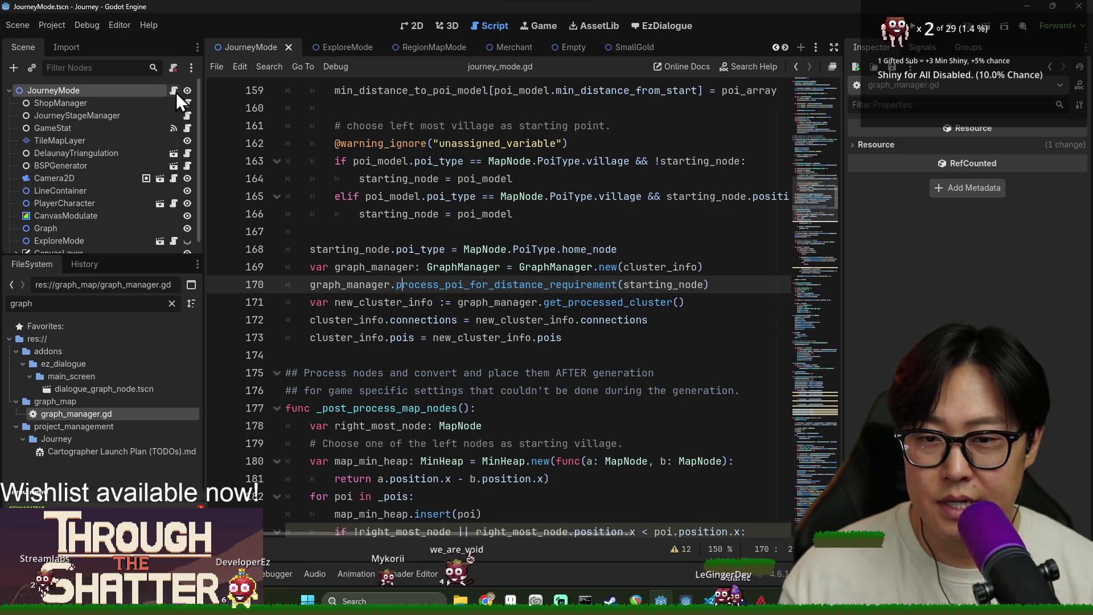
Step: Review the cluster_info and new_cluster_info lines 172-173, then run the game with F5
scroll(449, 275, up, 2)
scroll(449, 275, down, 2)
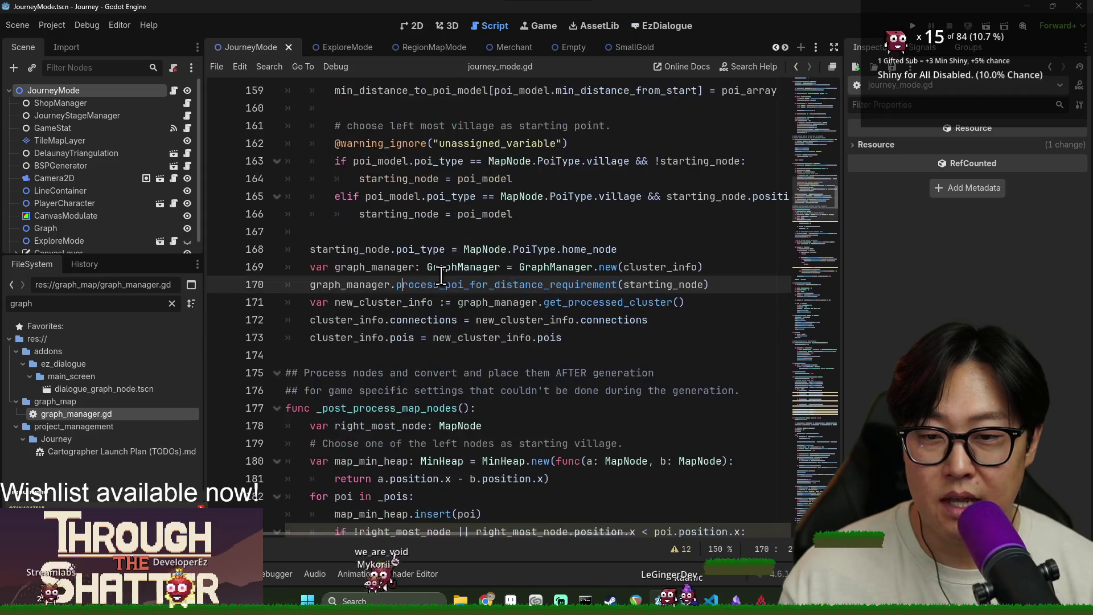
scroll(449, 276, up, 5)
scroll(449, 271, down, 6)
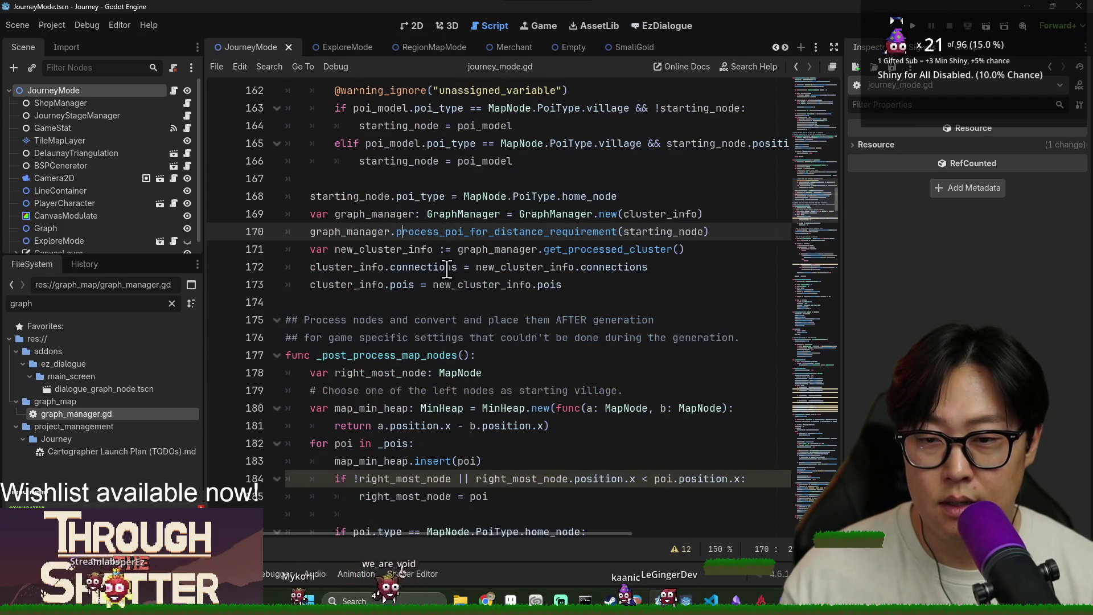
scroll(448, 270, up, 2)
double_click(359, 372)
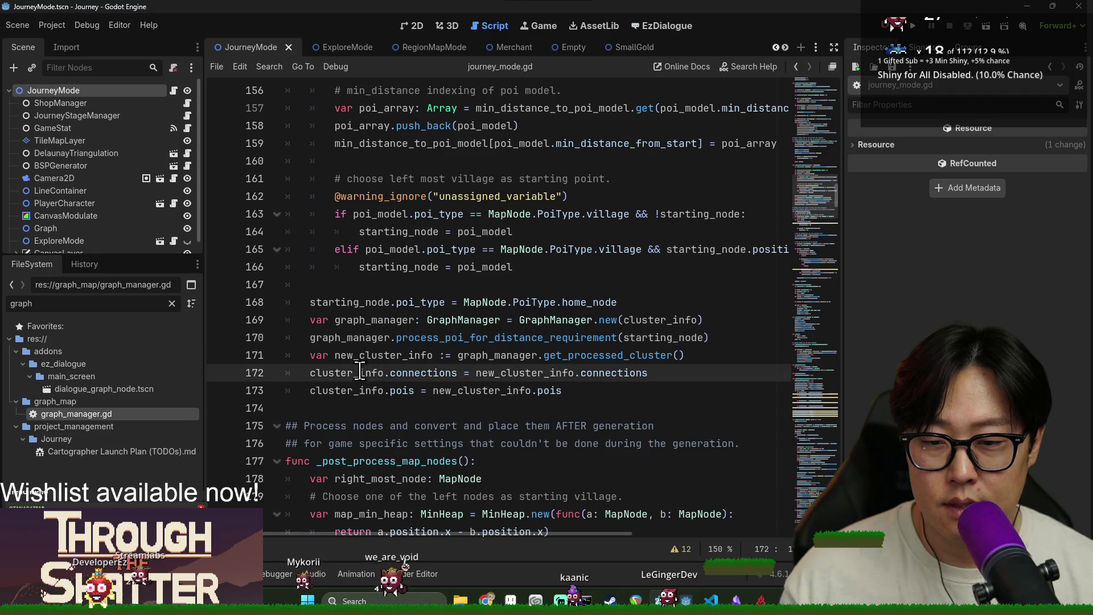
double_click(496, 373)
click(342, 384)
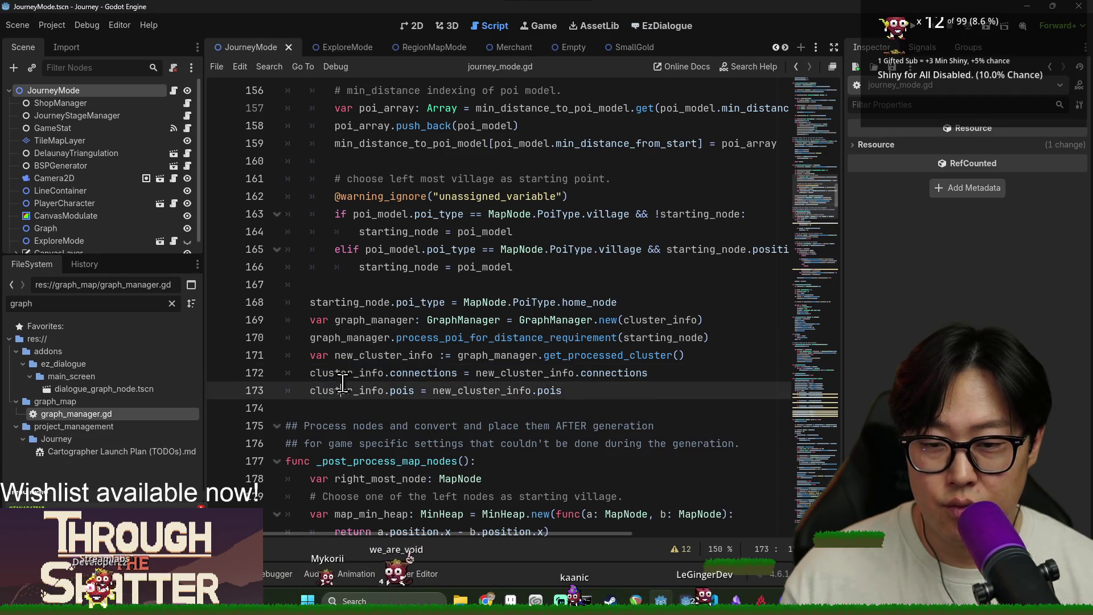
key(F5)
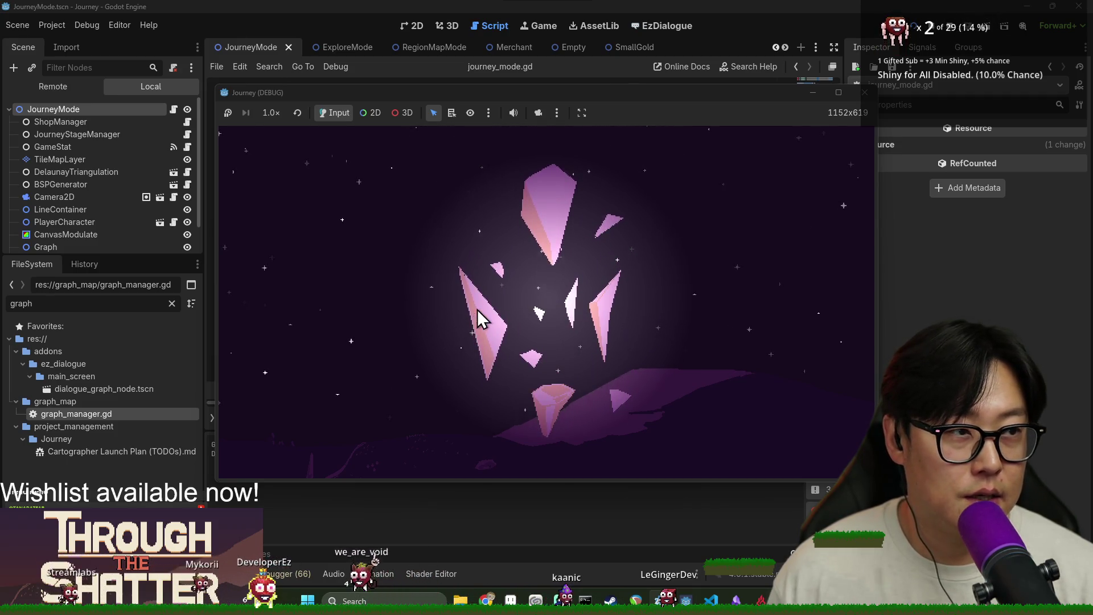
Step: Start a New Game to check the dashed map path line, then close the game window
click(399, 316)
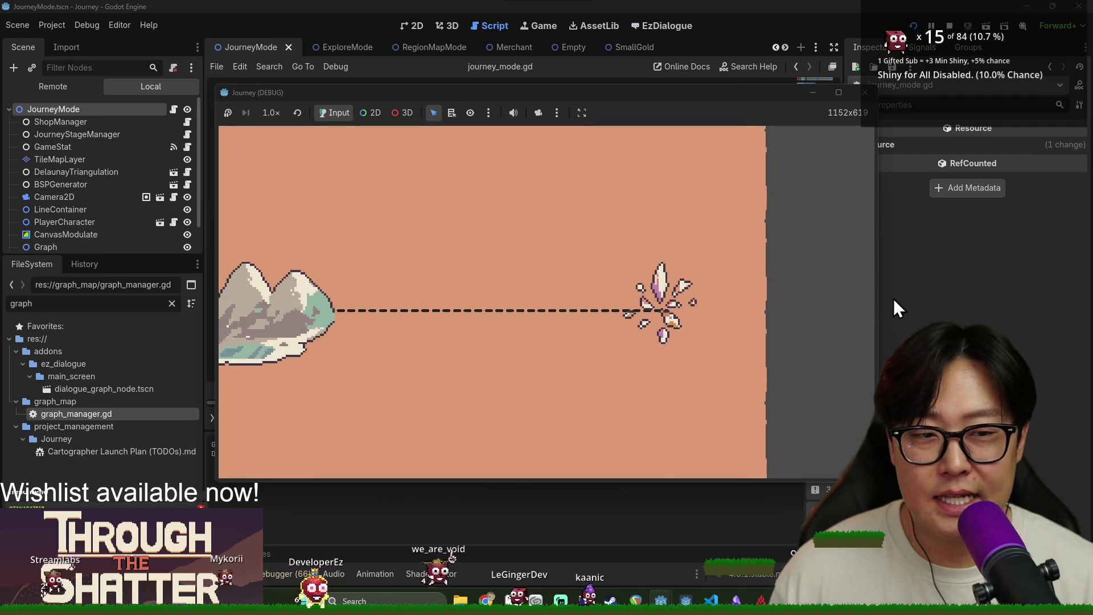
click(900, 299)
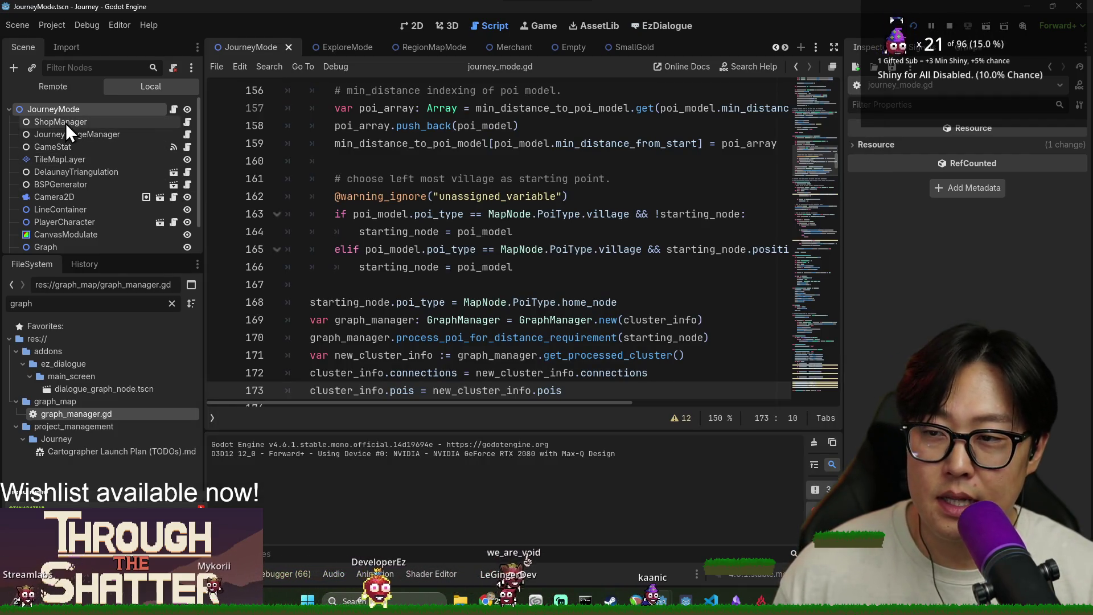
Step: Widen the Scene dock and inspect ShopManager, GameStat, DelaunayTriangulation and BSPGenerator nodes
drag(203, 142, 249, 142)
click(114, 124)
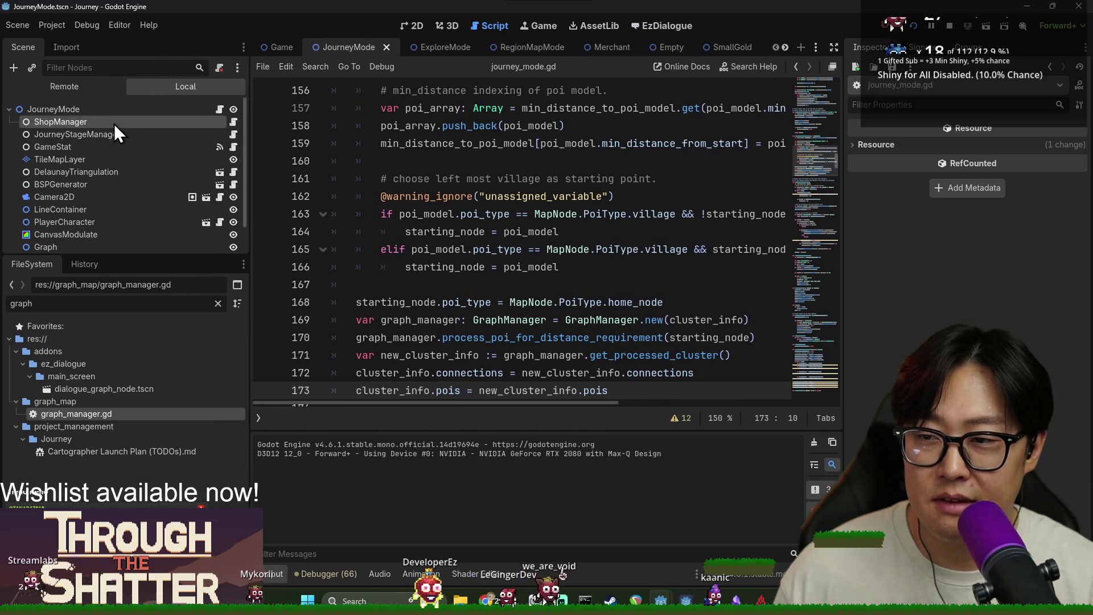
click(97, 145)
click(91, 177)
click(90, 184)
click(88, 175)
click(87, 145)
Step: Compare JourneyStageManager, ShopManager's shop items and GameStat's script, then bring the Journey game window forward
click(86, 136)
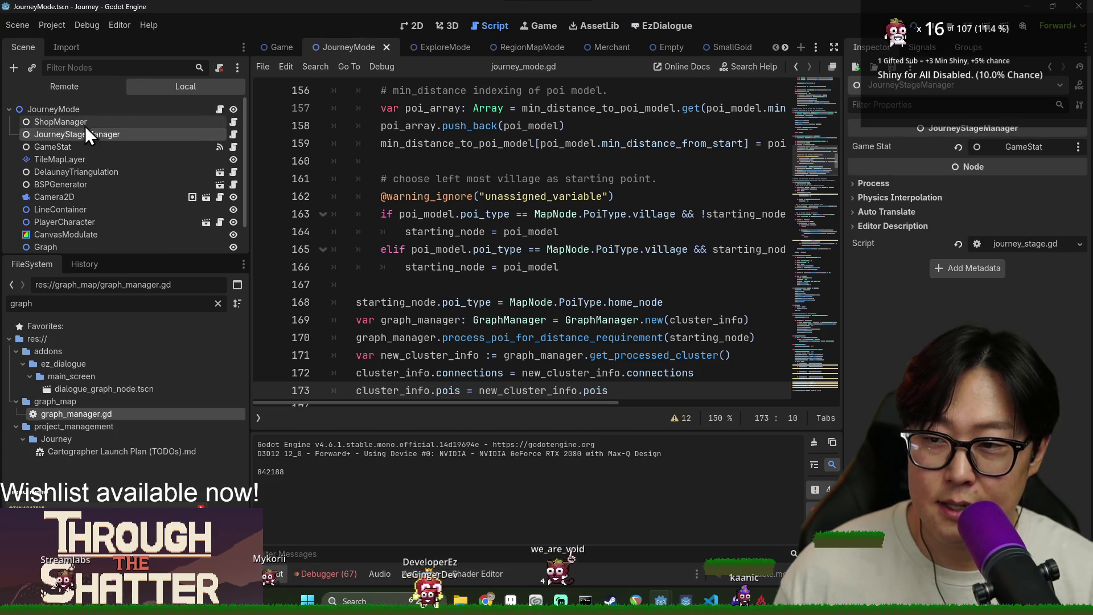
click(86, 125)
click(85, 138)
click(80, 126)
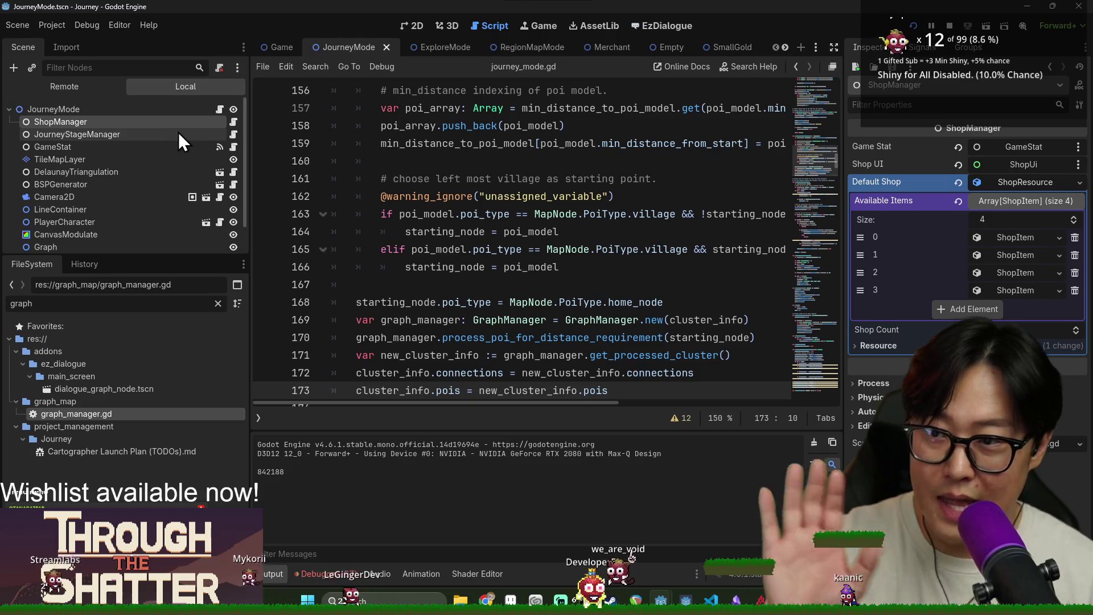
click(114, 135)
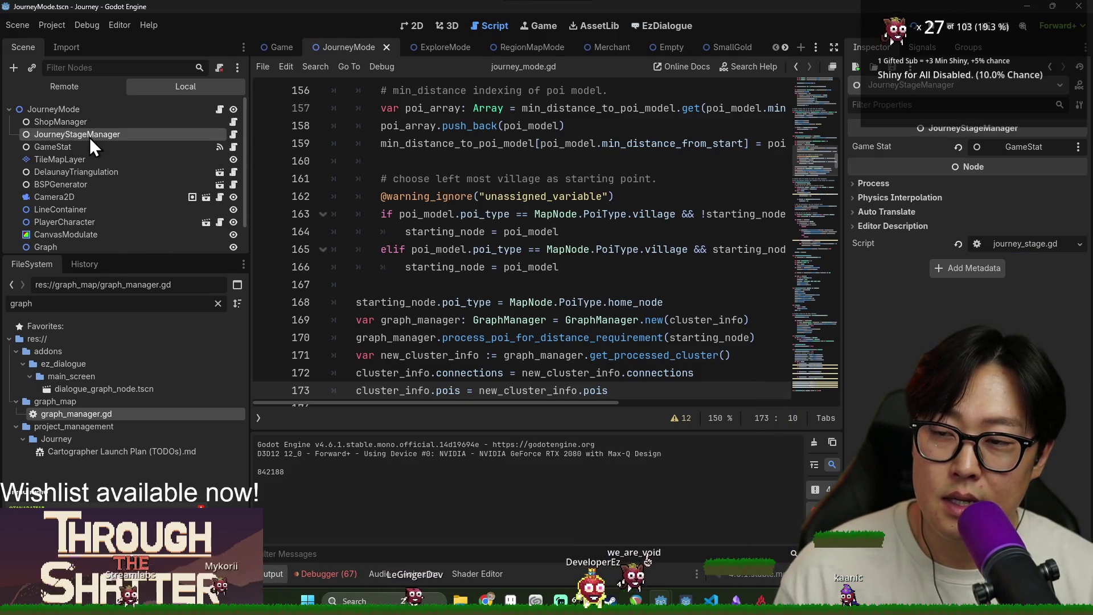
click(71, 146)
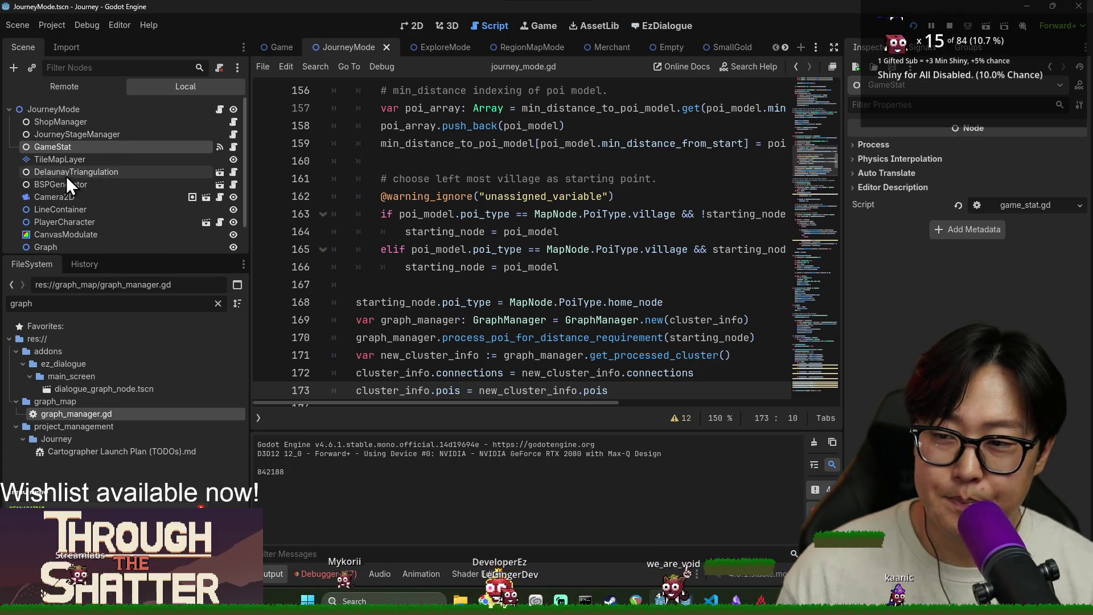
key(alt+Tab)
click(448, 239)
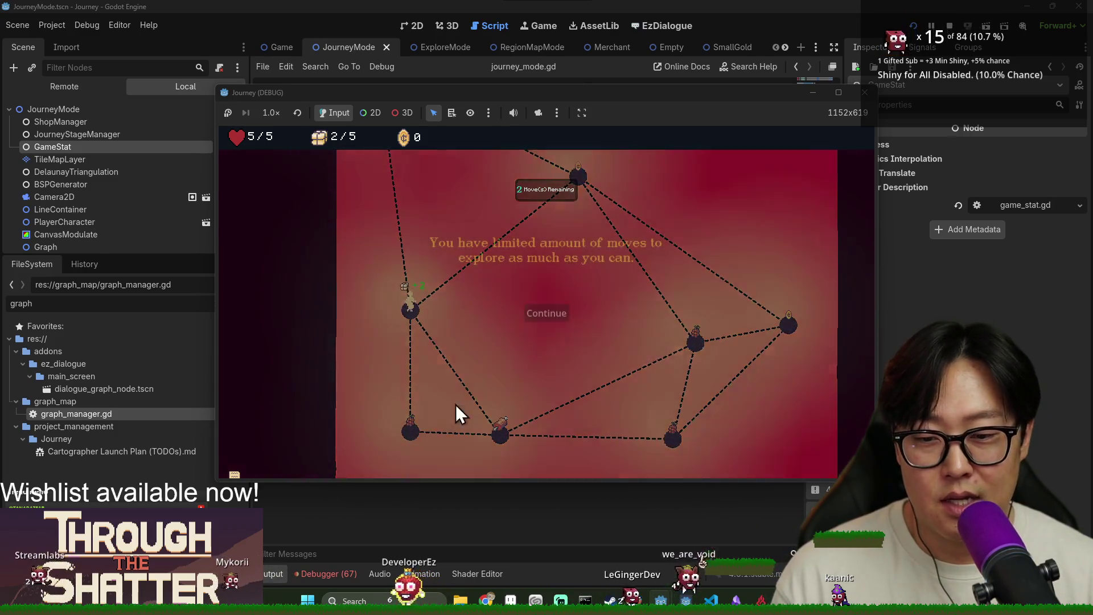
Step: Move the character across several map nodes, dismissing the moves, provision and exit tutorial tips
click(534, 325)
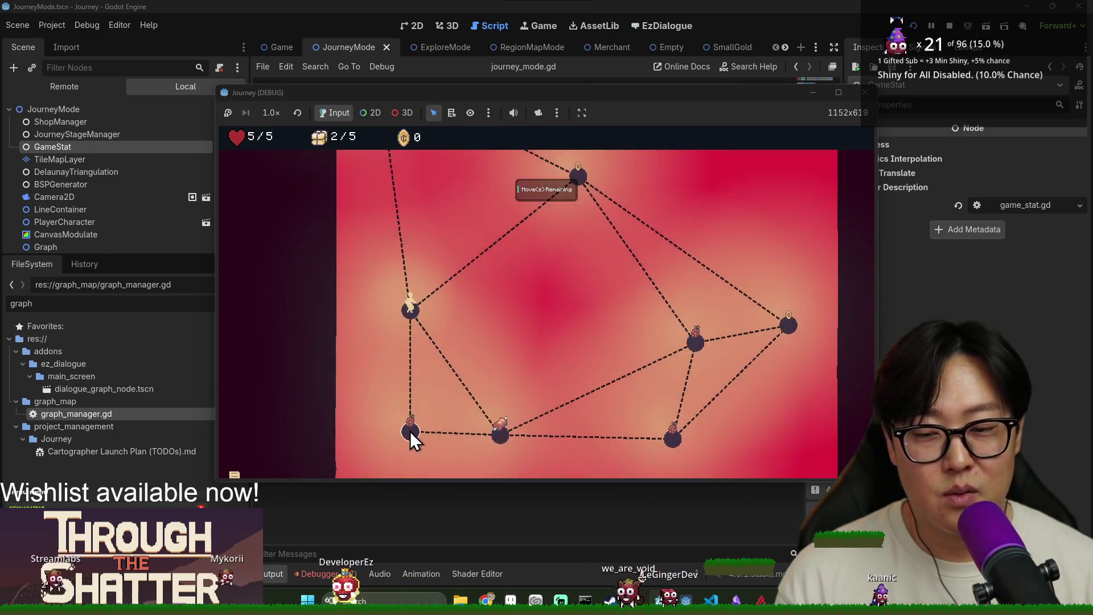
click(411, 432)
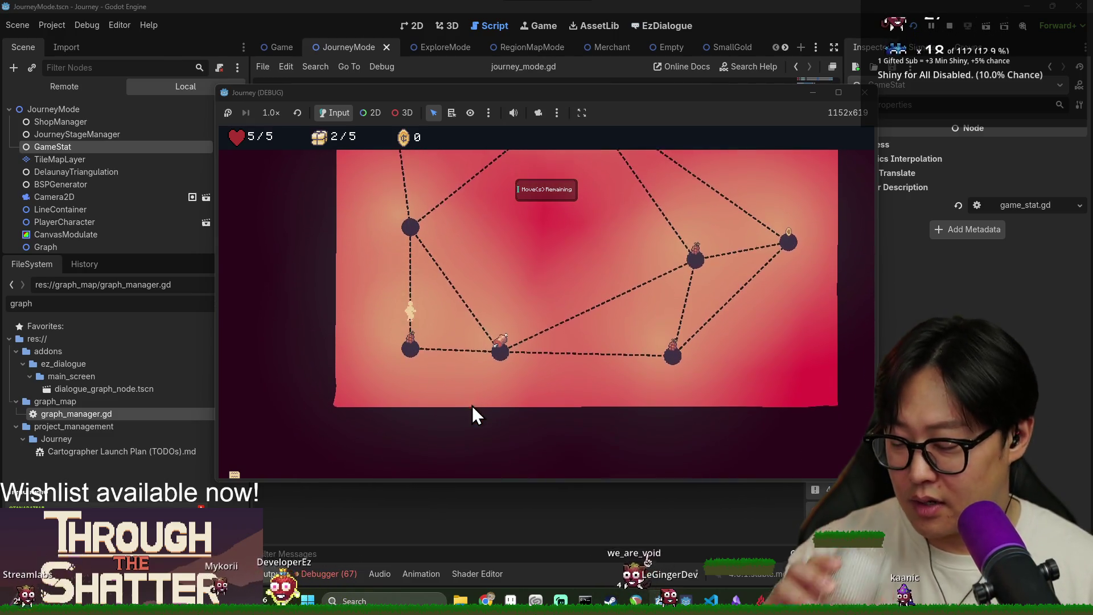
click(504, 317)
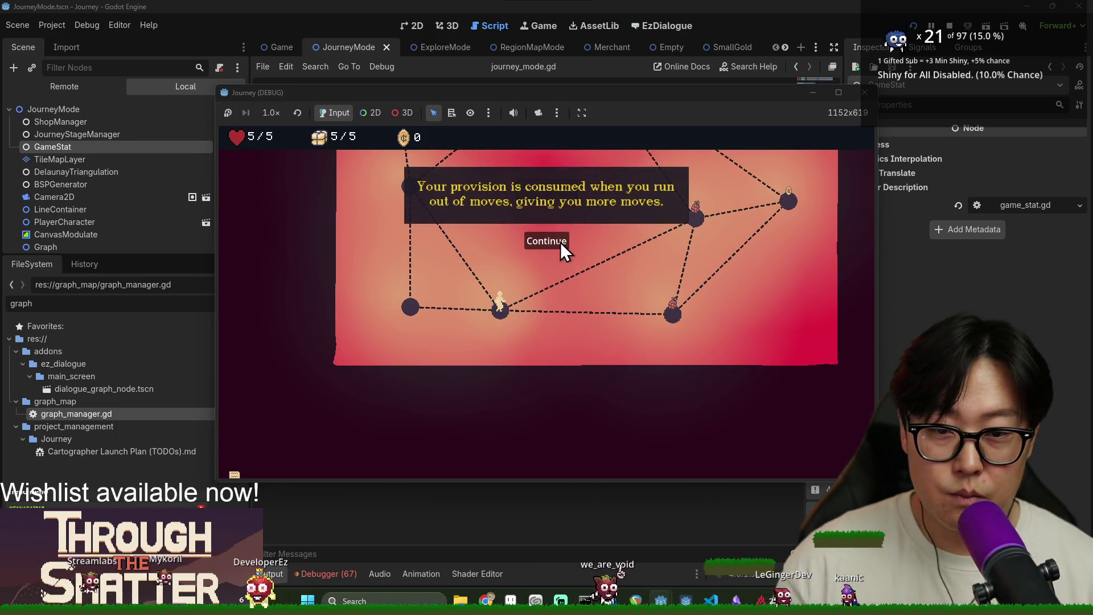
click(560, 241)
click(665, 315)
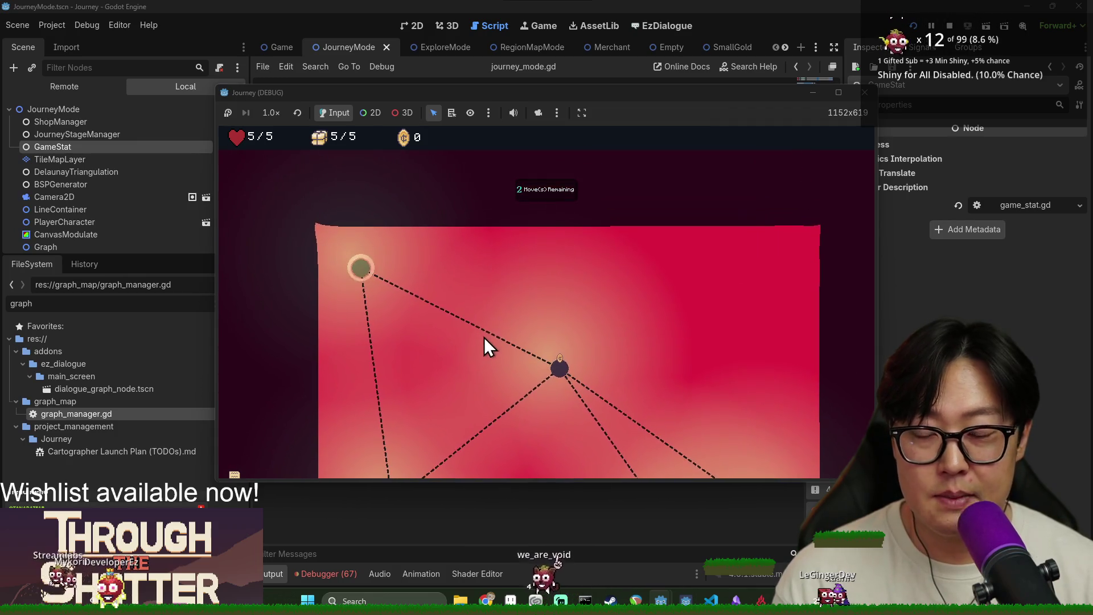
click(542, 303)
click(579, 301)
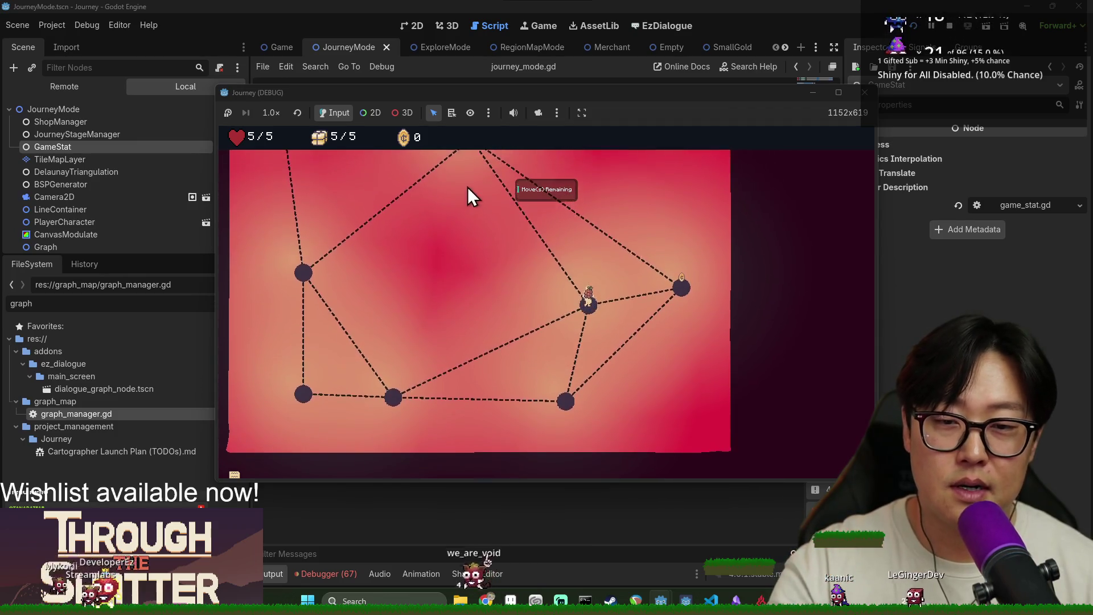
Step: Open the editor Debugger's list of 67 errors and switch back to the game
click(339, 572)
click(344, 431)
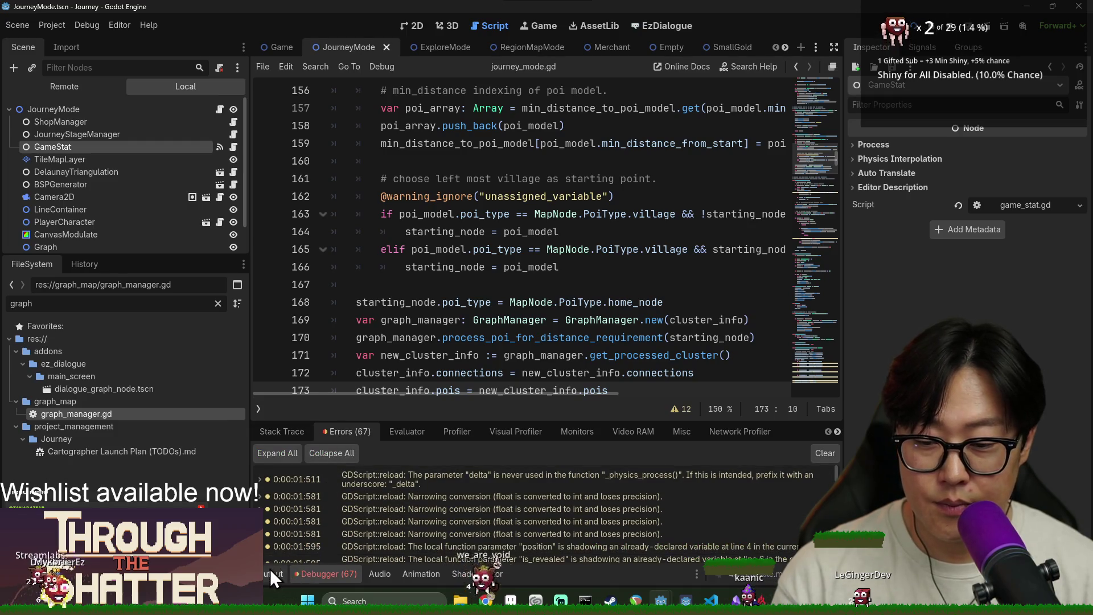
key(alt+Tab)
Step: Move to the upper-left node, pan the map, and stop the game with F8
click(354, 219)
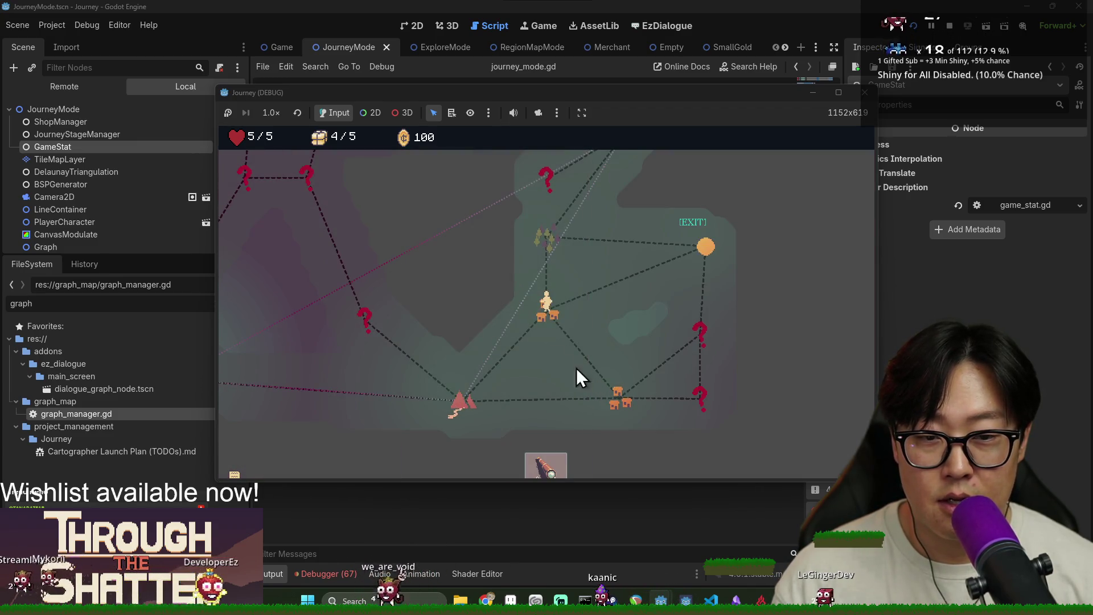
drag(545, 308, 555, 361)
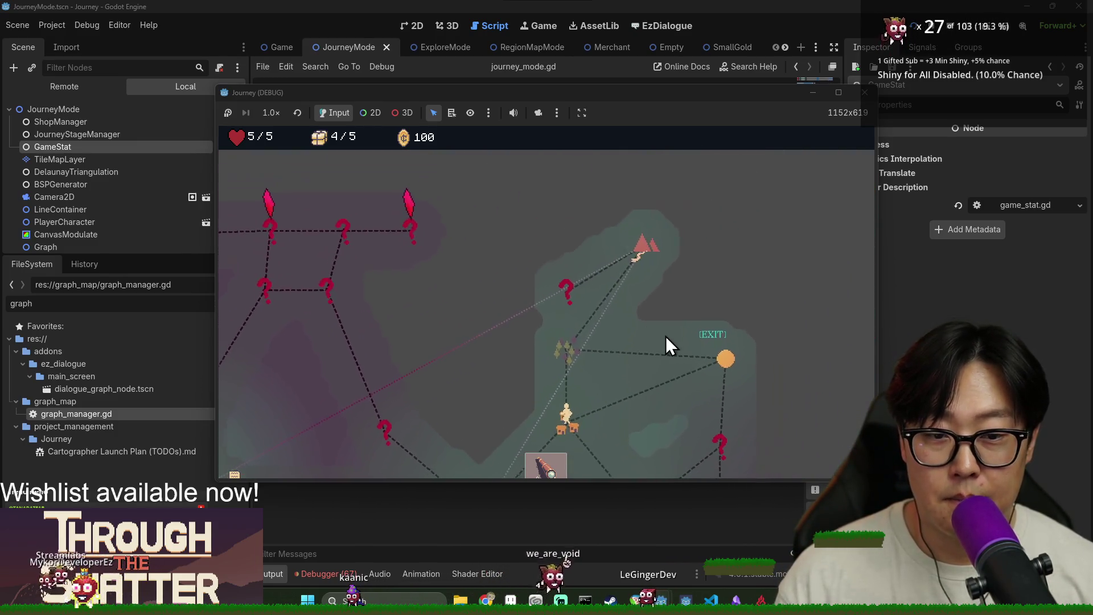
key(F8)
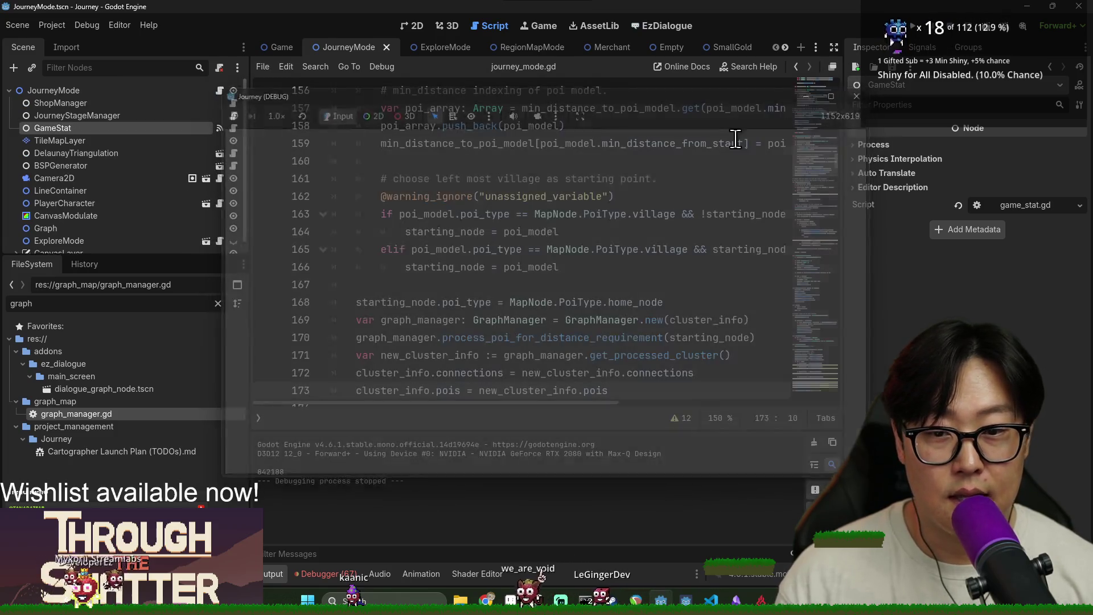
click(547, 231)
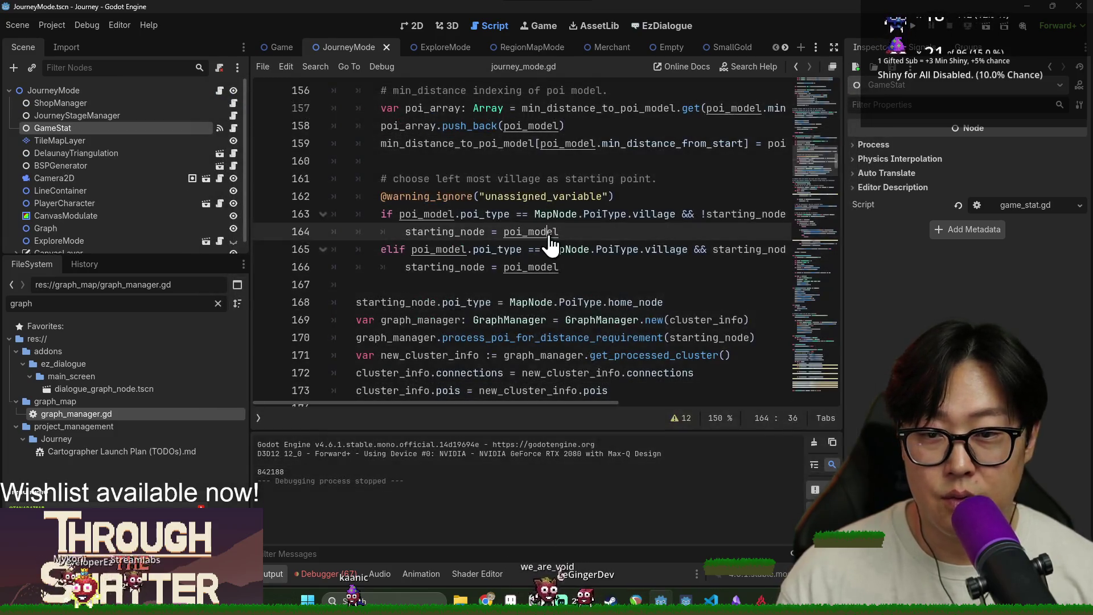
Step: Save and browse journey_mode.gd around the line 165 village check, collapsing the output panel
scroll(529, 256, down, 1)
key(ctrl+s)
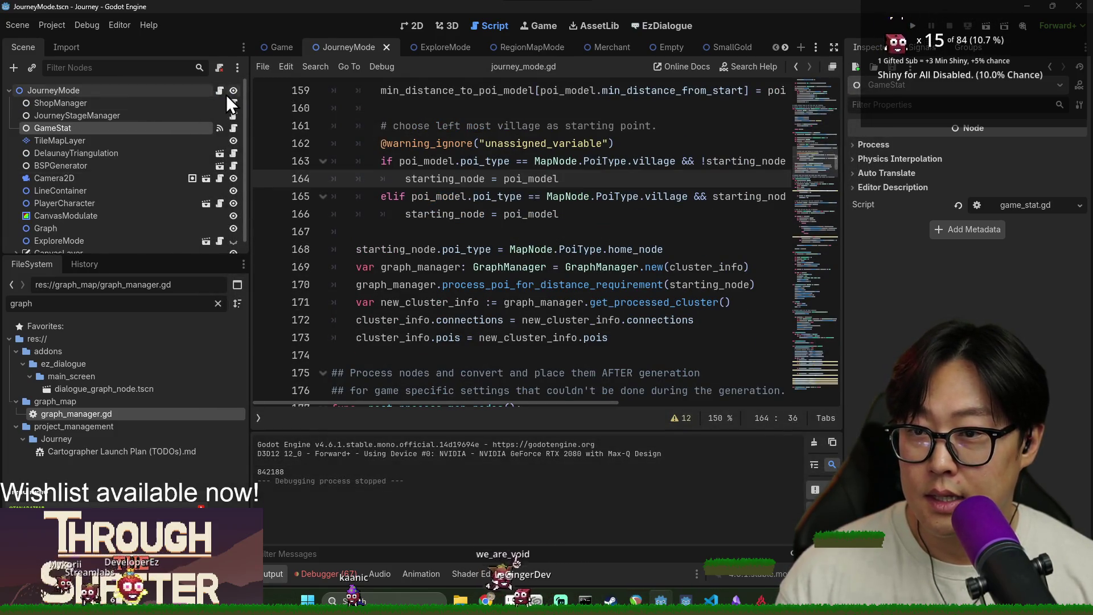
click(412, 196)
scroll(434, 210, up, 3)
scroll(434, 210, up, 3)
scroll(436, 211, down, 3)
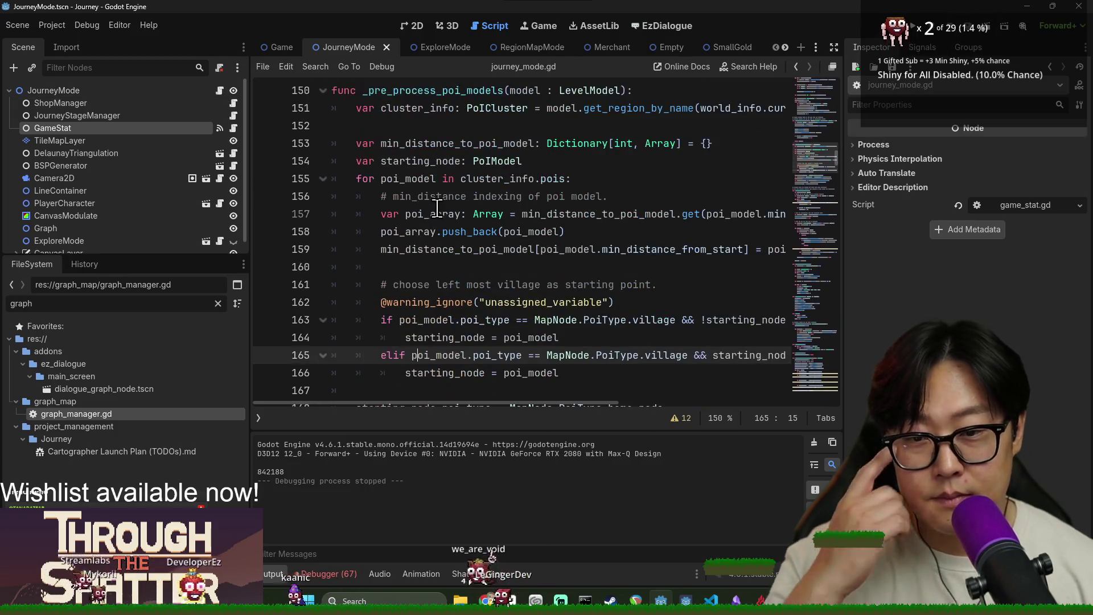
scroll(442, 196, down, 5)
scroll(466, 226, up, 3)
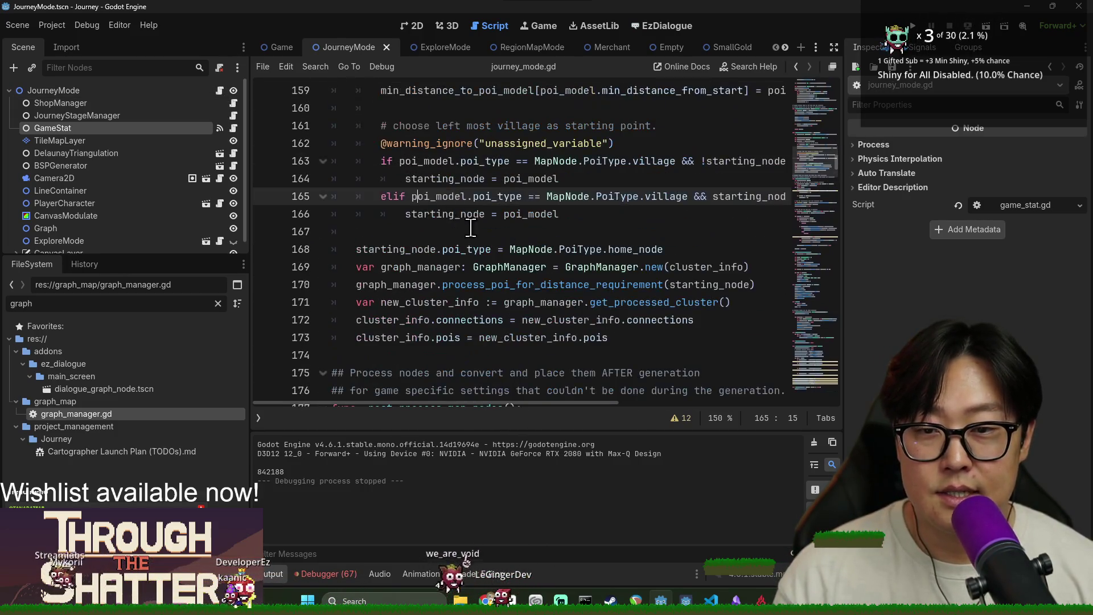
click(272, 573)
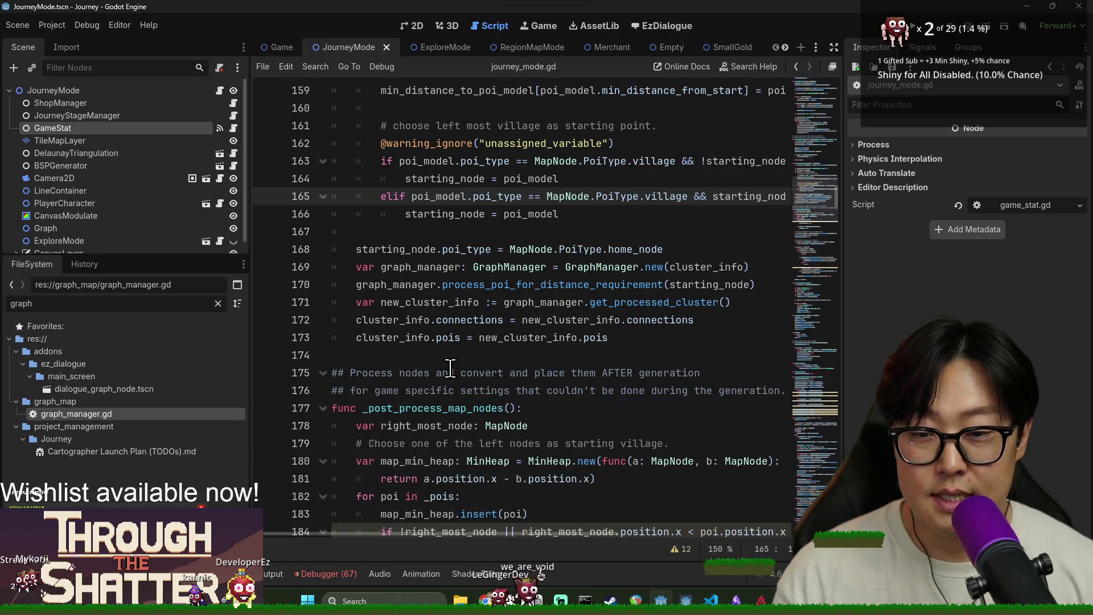
scroll(455, 285, up, 1)
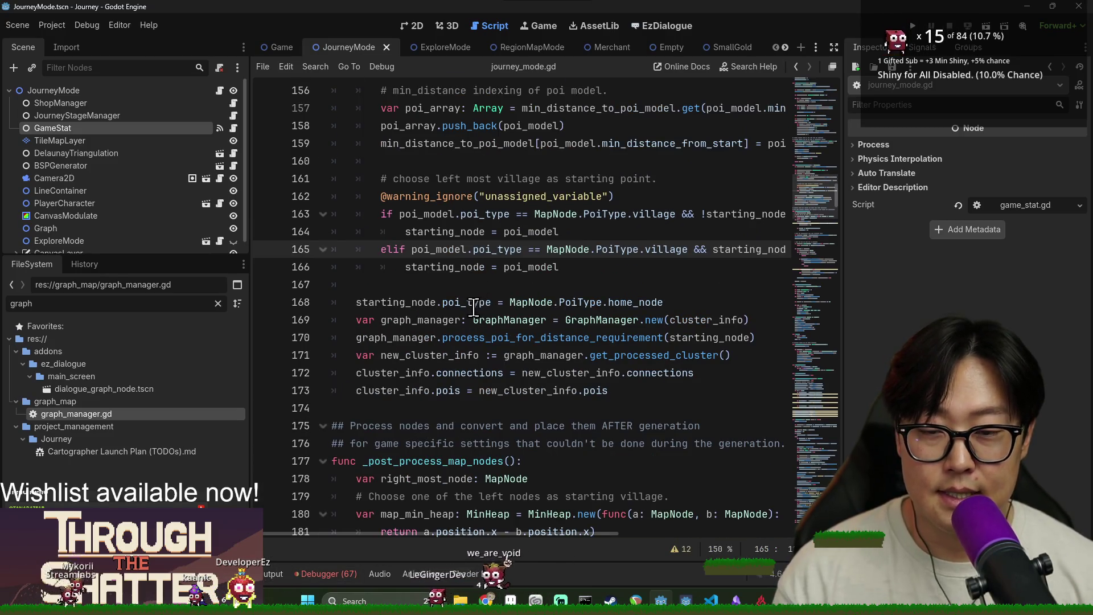
Step: Jump from the line 170 call to the process_poi_for_distance_requirement definition in graph_manager.gd
click(403, 312)
double_click(586, 320)
click(660, 319)
click(513, 337)
double_click(512, 338)
click(419, 337)
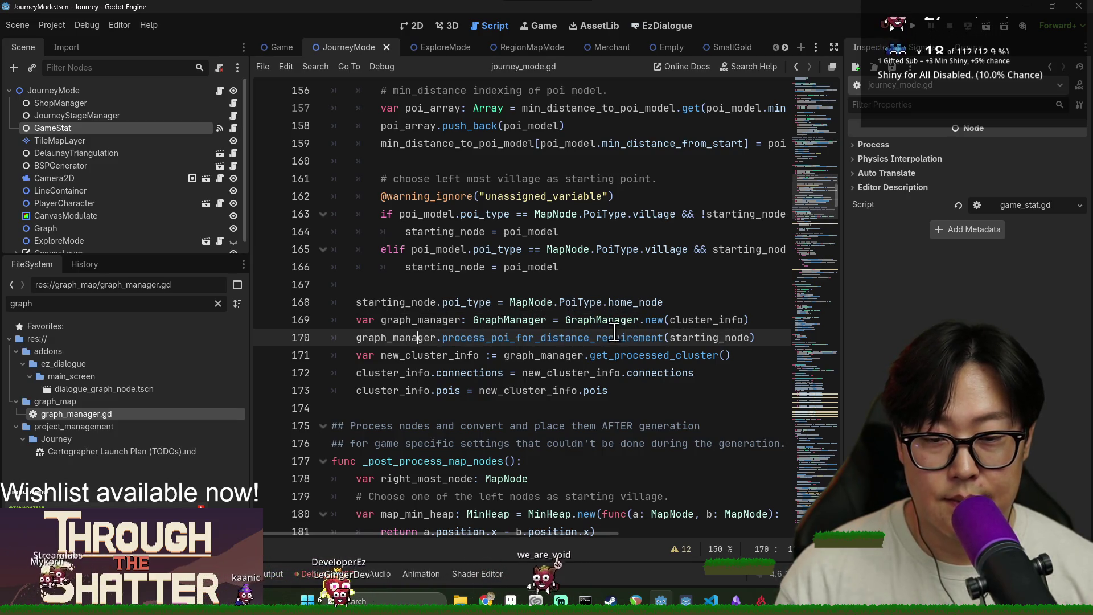
ctrl+click(476, 338)
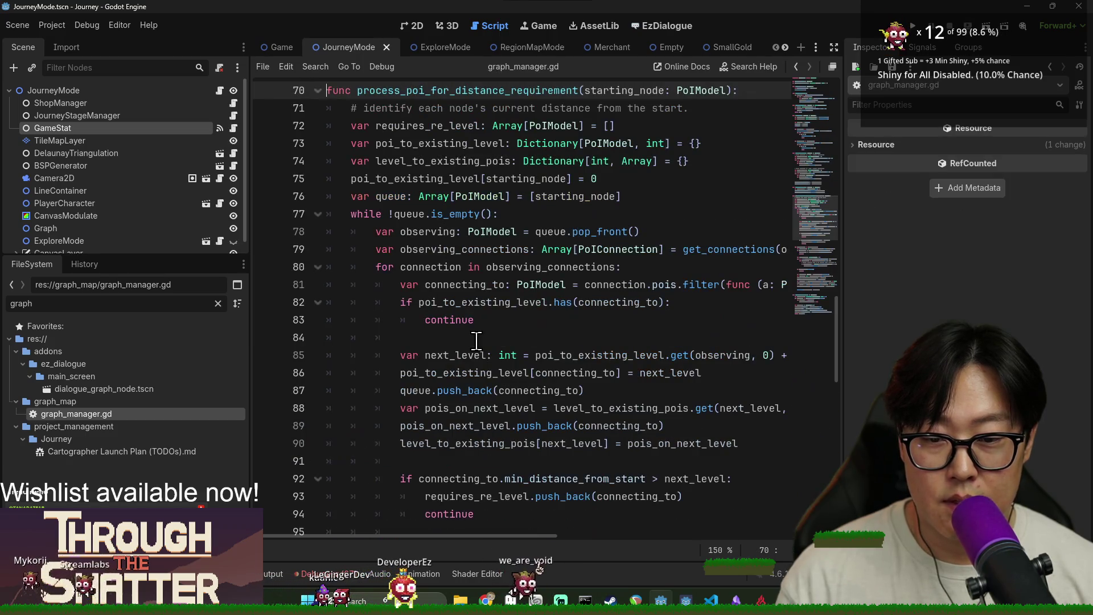
Step: Highlight the uses of starting_node, poi_to_existing_level, observing and queue, then run the project
double_click(628, 92)
double_click(400, 180)
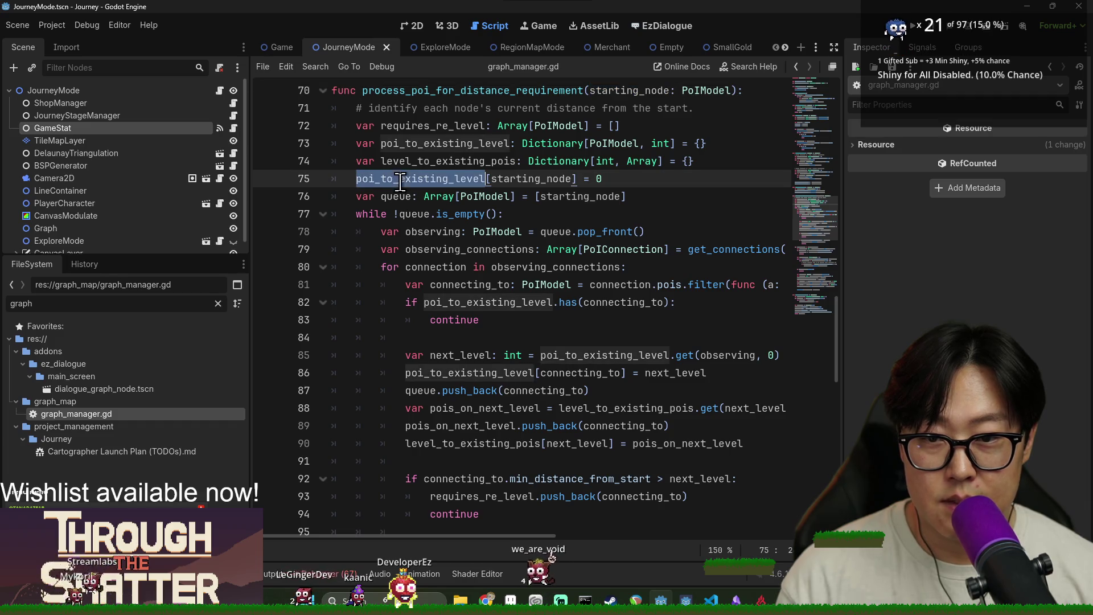
double_click(434, 240)
double_click(413, 215)
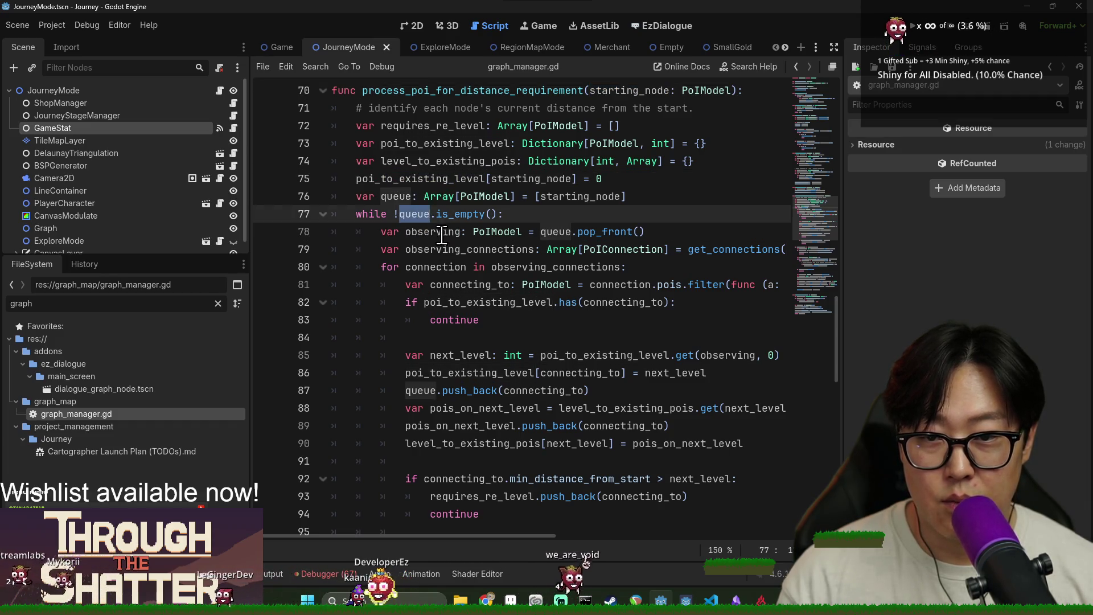
double_click(432, 109)
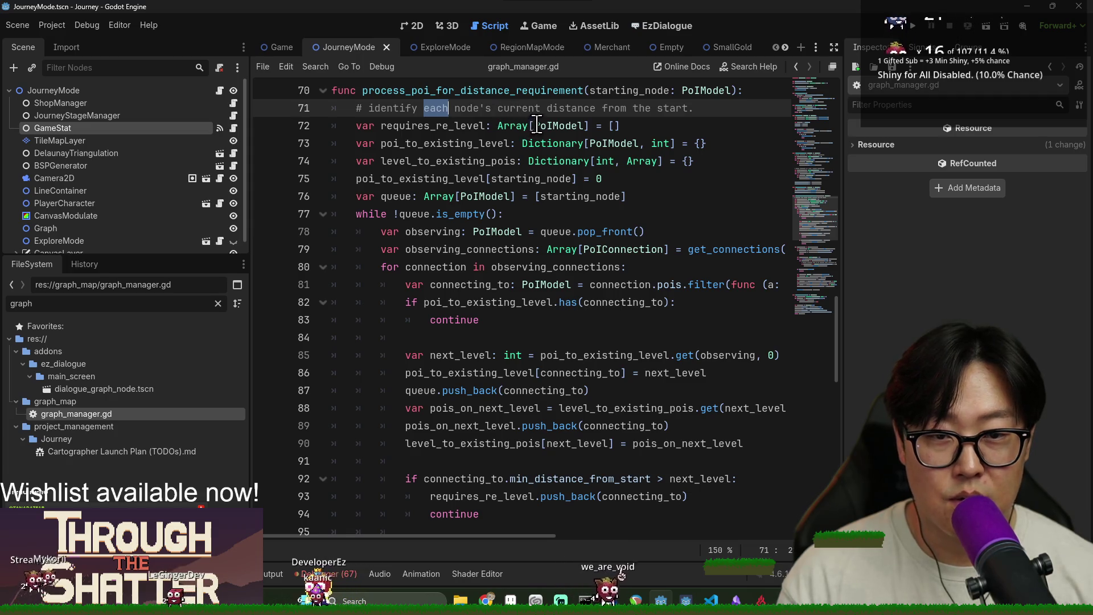
scroll(536, 127, down, 7)
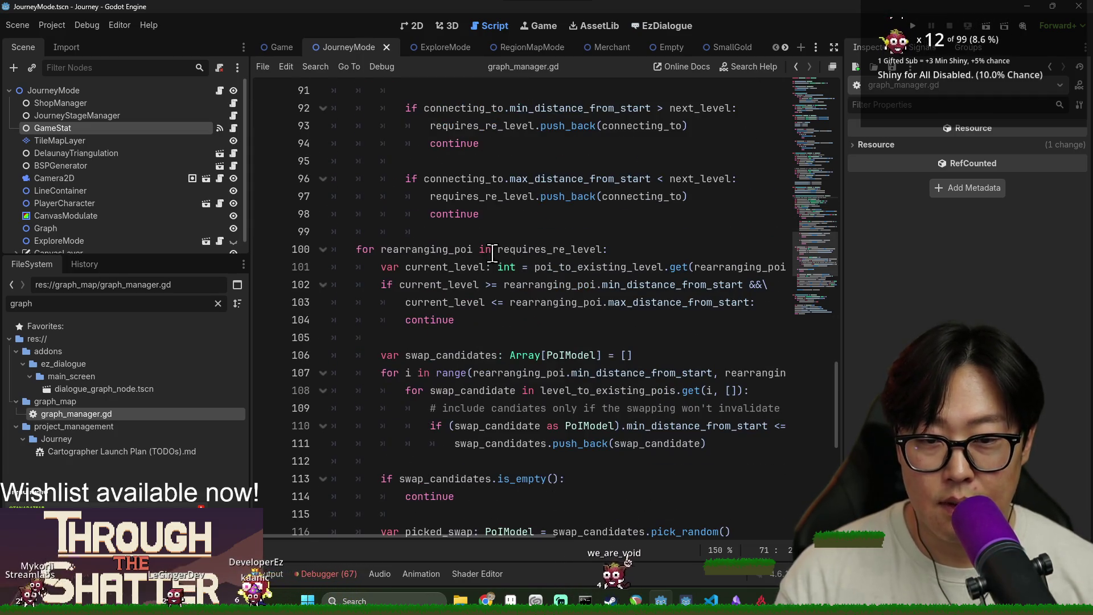
scroll(493, 252, down, 3)
scroll(283, 213, up, 2)
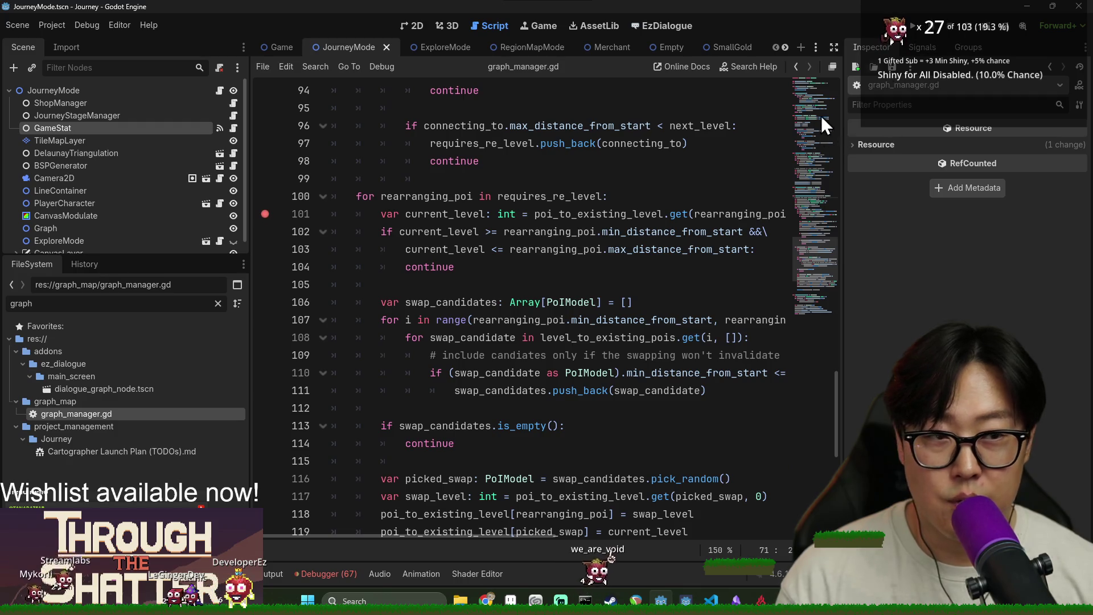
click(907, 28)
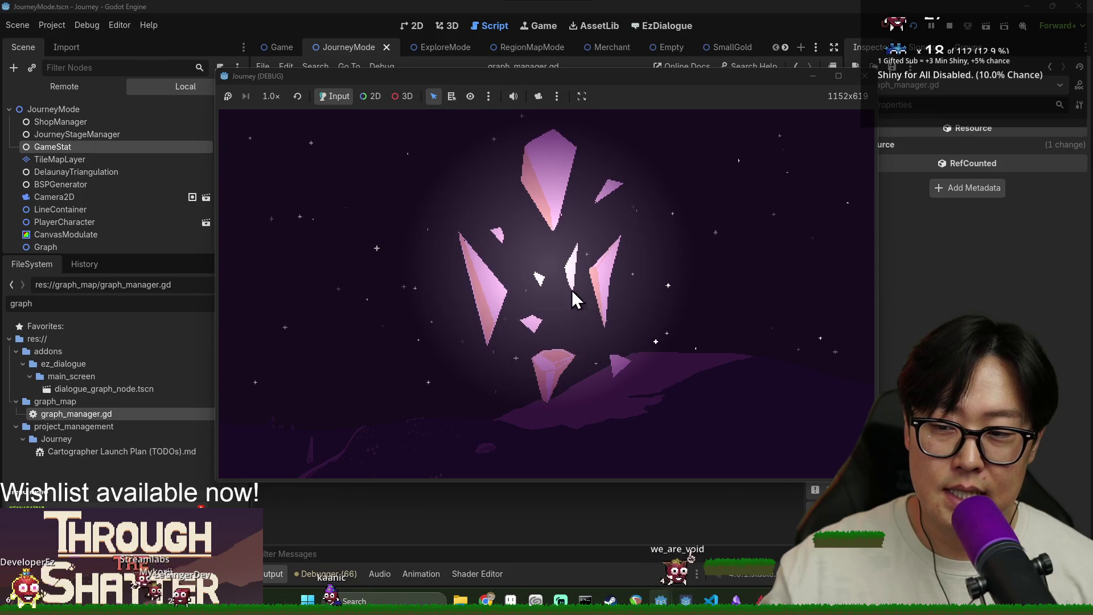
Step: Start a New Game from the Journey (DEBUG) title menu
click(411, 309)
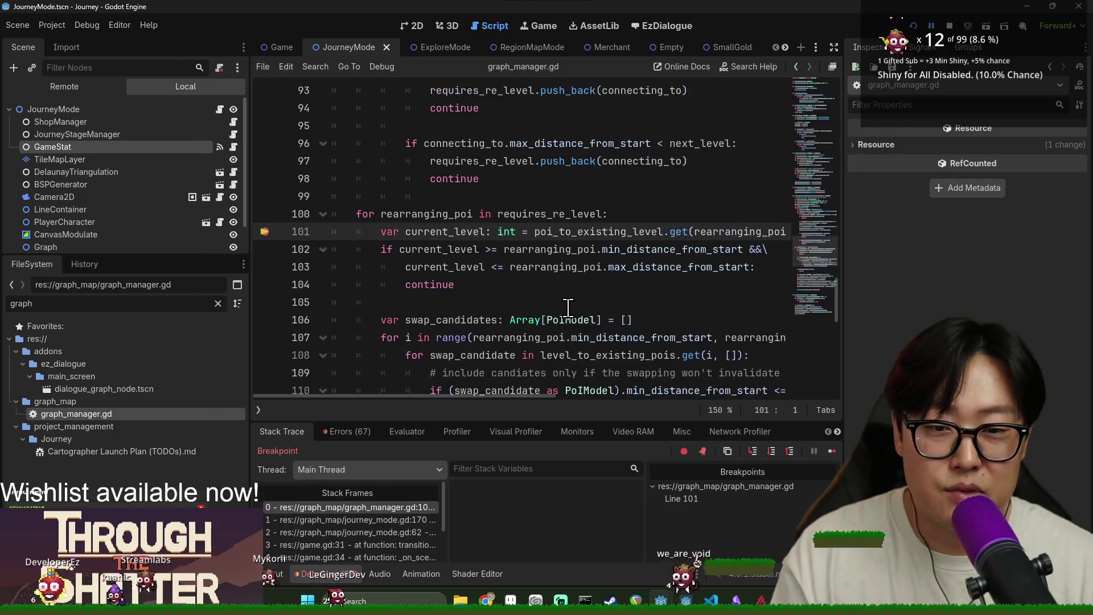
Step: Filter Stack Variables for 'req', expand requires_re_level and inspect its stored PoI
mouse_move(558, 339)
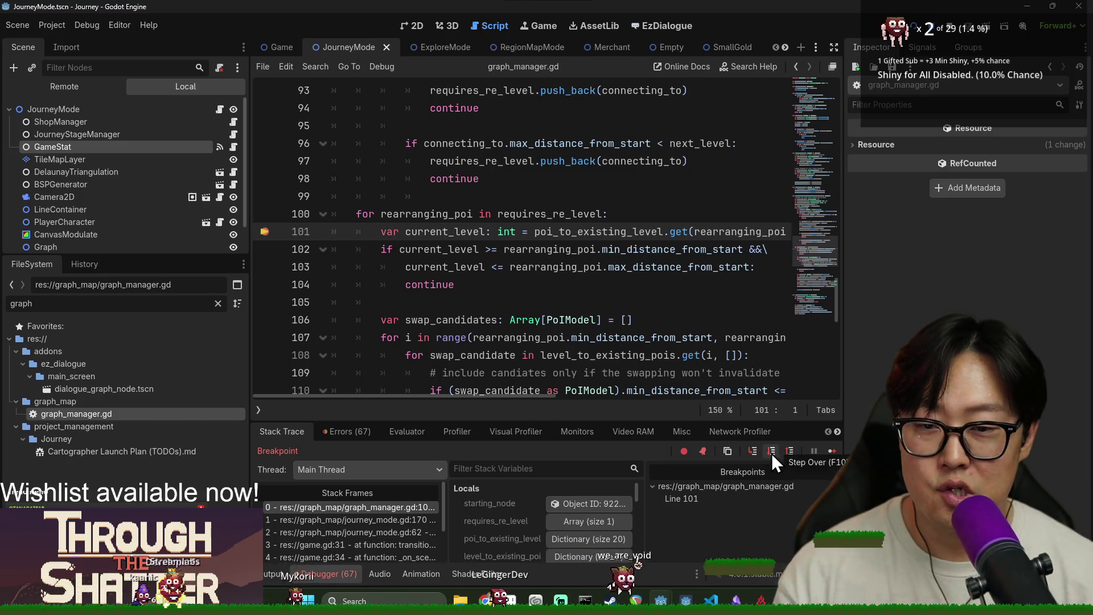
scroll(427, 283, down, 2)
scroll(427, 283, up, 1)
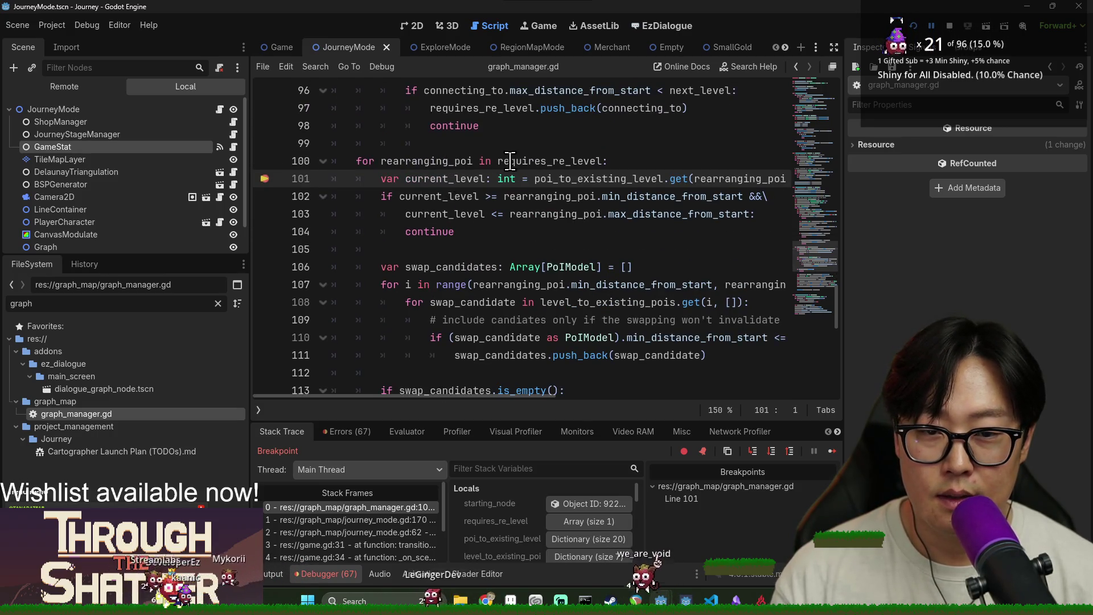
mouse_move(510, 161)
click(564, 468)
text(req)
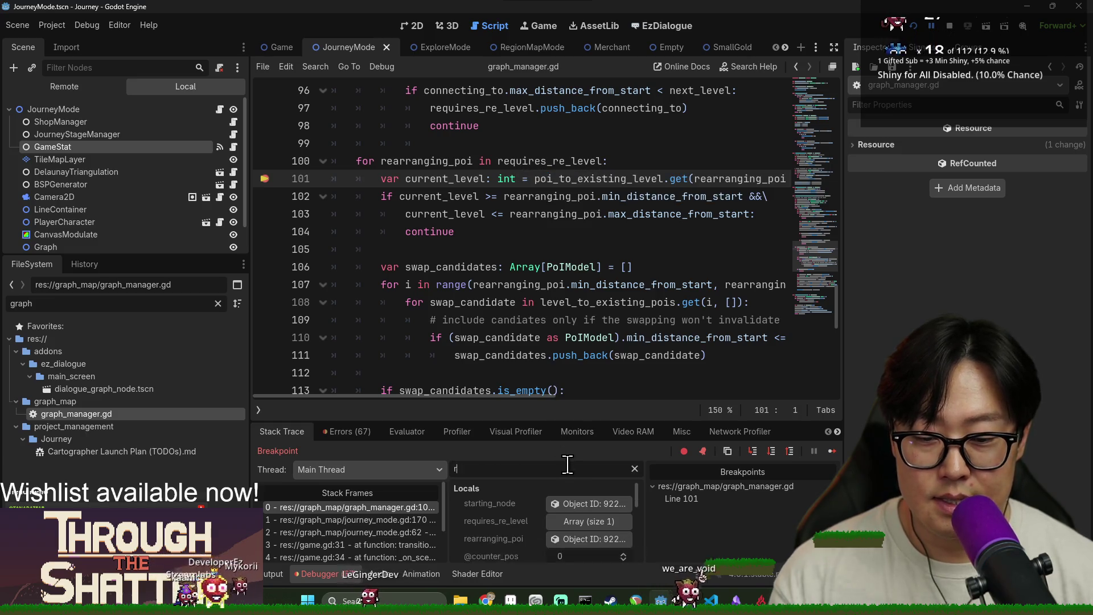
click(584, 503)
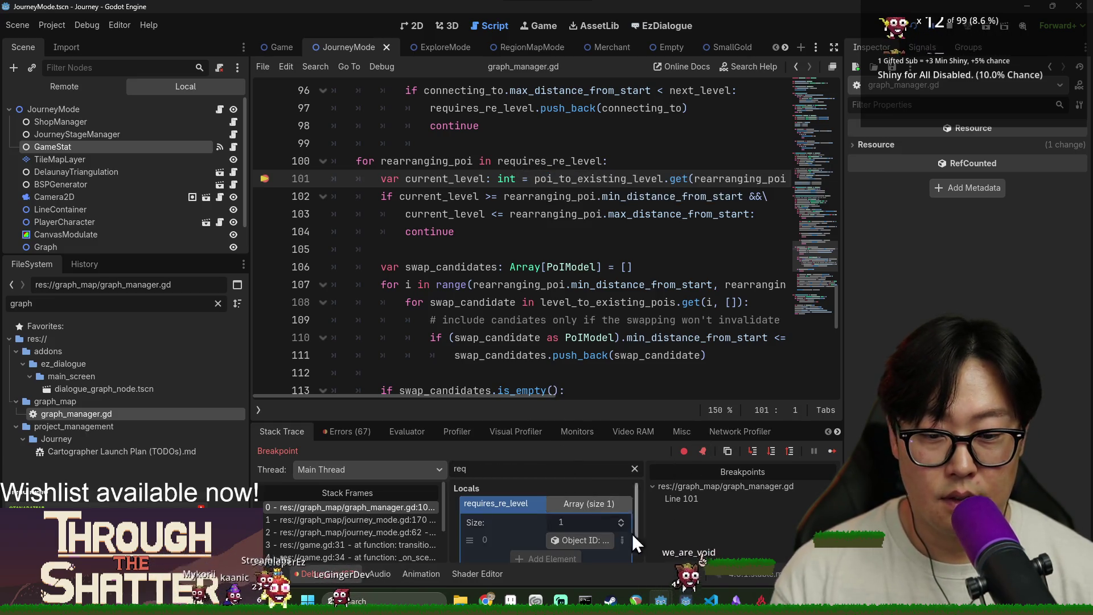
click(581, 530)
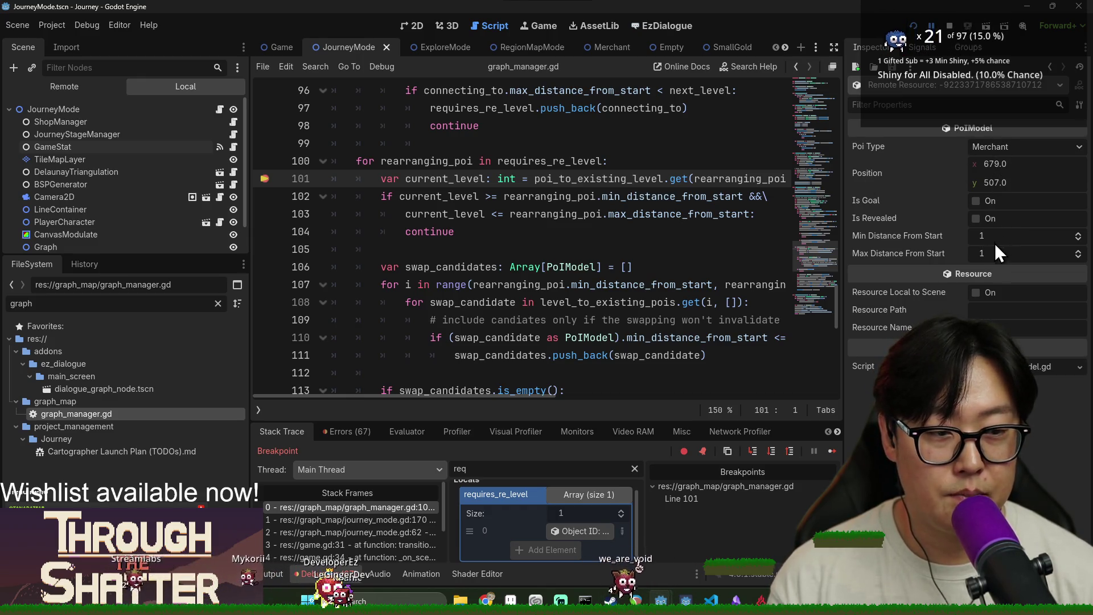
Step: Step over to line 106, then continue execution to the line 113 breakpoint
click(772, 452)
mouse_move(434, 218)
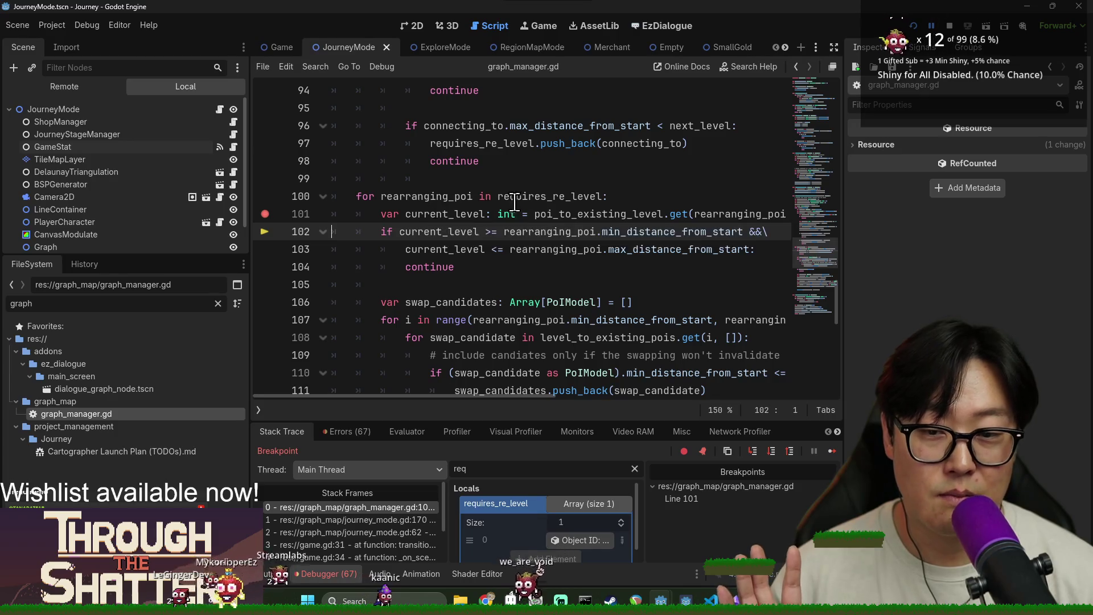
scroll(469, 159, down, 2)
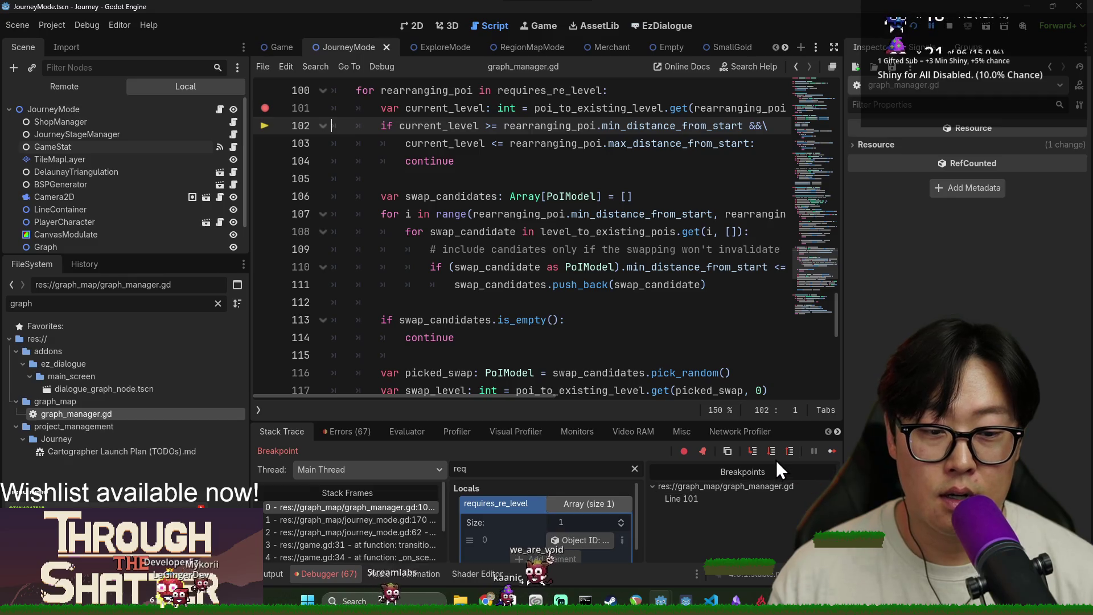
click(771, 453)
scroll(463, 228, down, 1)
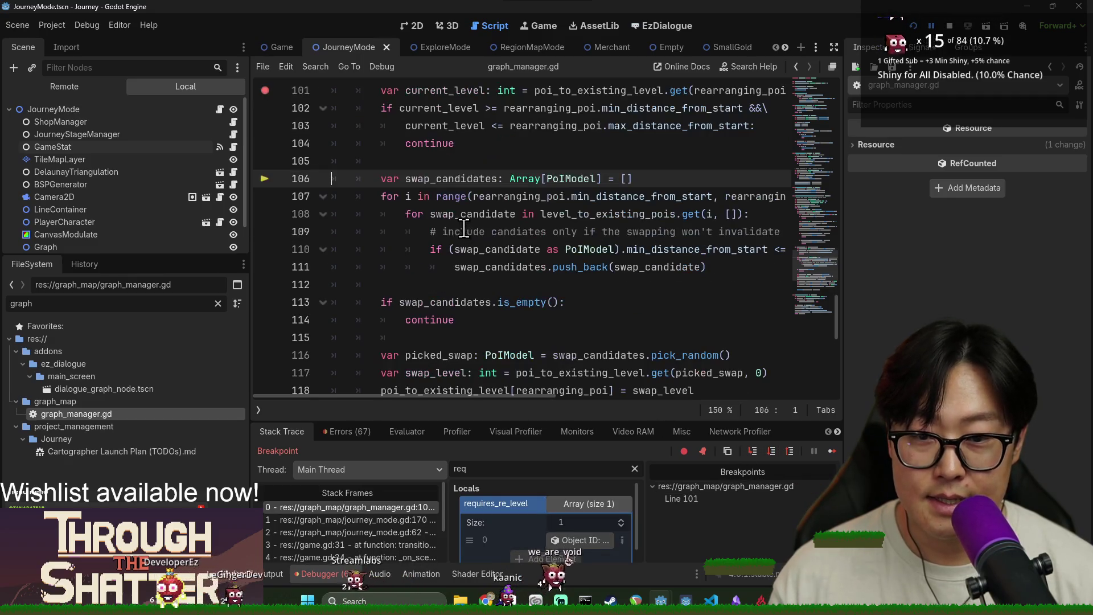
click(832, 453)
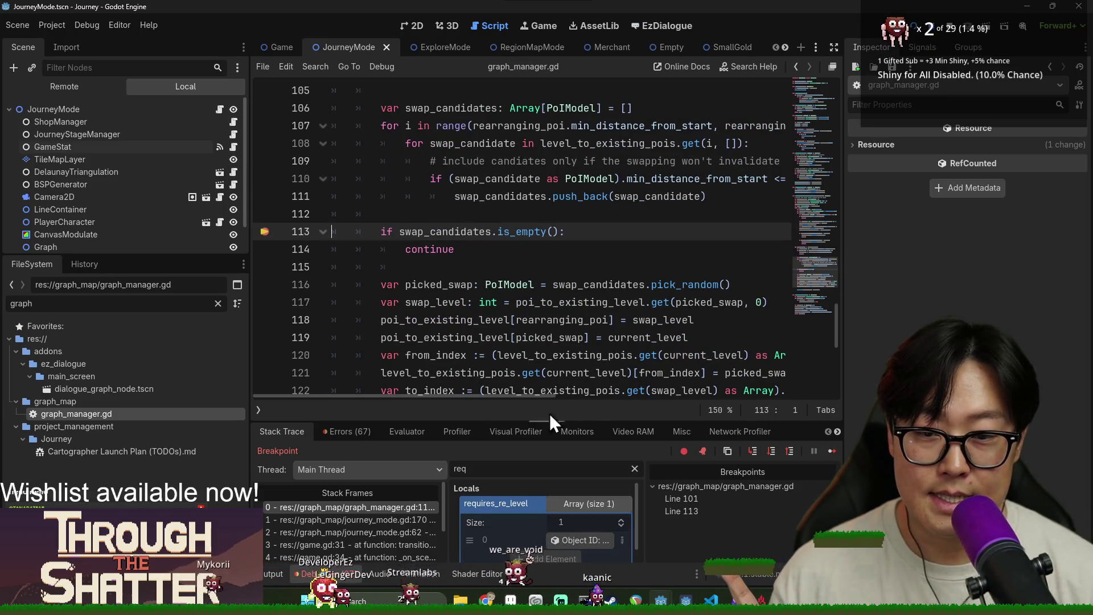
Step: Filter locals for 'swa' and inspect the PoI held in swap_candidates
text(swa)
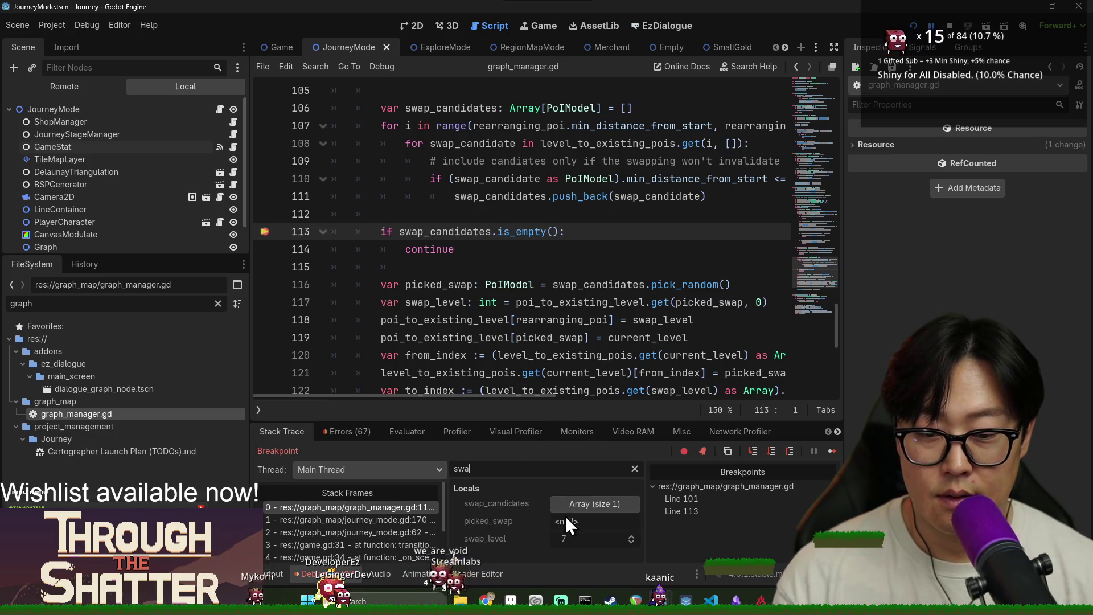
click(596, 539)
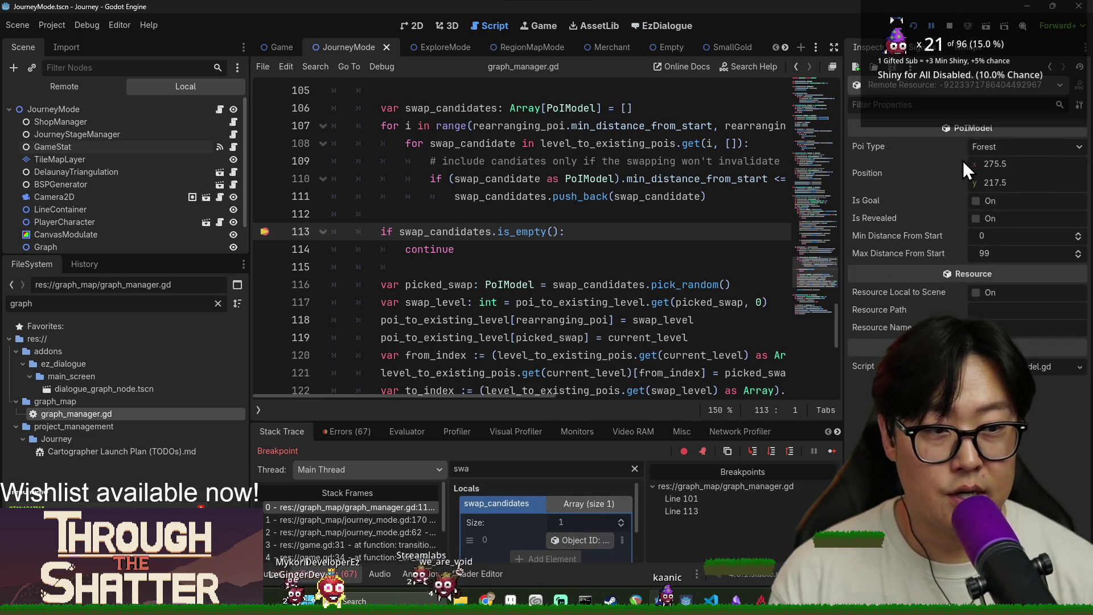
scroll(456, 246, down, 1)
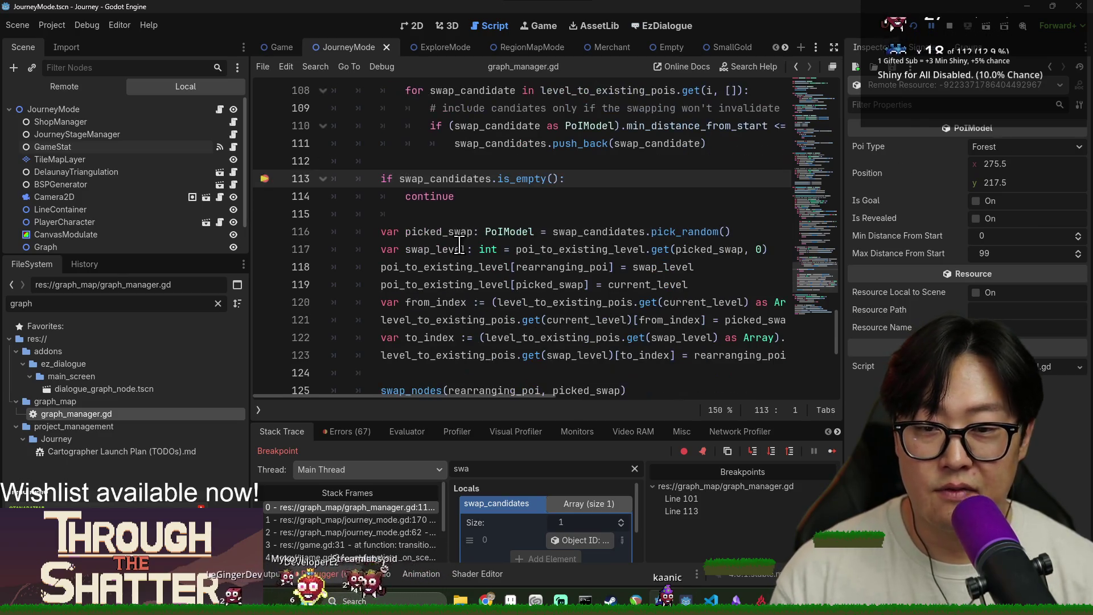
Step: Step over from line 113 through lines 116-120 to the swap_nodes call on line 125
click(773, 452)
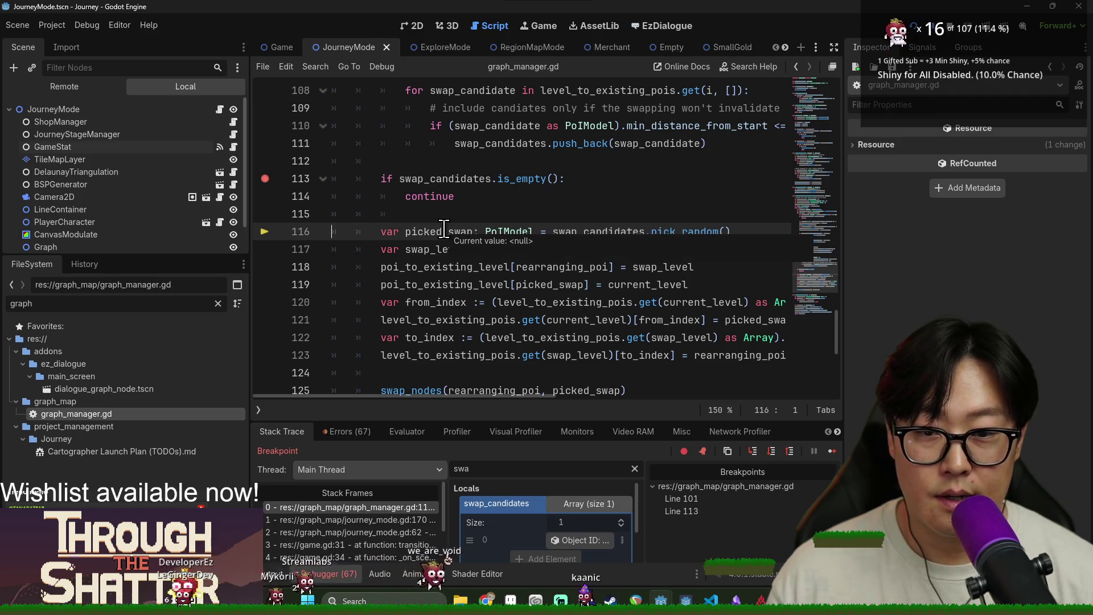
click(768, 452)
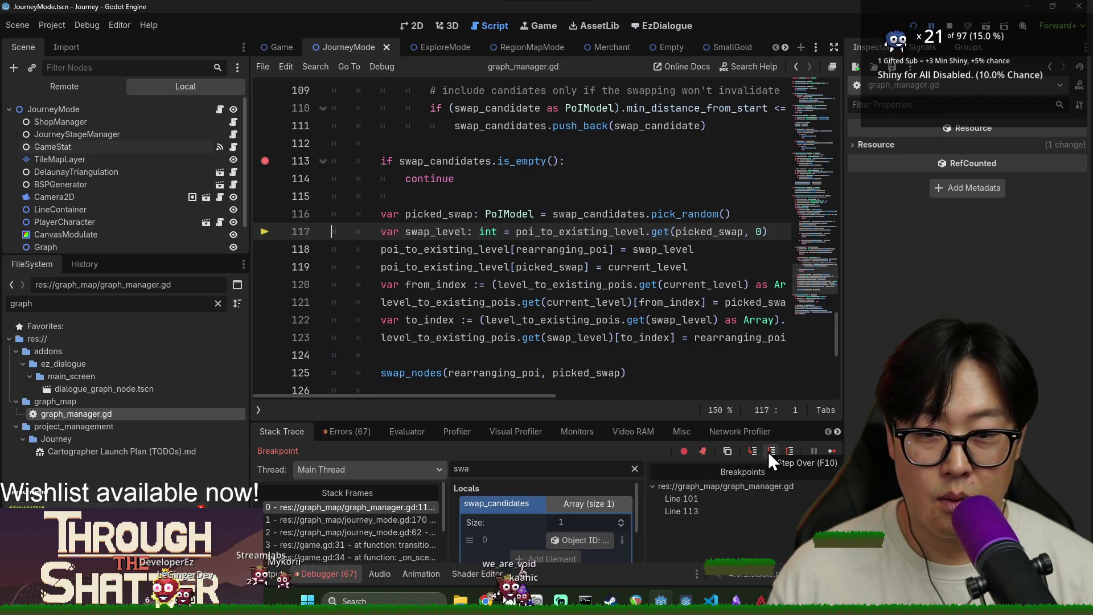
click(768, 452)
mouse_move(441, 214)
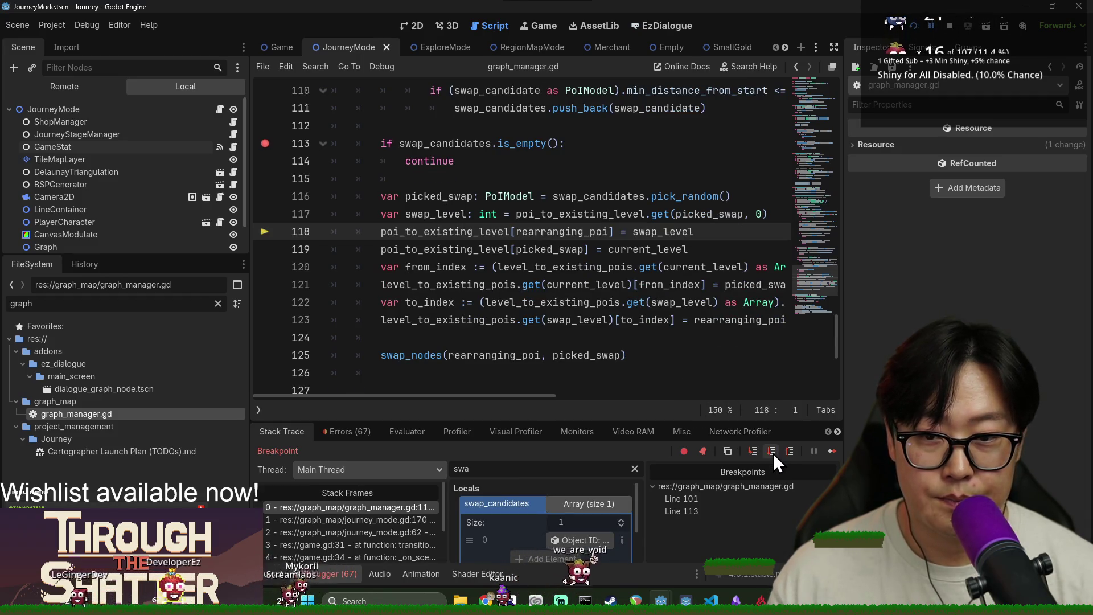
mouse_move(534, 228)
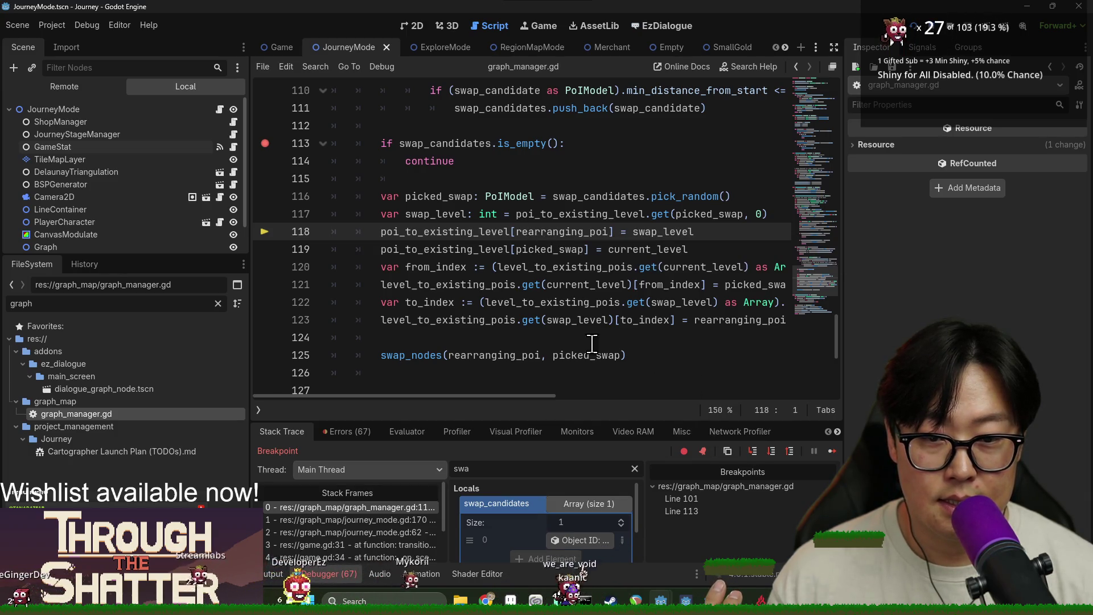
click(773, 453)
click(773, 453)
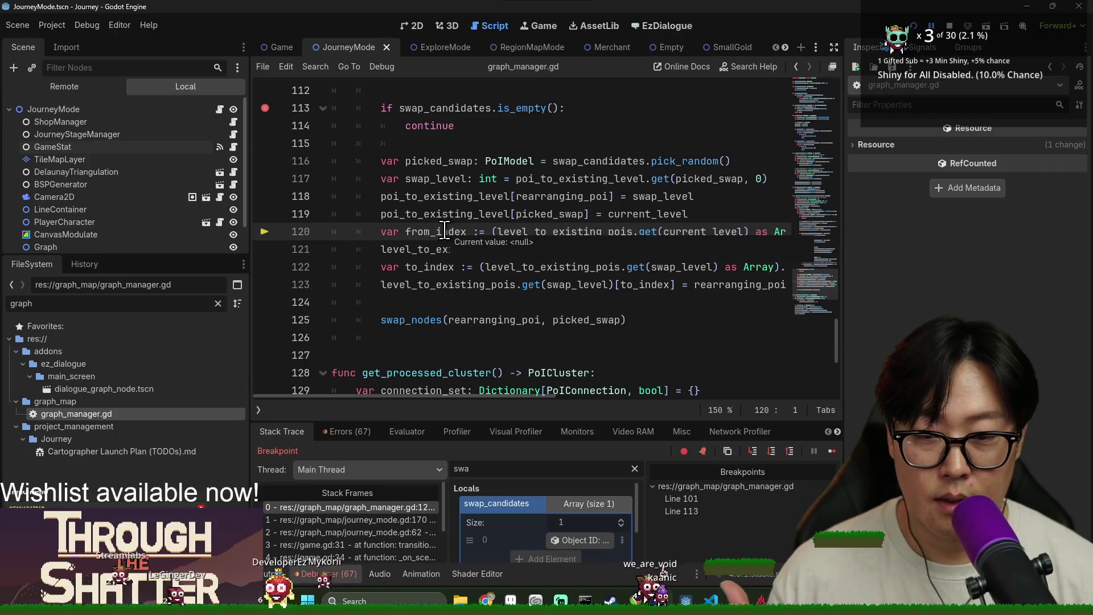
click(772, 451)
click(772, 451)
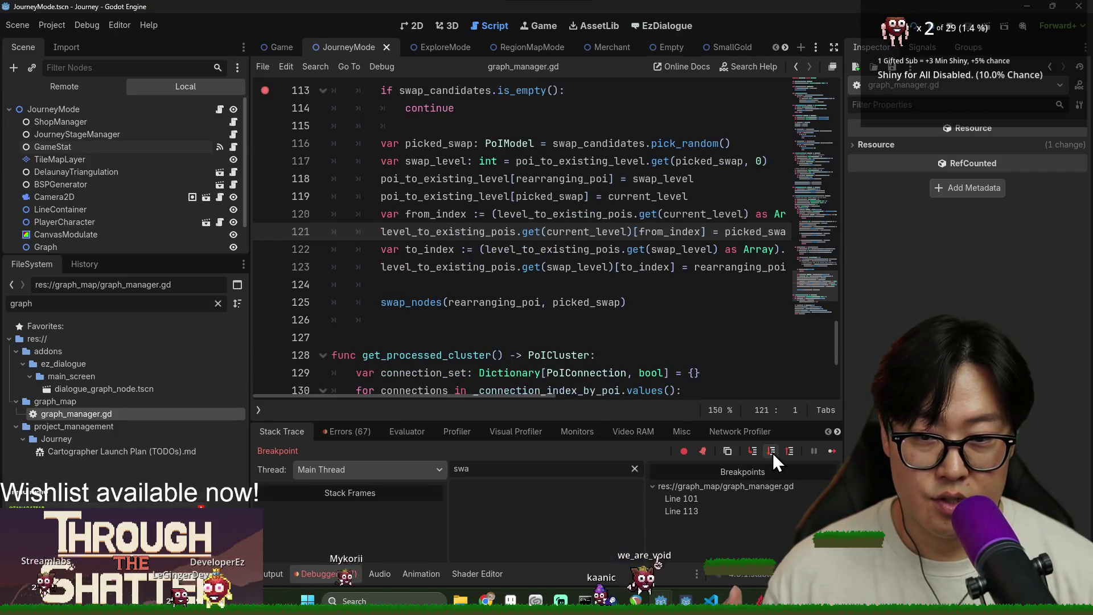
click(772, 451)
click(772, 450)
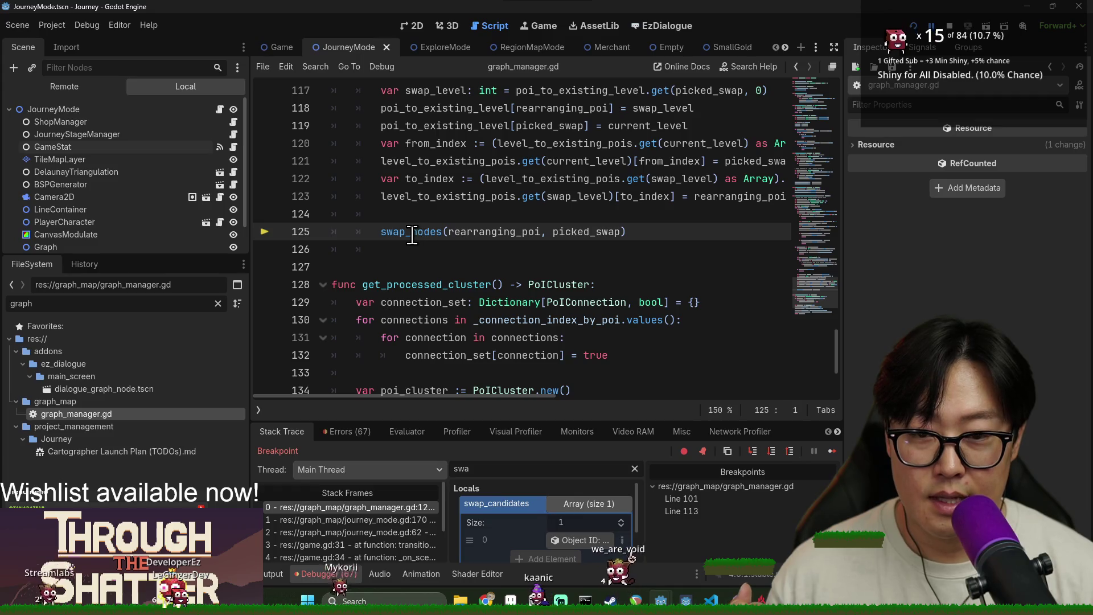
mouse_move(411, 235)
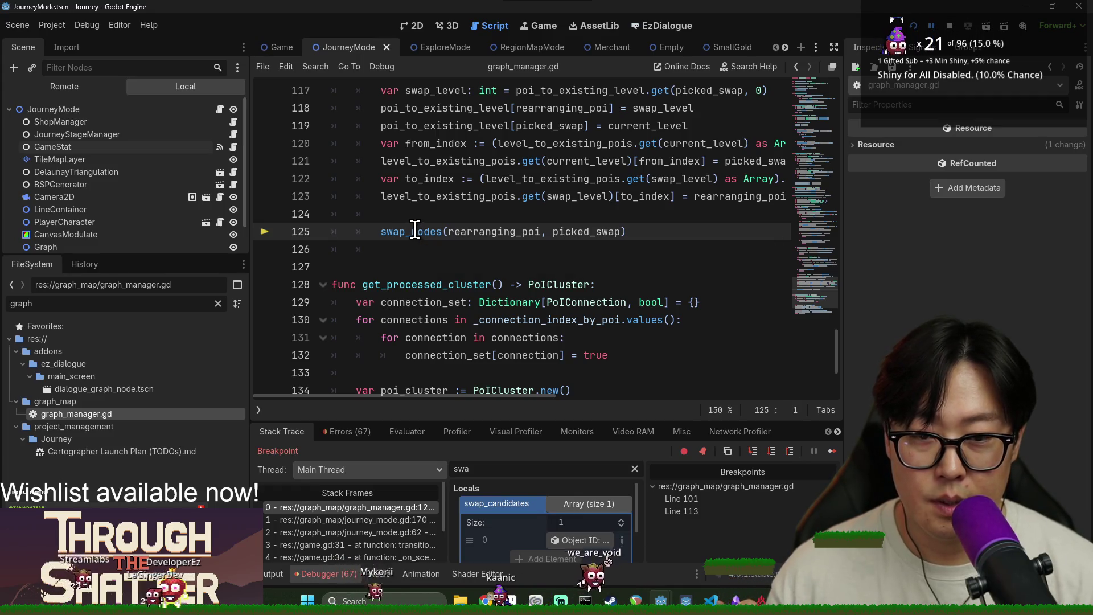
mouse_move(493, 234)
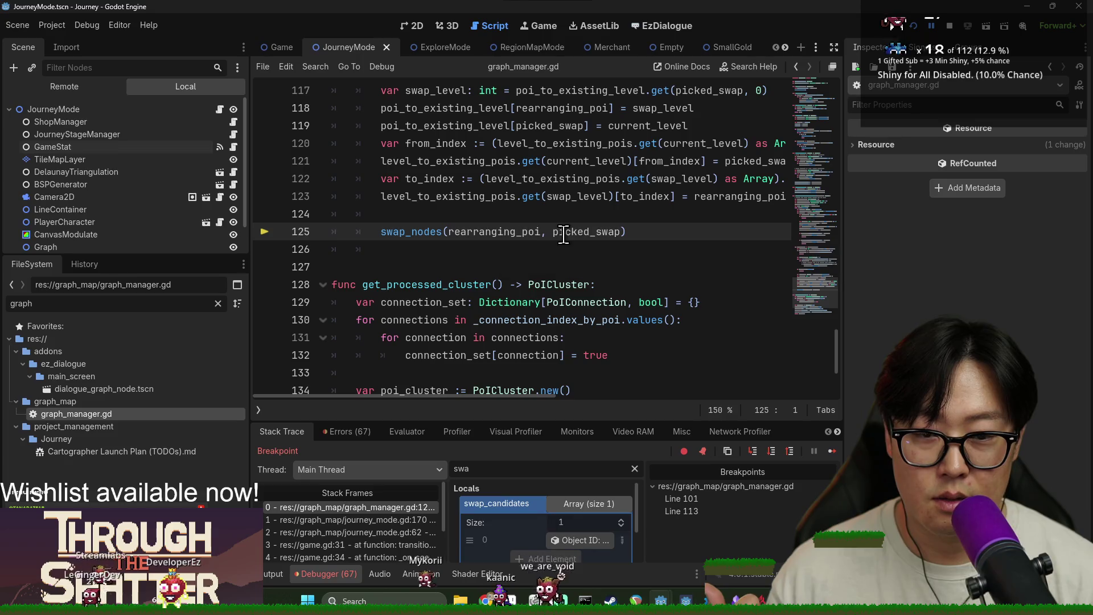
Step: Step into swap_nodes in graph_manager.gd and step over to line 27
click(751, 455)
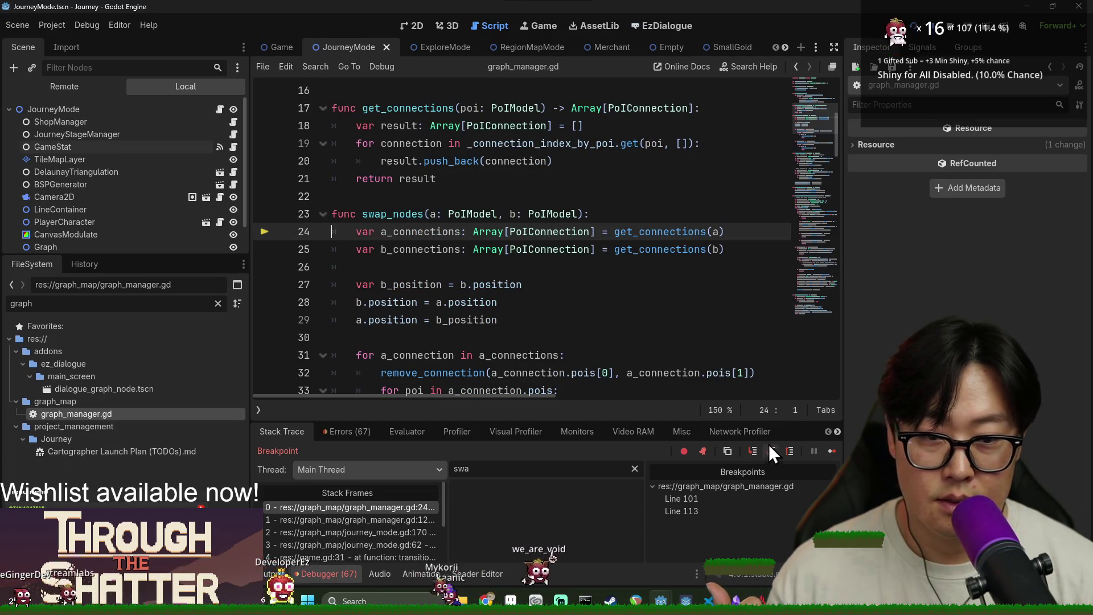
scroll(641, 339, down, 2)
scroll(499, 321, down, 2)
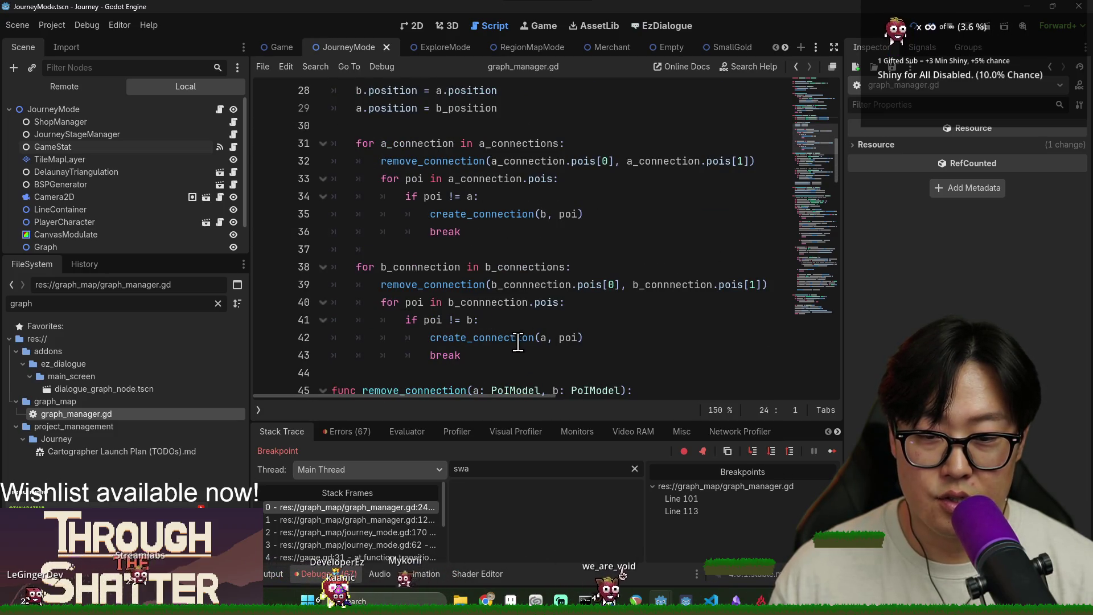
scroll(527, 342, up, 4)
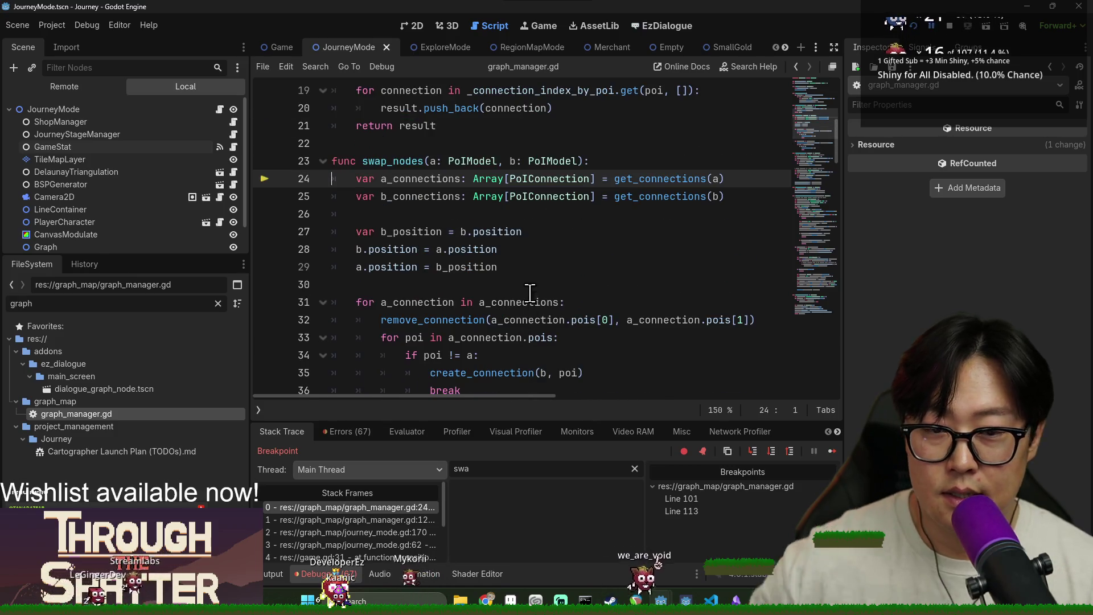
scroll(528, 288, down, 4)
scroll(528, 287, up, 2)
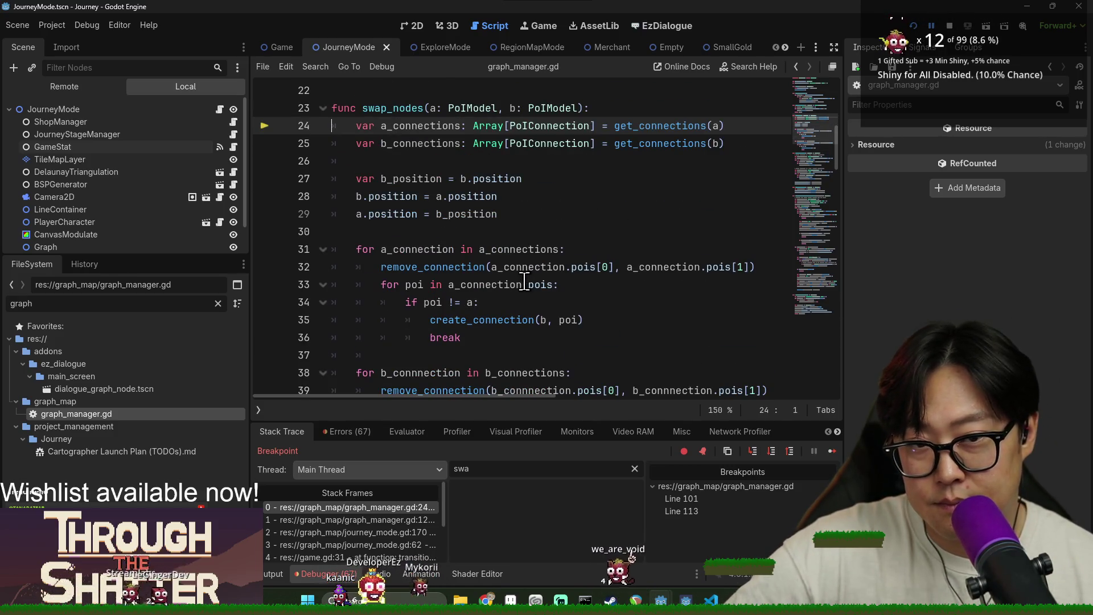
click(772, 451)
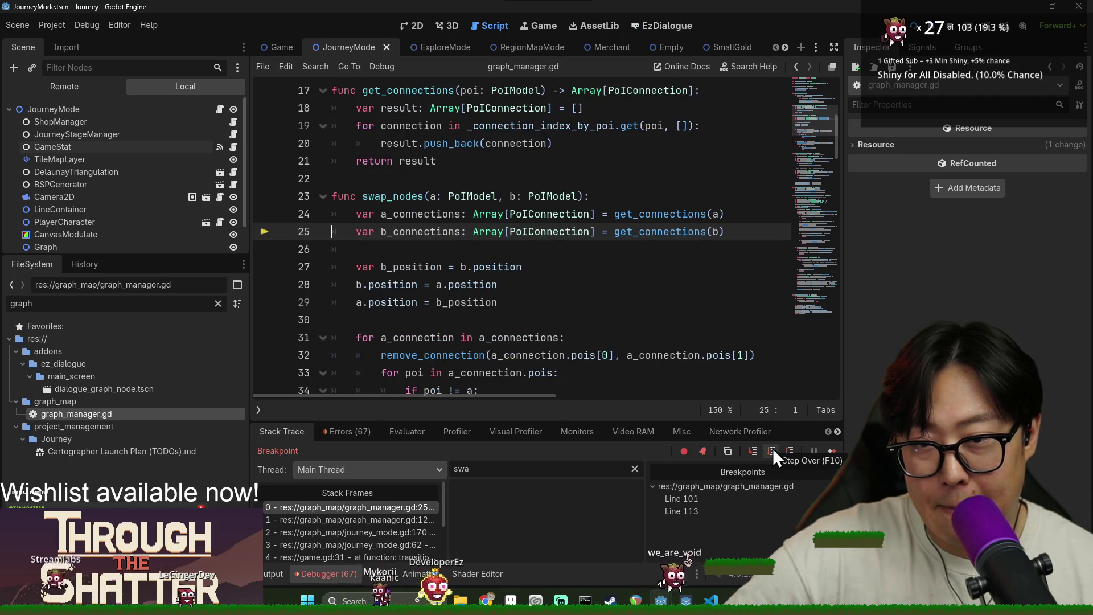
click(772, 450)
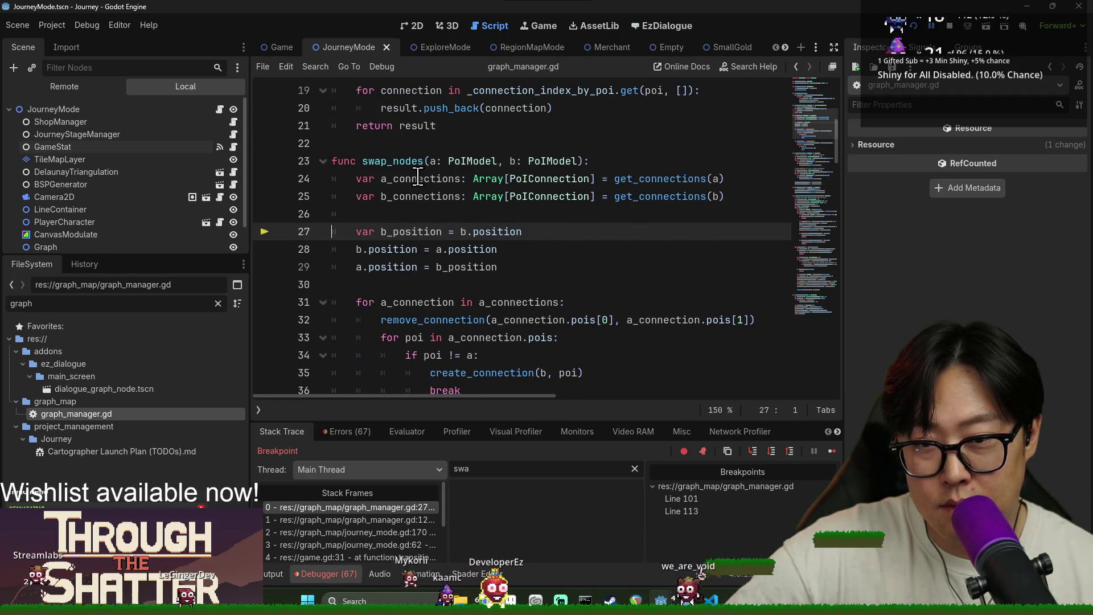
Step: Filter the local variables to inspect the PoI models passed in as a and b
mouse_move(417, 176)
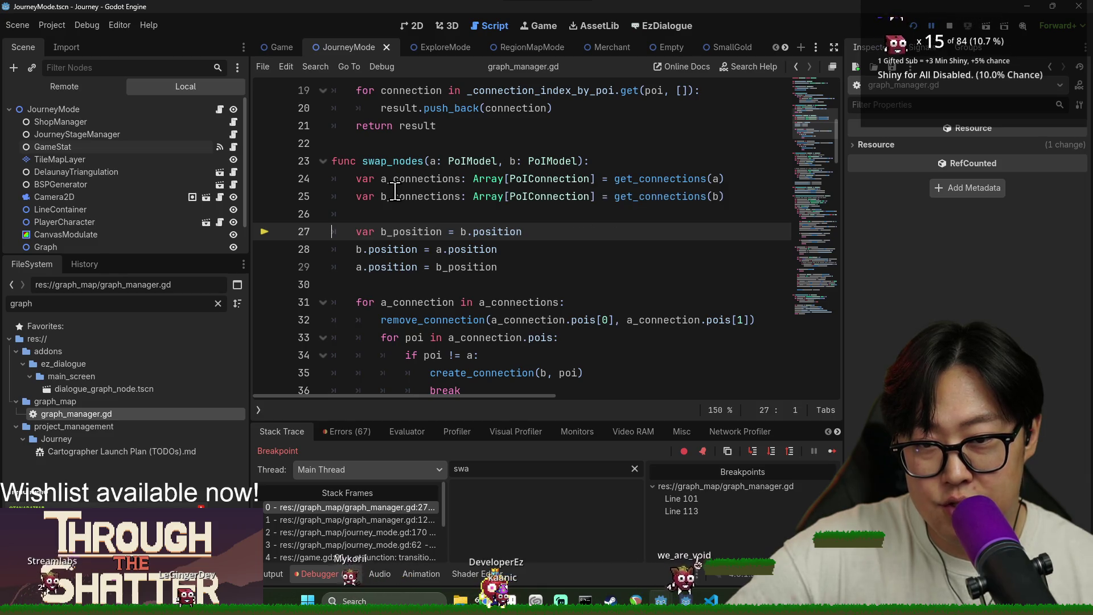
mouse_move(395, 192)
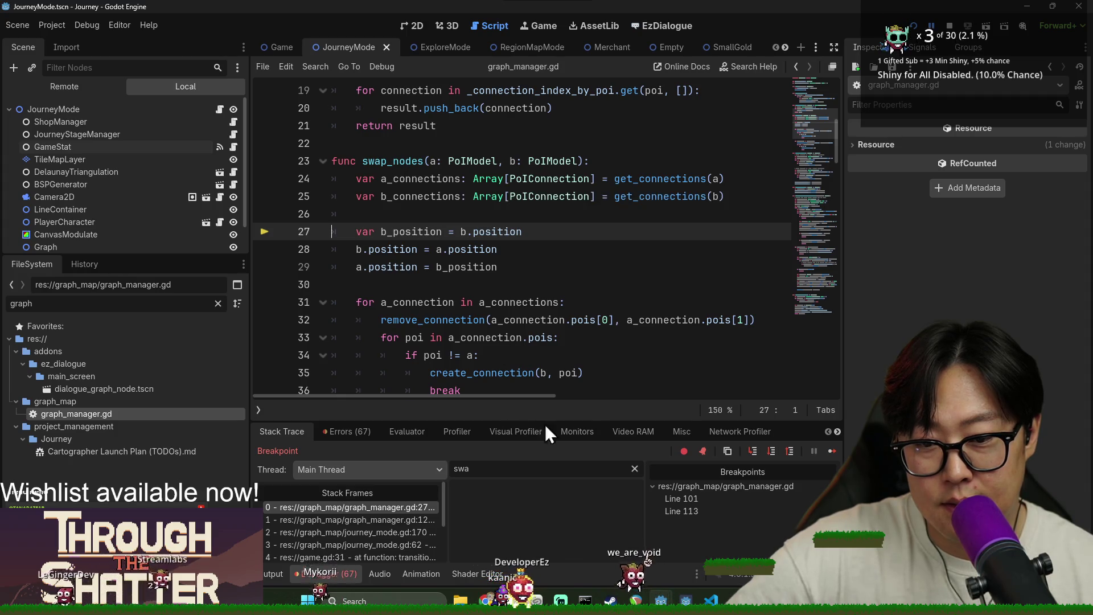
click(634, 468)
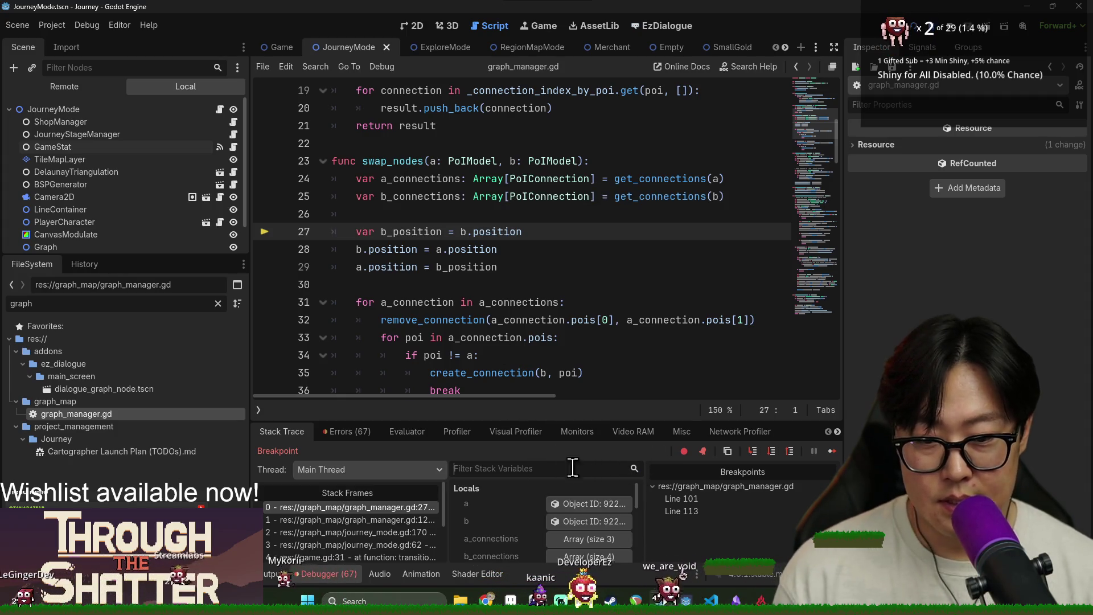
text(a)
click(575, 503)
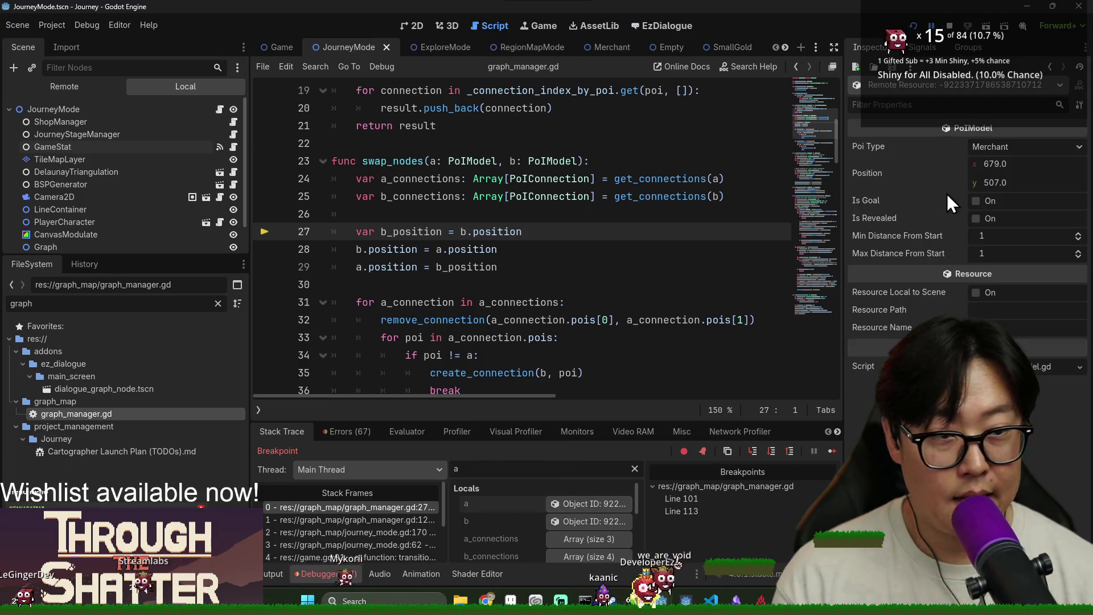
key(BackSpace)
text(b)
click(572, 504)
Step: Expand b_connections and inspect a connection's two POI models and their positions
click(580, 519)
scroll(614, 483, down, 1)
click(589, 525)
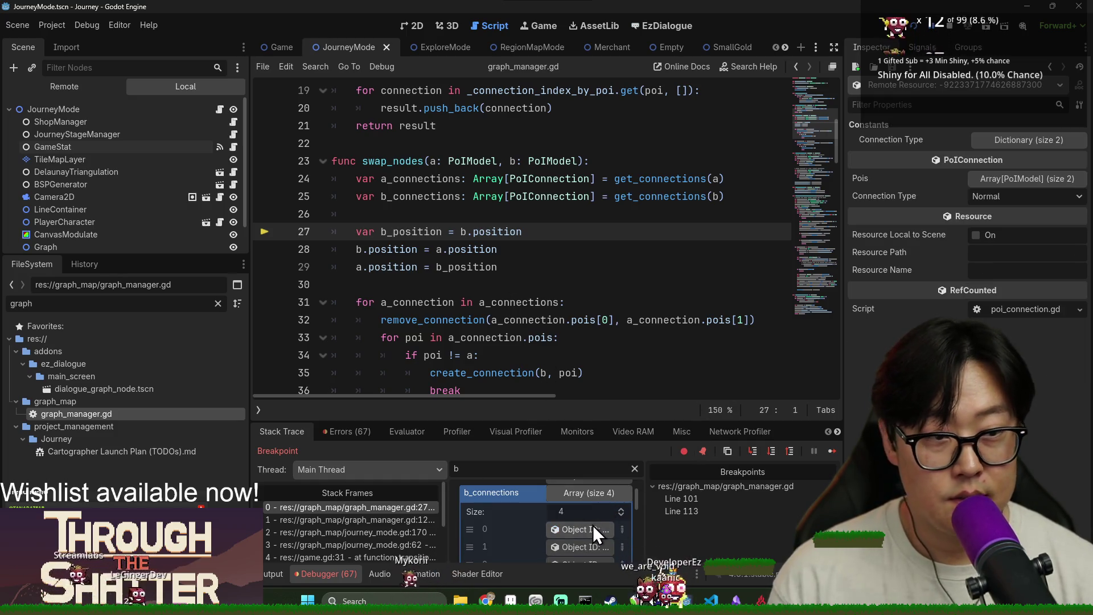
click(1005, 181)
click(1002, 216)
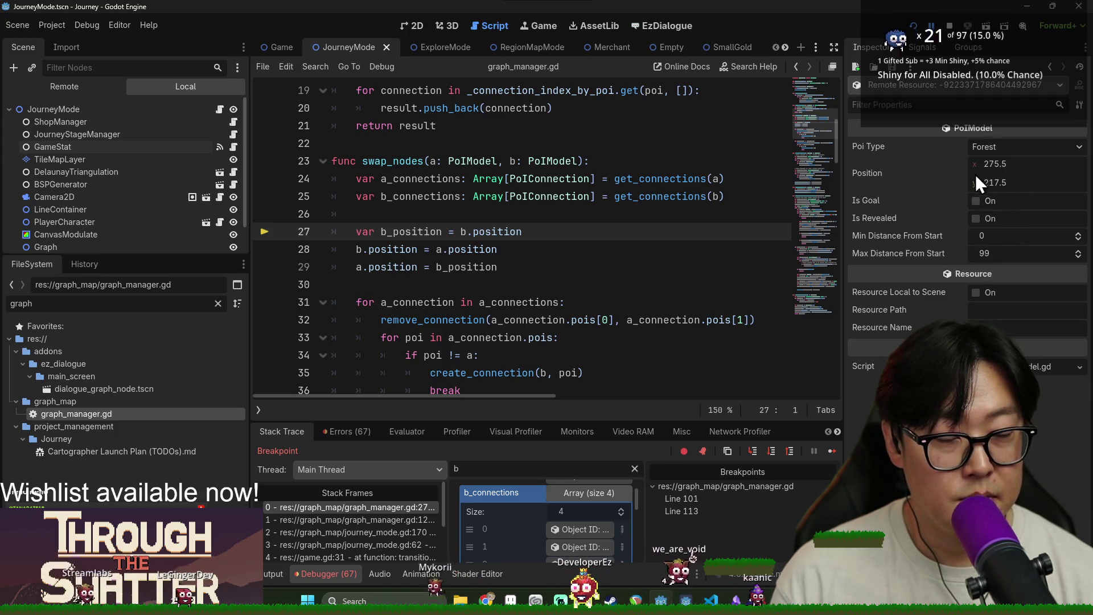
click(1049, 68)
click(988, 235)
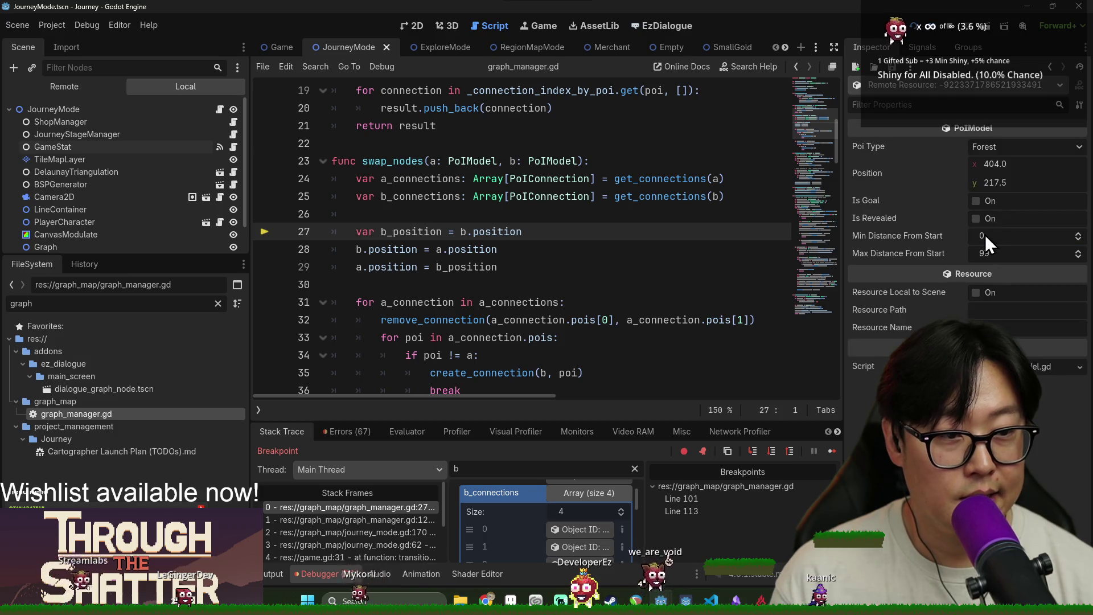
click(582, 551)
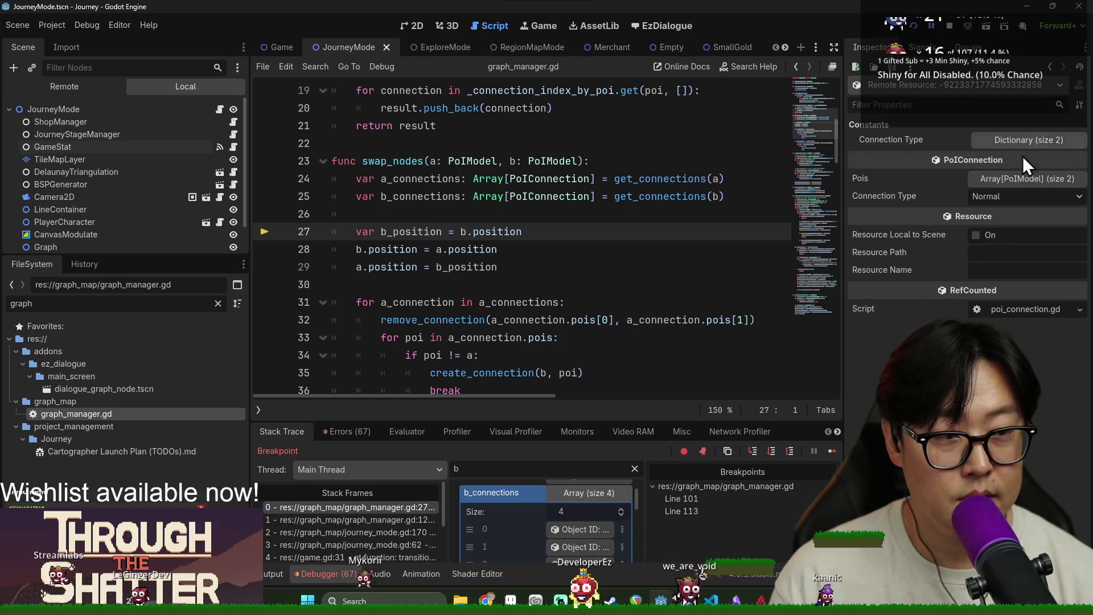
scroll(565, 278, down, 2)
Step: Step over lines 28 through the break on line 36, then continue the game
click(773, 450)
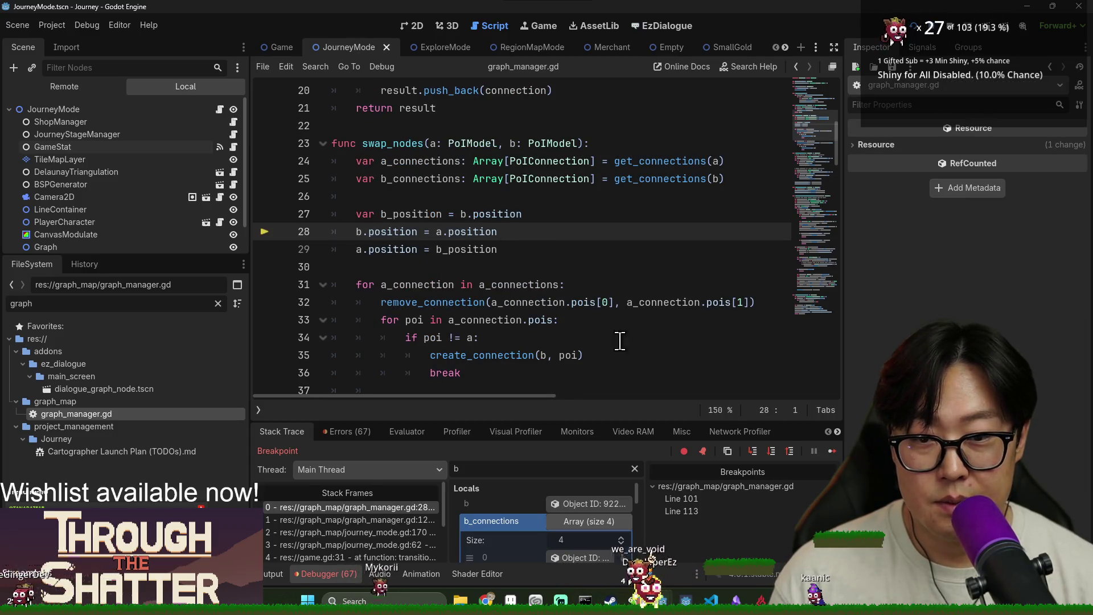
click(771, 451)
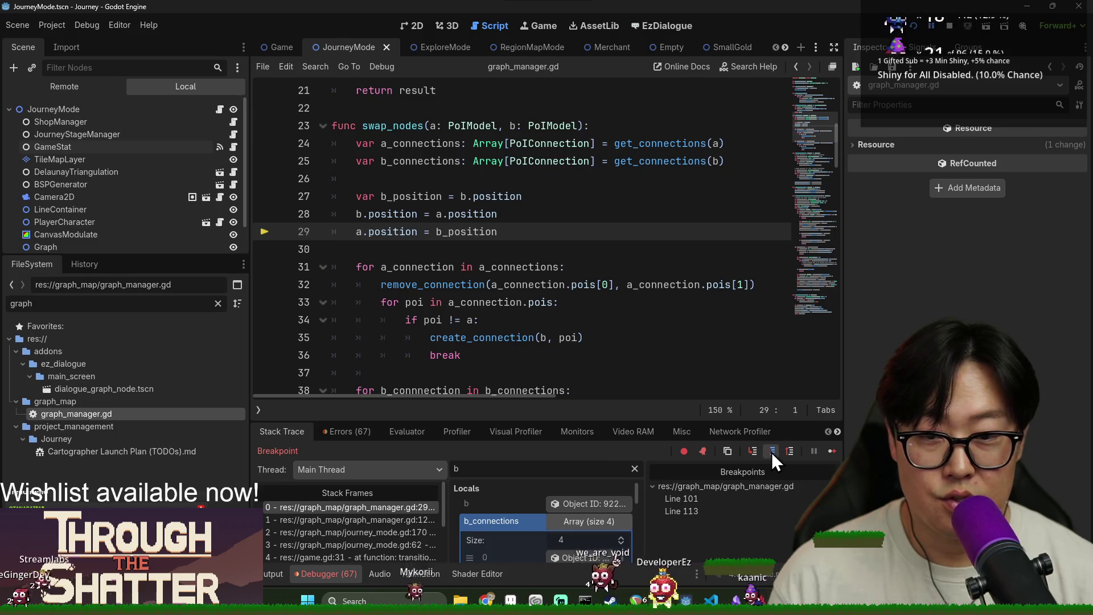
click(771, 452)
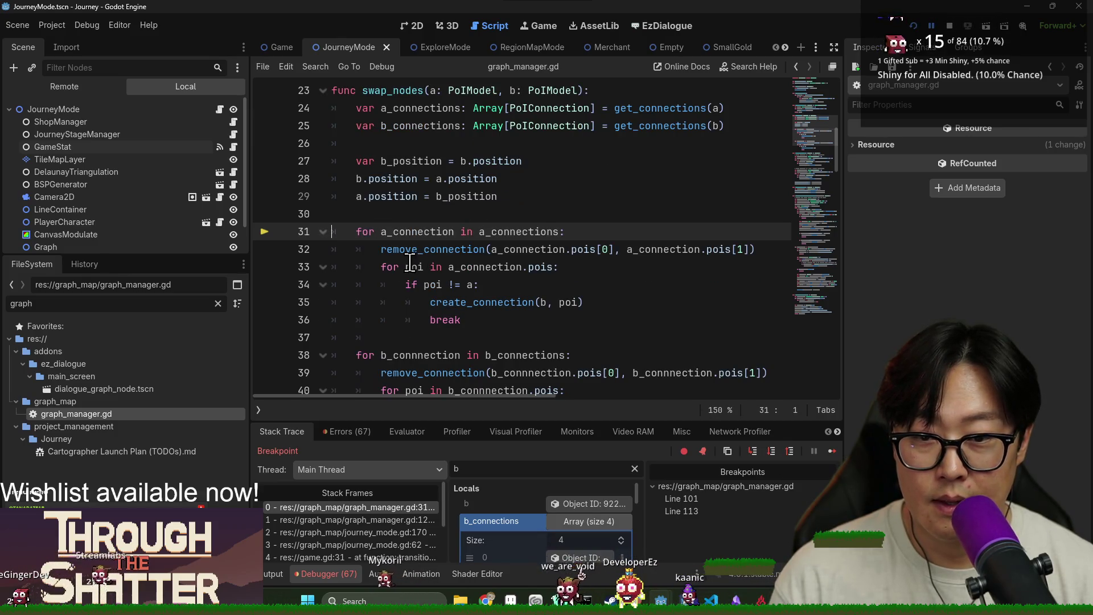
click(770, 455)
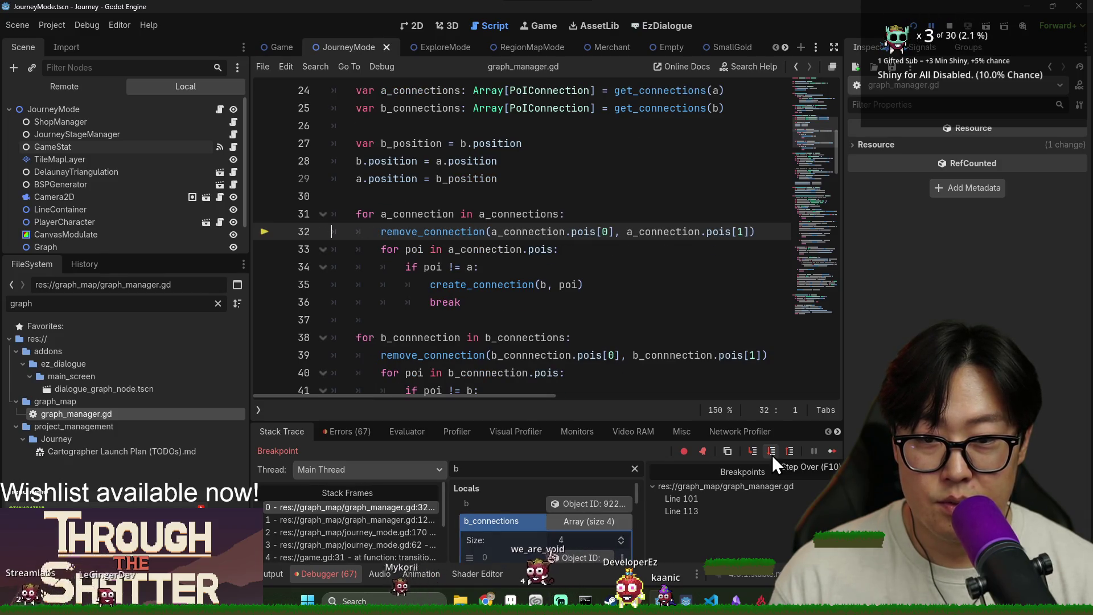
click(773, 456)
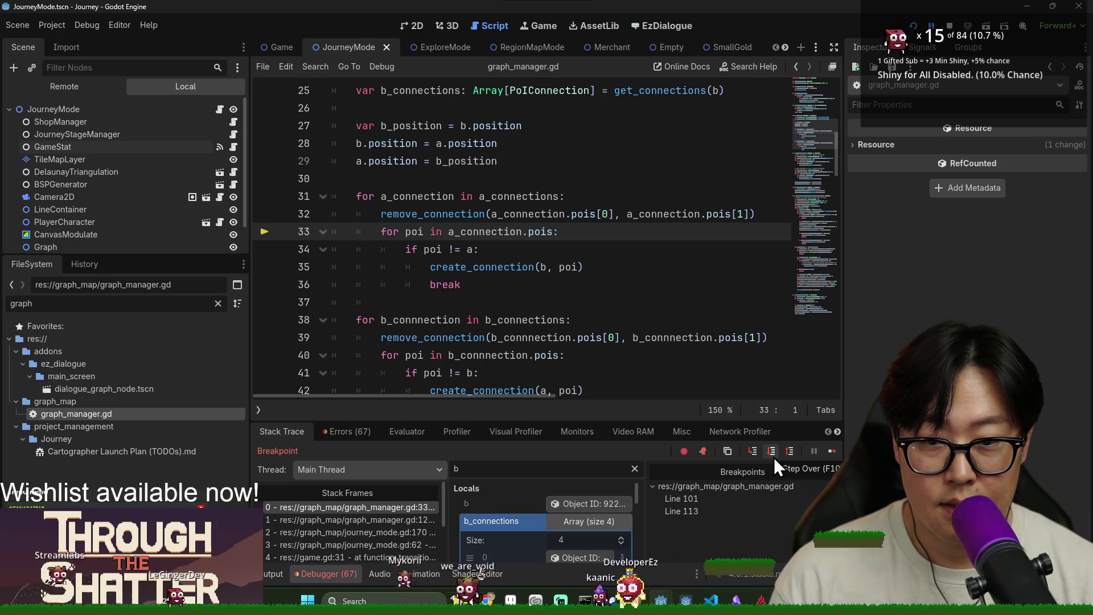
click(774, 456)
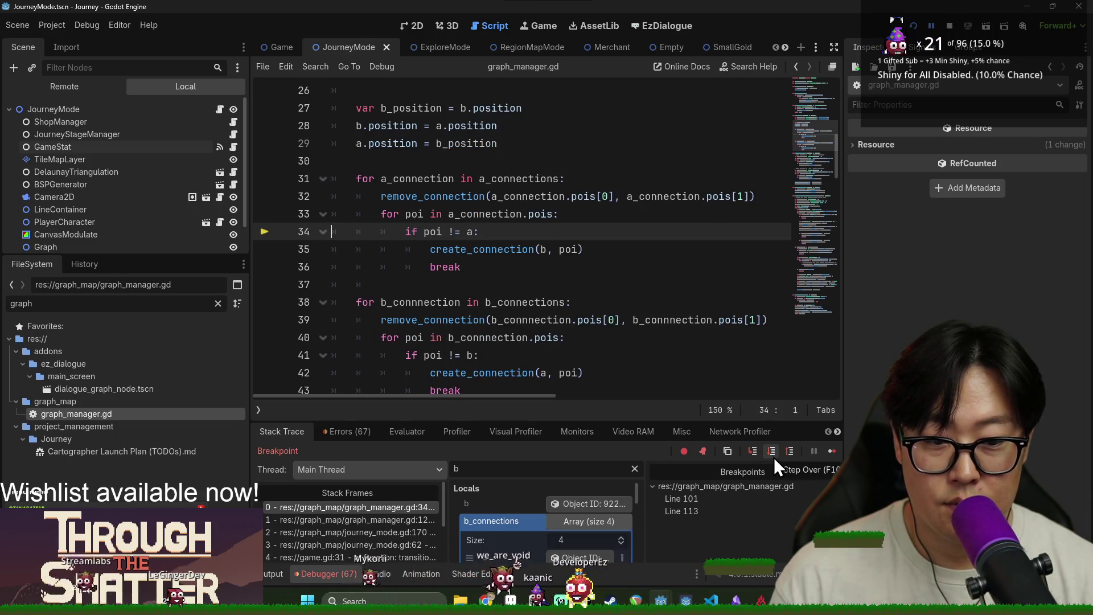
click(774, 457)
click(773, 456)
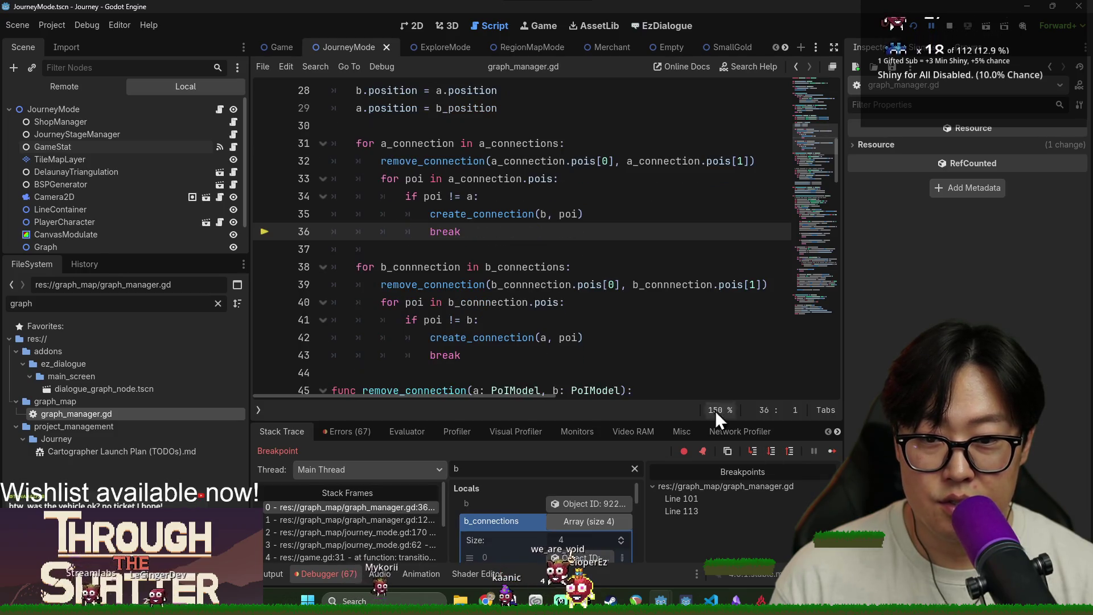
scroll(640, 358, down, 5)
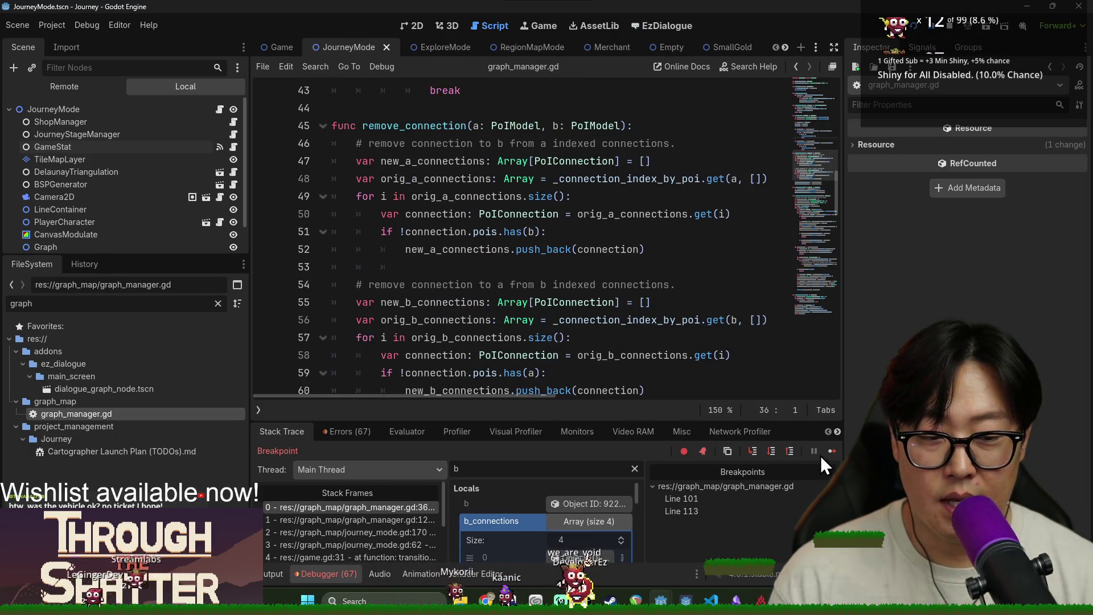
click(831, 451)
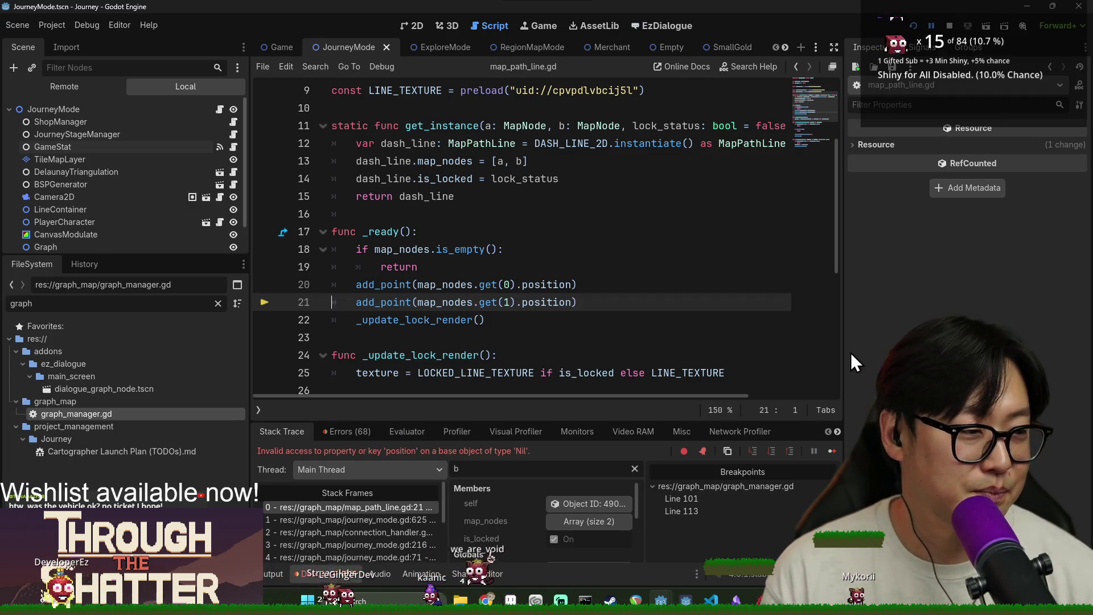
Step: Continue past the map_path_line.gd:21 error and switch to the Journey (DEBUG) window
click(831, 450)
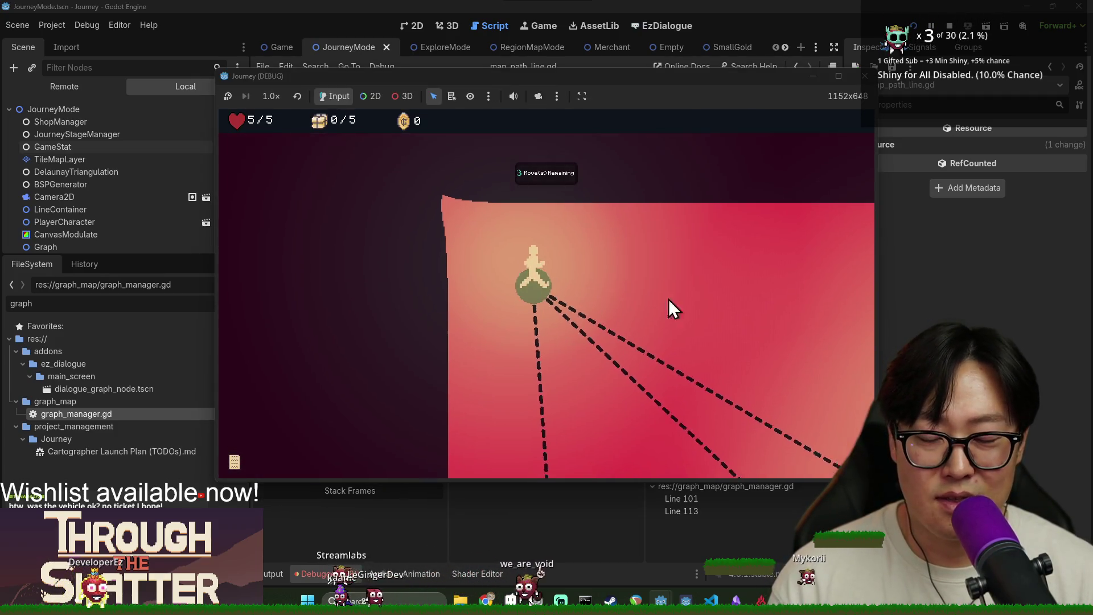
key(alt+Tab)
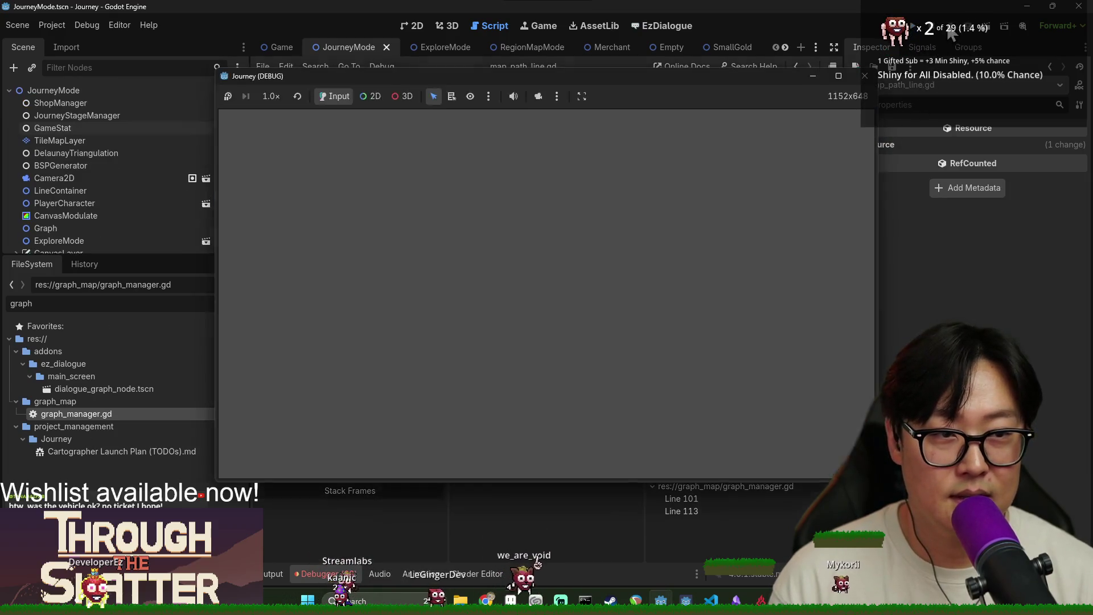
Step: Review the add_point call on line 20 of map_path_line.gd, then switch to journey_mode.gd
double_click(379, 285)
scroll(392, 279, up, 2)
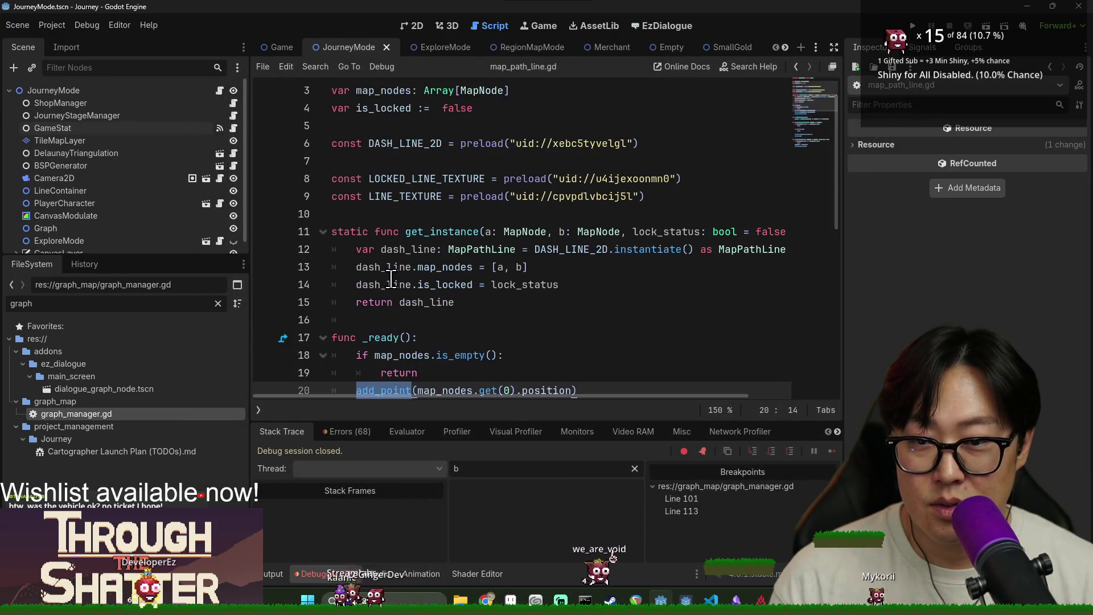
scroll(414, 336, up, 1)
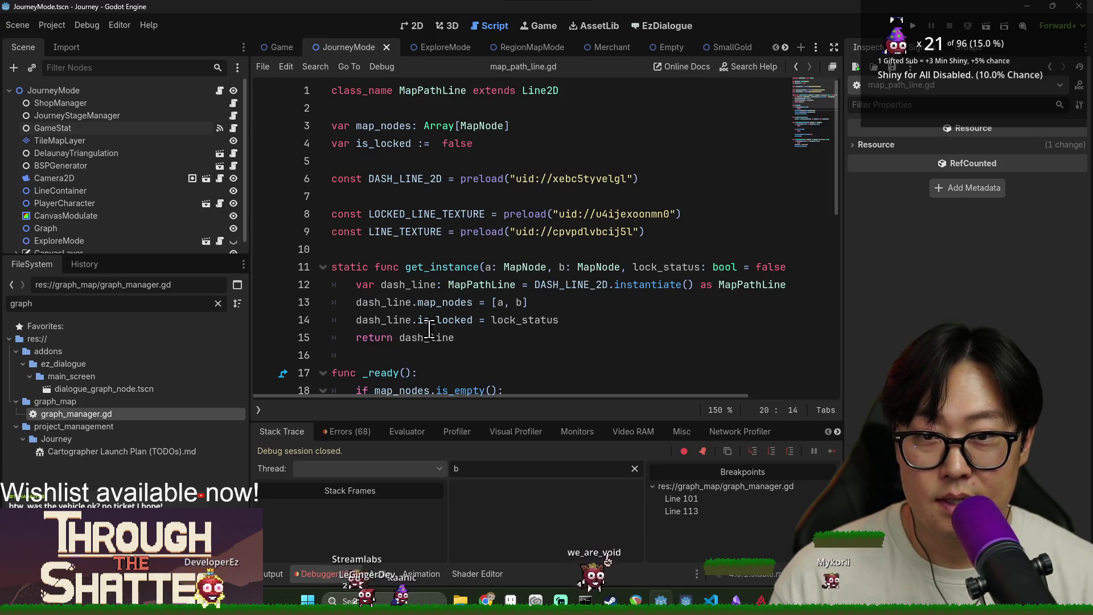
scroll(432, 328, down, 5)
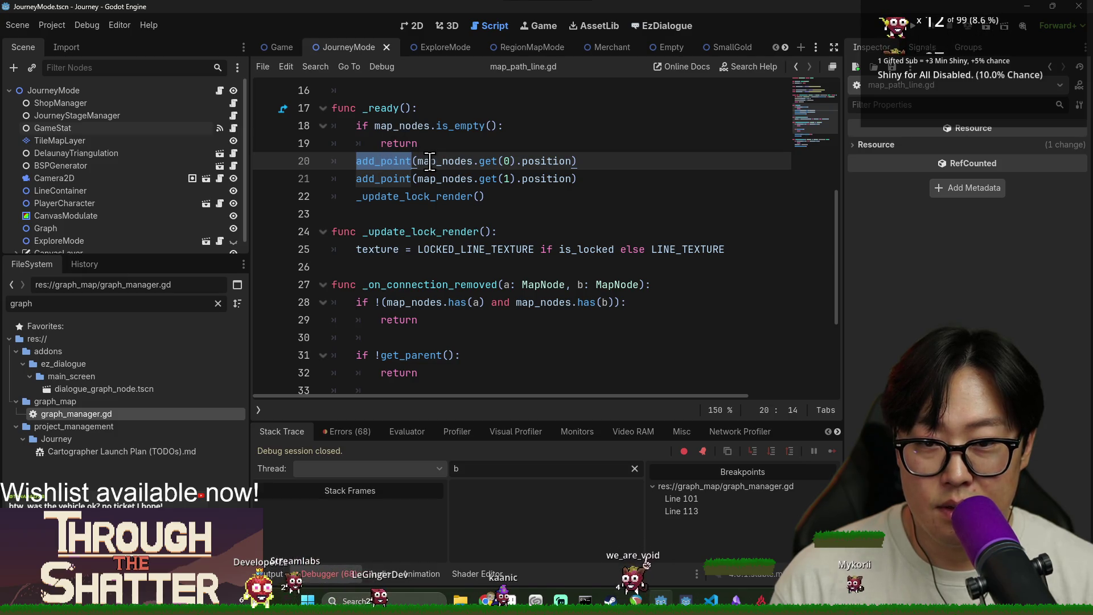
mouse_move(430, 161)
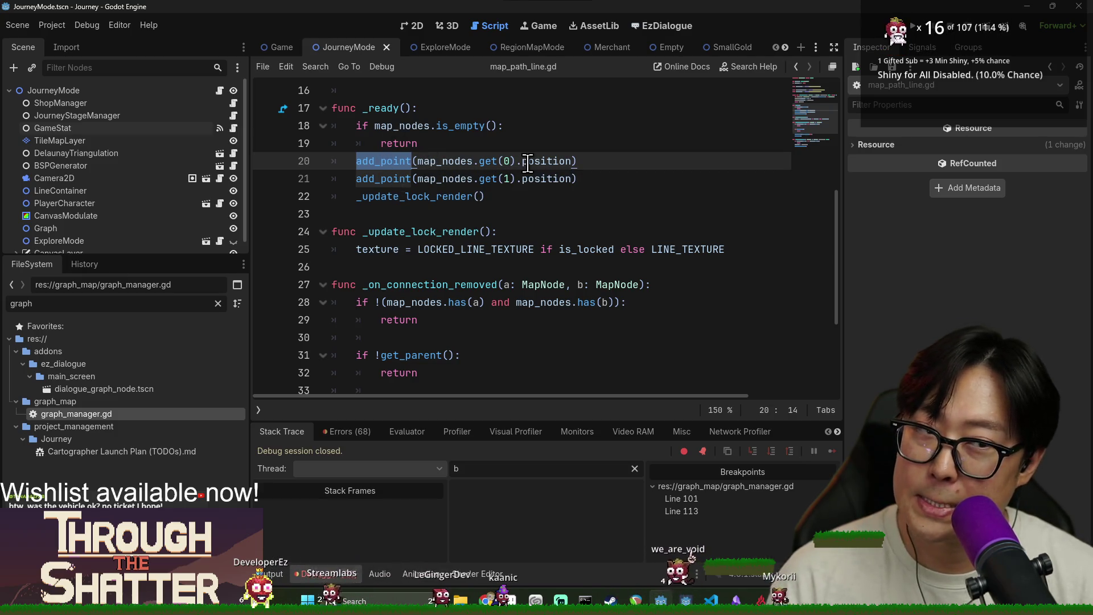
mouse_move(521, 161)
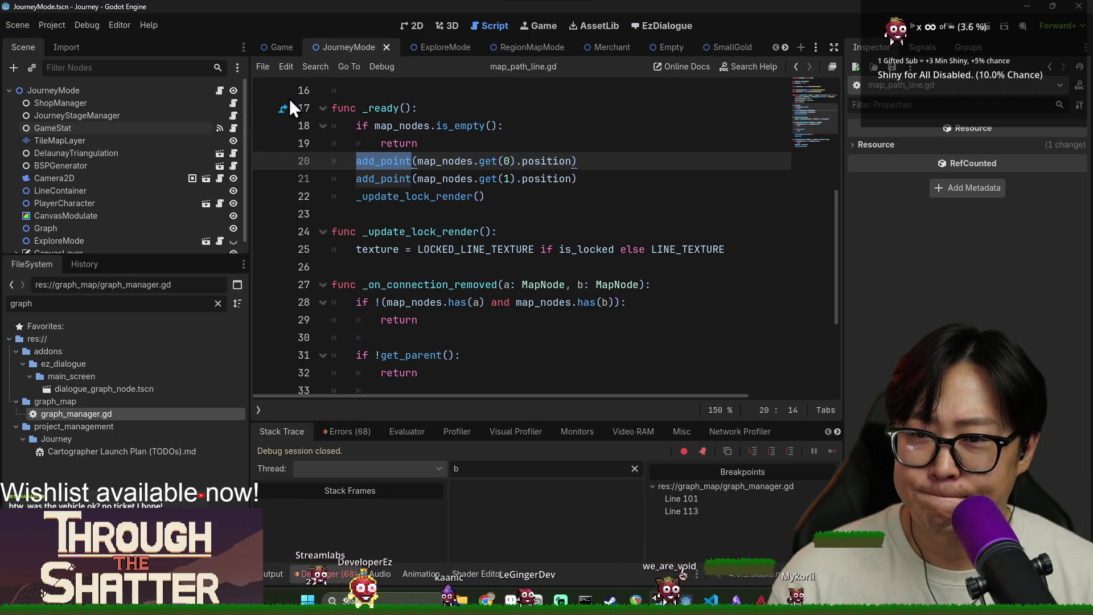
mouse_move(377, 169)
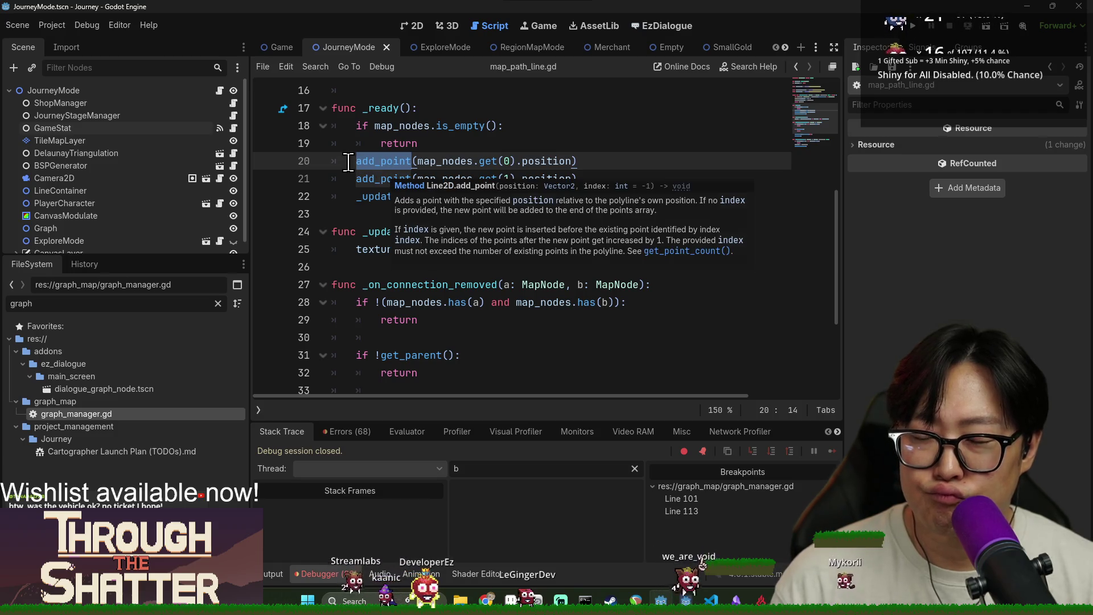
click(220, 90)
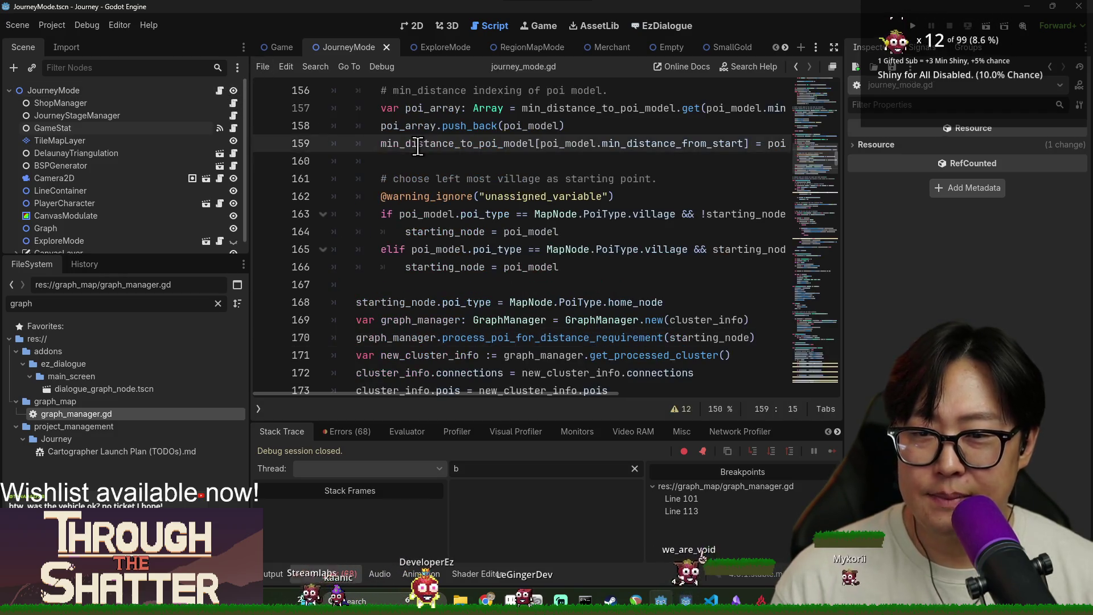
Step: Search journey_mode.gd for _enter_explore_mode
key(ctrl+f)
text(explor)
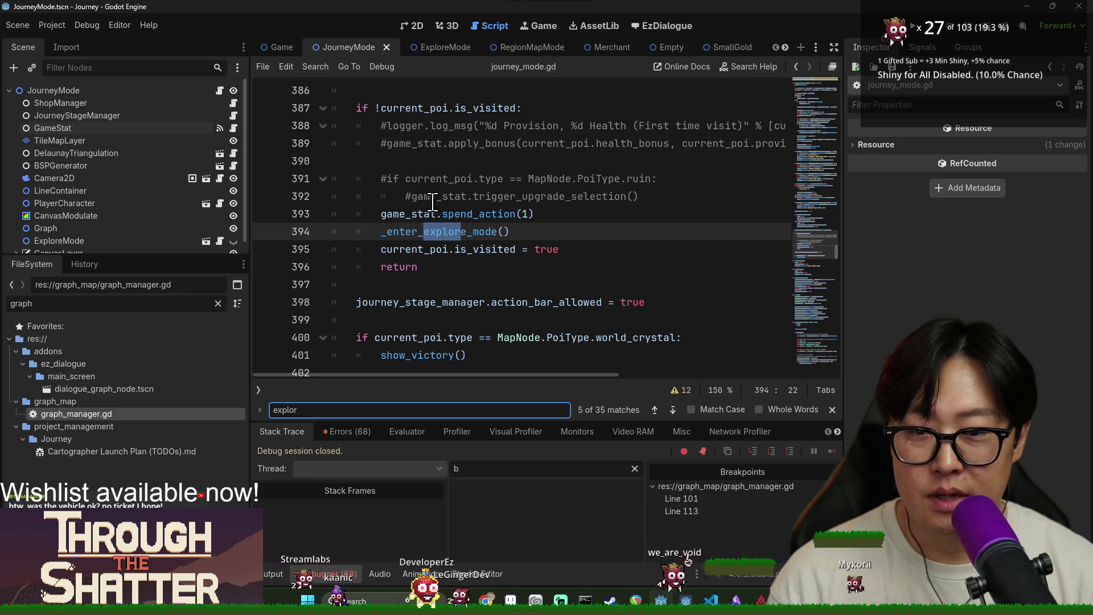
key(ctrl+a)
text(\)
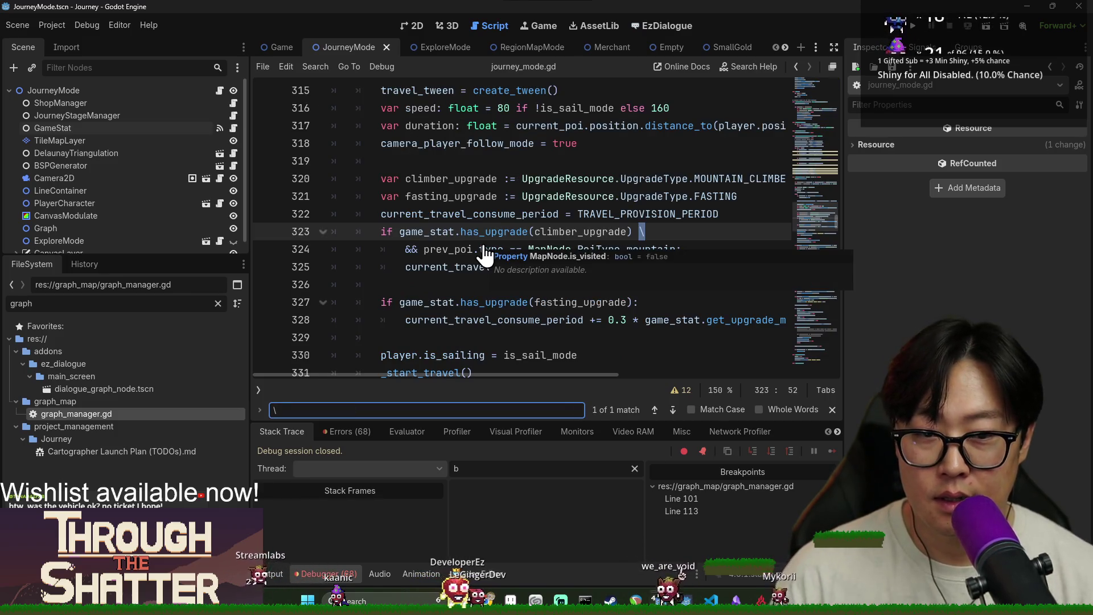
key(ctrl+a)
text(_enter_explore_mode)
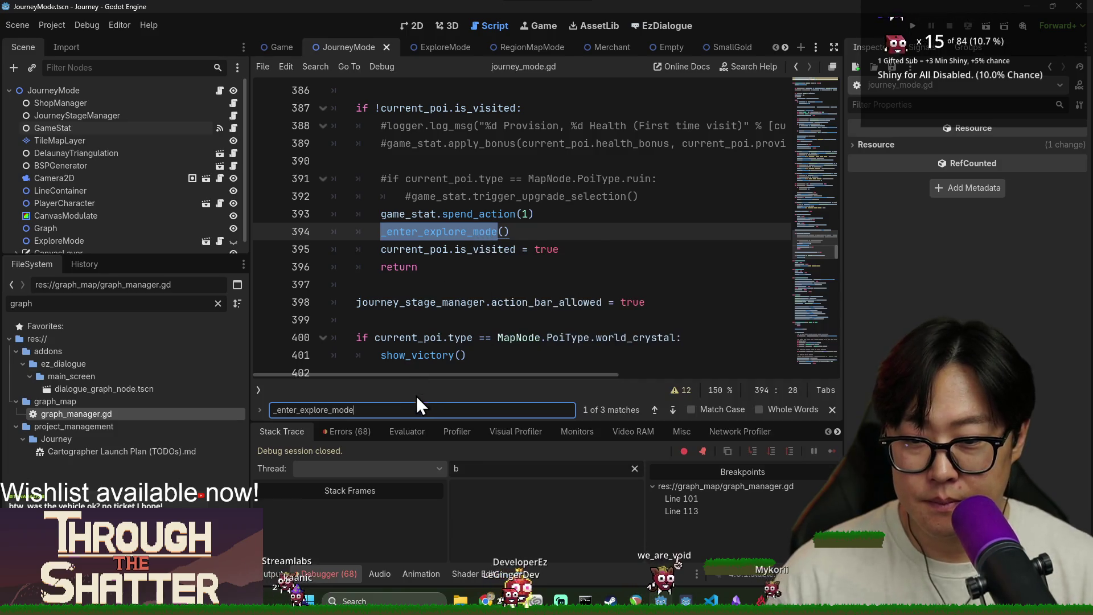
key(Return)
Step: Cycle through the _enter_explore_mode matches at lines 527 and 413 to reach line 394
key(Return)
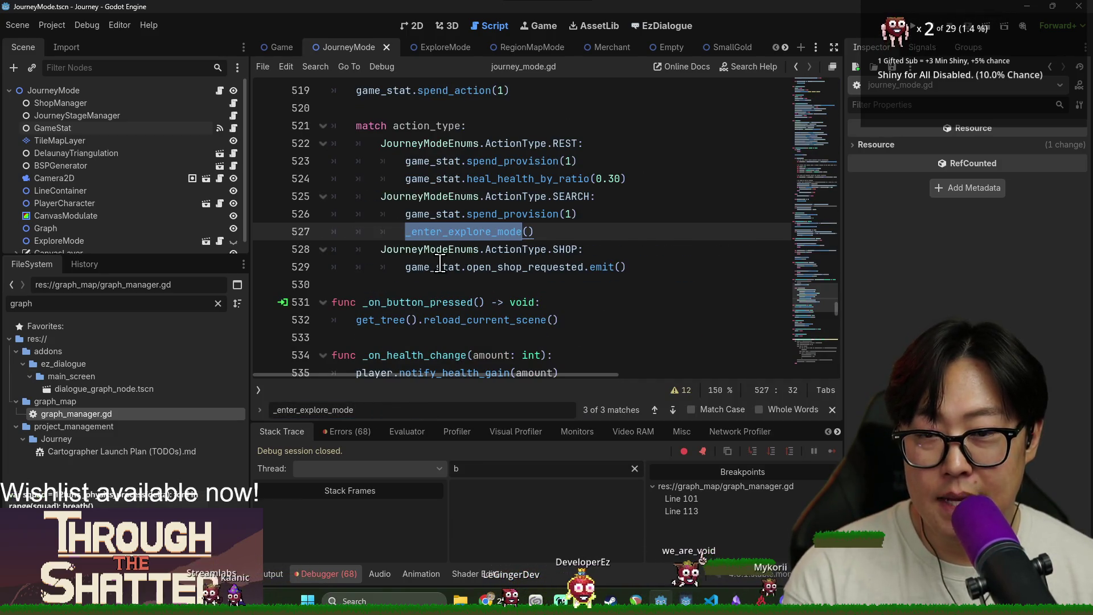
scroll(440, 267, up, 2)
key(Return)
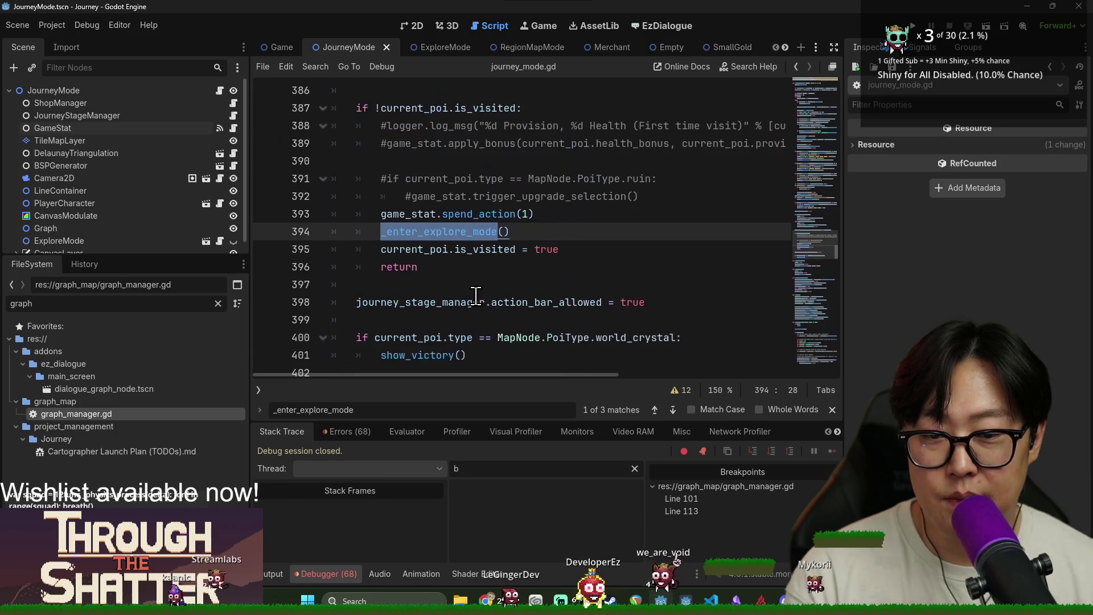
scroll(465, 270, up, 16)
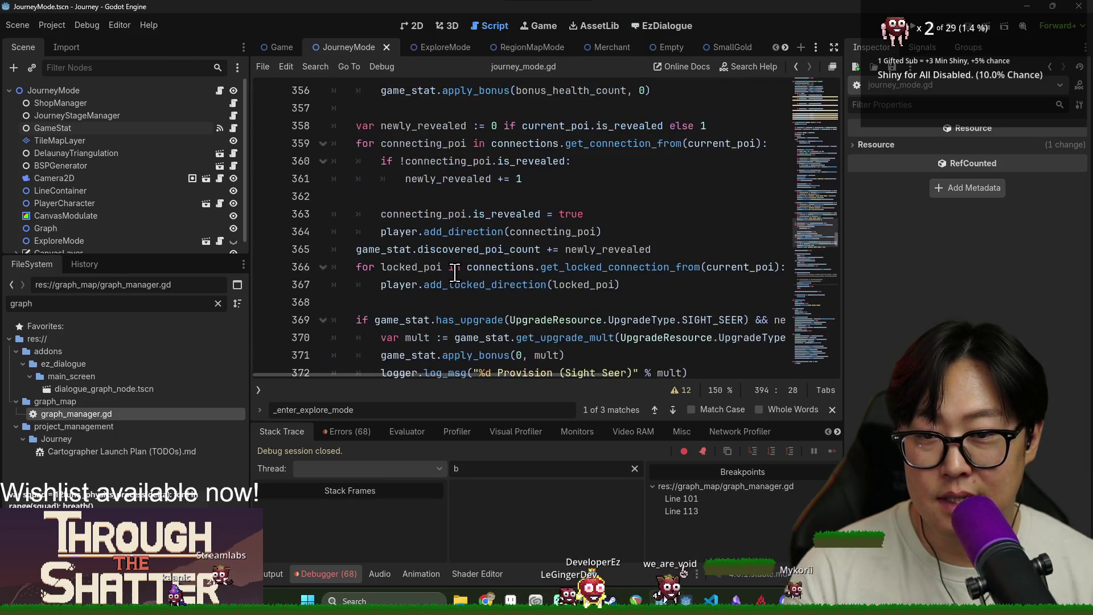
scroll(458, 278, up, 17)
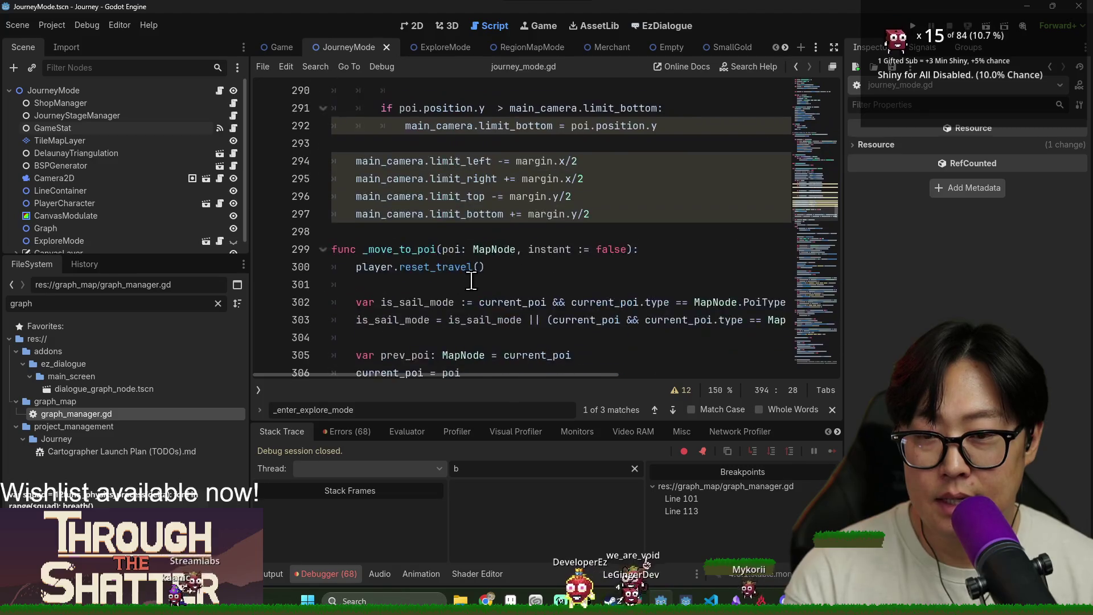
scroll(472, 279, down, 20)
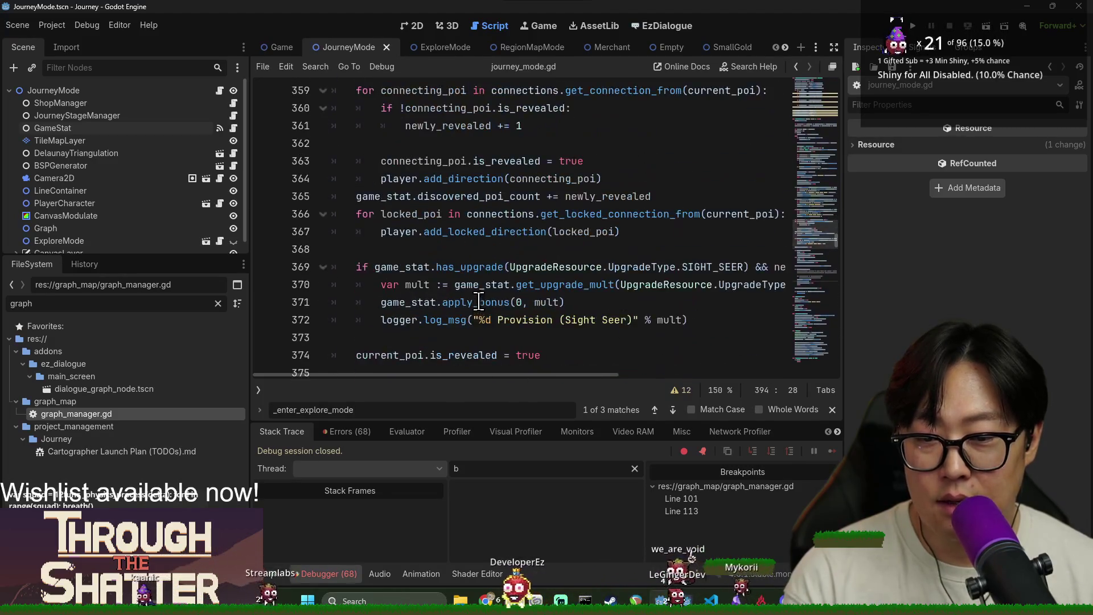
key(Return)
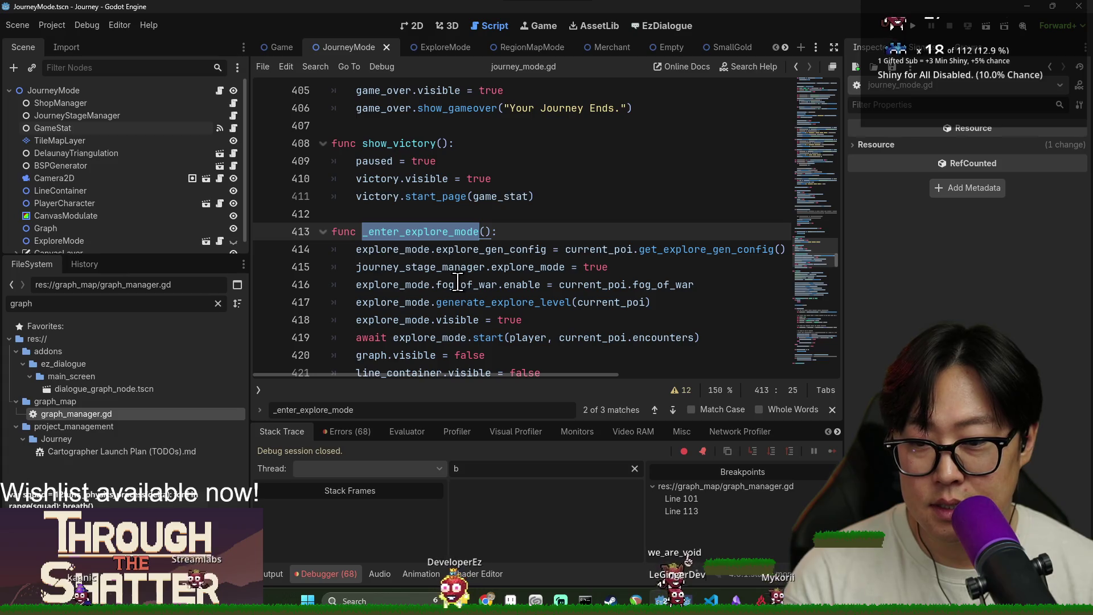
mouse_move(434, 288)
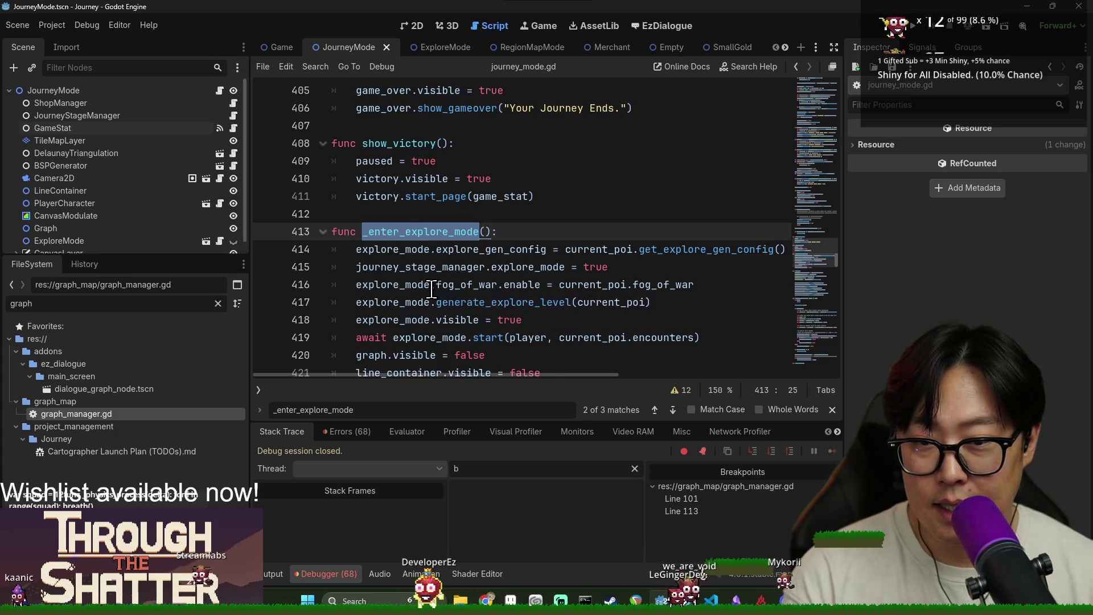
key(Return)
scroll(419, 251, up, 4)
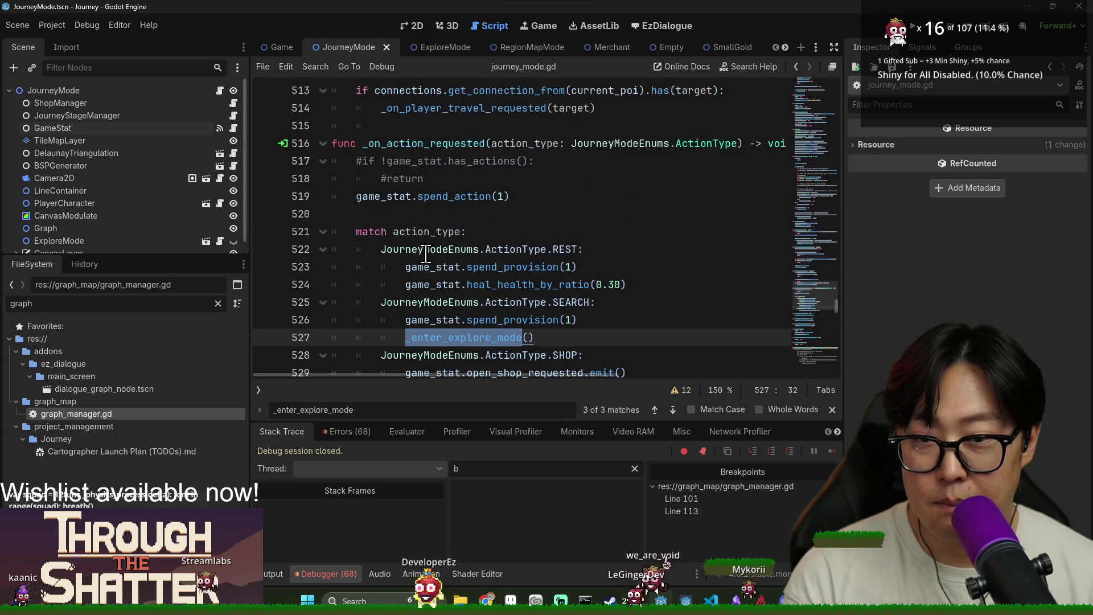
scroll(434, 271, down, 4)
key(Return)
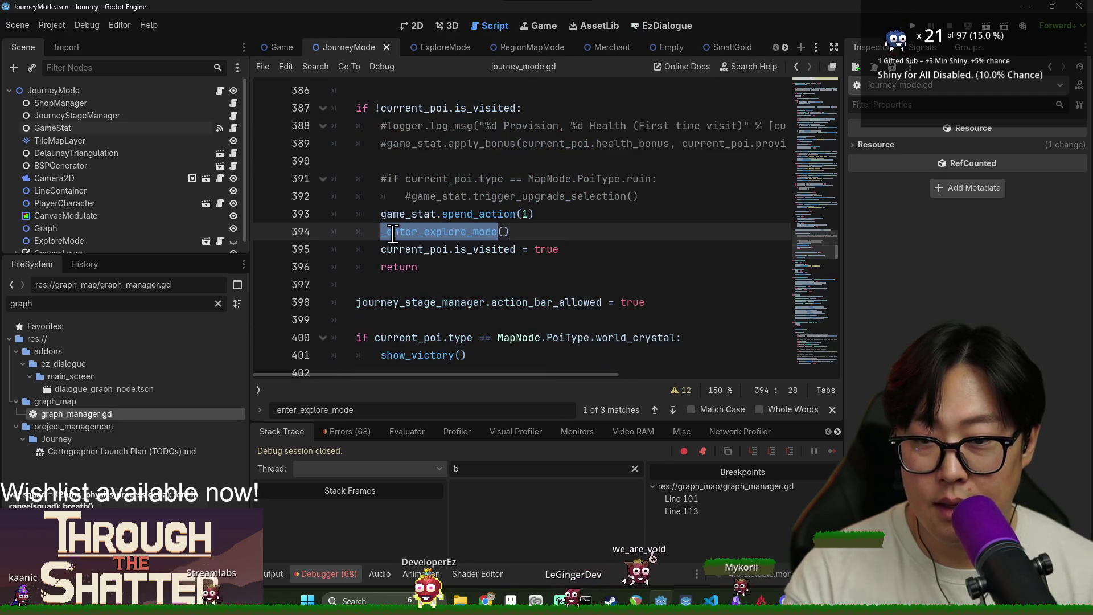
Step: Comment out the _enter_explore_mode() call on line 394 with #, save, and run the project
click(381, 231)
text(#)
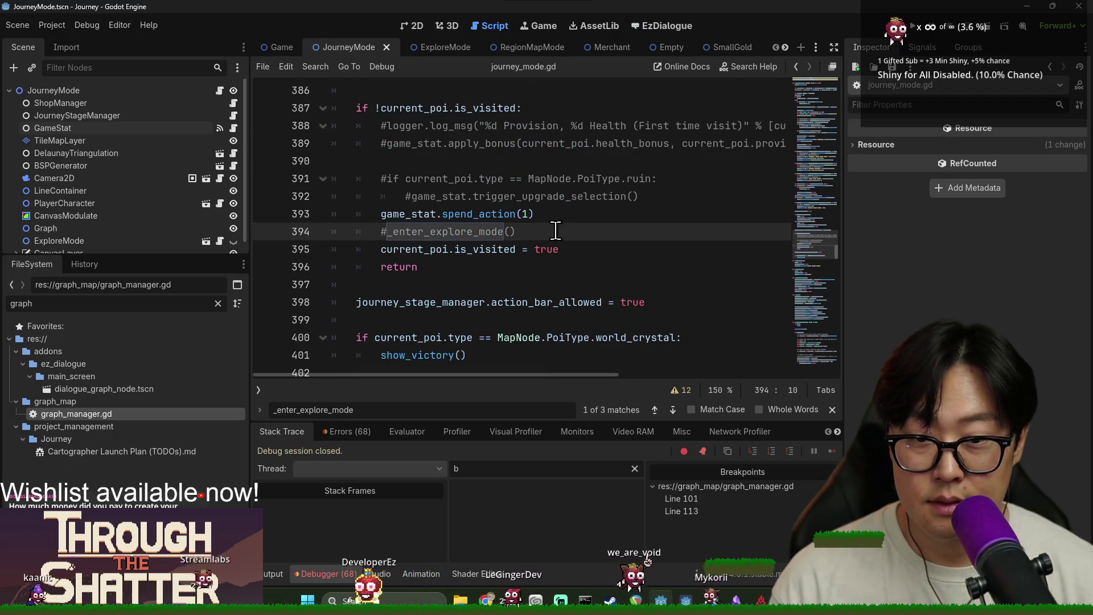
key(ctrl+s)
click(916, 29)
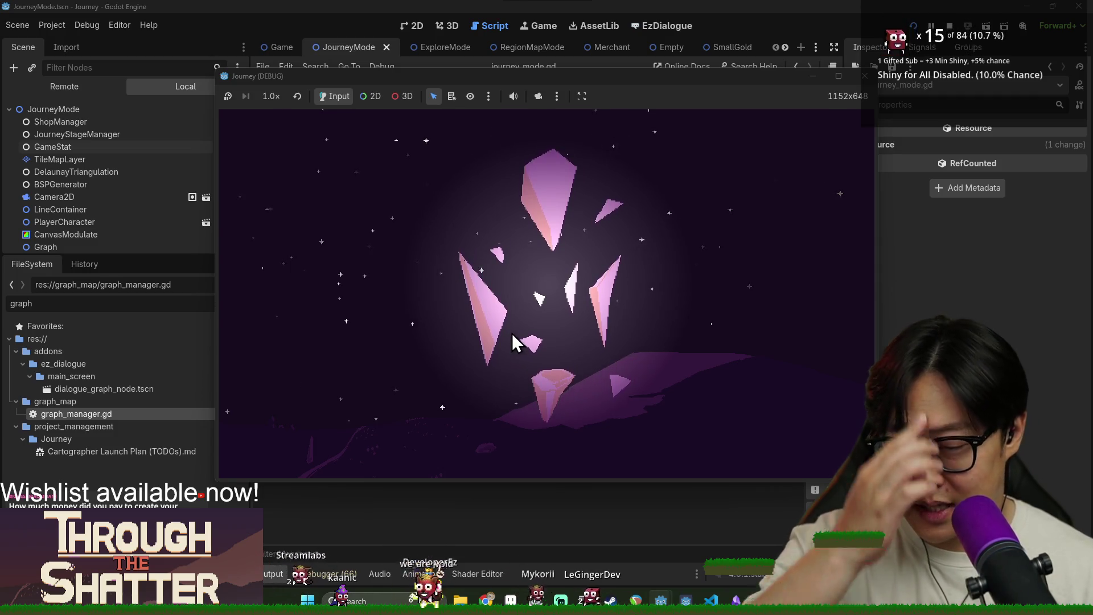
Step: Start a New Game, continue past the graph_manager.gd breakpoints, and remove the line 101 breakpoint before resuming
click(414, 304)
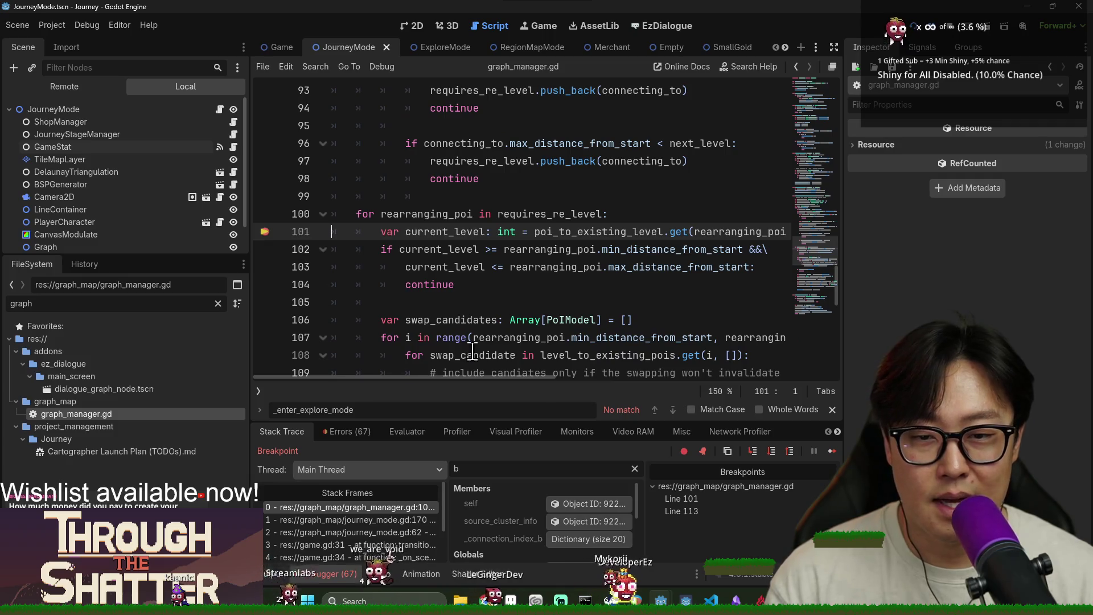
click(833, 452)
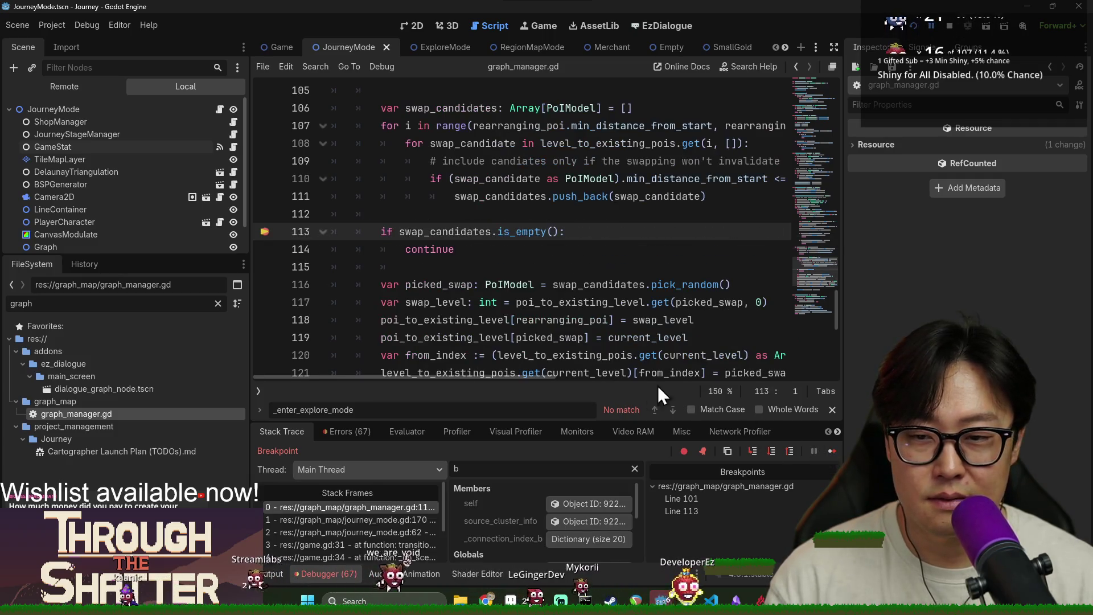
click(831, 453)
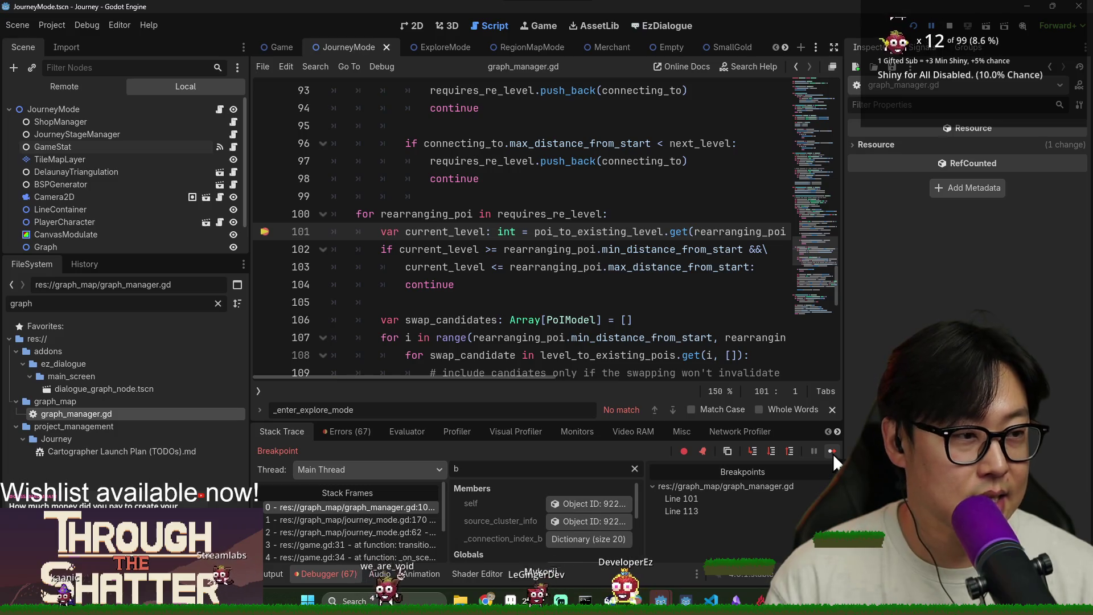
click(832, 452)
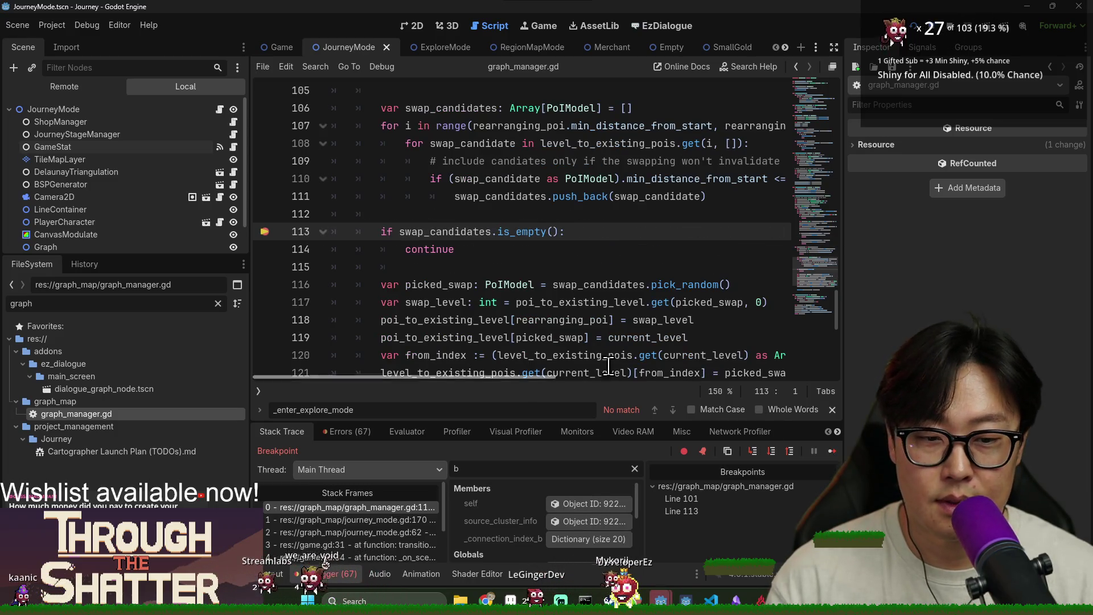
click(831, 451)
click(265, 232)
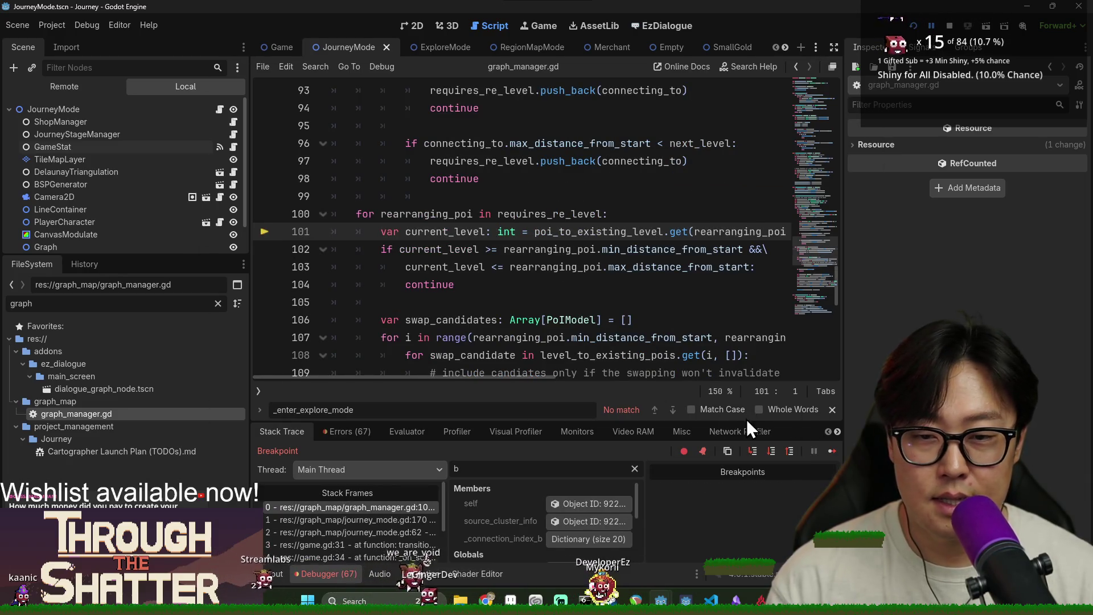
click(831, 451)
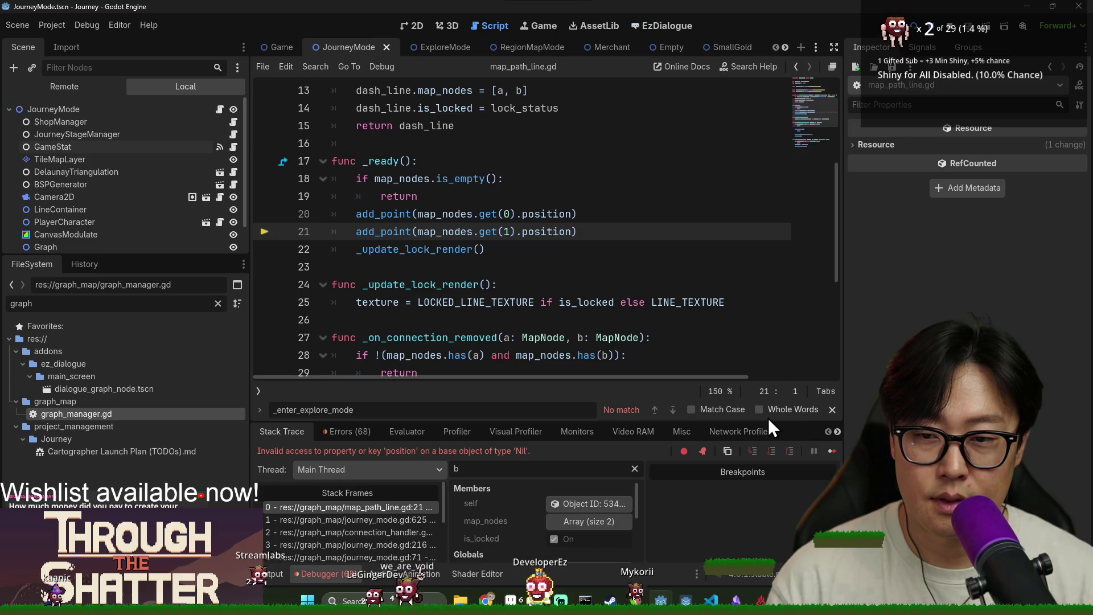
Step: Clear the stack variable filter and expand the map_nodes Array (size 2) to show its object and null entries
mouse_move(443, 233)
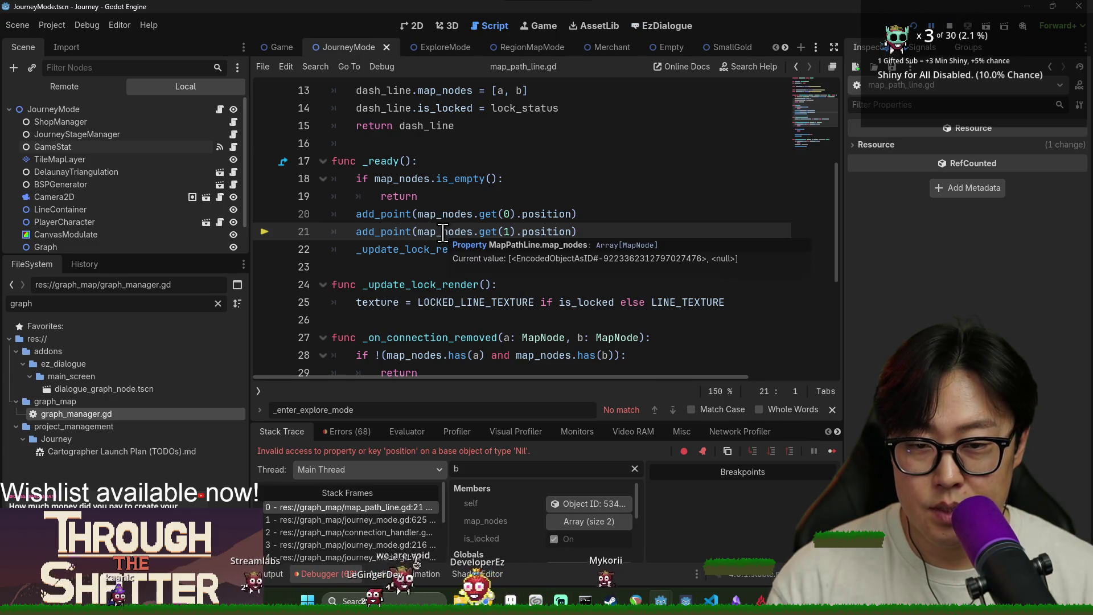
mouse_move(489, 236)
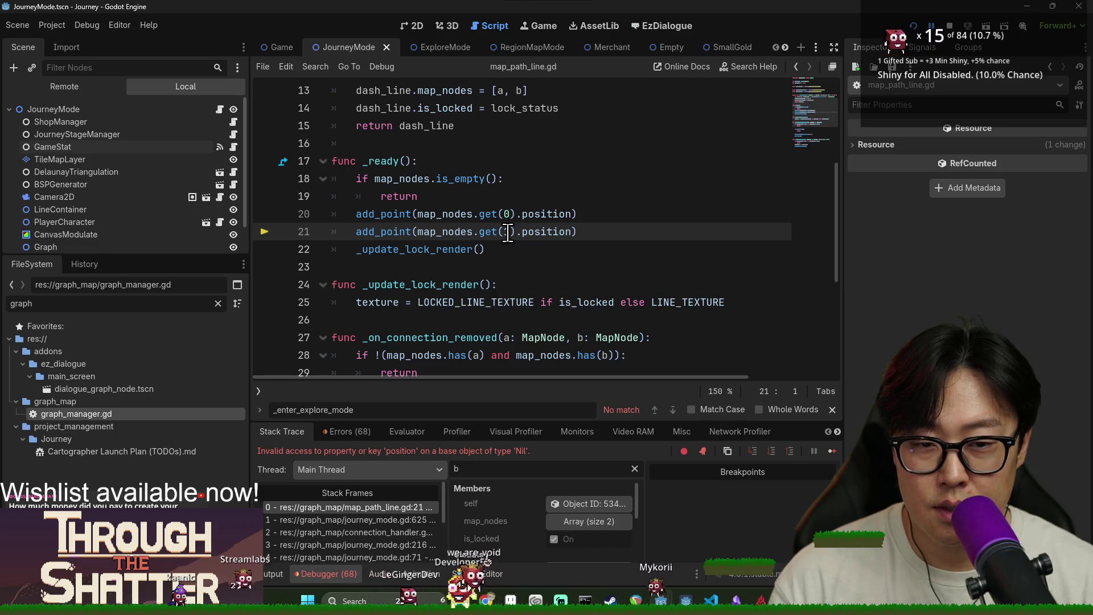
mouse_move(465, 214)
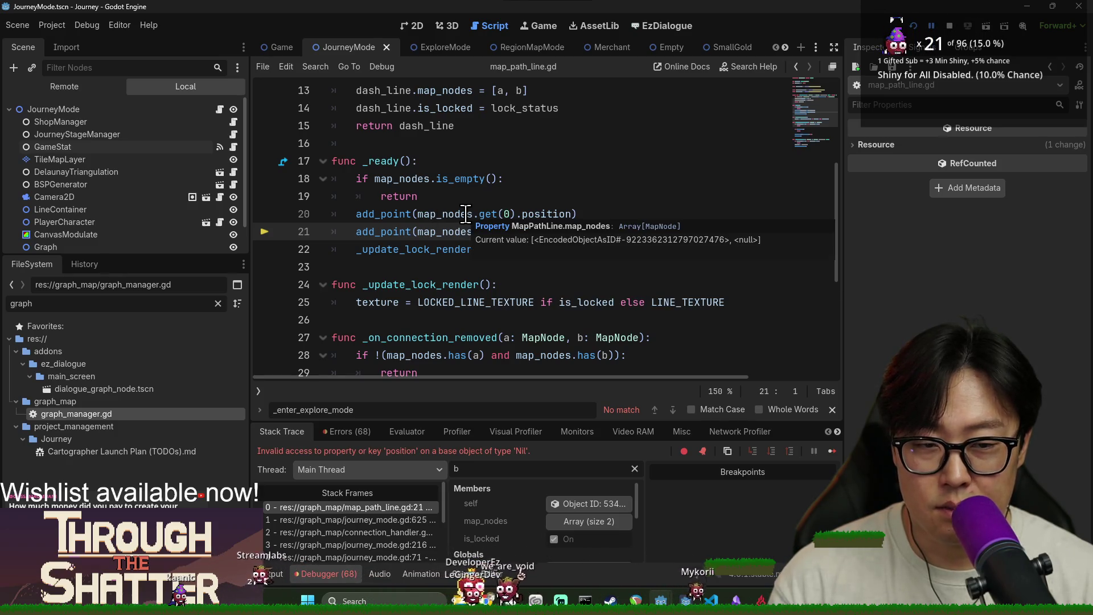
click(531, 468)
key(BackSpace)
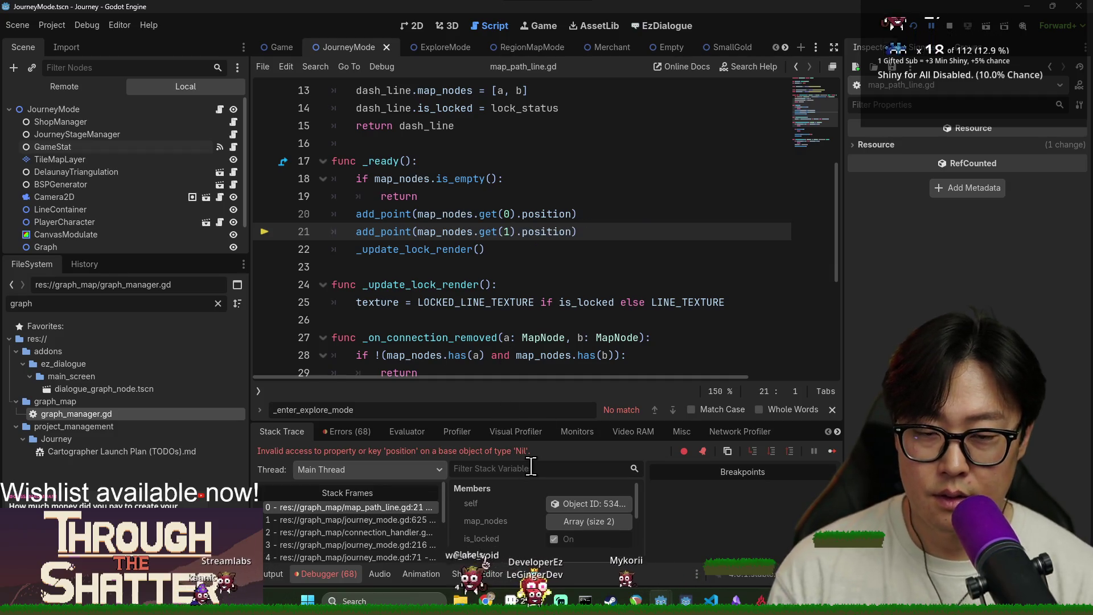
scroll(456, 291, up, 2)
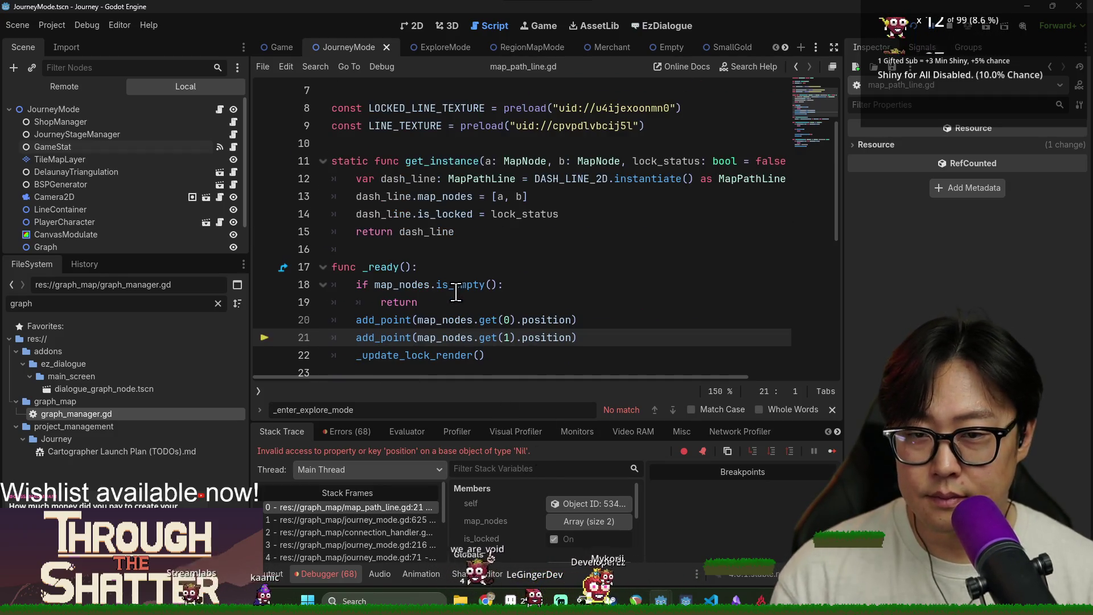
scroll(457, 292, down, 1)
mouse_move(464, 286)
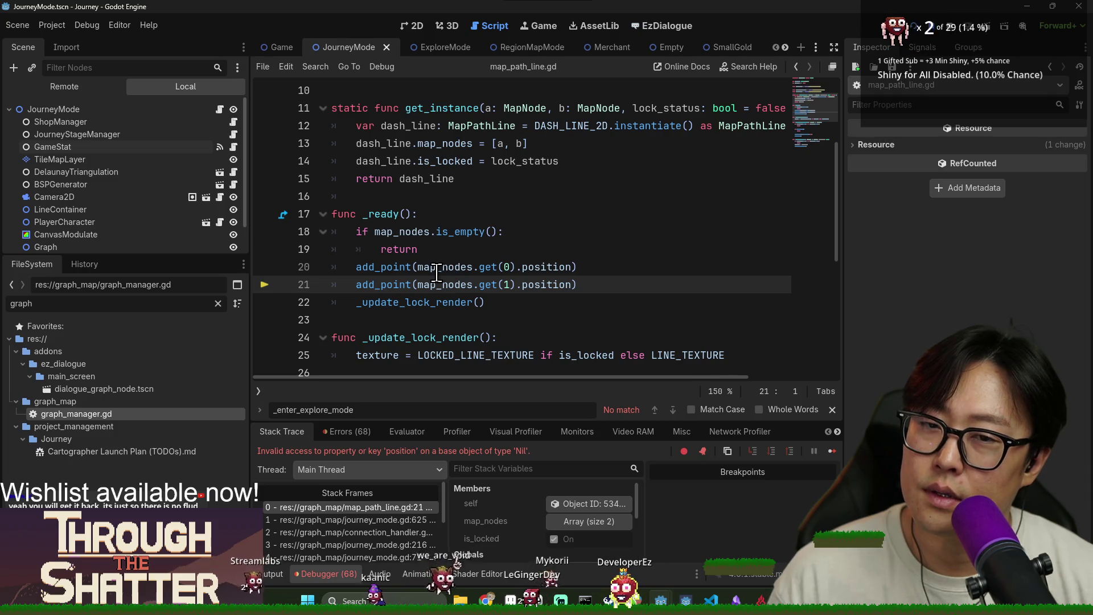
mouse_move(432, 271)
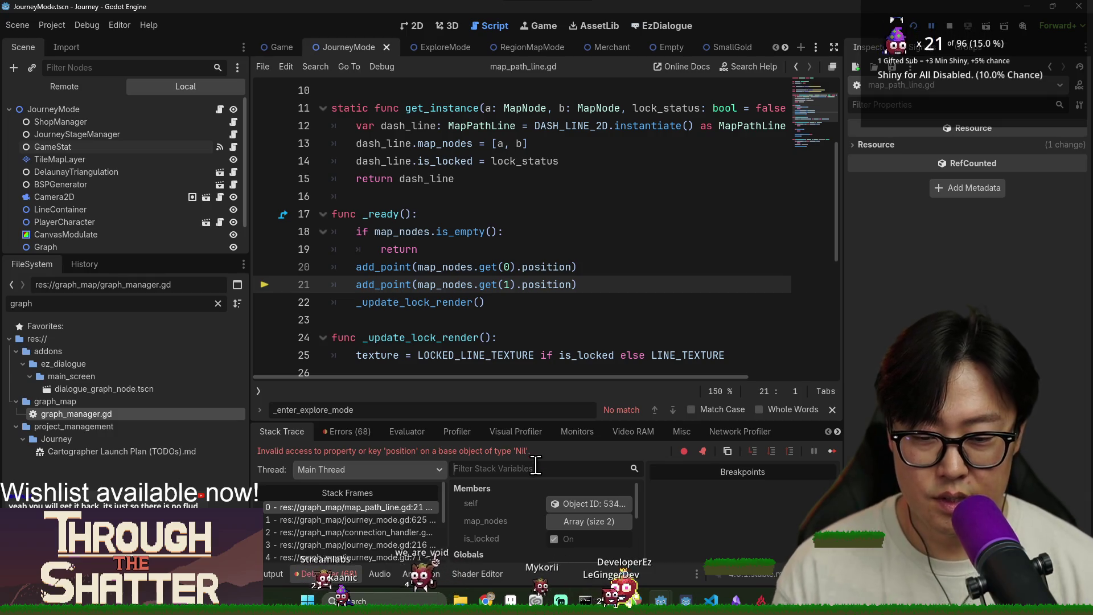
click(595, 521)
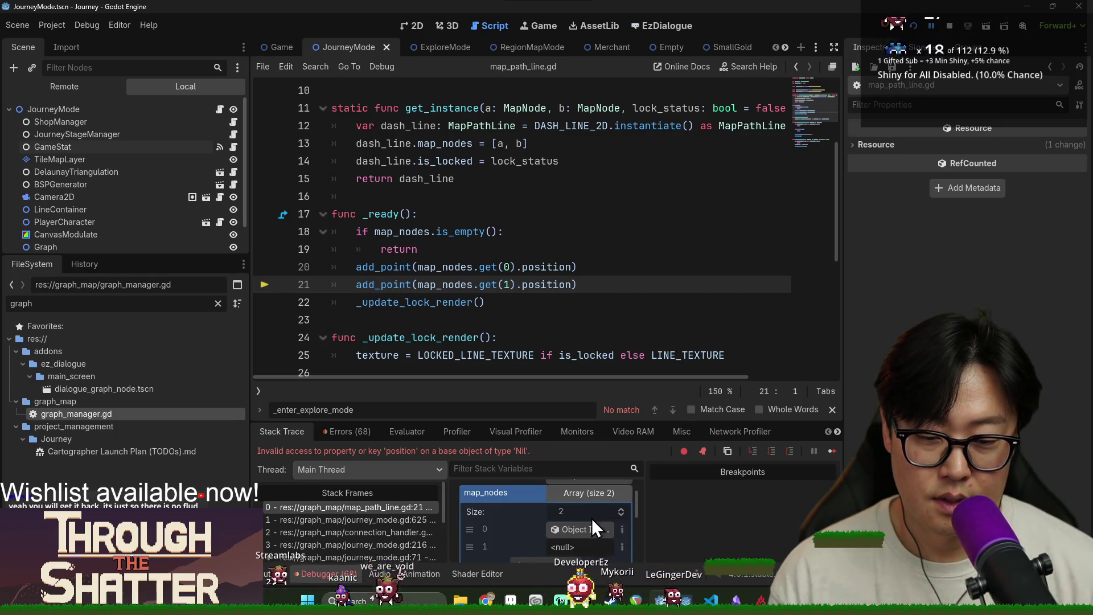
Step: Drill into map node 0's icon texture to its 32×32 AtlasTexture at x 96, then stop the game
click(594, 528)
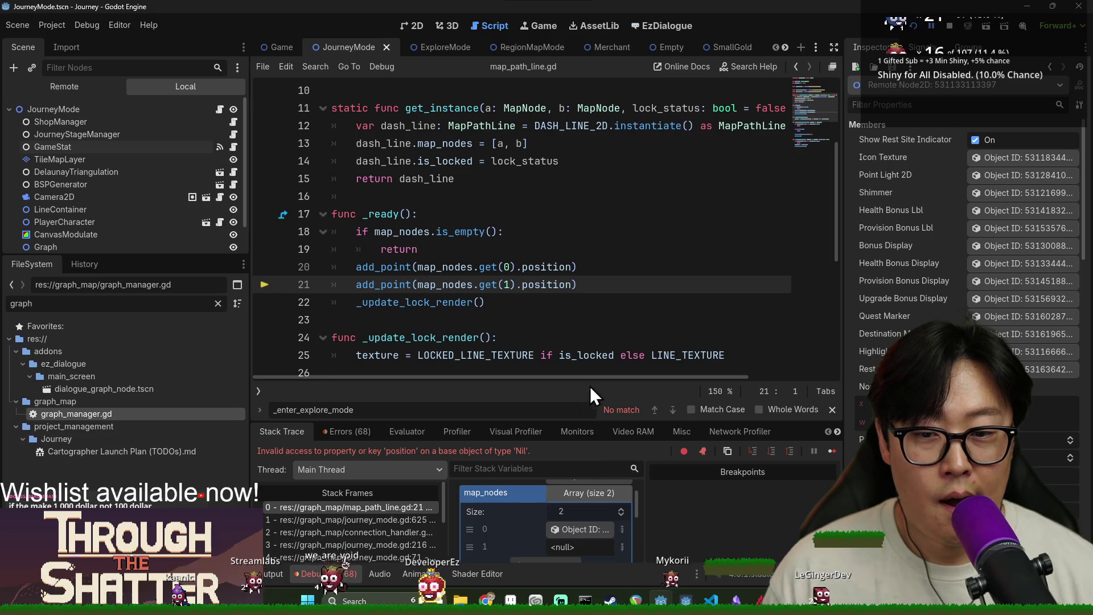
click(991, 158)
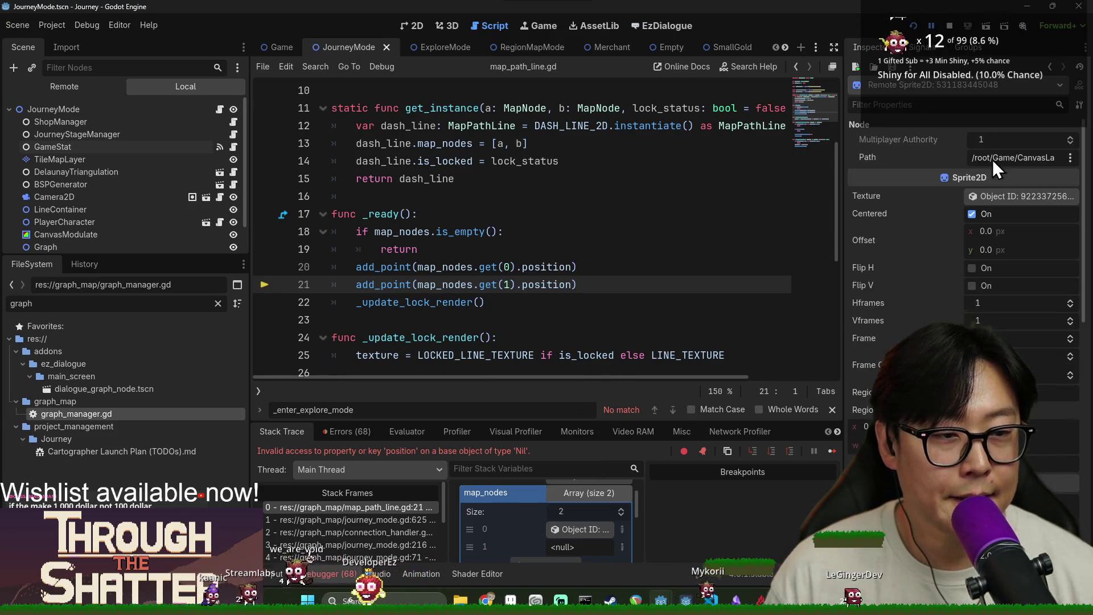
click(1013, 197)
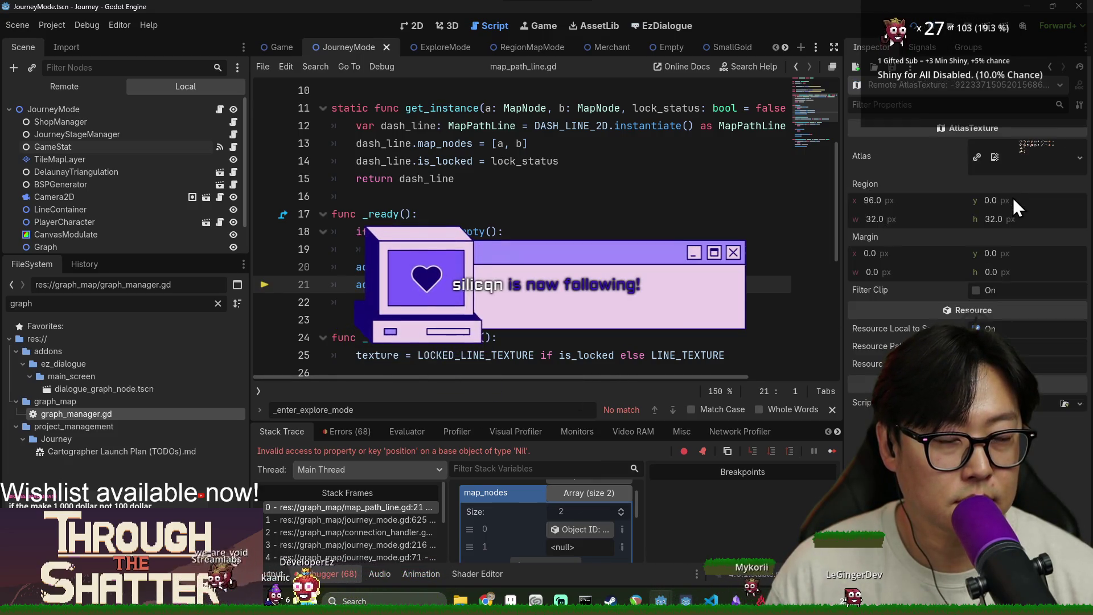
click(1025, 152)
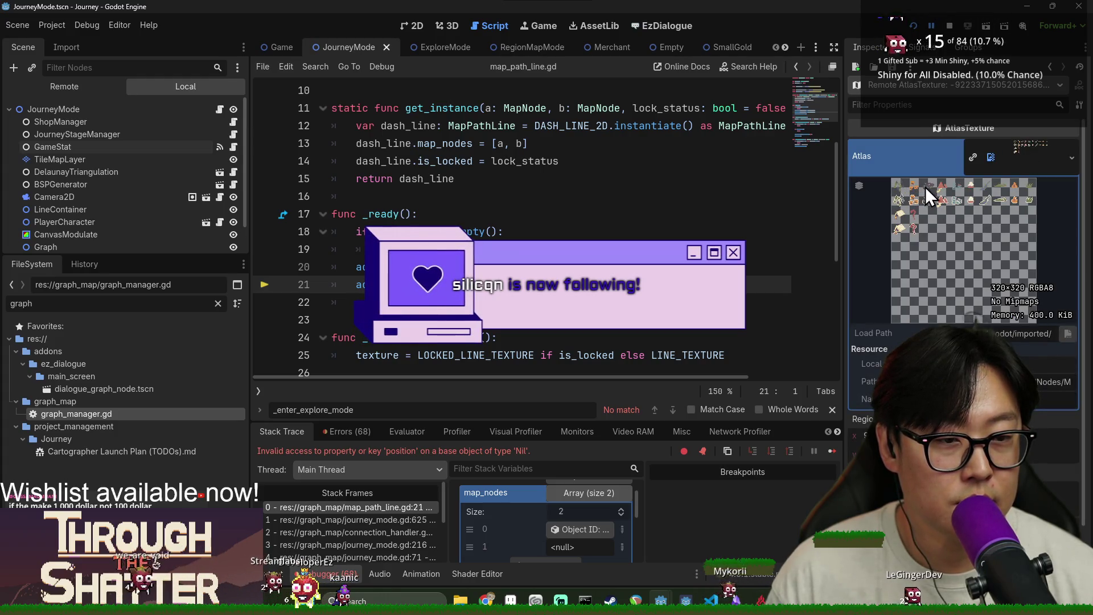
click(1005, 153)
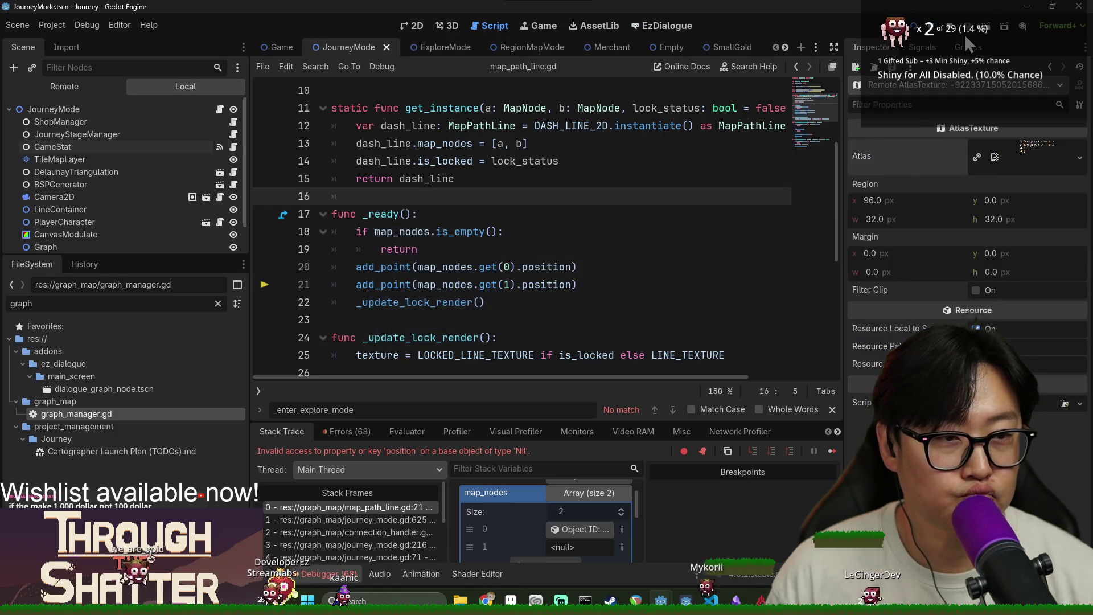
click(947, 28)
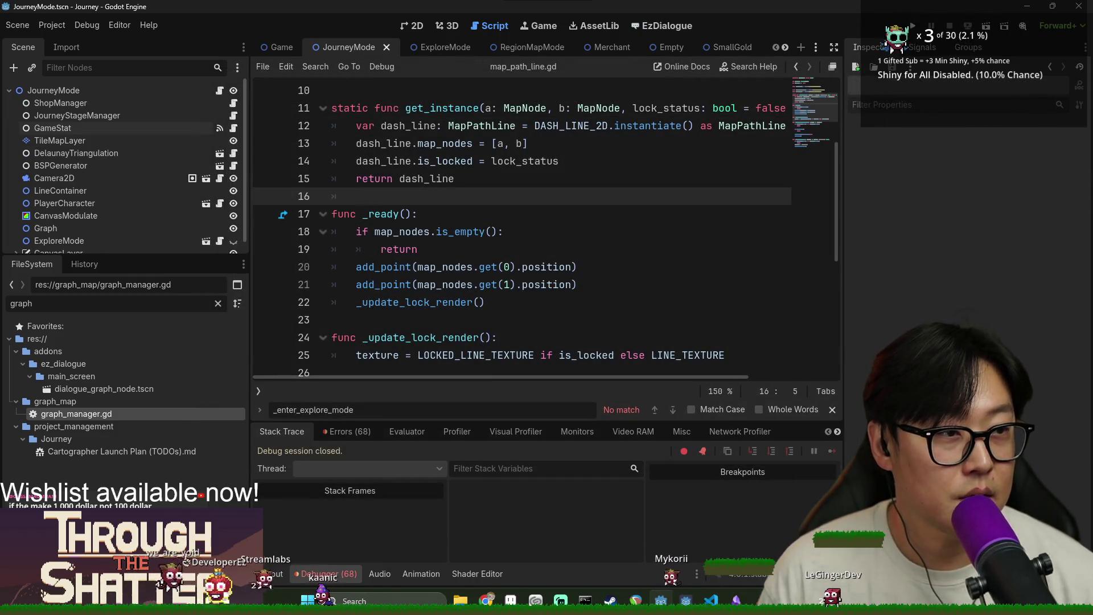
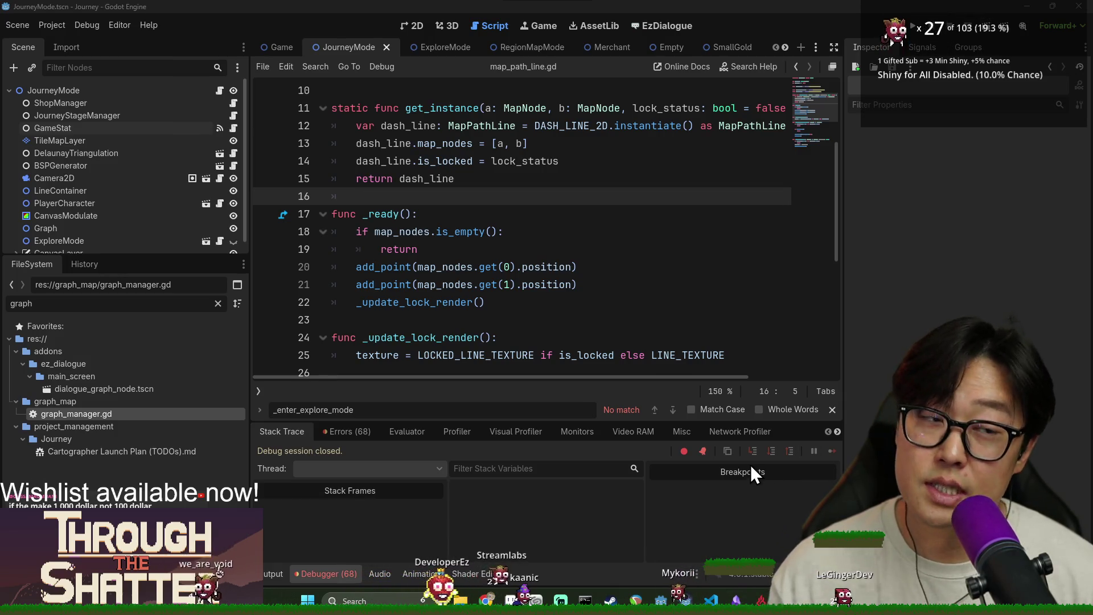
Step: Bring the Obsidian notes window, showing Release Notes 1.12.7, in front of Godot
key(F5)
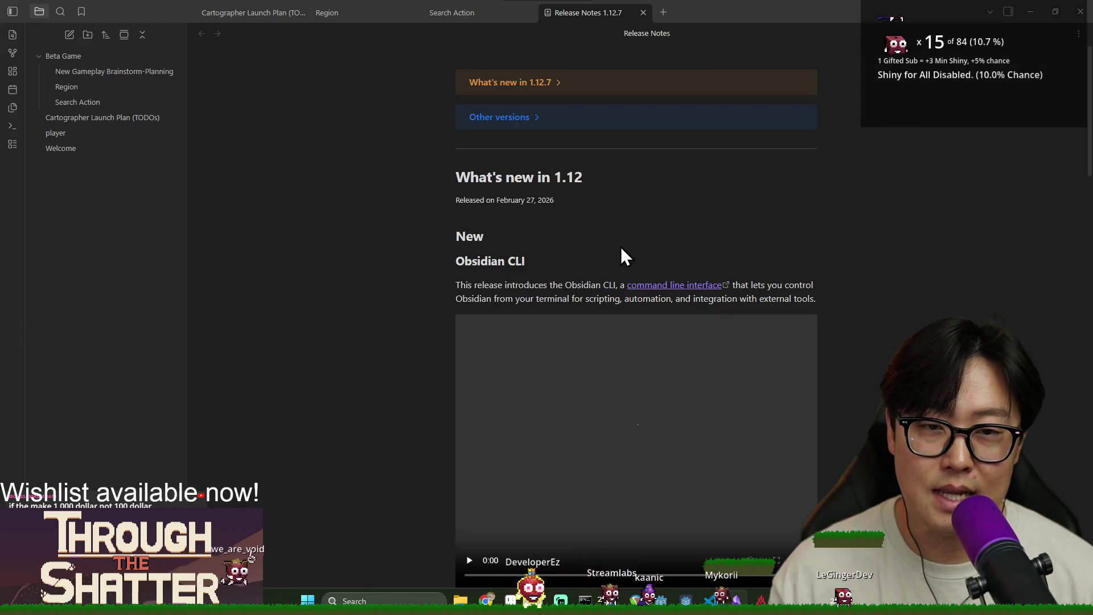
Step: Close the release notes and read the Core Concept and Brainstorms in the Brainstorm-Planning note
click(643, 12)
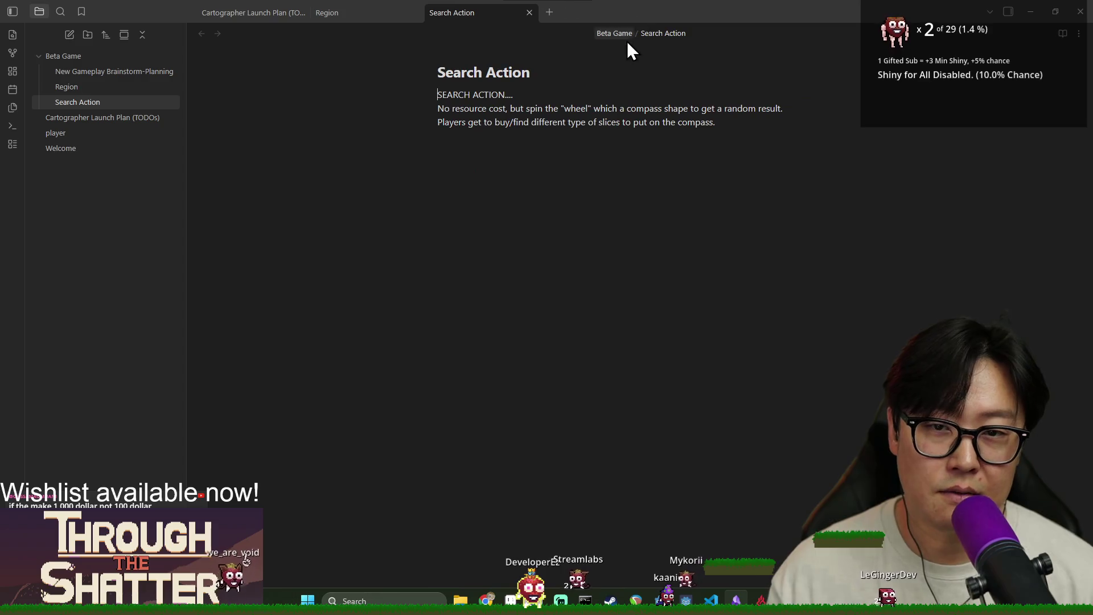
click(130, 71)
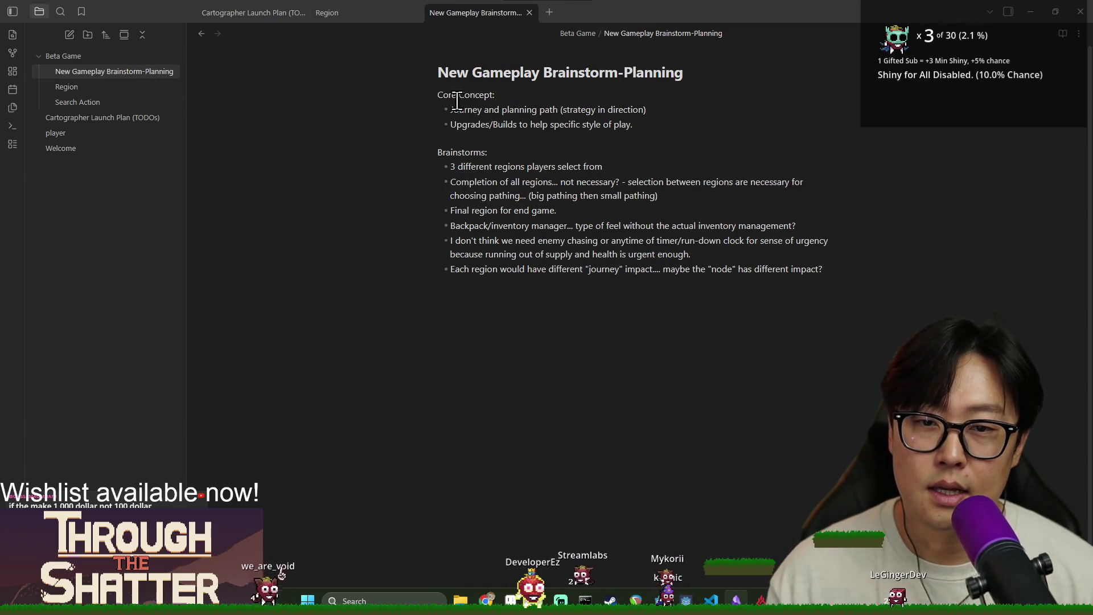
drag(446, 108, 574, 124)
click(488, 183)
mouse_move(463, 152)
mouse_down()
mouse_move(633, 272)
mouse_move(659, 273)
mouse_move(500, 214)
mouse_move(454, 166)
mouse_up()
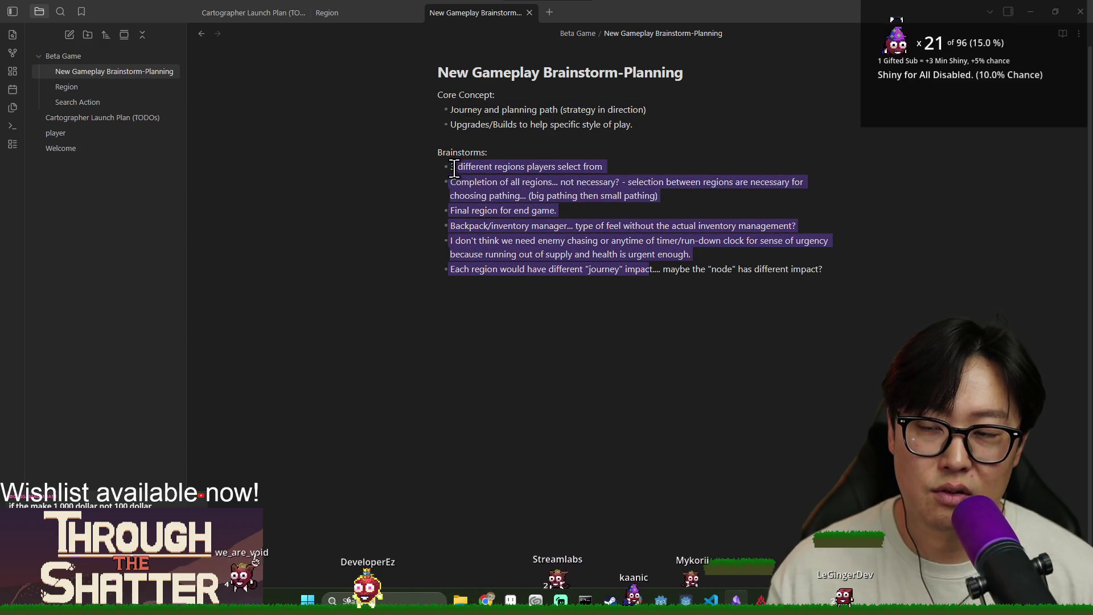
click(488, 146)
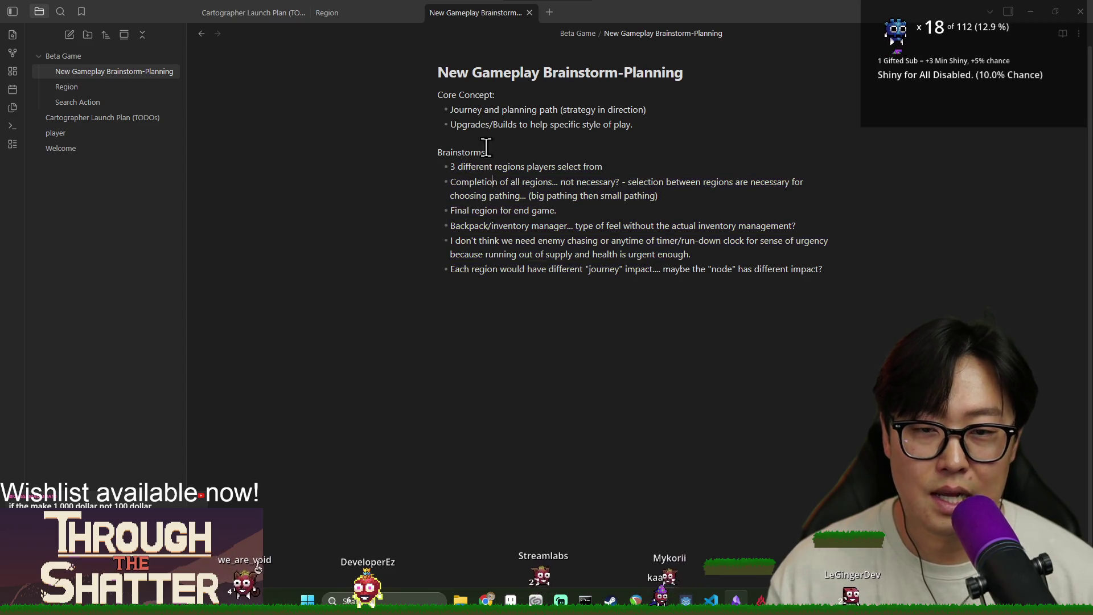
Step: Review the Region and Search Action notes, then minimise Obsidian back to map_path_line.gd
click(120, 91)
click(114, 102)
click(109, 87)
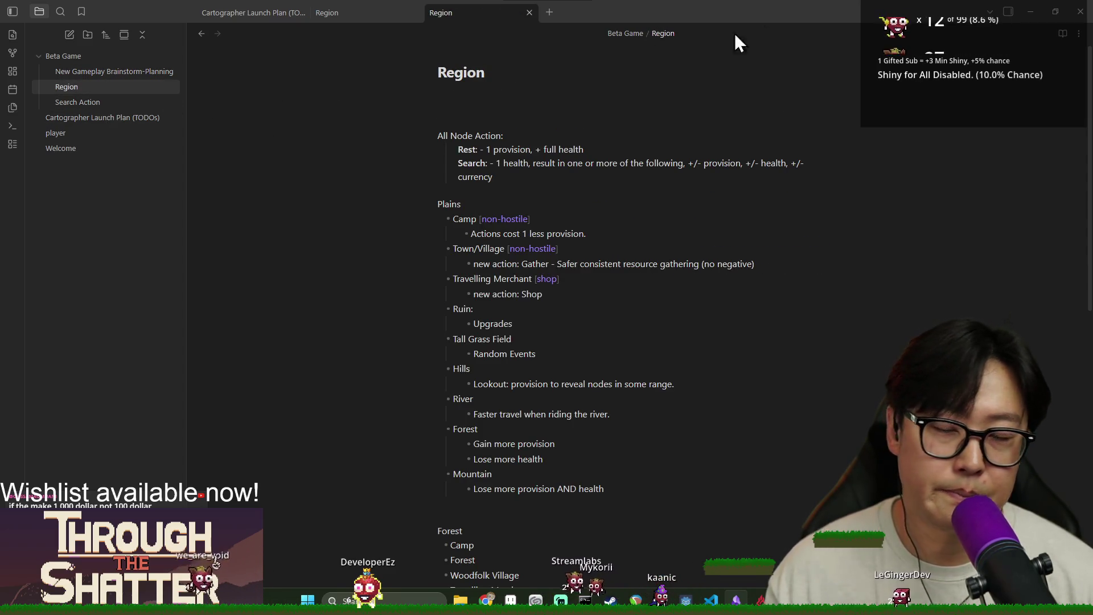
click(1030, 12)
click(481, 178)
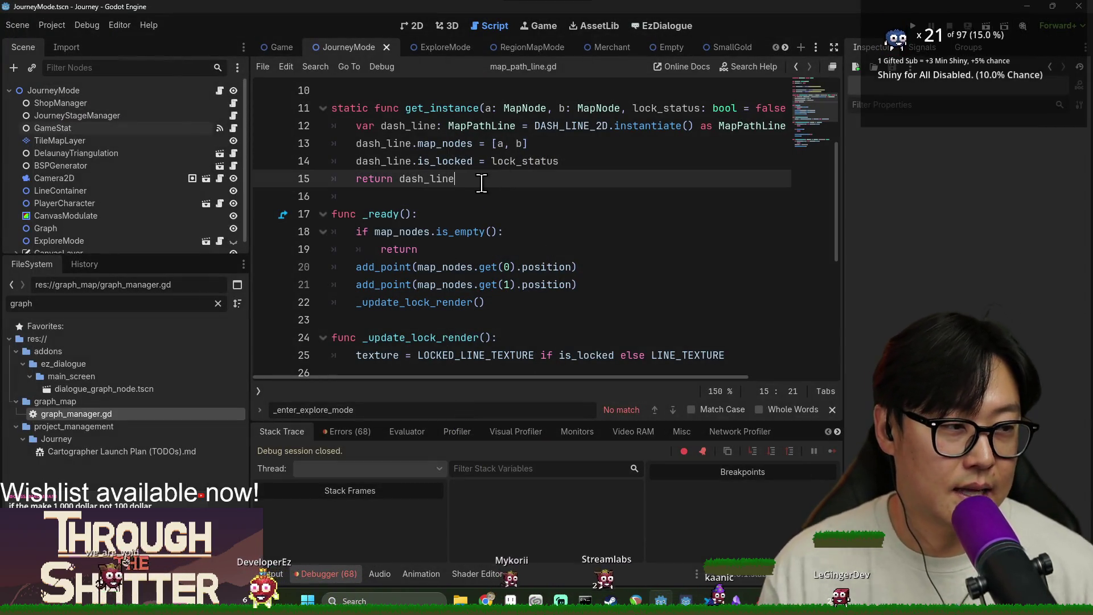
Step: Close the find bar and read through the map_path_line.gd script
mouse_move(435, 182)
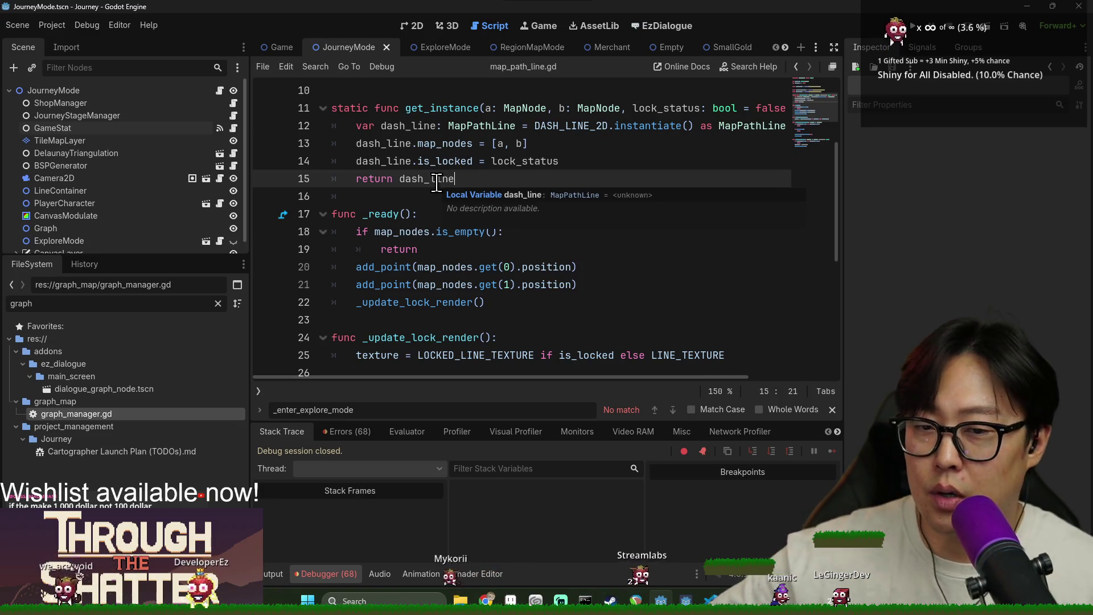
scroll(438, 256, down, 2)
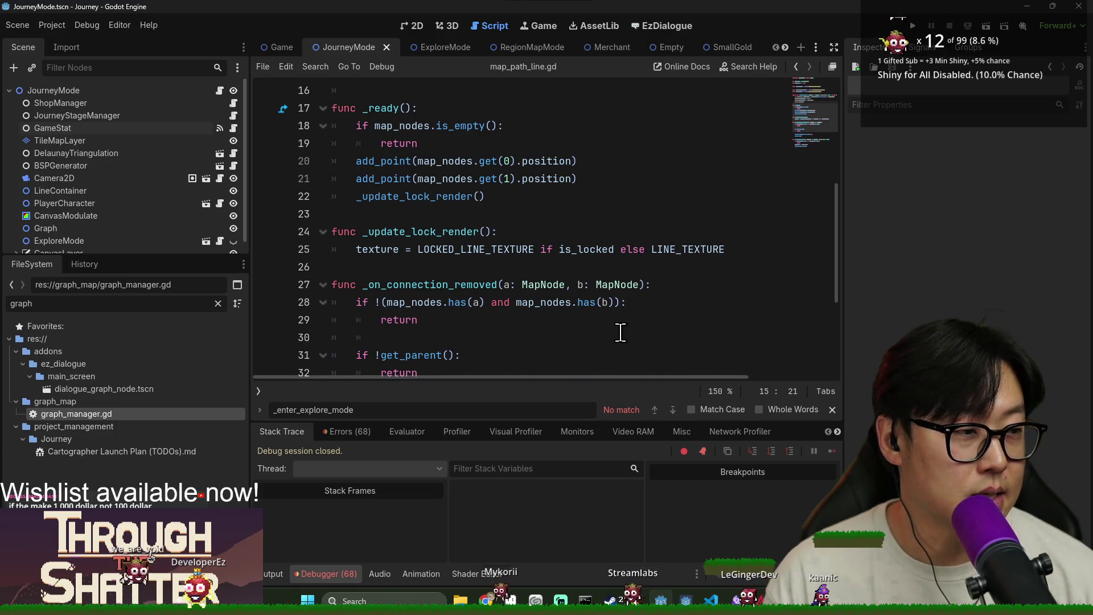
scroll(466, 288, down, 2)
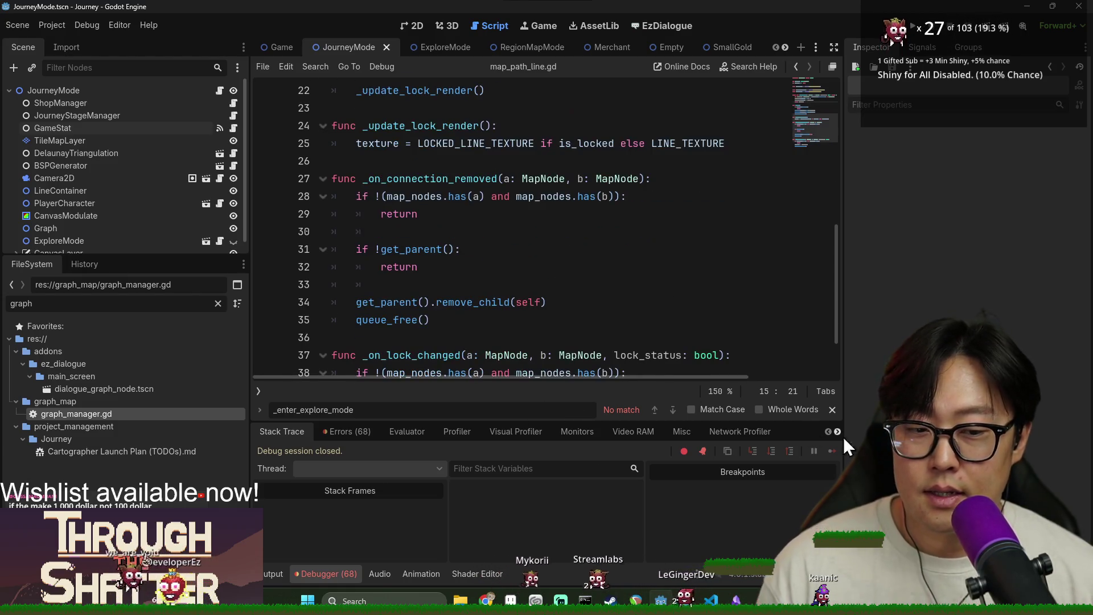
click(832, 409)
scroll(413, 276, up, 1)
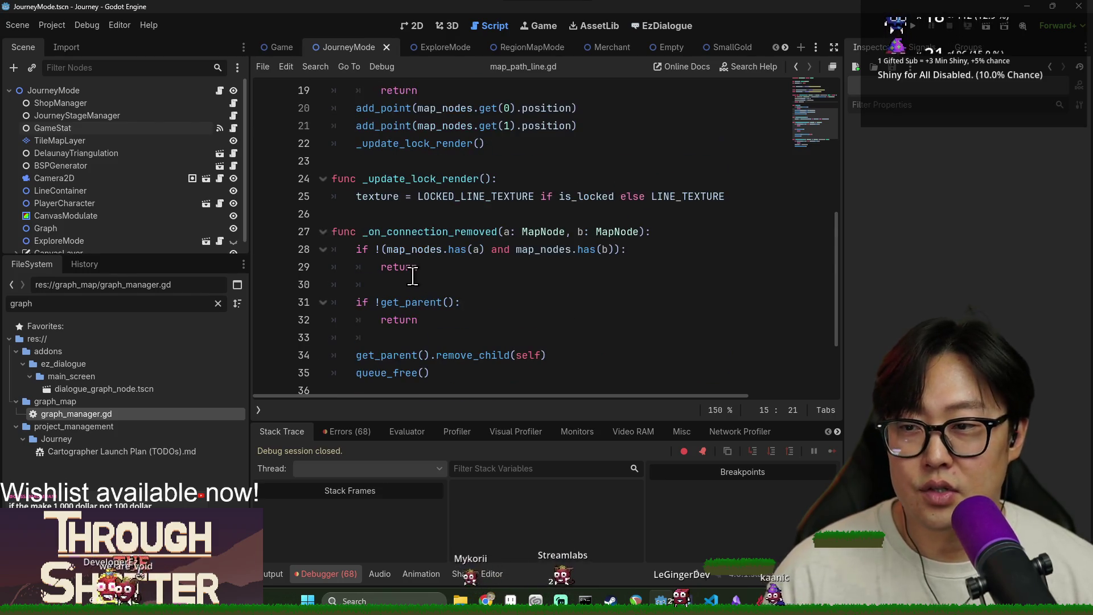
scroll(415, 282, up, 6)
scroll(423, 282, down, 5)
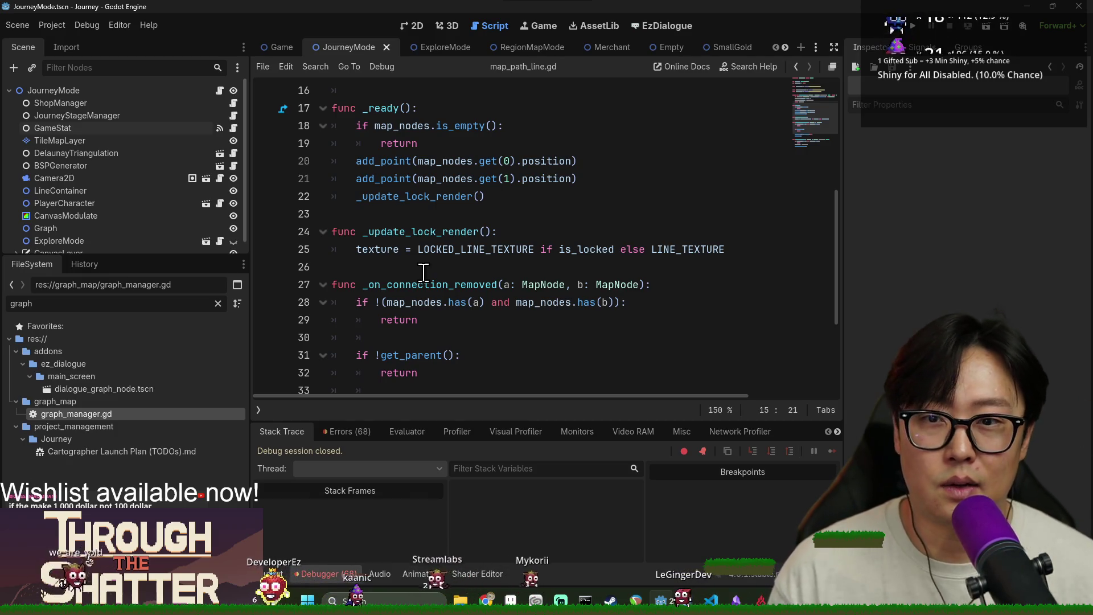
scroll(437, 251, down, 2)
scroll(438, 251, down, 1)
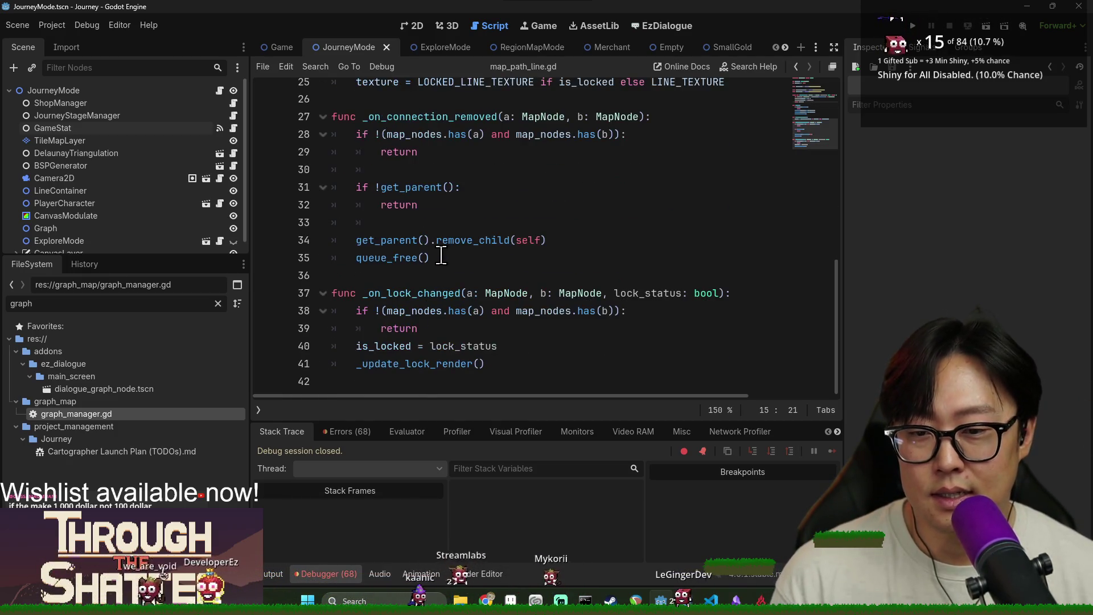
scroll(435, 254, up, 8)
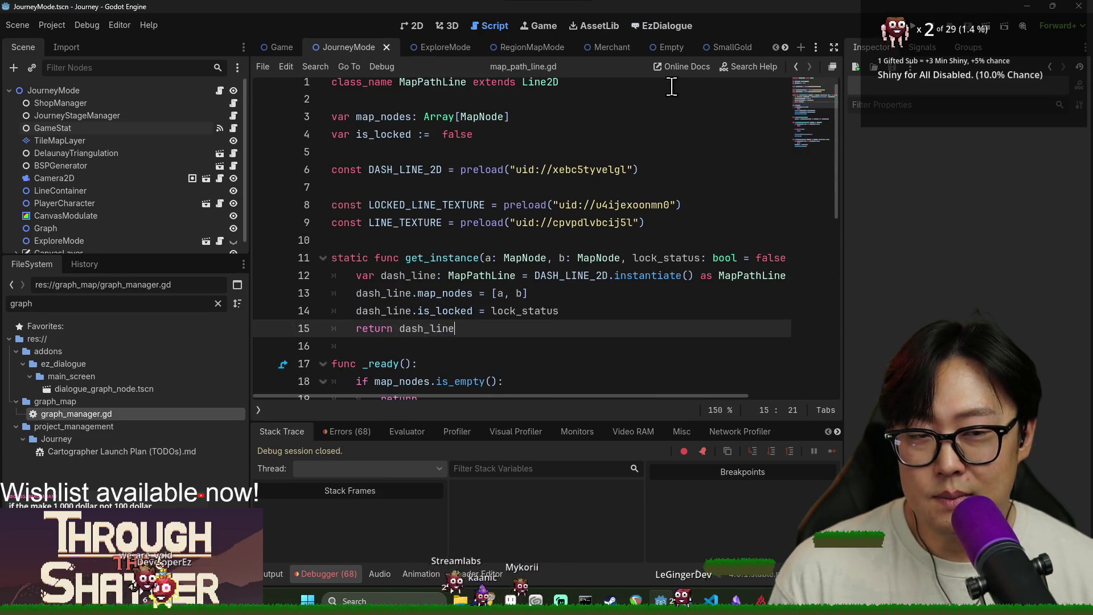
Step: Cycle through the Empty and Exit scene tabs, ending on MountainTunnelExploreNode with ExploreMapNode.gd shown
click(715, 49)
click(724, 51)
click(738, 48)
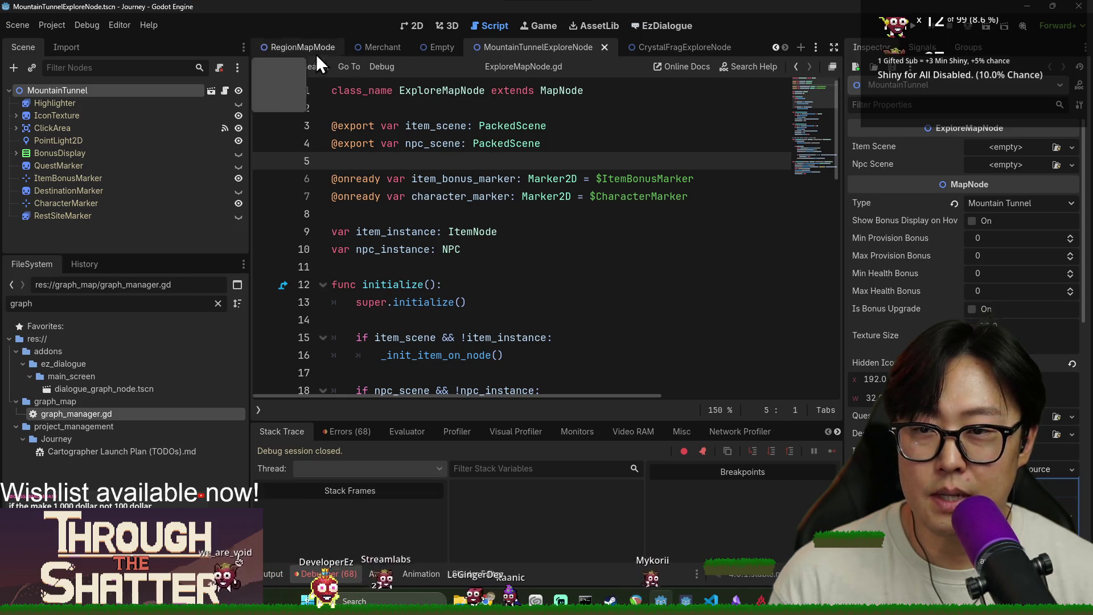
Step: Close the MountainTunnelExploreNode, Empty and Merchant scene tabs
click(605, 47)
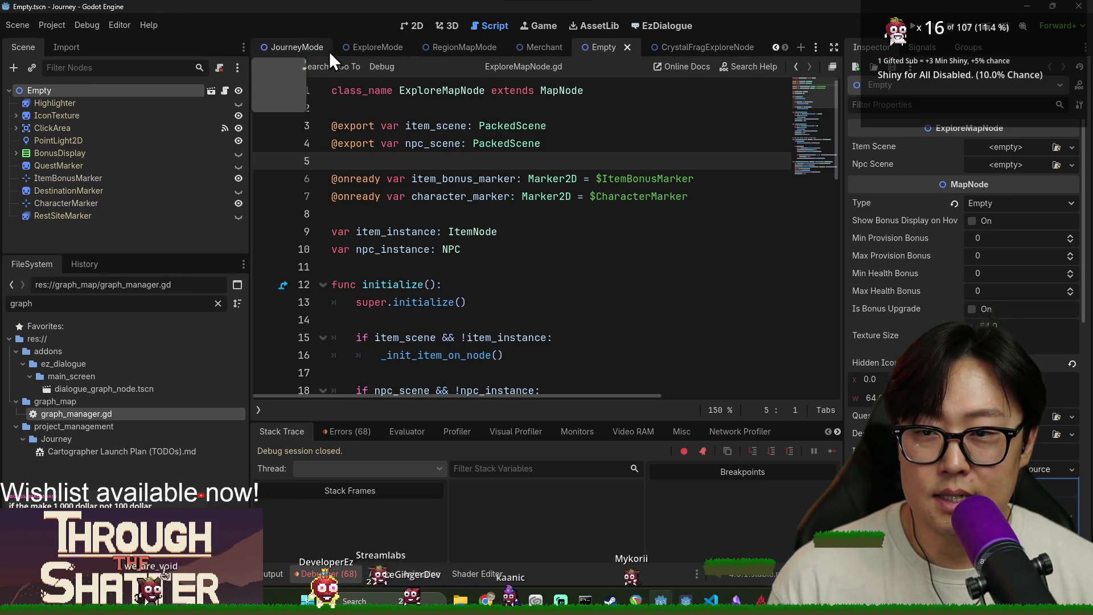
click(302, 49)
click(630, 46)
click(630, 49)
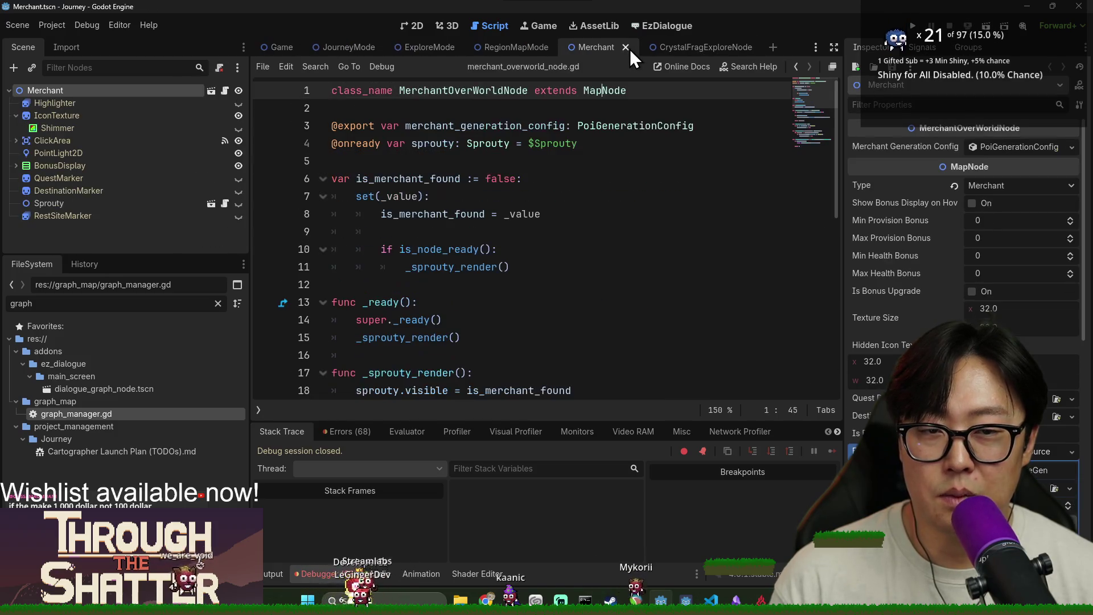
click(348, 47)
Step: Browse journey_mode.gd and search it for graph_manager
scroll(422, 178, down, 1)
click(428, 150)
scroll(428, 153, up, 1)
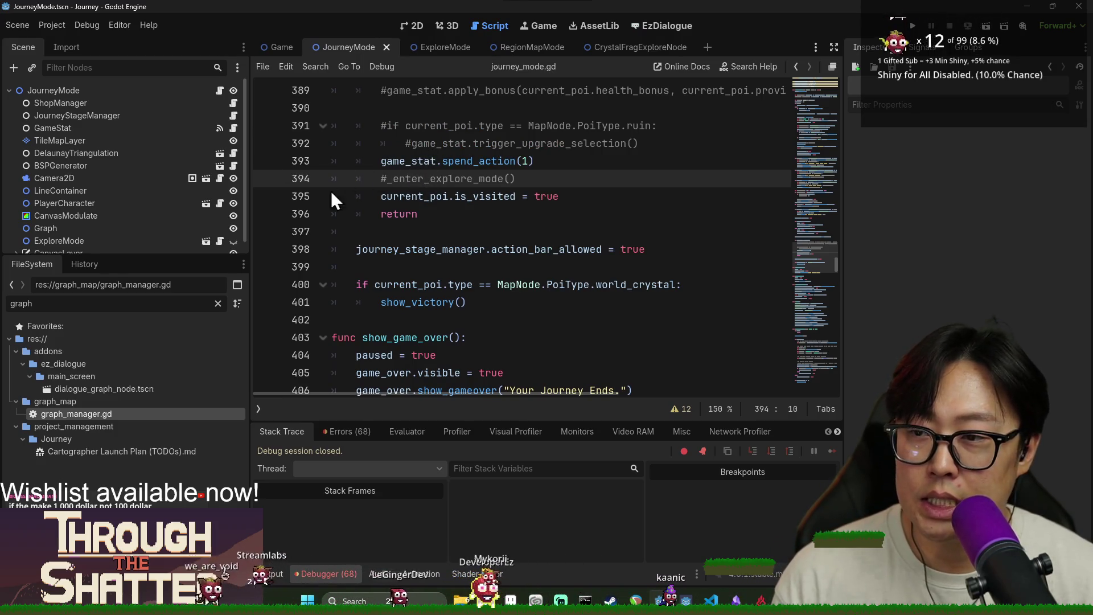
scroll(410, 219, down, 3)
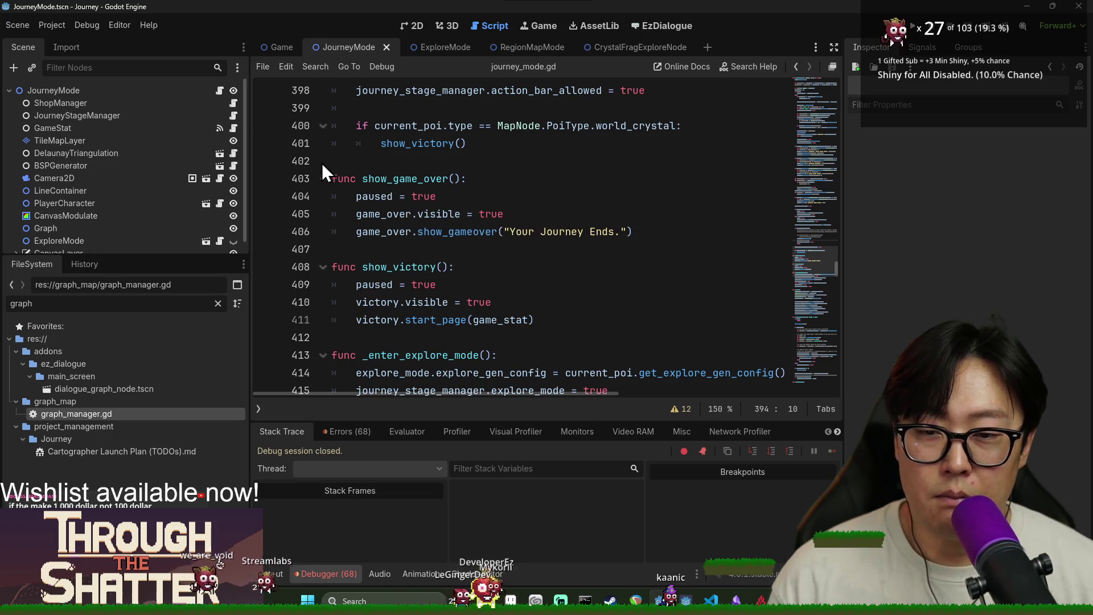
scroll(421, 219, down, 5)
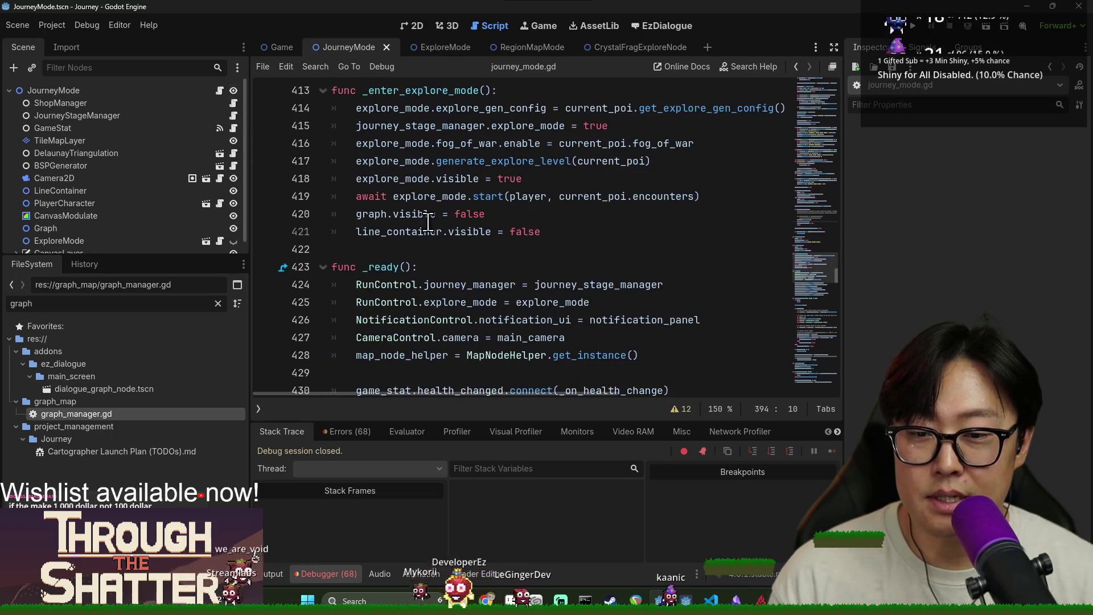
click(464, 232)
key(ctrl+f)
text(d)
key(BackSpace)
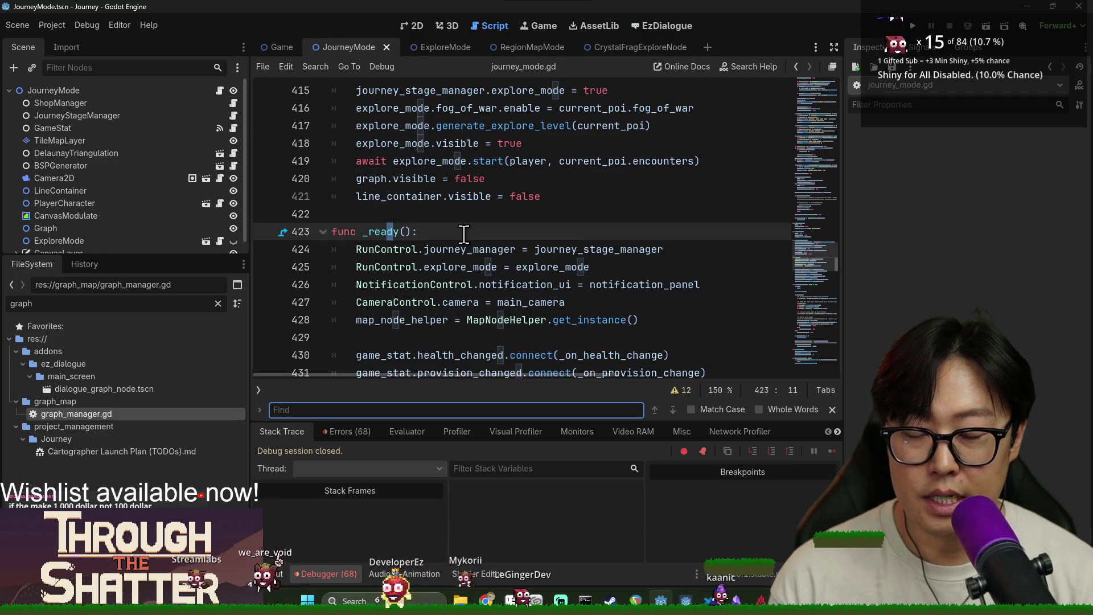
text(graph_manager)
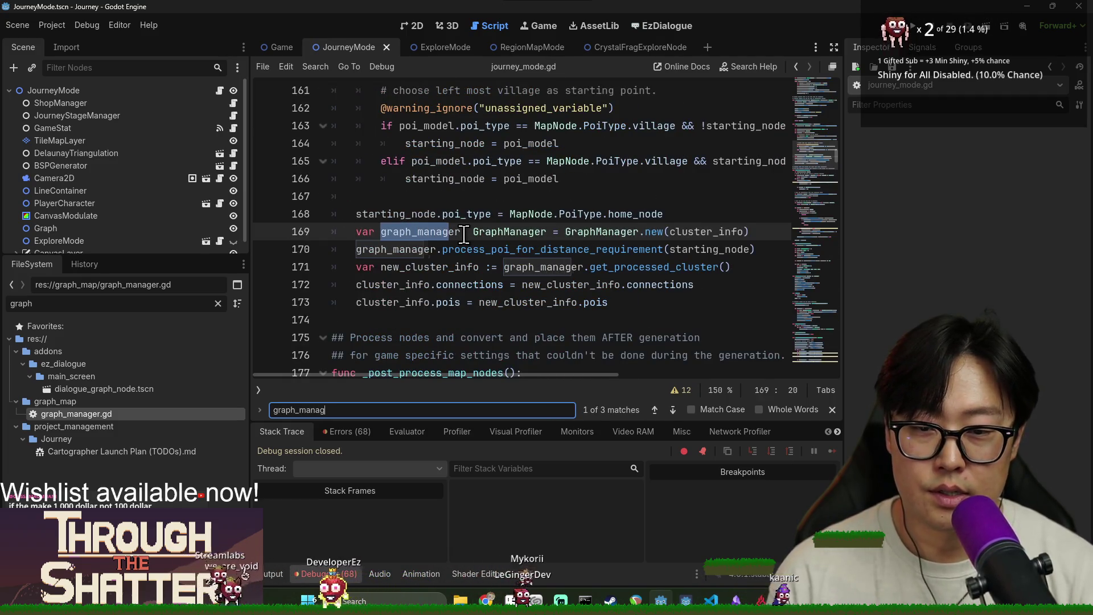
Step: Jump from the line 170 call to process_poi_for_distance_requirement's definition in graph_manager.gd
scroll(451, 239, down, 1)
double_click(483, 198)
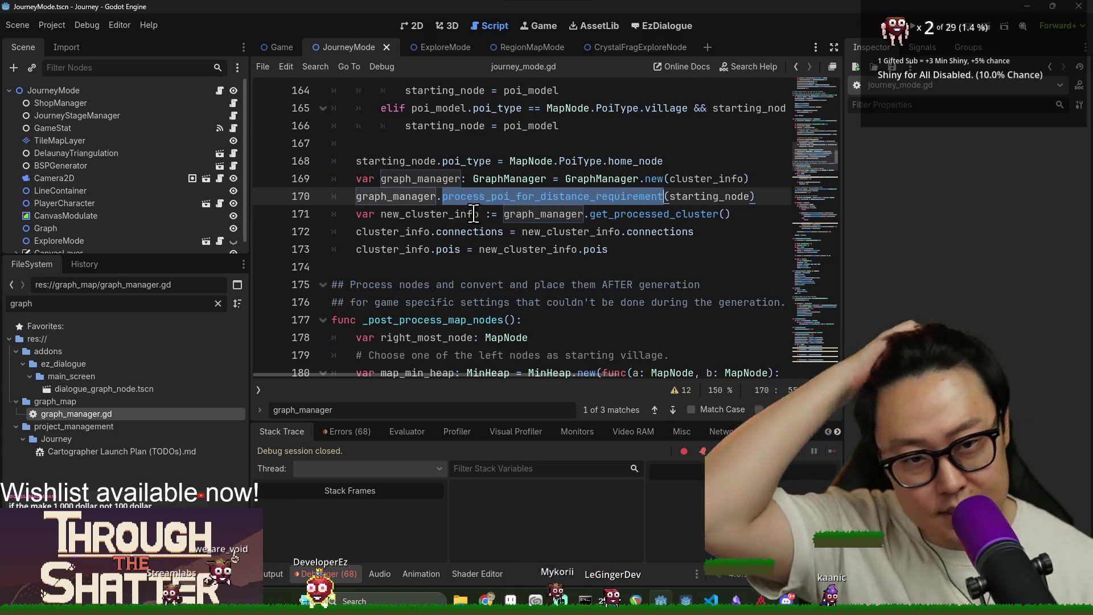
click(477, 201)
ctrl+click(481, 199)
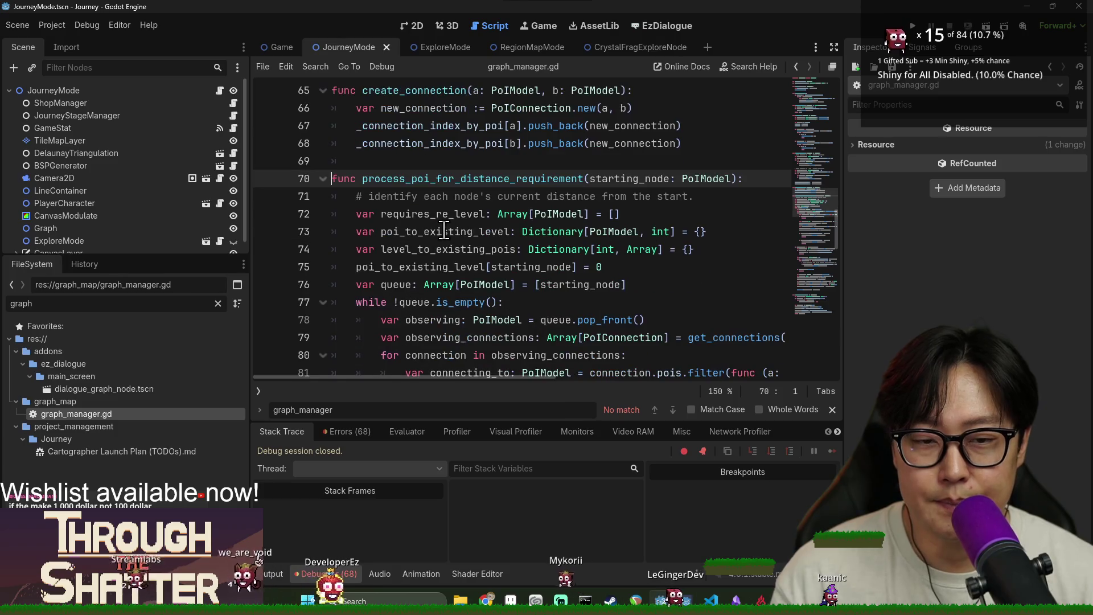
Step: Trace starting_node, poi_to_existing_level, queue, picked_swap and swap_level through process_poi_for_distance_requirement
double_click(625, 180)
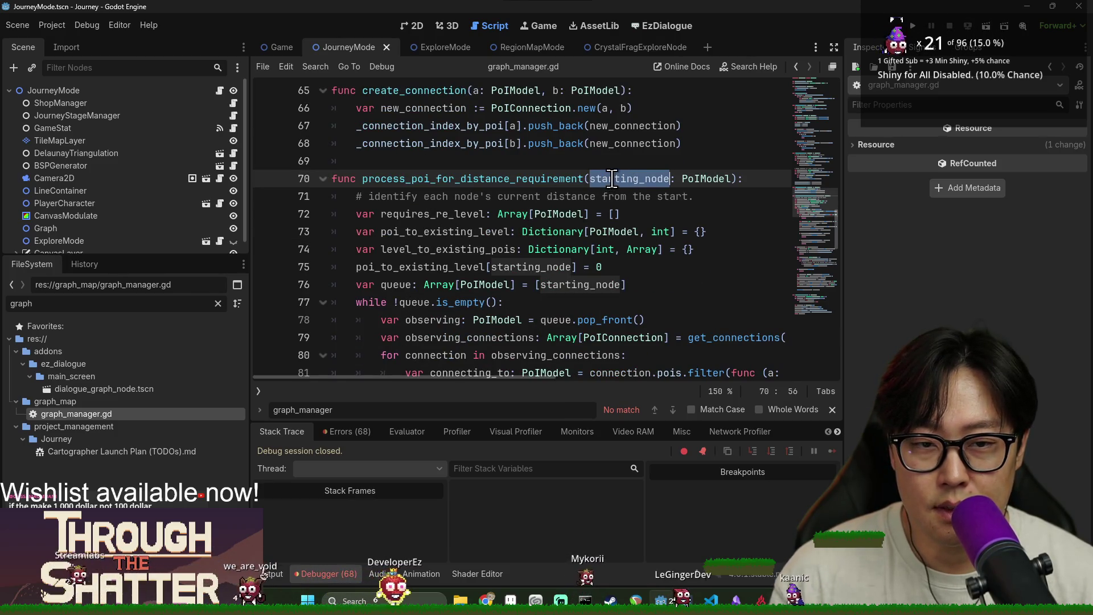
double_click(442, 266)
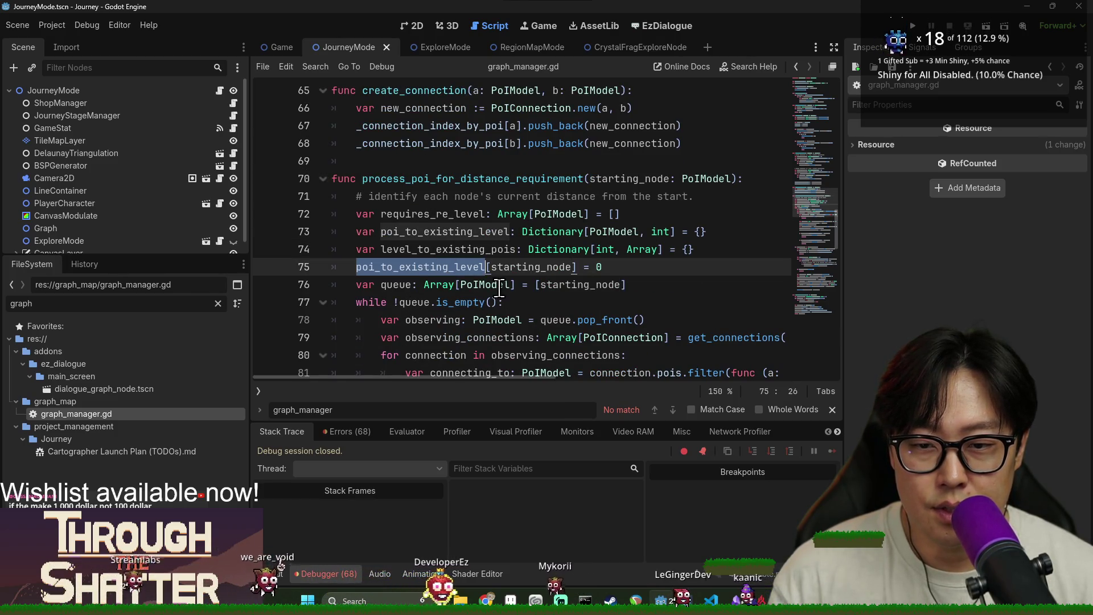
double_click(394, 284)
scroll(399, 239, down, 2)
double_click(417, 196)
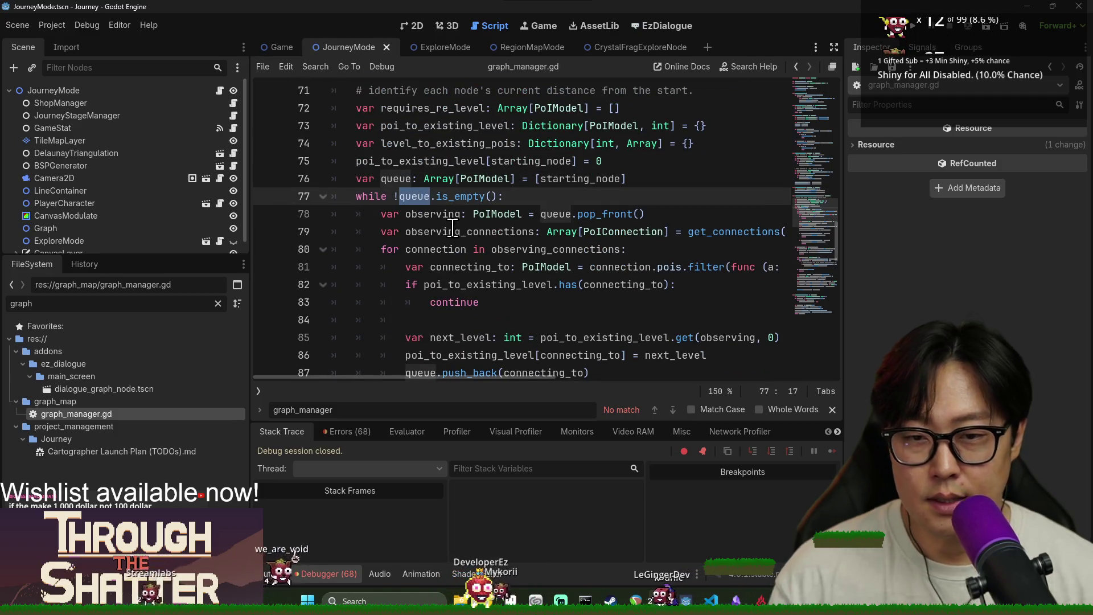
scroll(452, 227, down, 10)
scroll(452, 218, up, 1)
scroll(452, 221, down, 5)
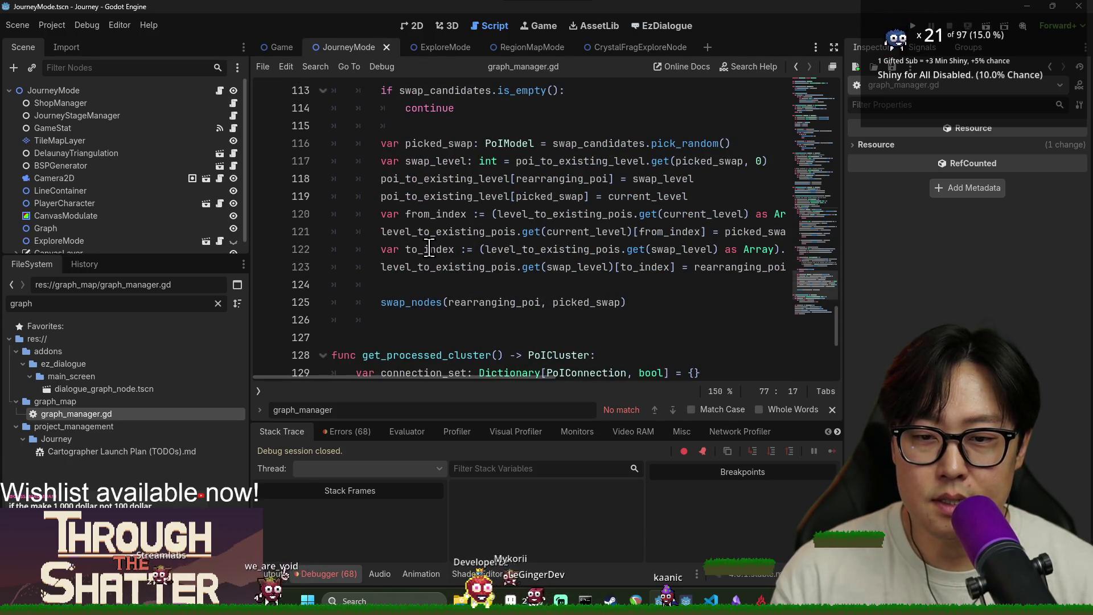
double_click(431, 144)
double_click(436, 162)
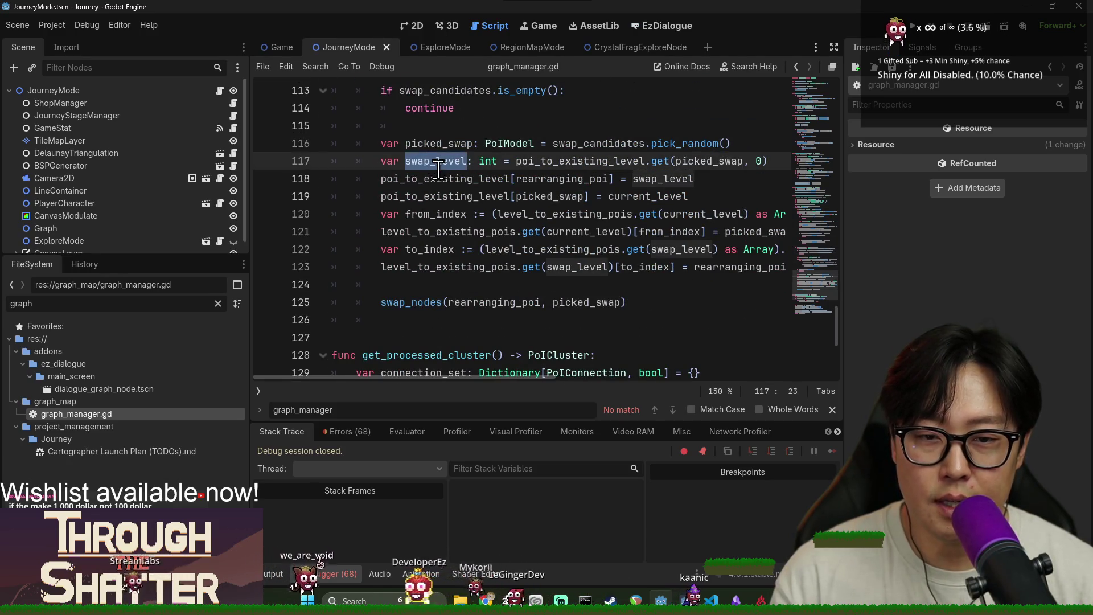
Step: Jump to the swap_nodes definition and trace its b_position and a_connection variables
click(420, 302)
ctrl+click(419, 301)
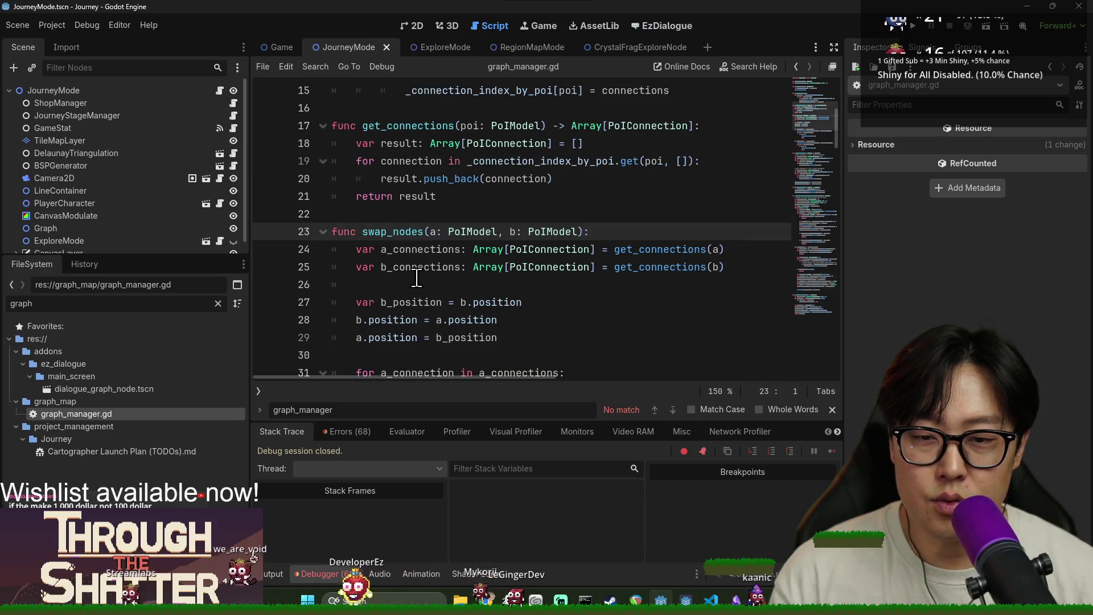
scroll(401, 221, down, 1)
double_click(405, 253)
scroll(410, 264, down, 2)
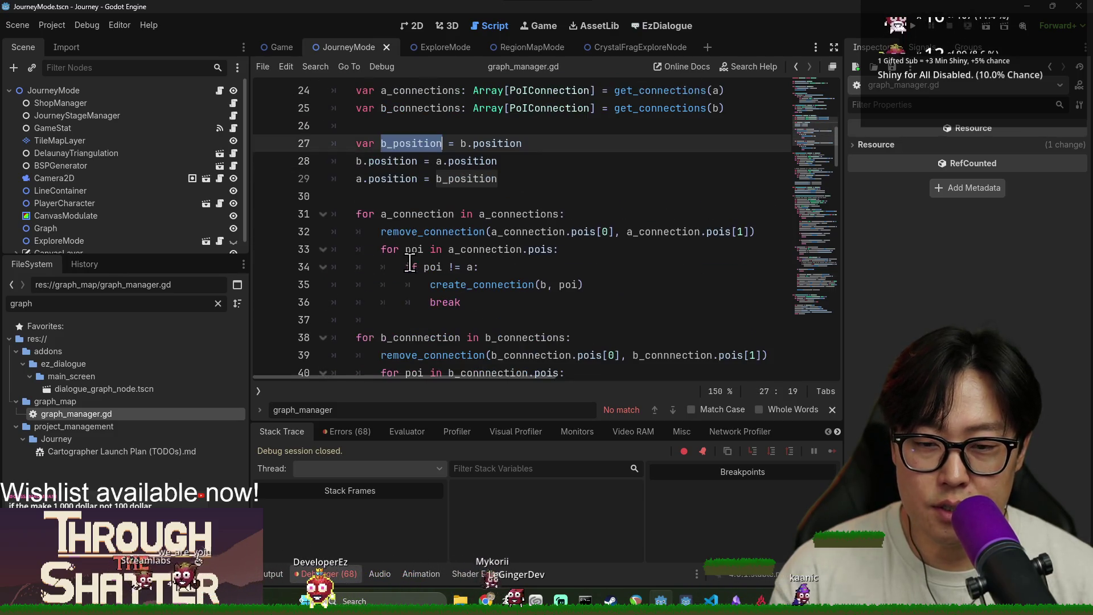
double_click(403, 215)
Step: Review remove_connection's new_a_connections and orig_a_connections, and place a breakpoint on line 62
ctrl+click(427, 232)
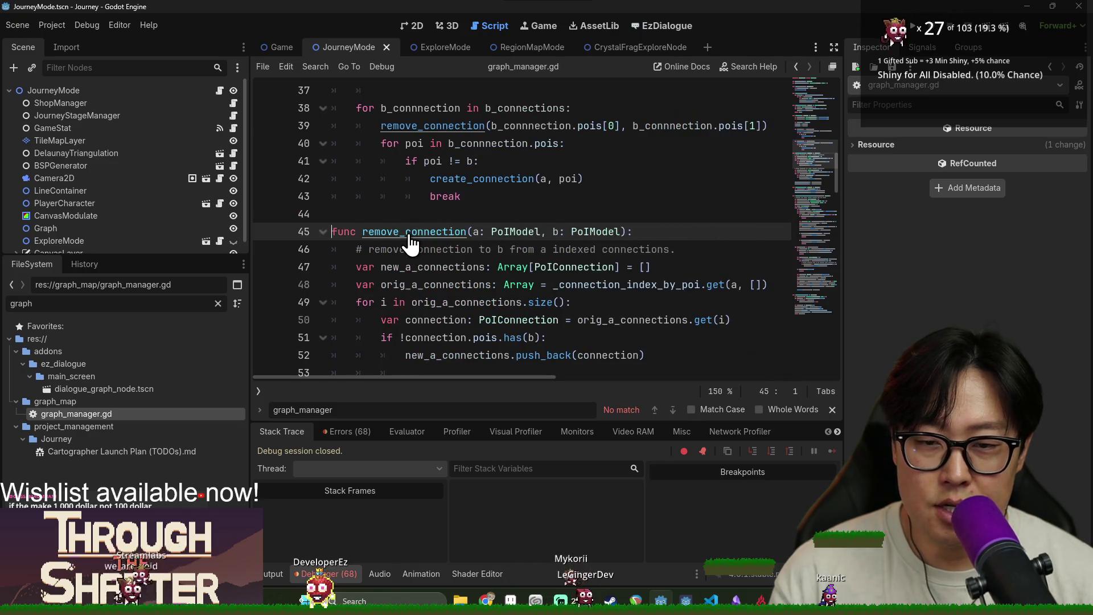
scroll(417, 213, down, 5)
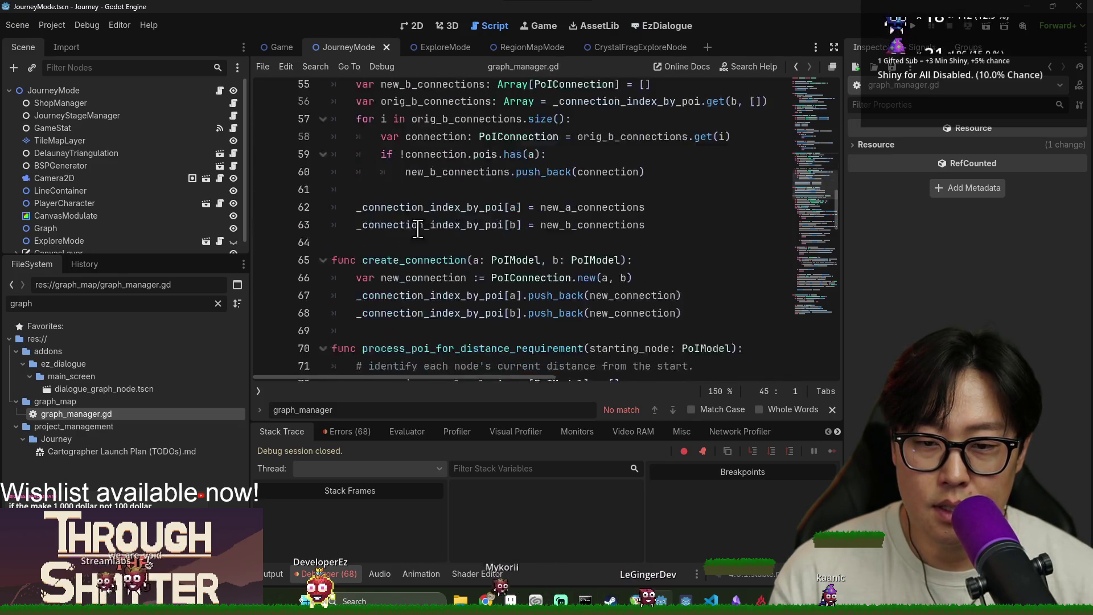
scroll(480, 193, up, 19)
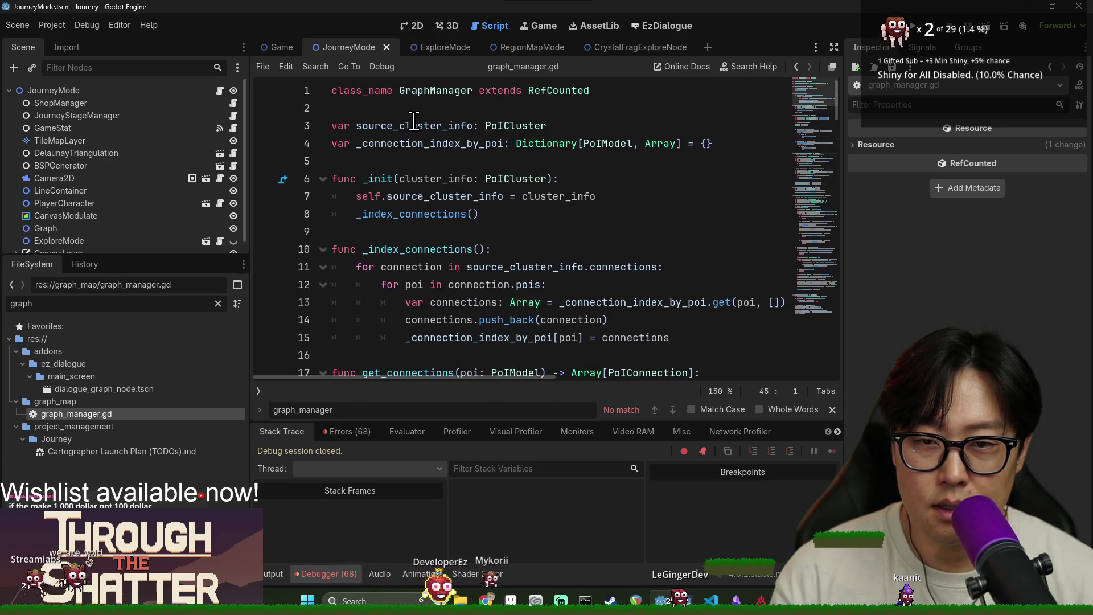
scroll(411, 176, down, 10)
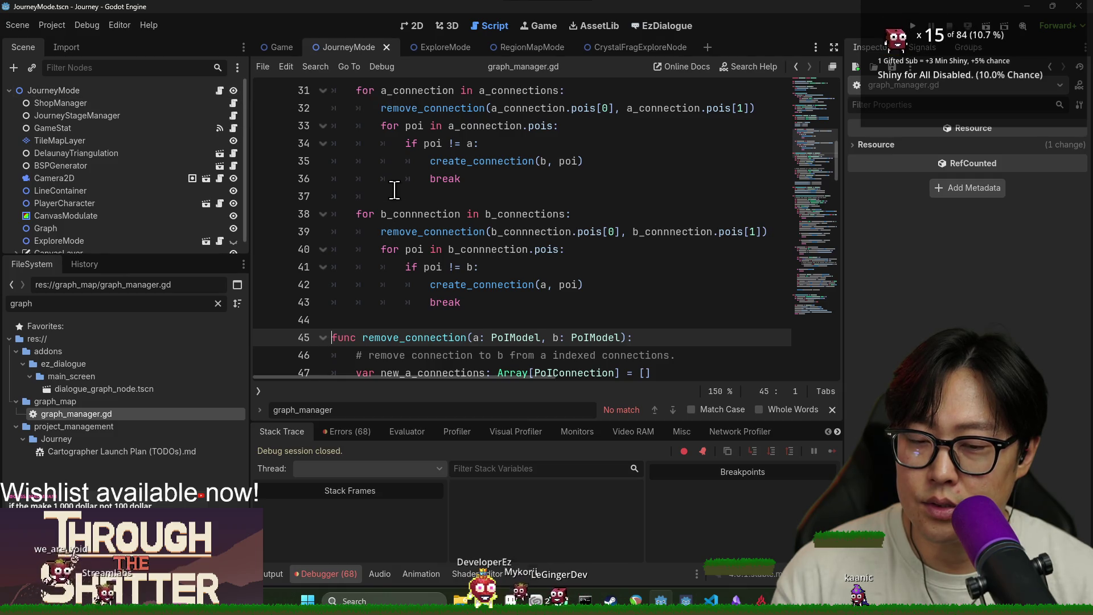
scroll(400, 191, down, 3)
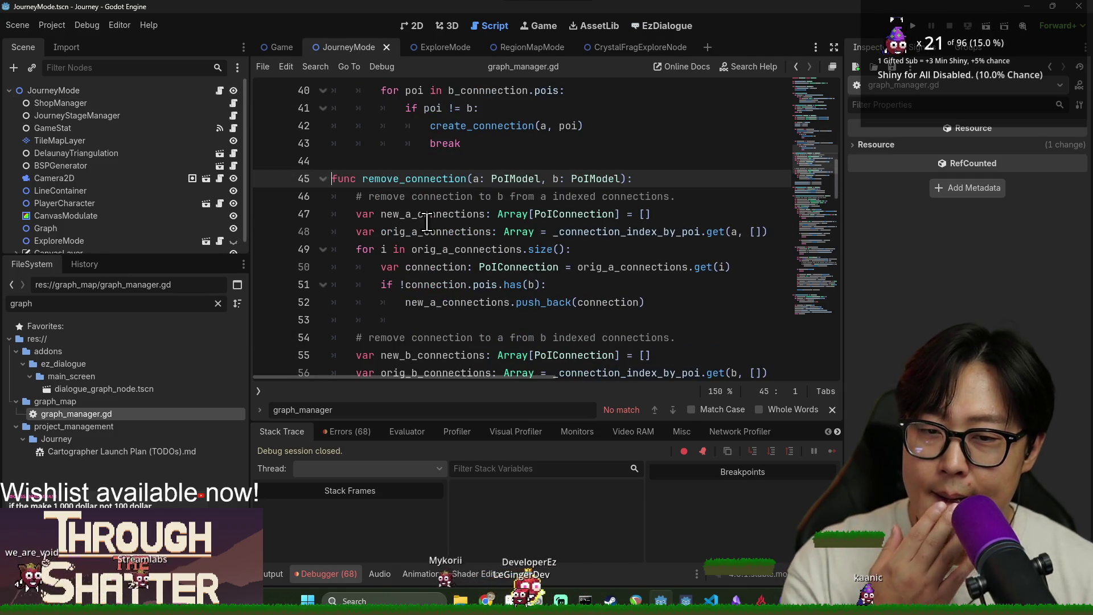
double_click(409, 180)
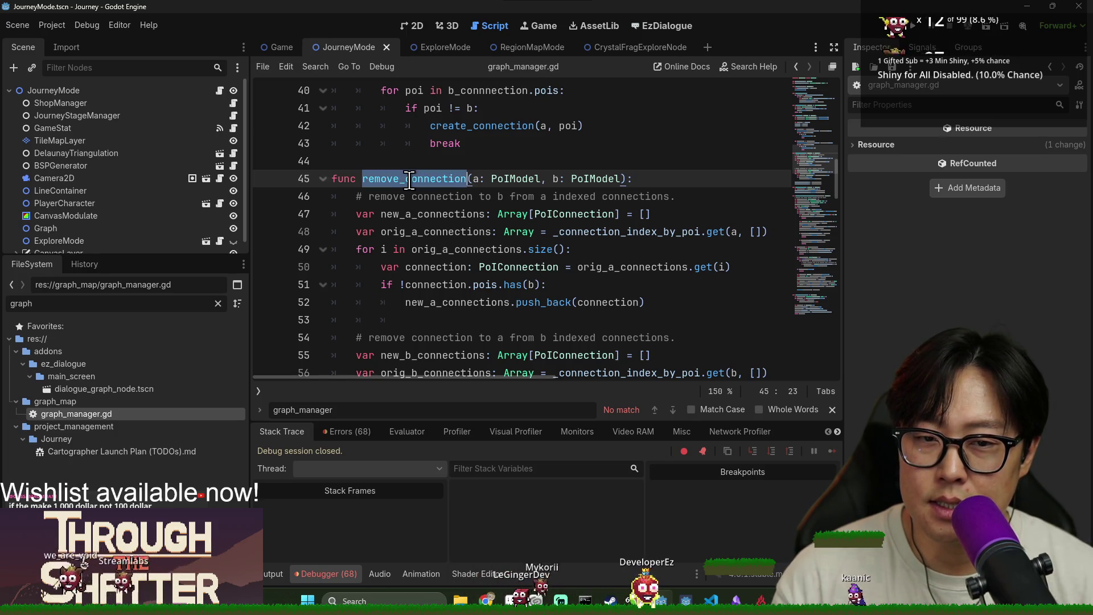
double_click(409, 214)
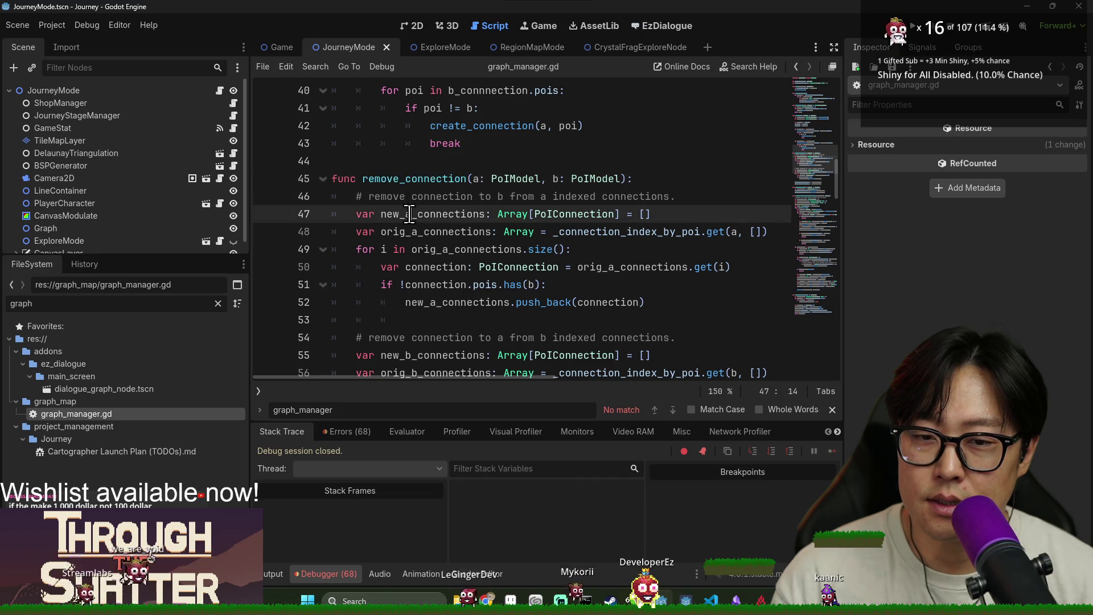
double_click(416, 232)
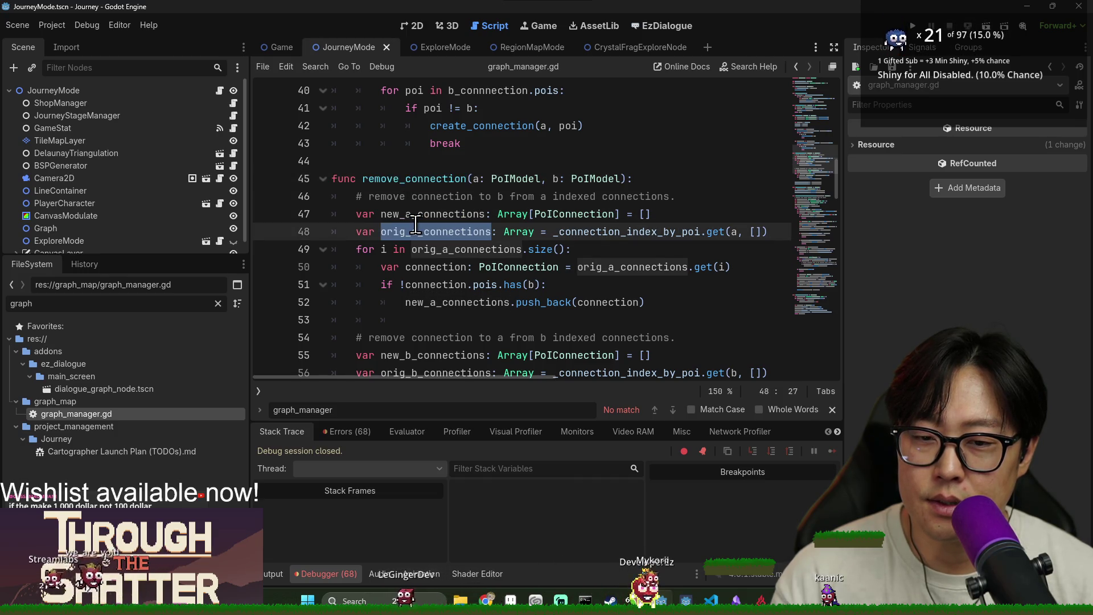
scroll(416, 226, down, 4)
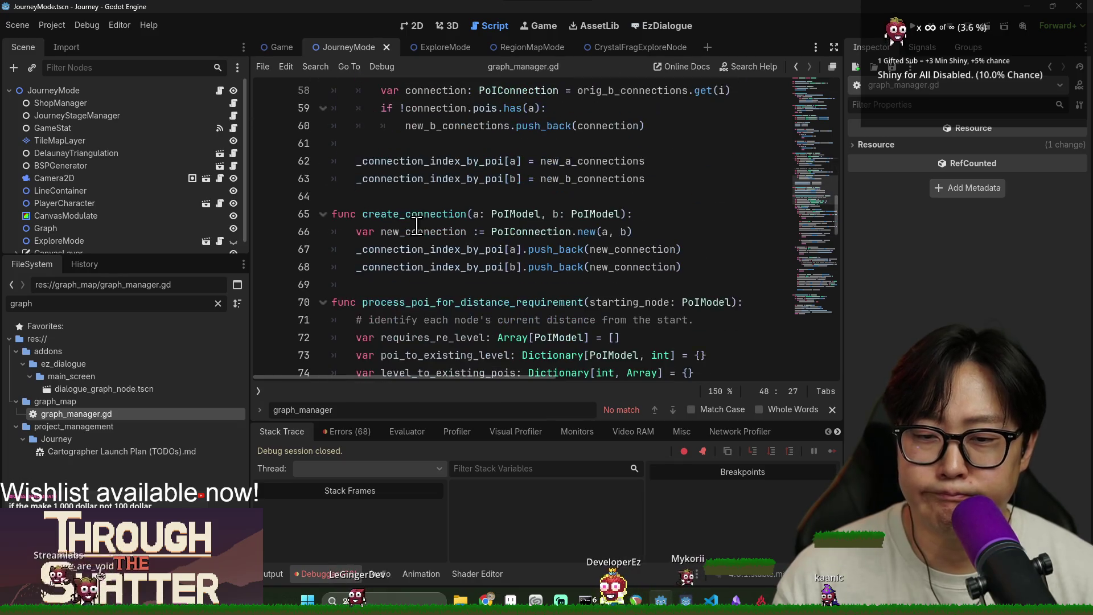
click(265, 267)
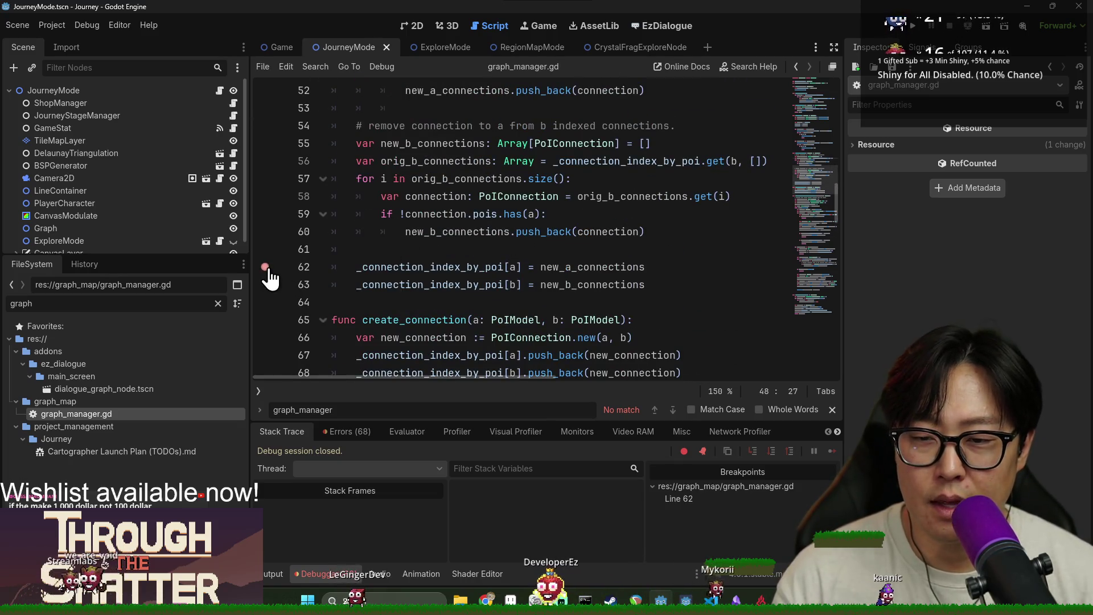
Step: Run the project with F5, start a New Game and advance the journey map until line 62 breaks
key(F5)
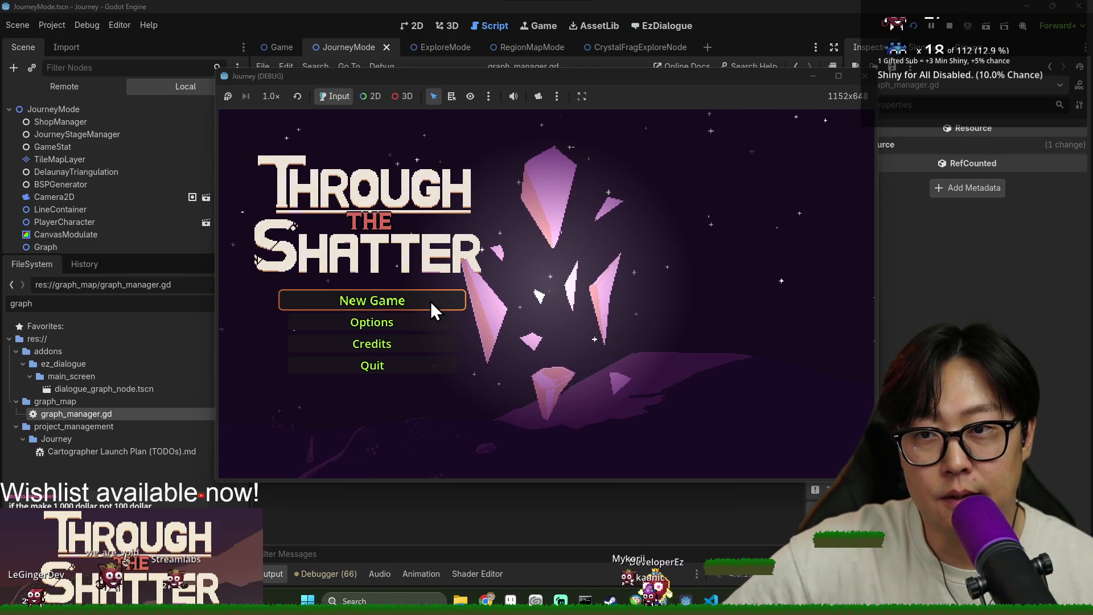
click(431, 302)
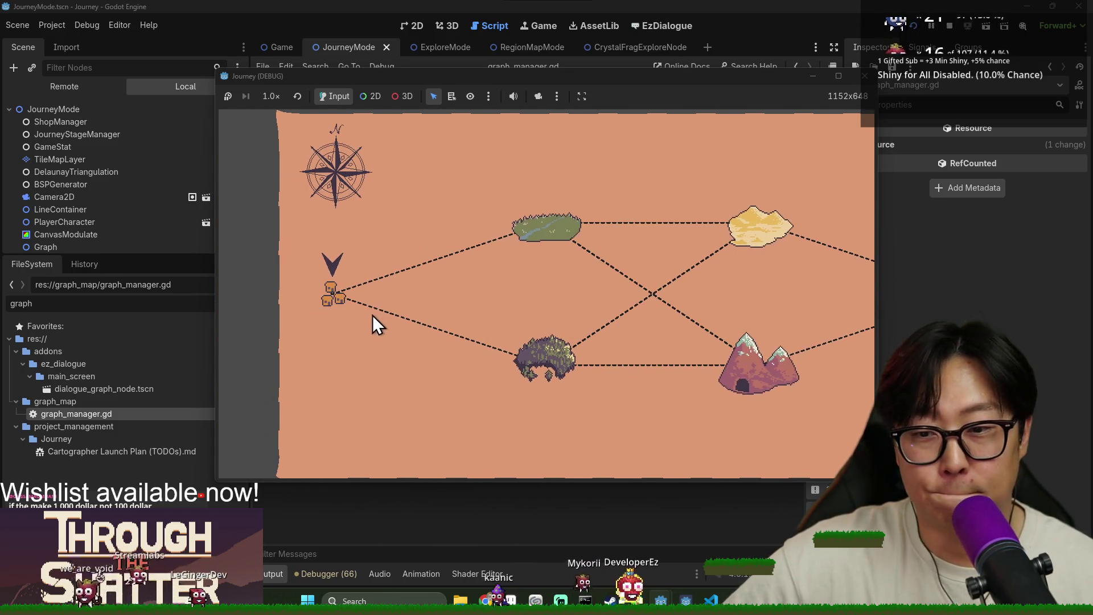
click(337, 295)
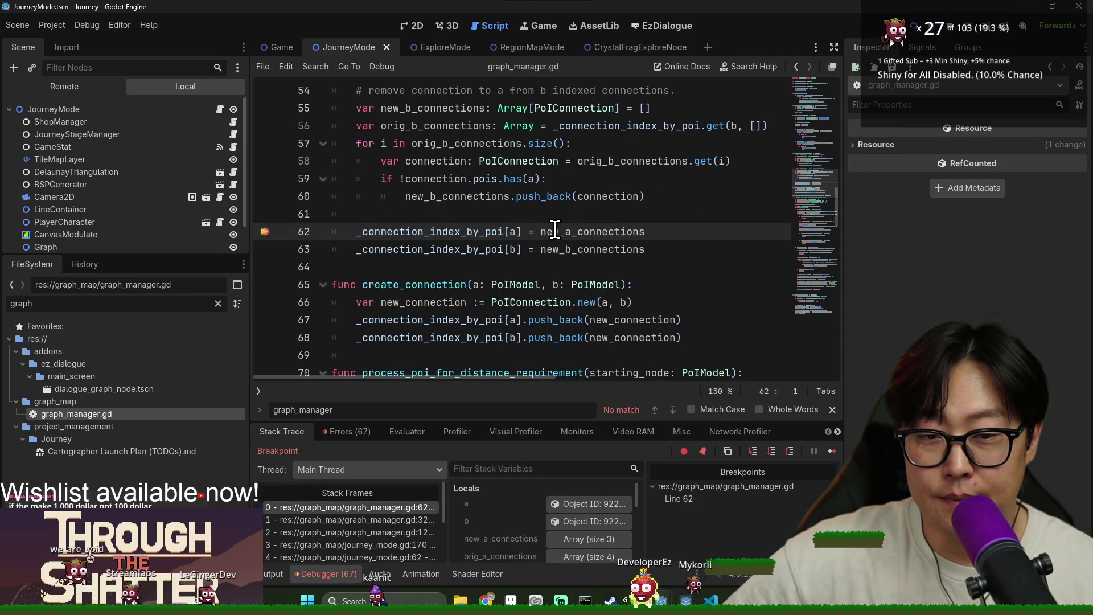
Step: Filter stack variables by 'new', expand new_a_connections, and inspect the first connection's Ruin and Forest POIs
mouse_move(555, 228)
mouse_move(552, 251)
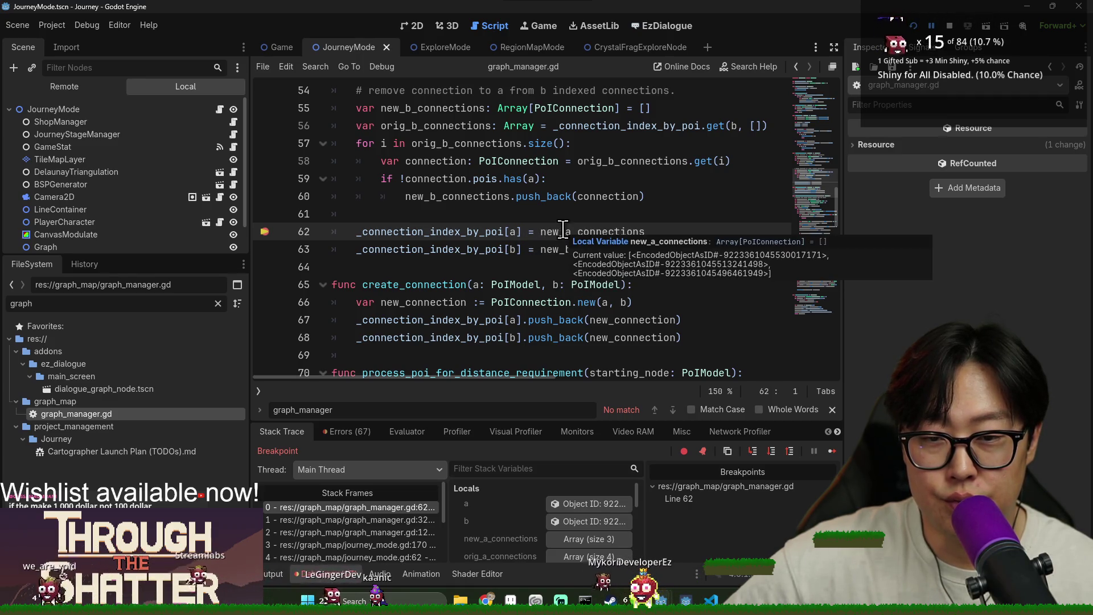
click(540, 469)
text(new)
click(563, 502)
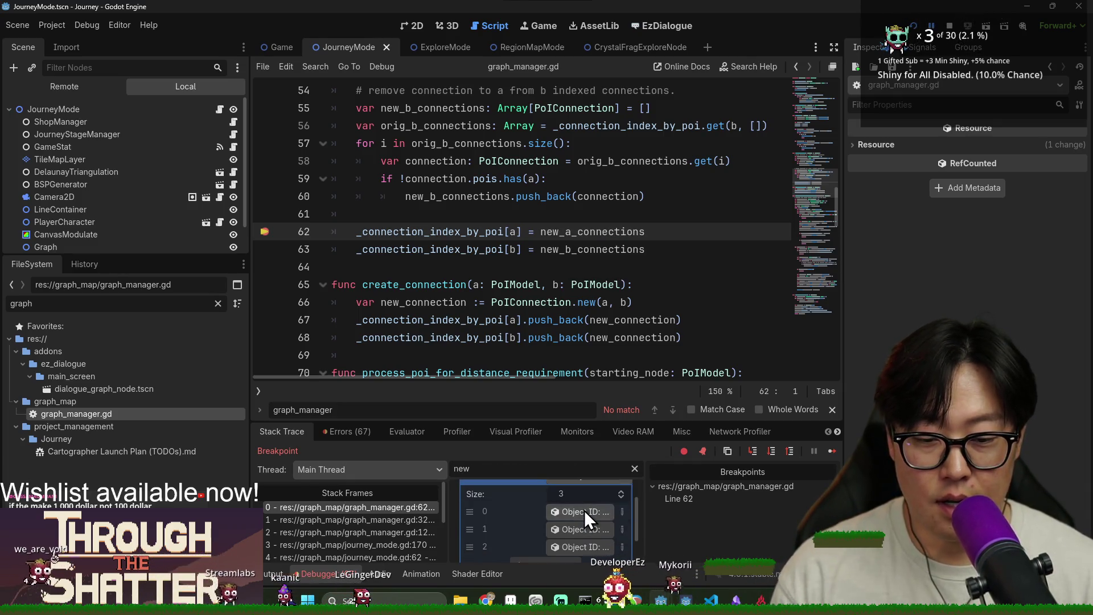
click(584, 510)
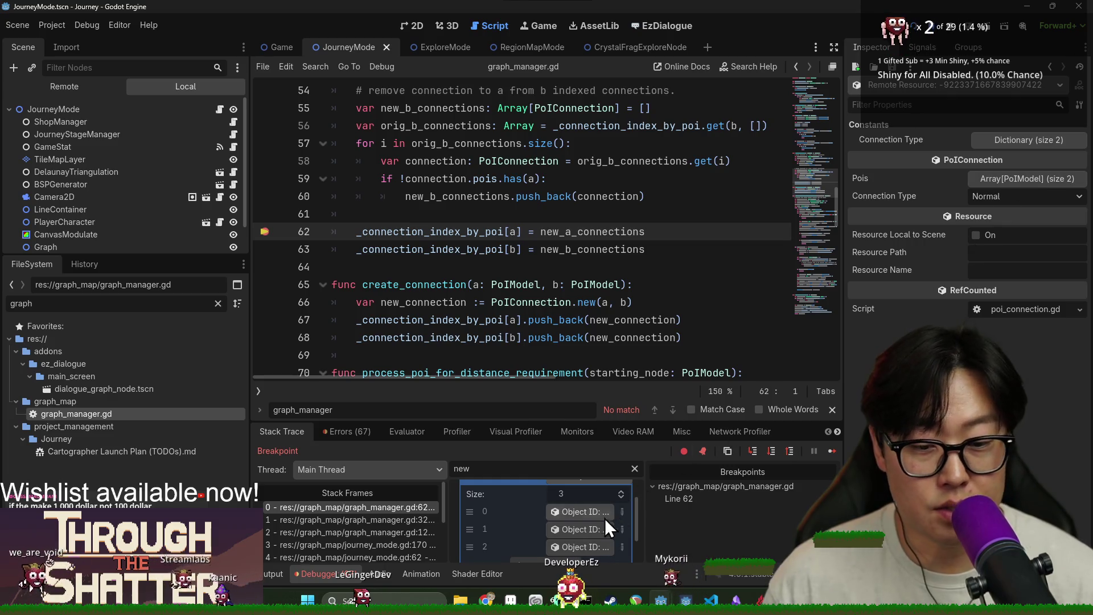
click(1009, 176)
click(1006, 215)
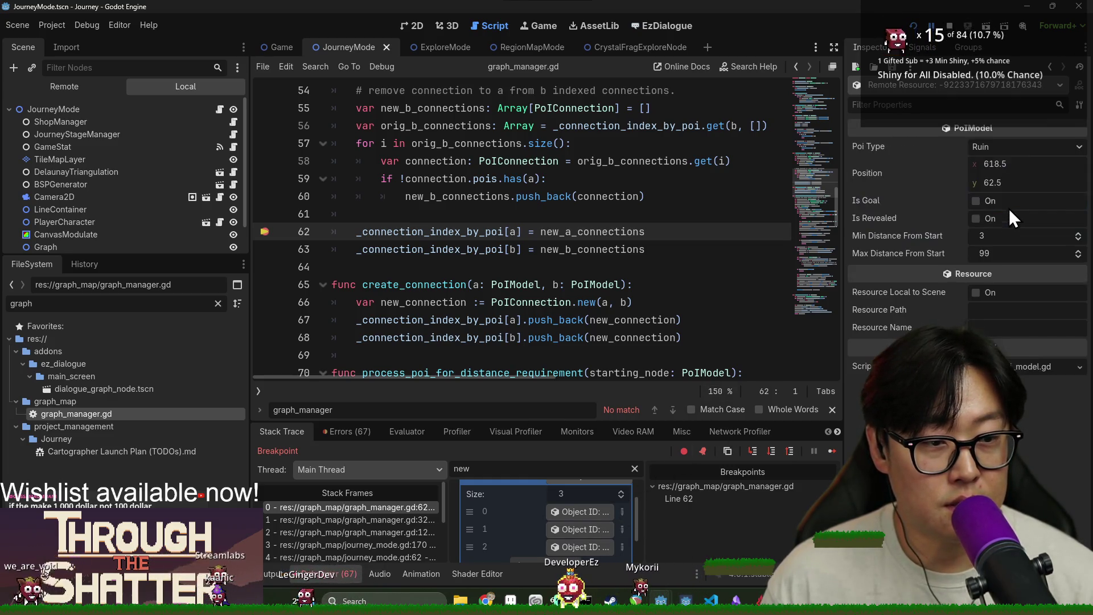
click(1050, 66)
click(1019, 240)
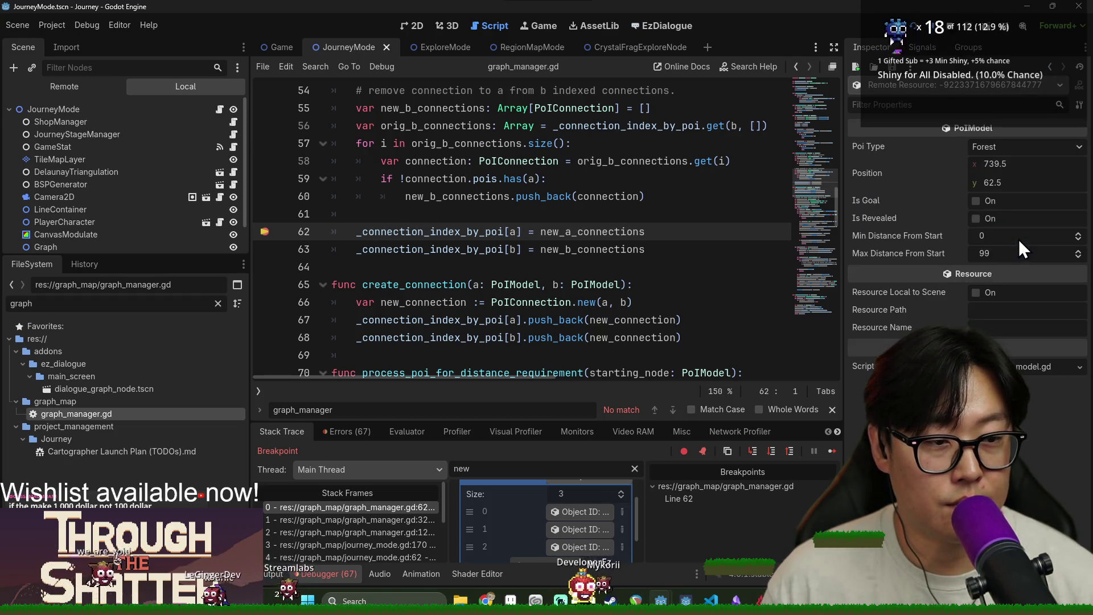
click(1047, 67)
Step: Inspect the second connection's Forest and Ruin POIs and the third connection's POIs, including Swamp
click(555, 531)
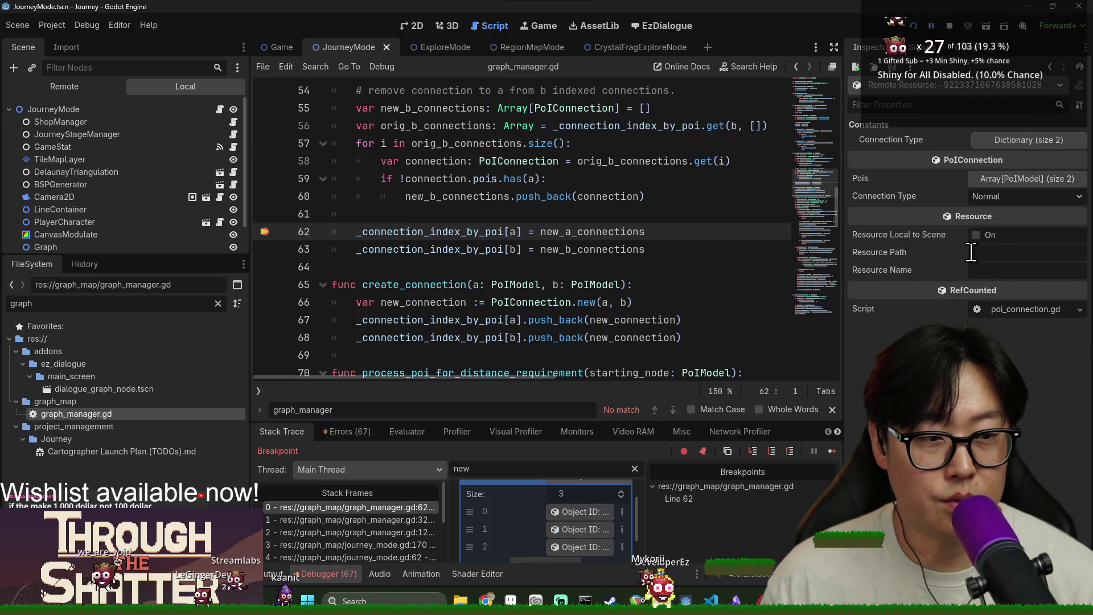
click(1012, 174)
click(1047, 210)
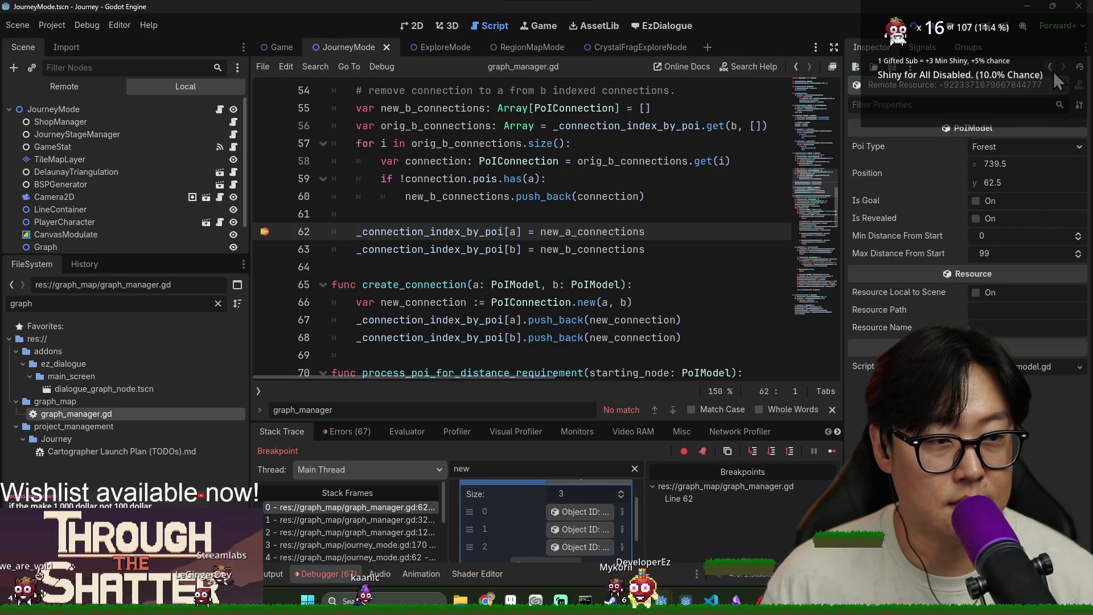
click(1050, 66)
click(1022, 227)
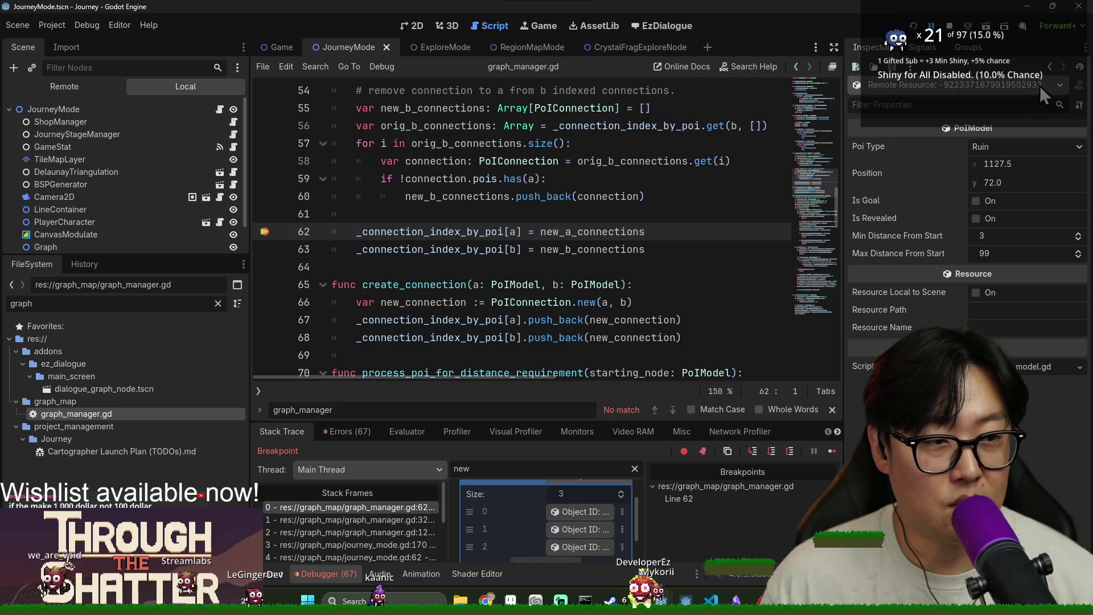
click(1049, 66)
click(602, 542)
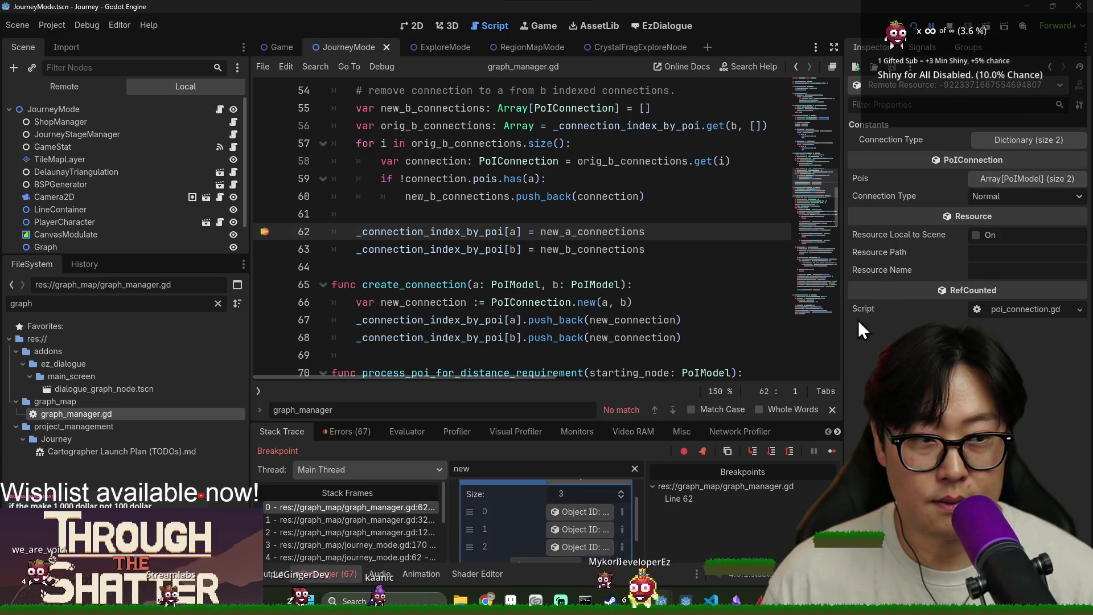
click(1015, 177)
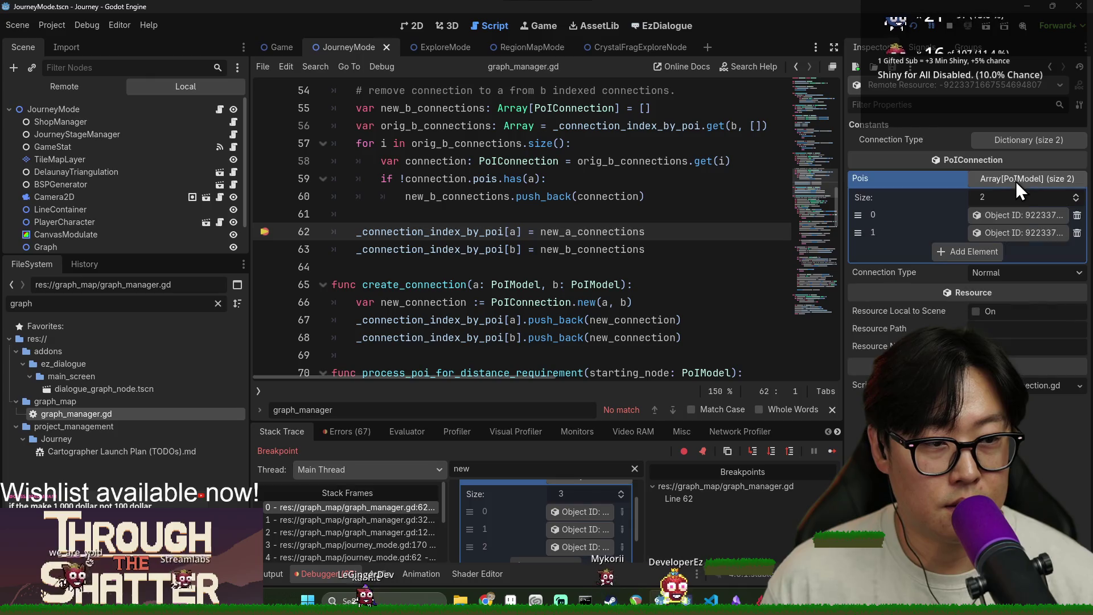
click(1024, 215)
click(1050, 66)
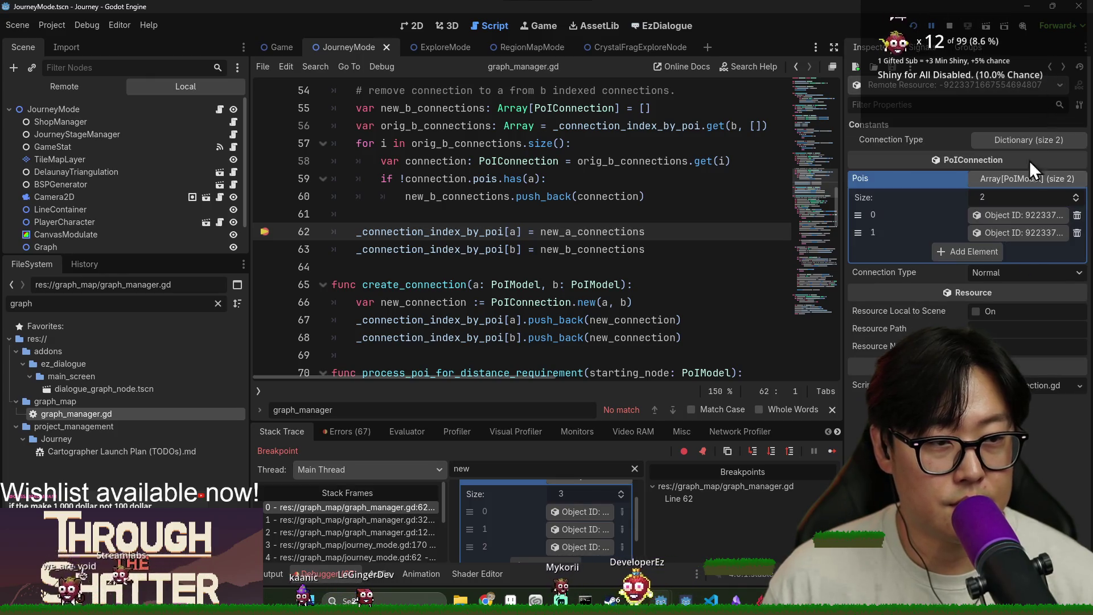
click(999, 230)
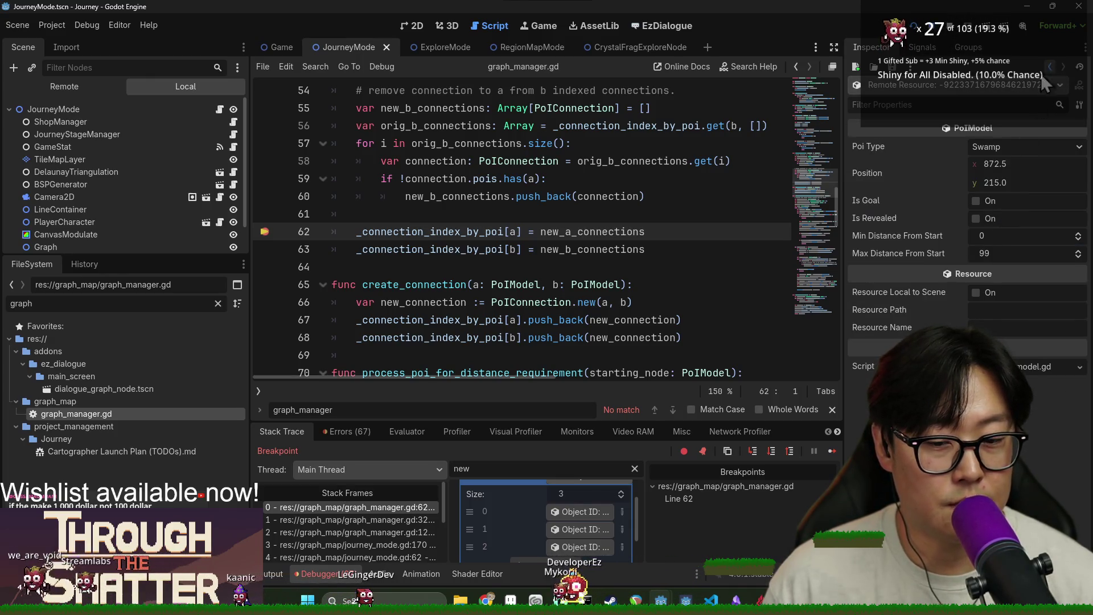
click(1050, 67)
Step: Inspect the new_b_connections entries: a Merchant–Swamp connection and a Merchant–Ruin connection
scroll(586, 524, down, 3)
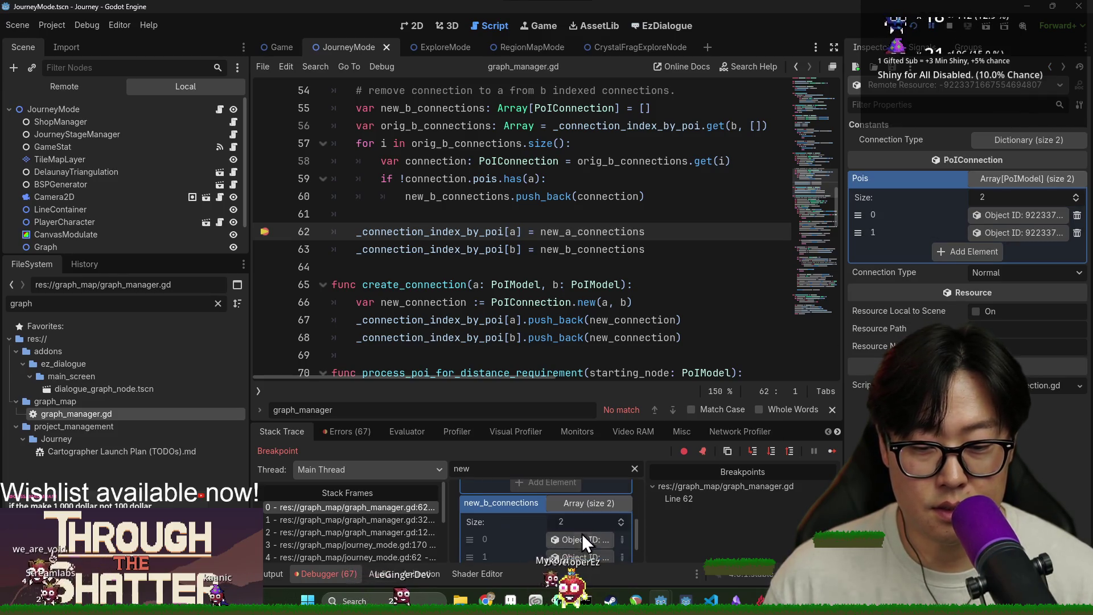
click(594, 536)
click(1023, 179)
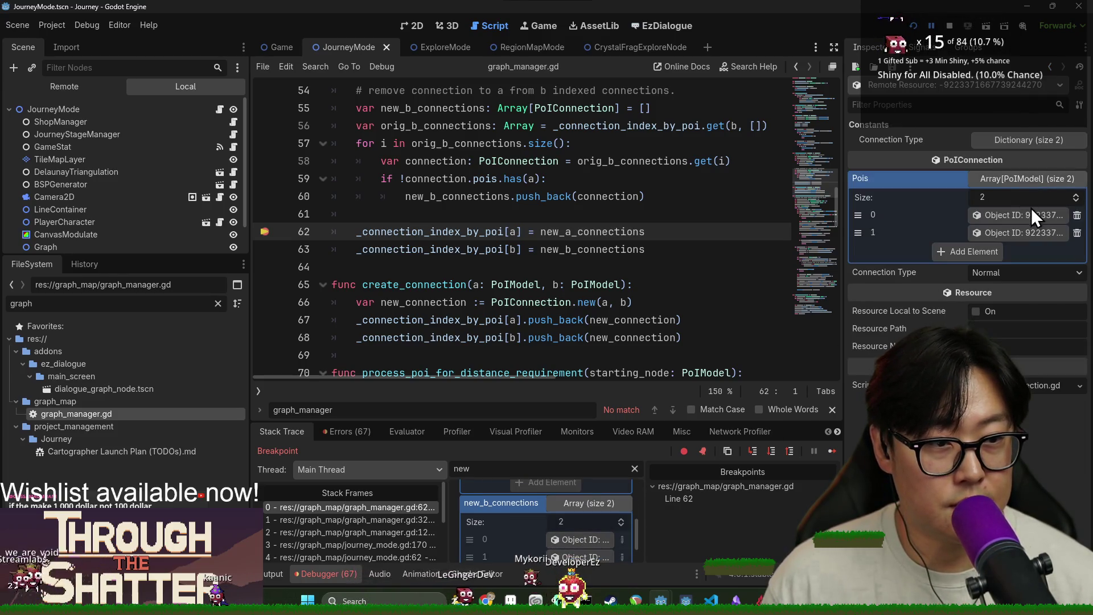
click(1036, 220)
click(1048, 66)
click(1023, 234)
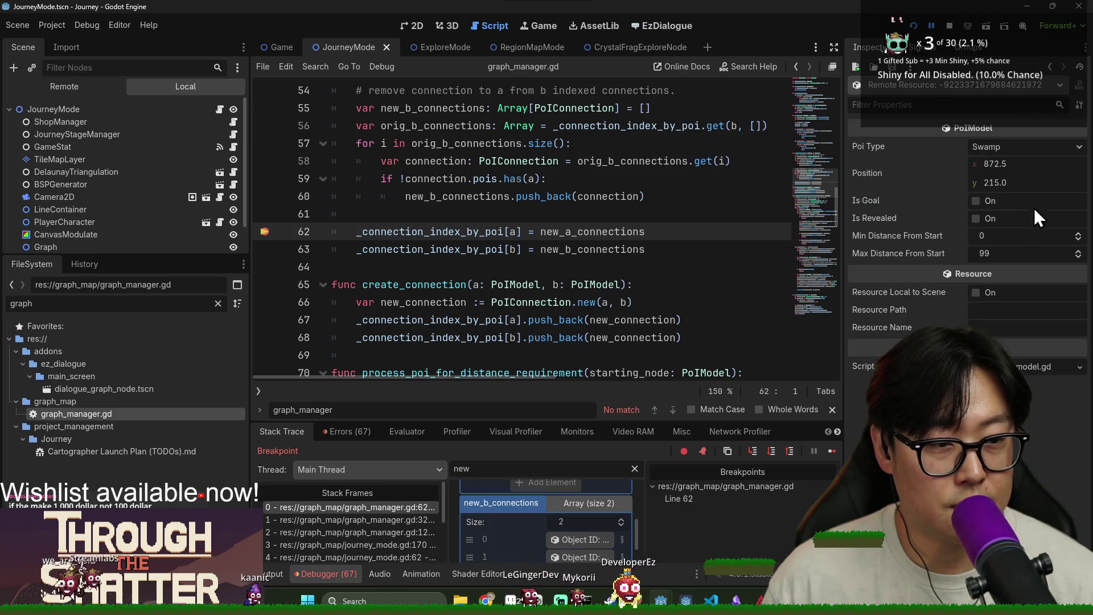
click(1049, 66)
scroll(627, 518, down, 1)
click(600, 524)
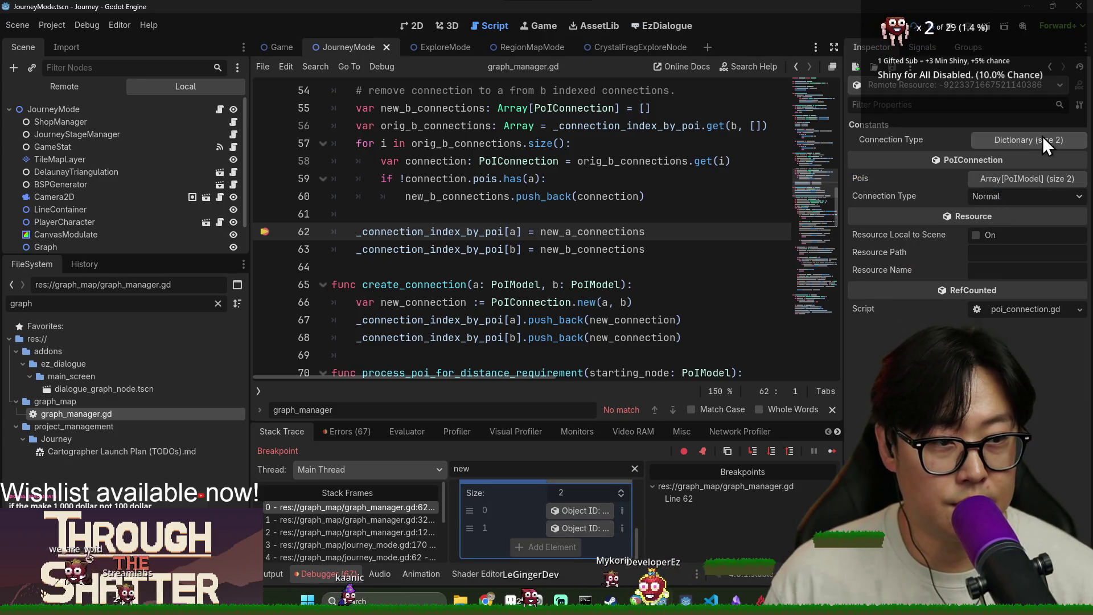
click(1024, 178)
click(1053, 213)
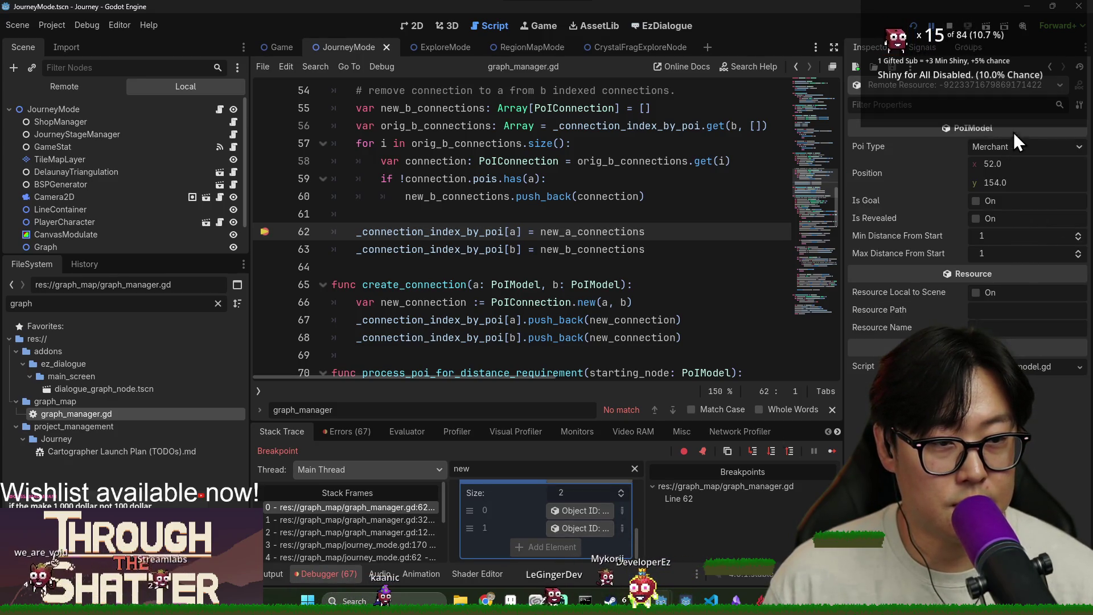
click(1052, 66)
click(1027, 220)
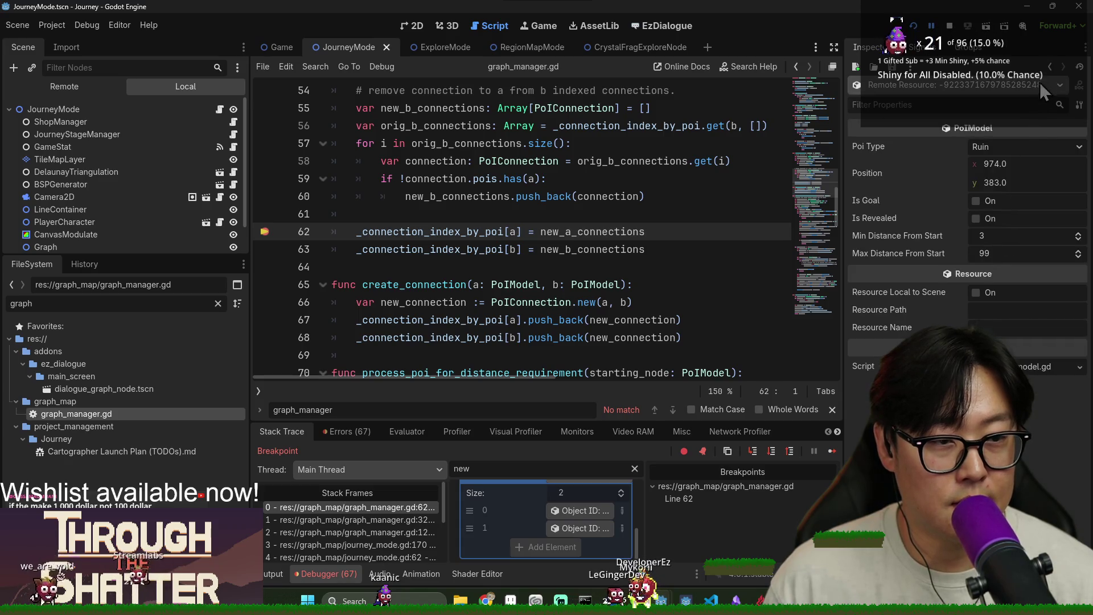
click(1050, 67)
Step: Check the create_connection code and continue execution to the next line 62 breakpoint hit
click(507, 304)
scroll(507, 306, up, 1)
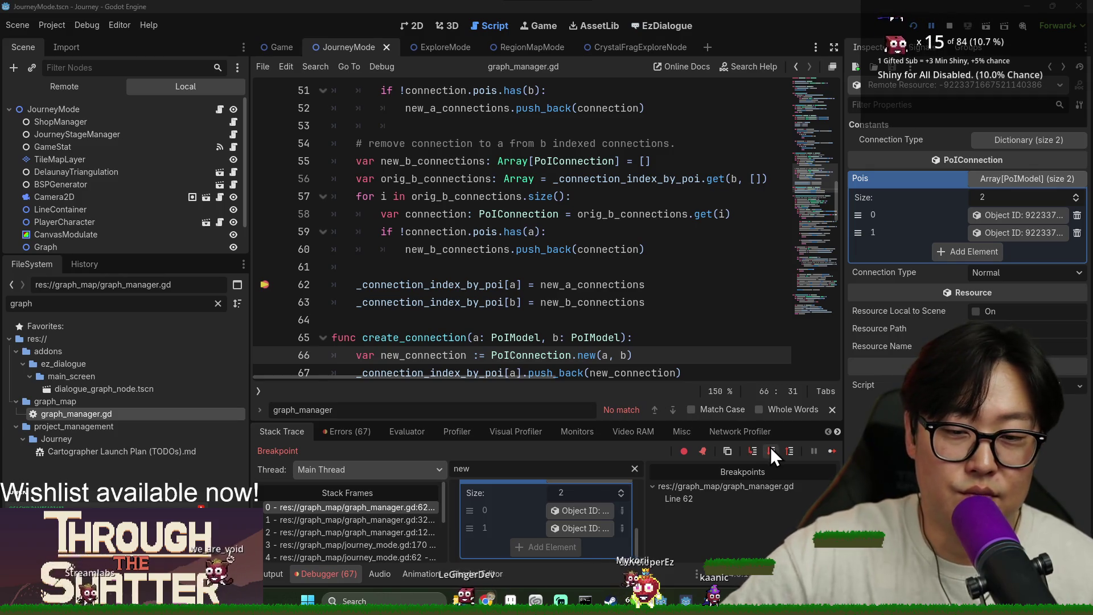
click(832, 451)
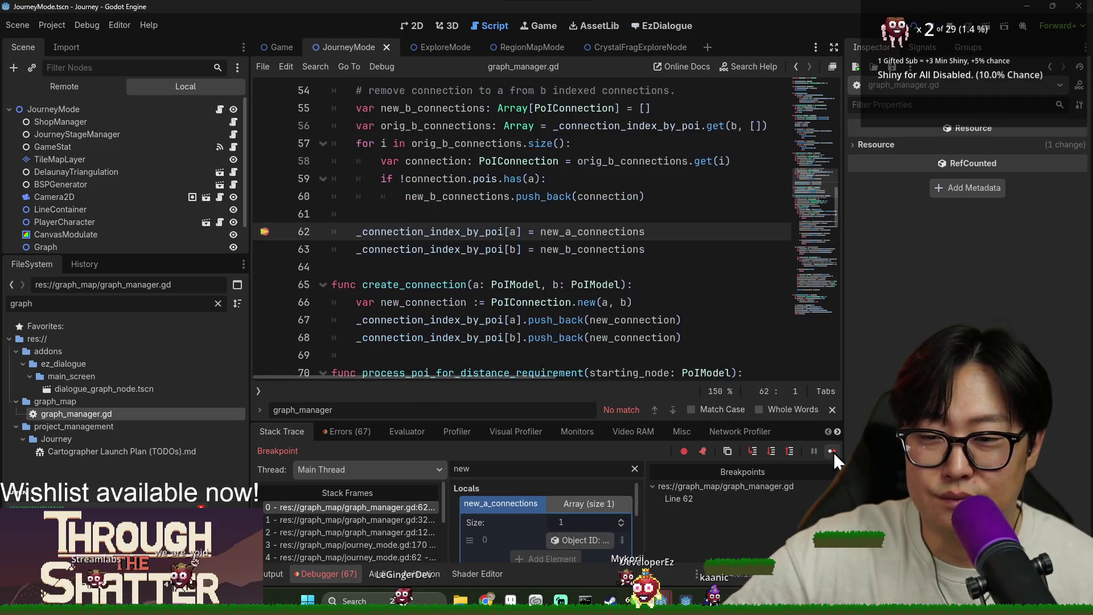
Step: Clear the Stack Variables filter and inspect POIs a (the Swamp) and b (the Merchant)
mouse_move(595, 227)
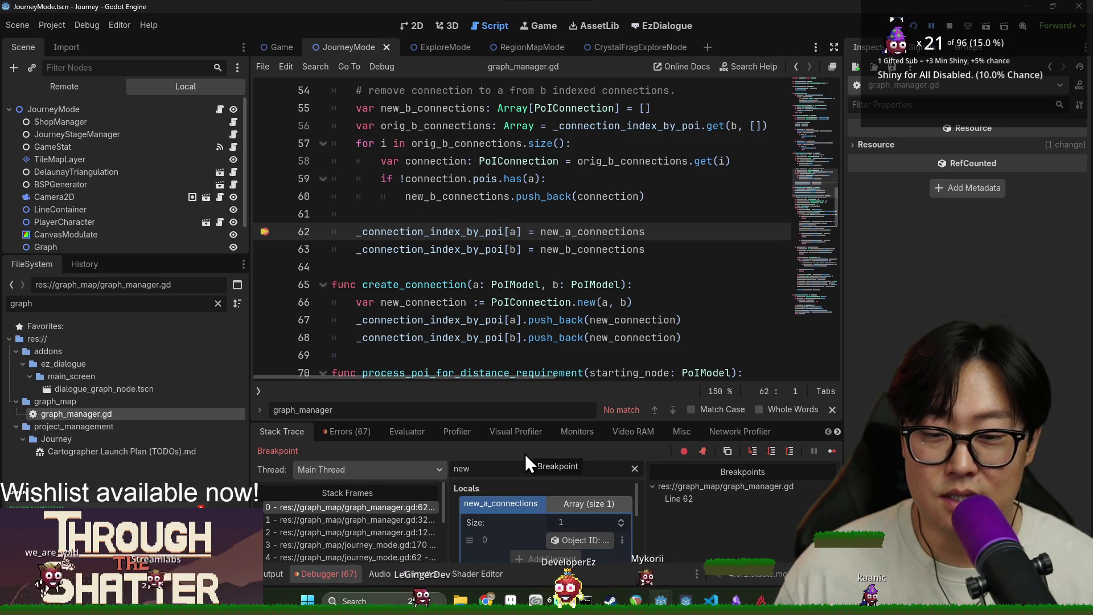
click(504, 468)
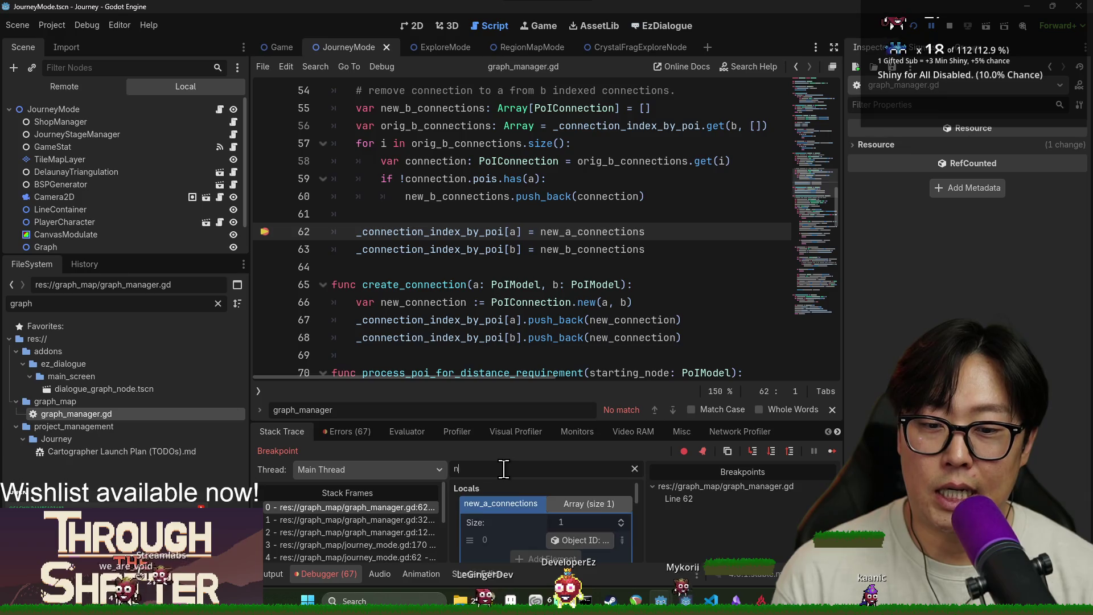
key(BackSpace)
key(BackSpace)
key(BackSpace)
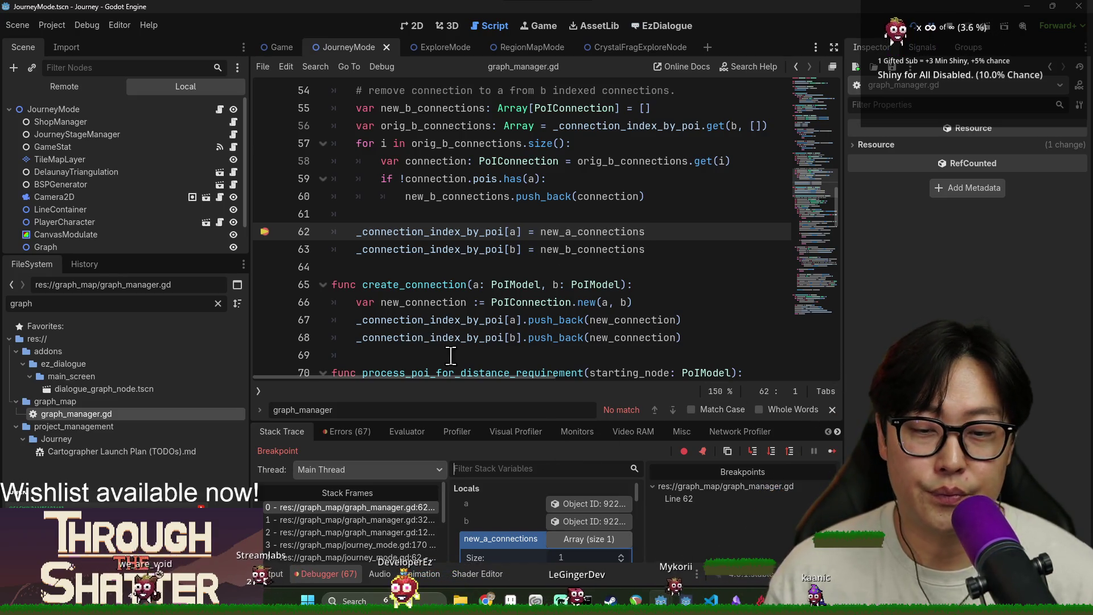
click(524, 468)
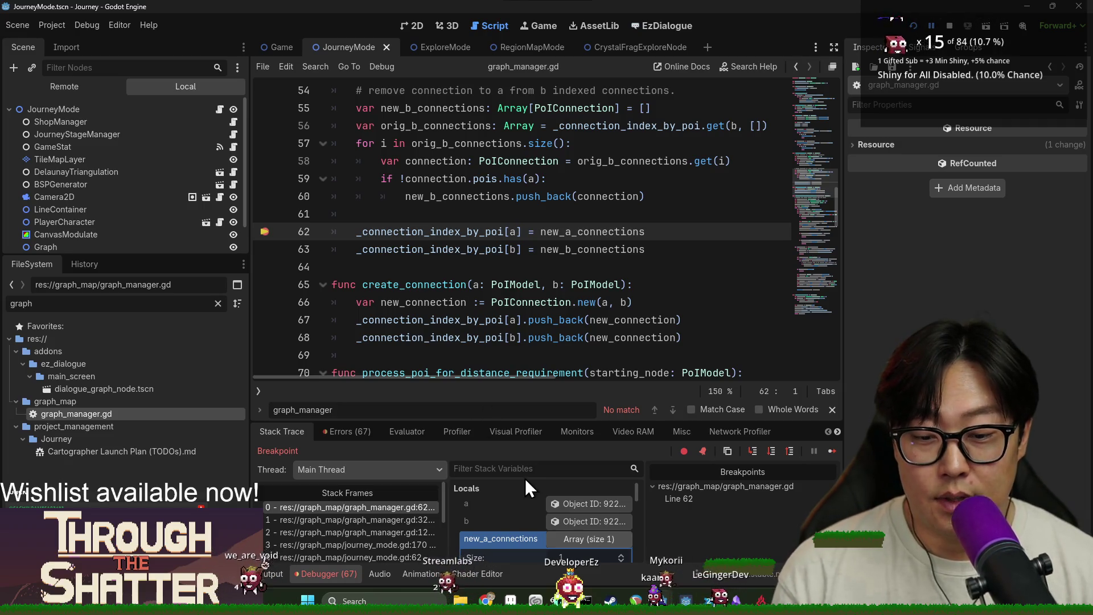
click(571, 506)
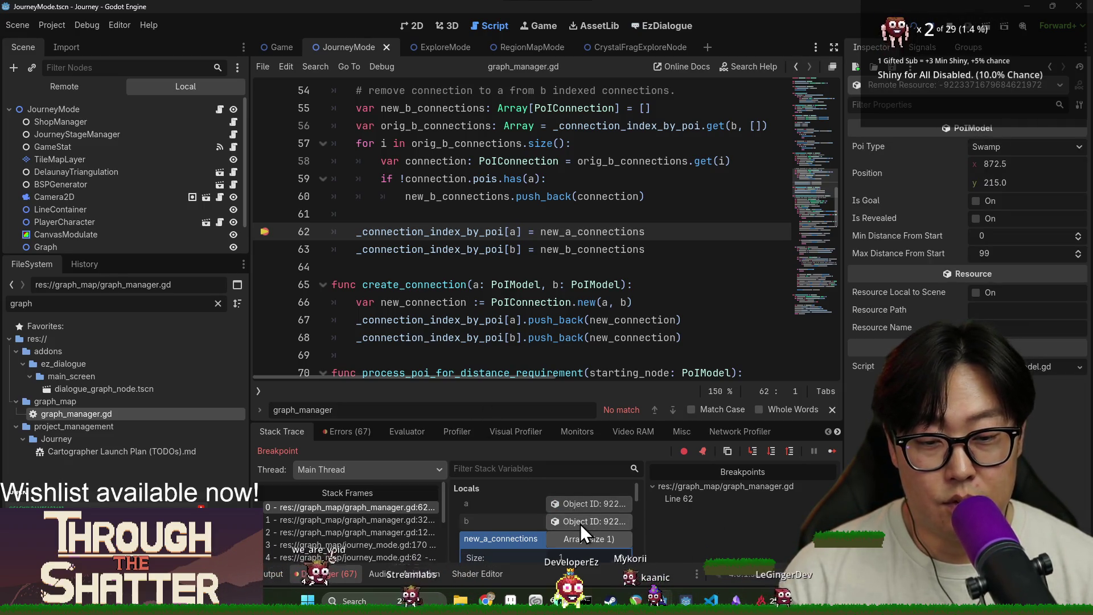
click(581, 521)
Step: Inspect the new_a_connections connection and its two POIs, the Merchant and the Ruin
scroll(565, 490, down, 3)
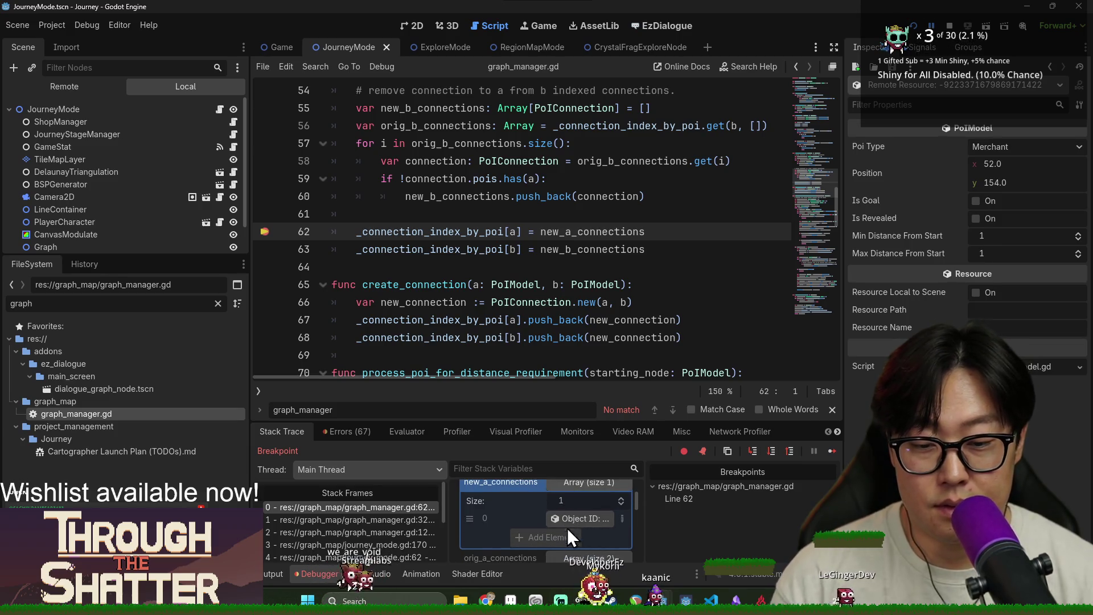
scroll(562, 521, up, 1)
click(587, 512)
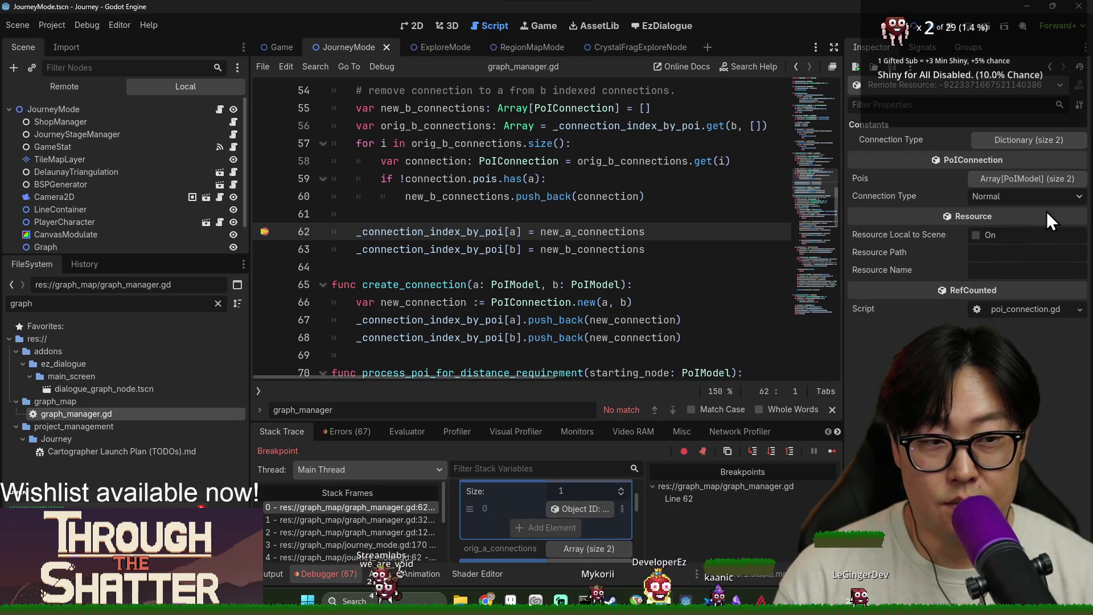
click(1010, 178)
click(999, 214)
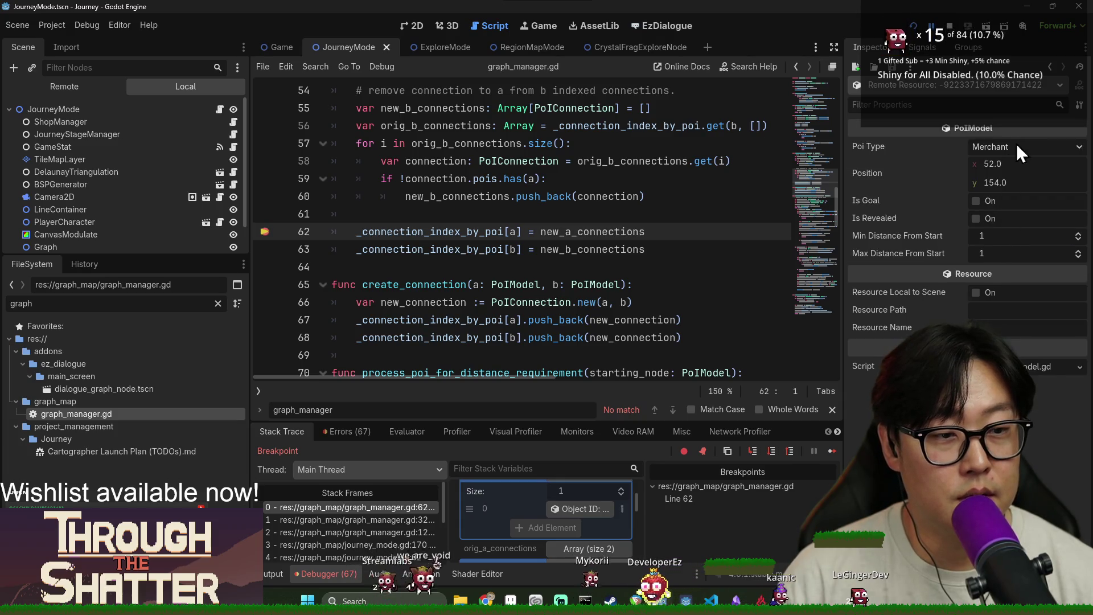
click(1049, 66)
click(1044, 234)
click(1049, 68)
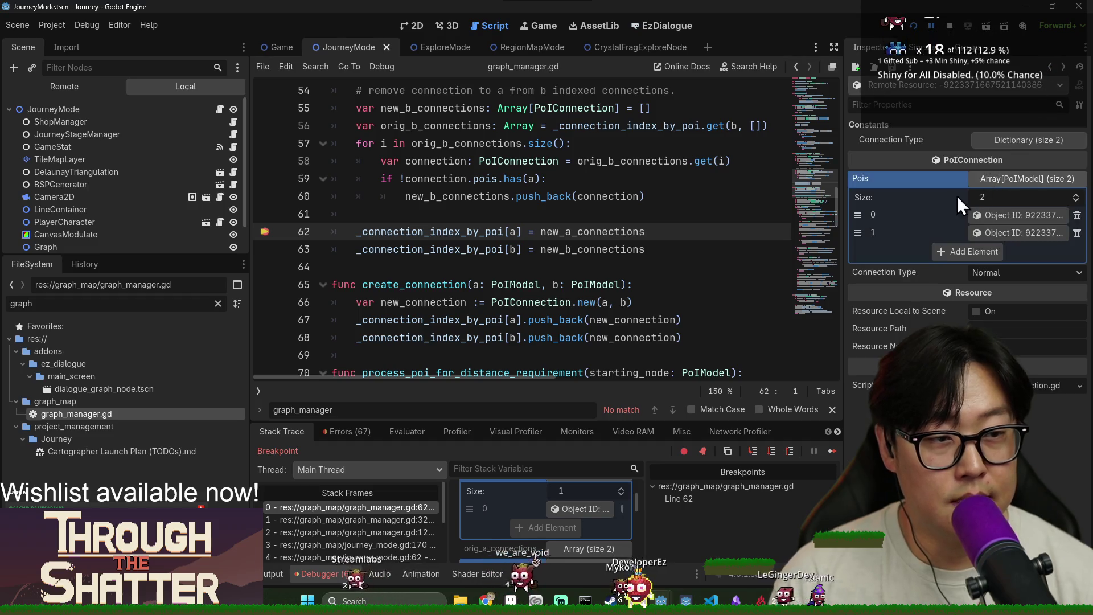
Step: Expand new_b_connections' three entries and check a connection's Connection Type values
scroll(593, 524, down, 1)
click(594, 526)
scroll(593, 523, down, 3)
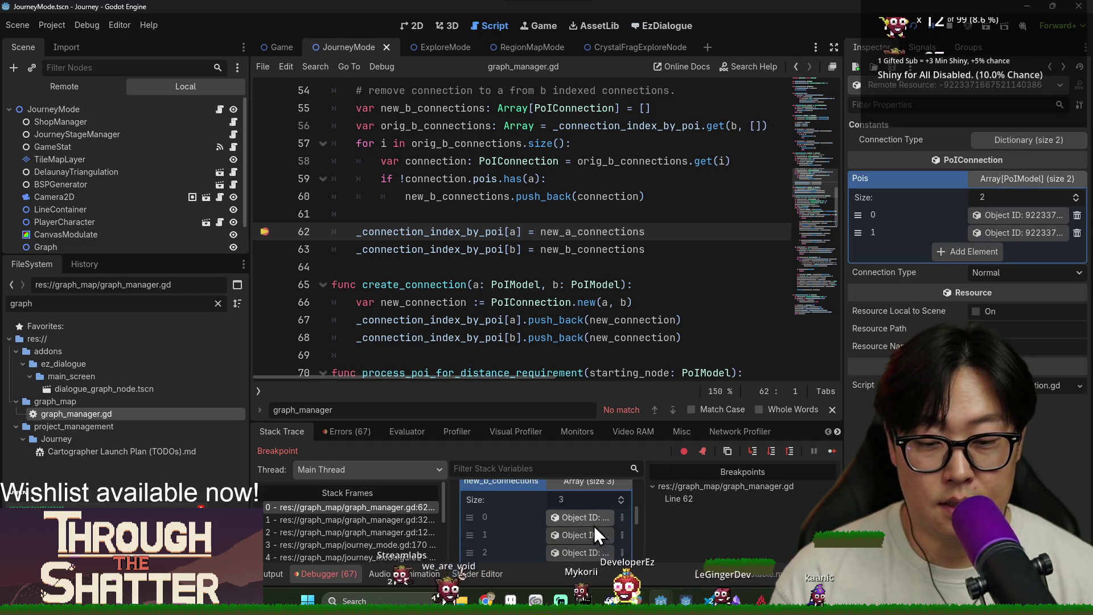
click(588, 509)
click(1043, 138)
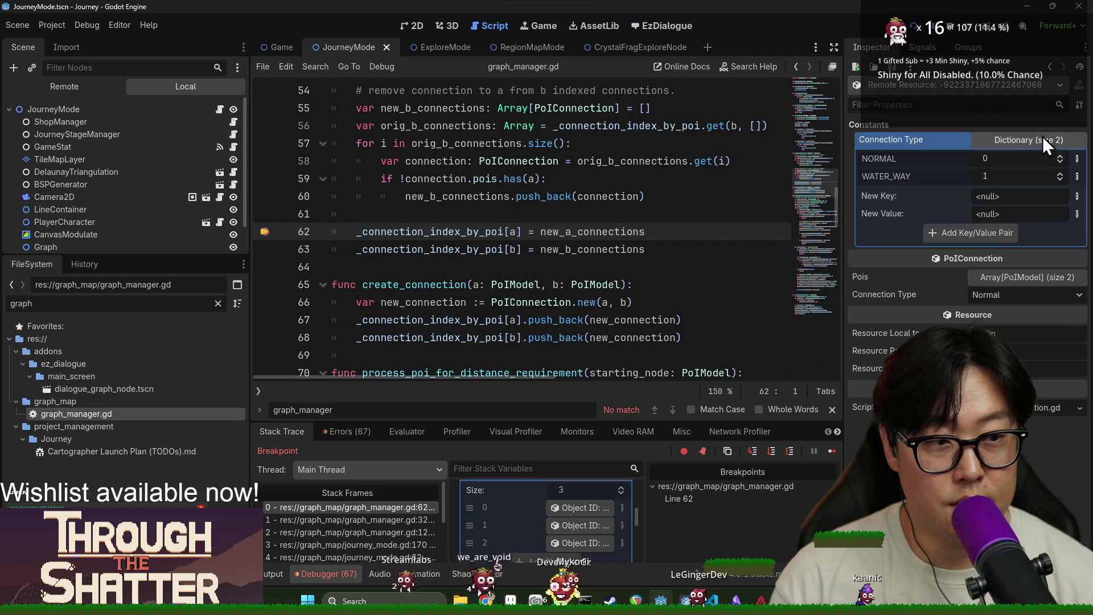
click(1009, 138)
Step: Check that connection's POIs, including the Swamp, the Ruin and the Forest
click(1013, 179)
click(1006, 219)
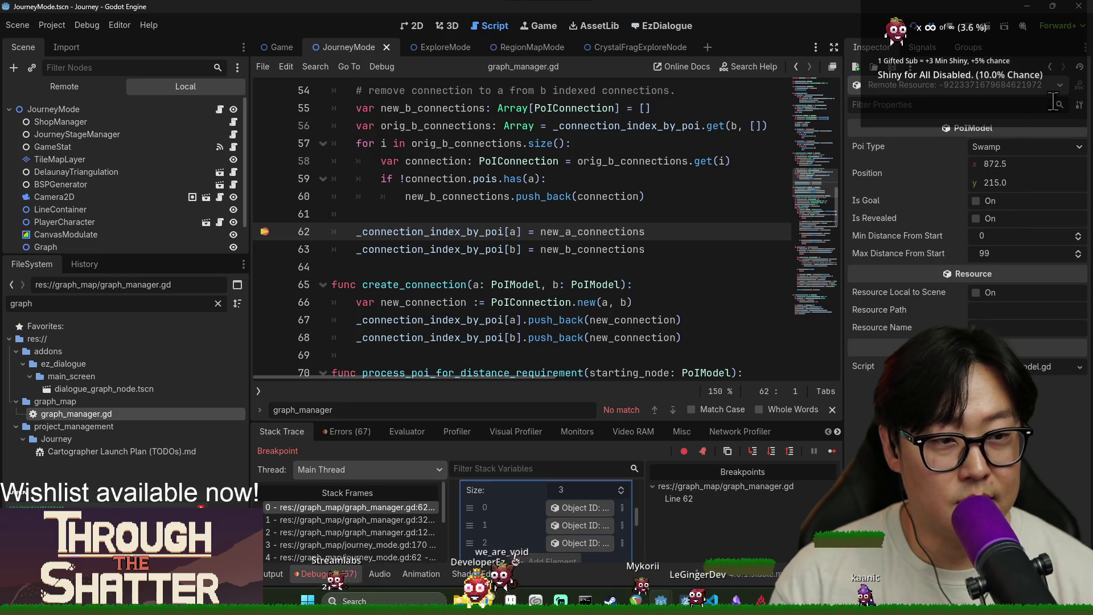
click(1051, 68)
click(1016, 227)
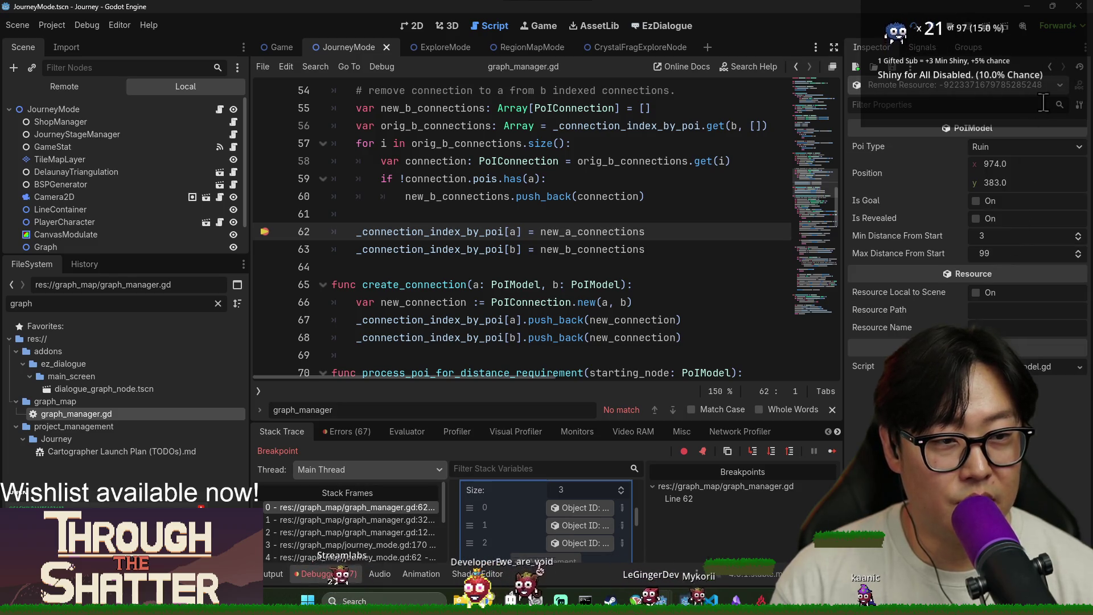
click(1051, 67)
click(1024, 178)
click(1029, 178)
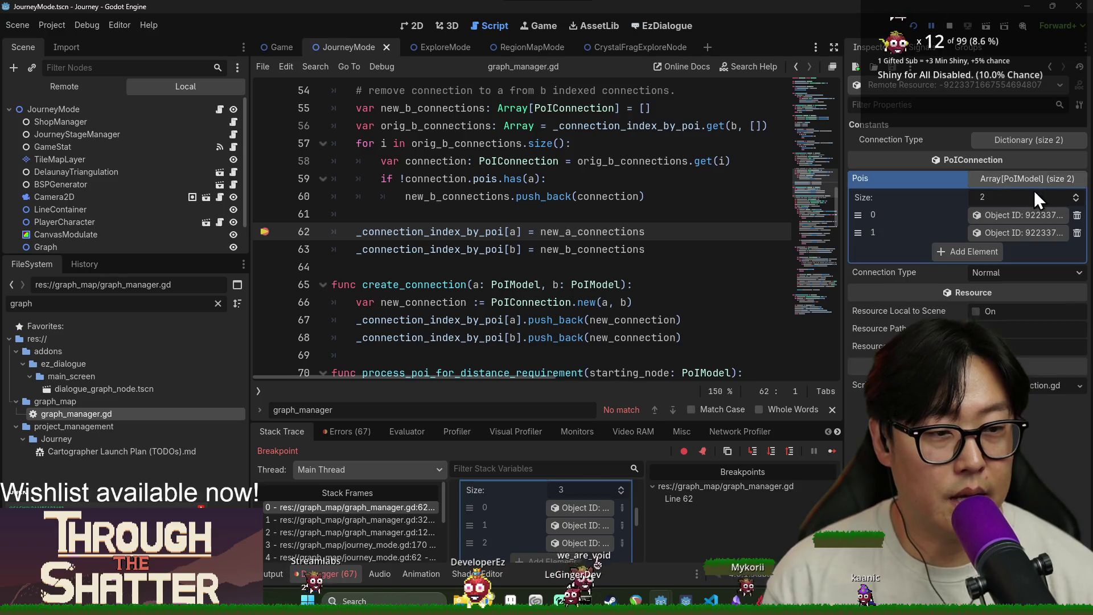
click(1040, 230)
click(1051, 68)
click(1018, 234)
click(1047, 70)
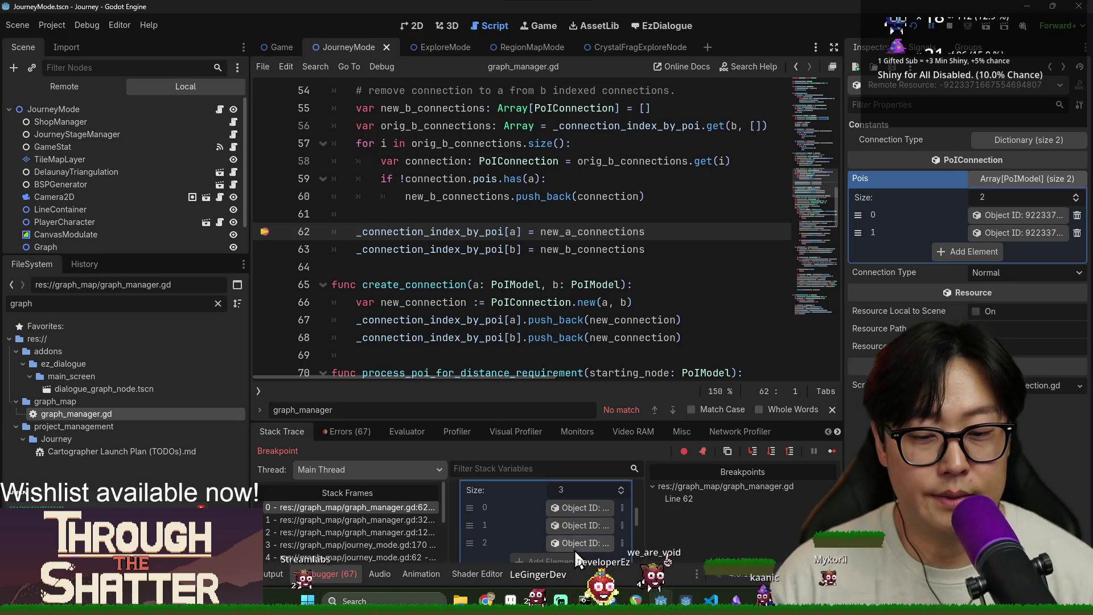
Step: Inspect the next new_b_connections entry and its POIs, the Swamp and its partner
click(576, 525)
click(1025, 178)
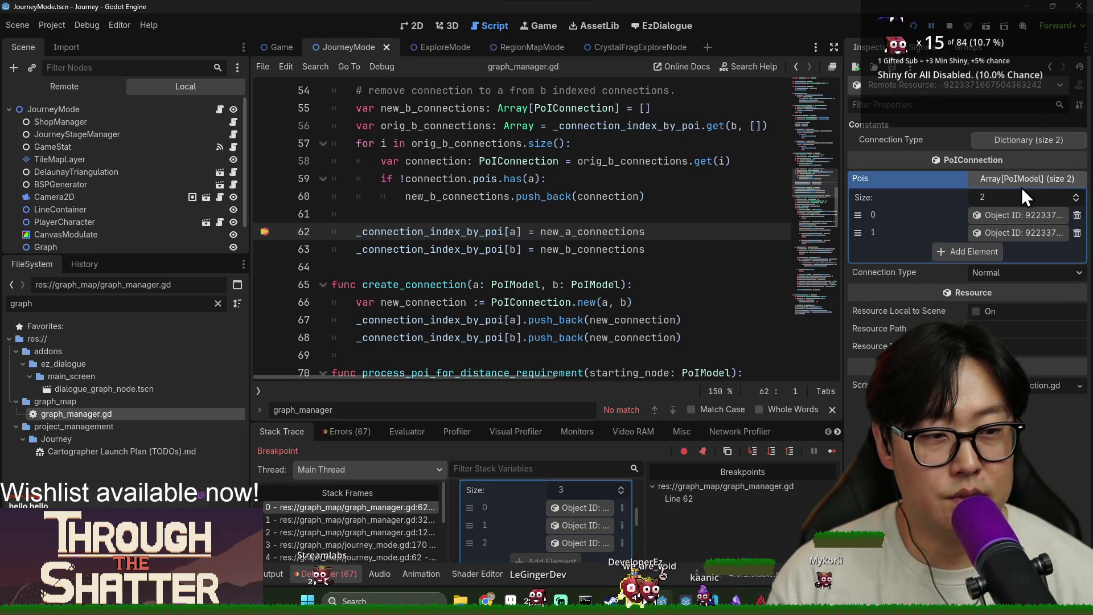
click(1010, 234)
click(1047, 67)
click(1008, 238)
click(1040, 68)
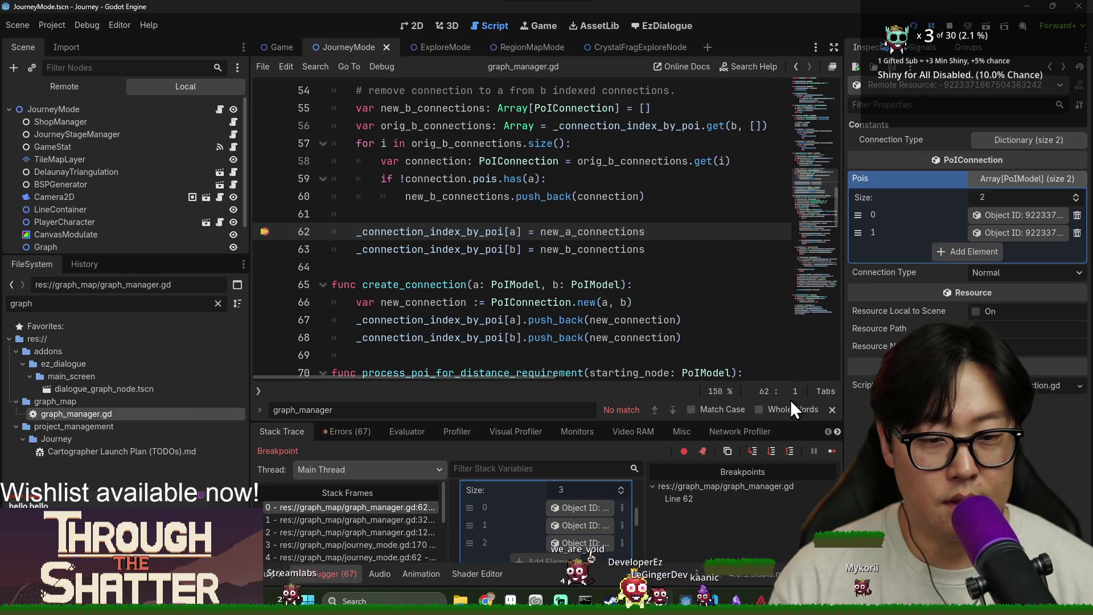
Step: Remove the line 62 breakpoint and resume so the journey map appears
click(831, 449)
click(703, 451)
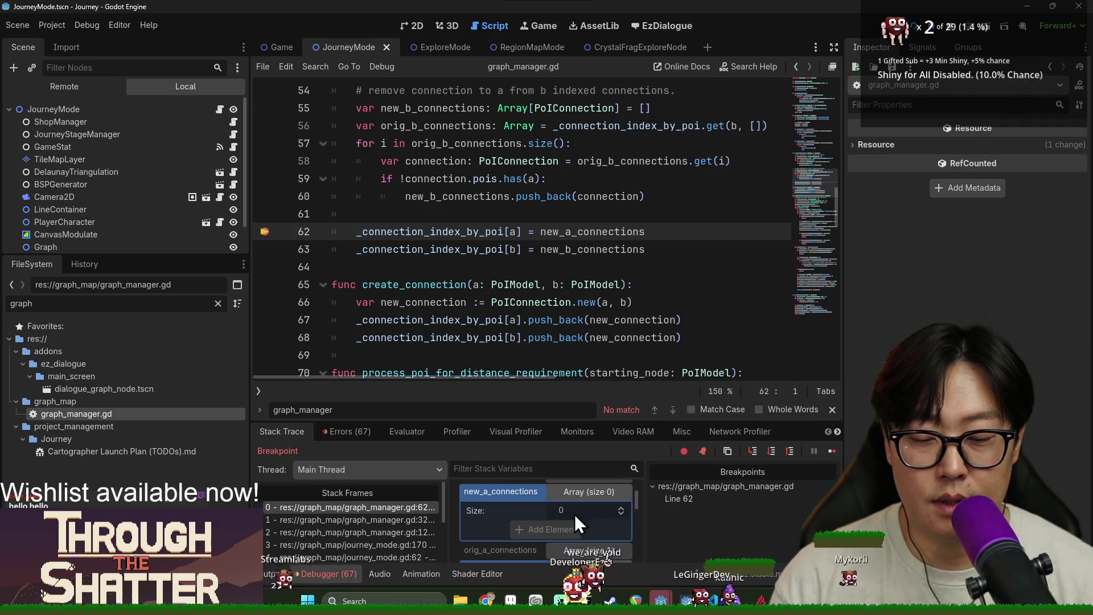
click(832, 449)
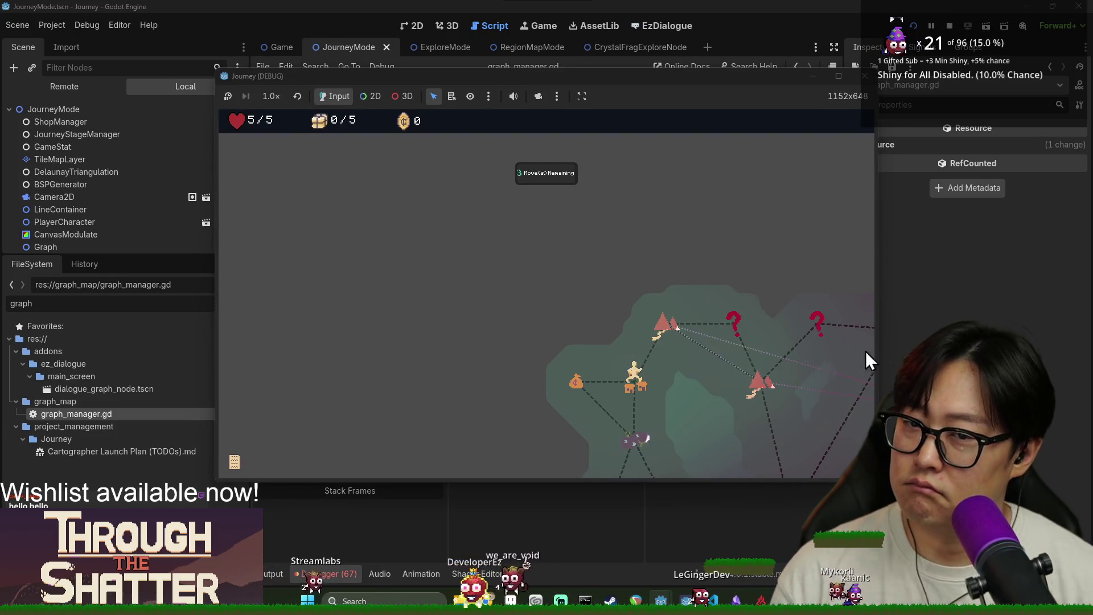
Step: Maximize then restore the Journey (DEBUG) game window and return to the script at line 67
key(alt+Tab)
key(alt+Tab)
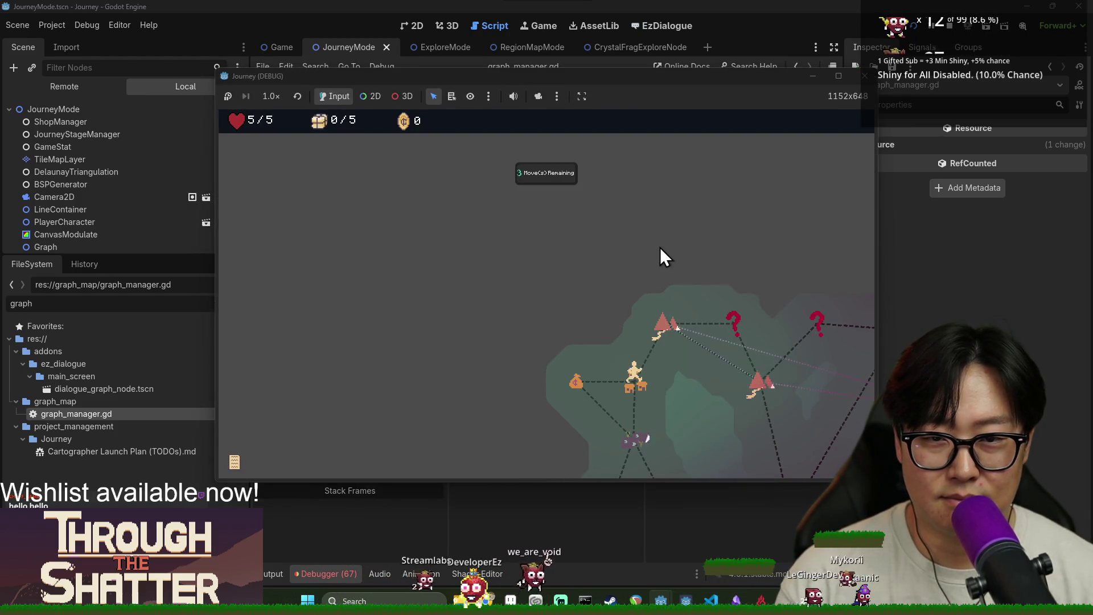
double_click(735, 78)
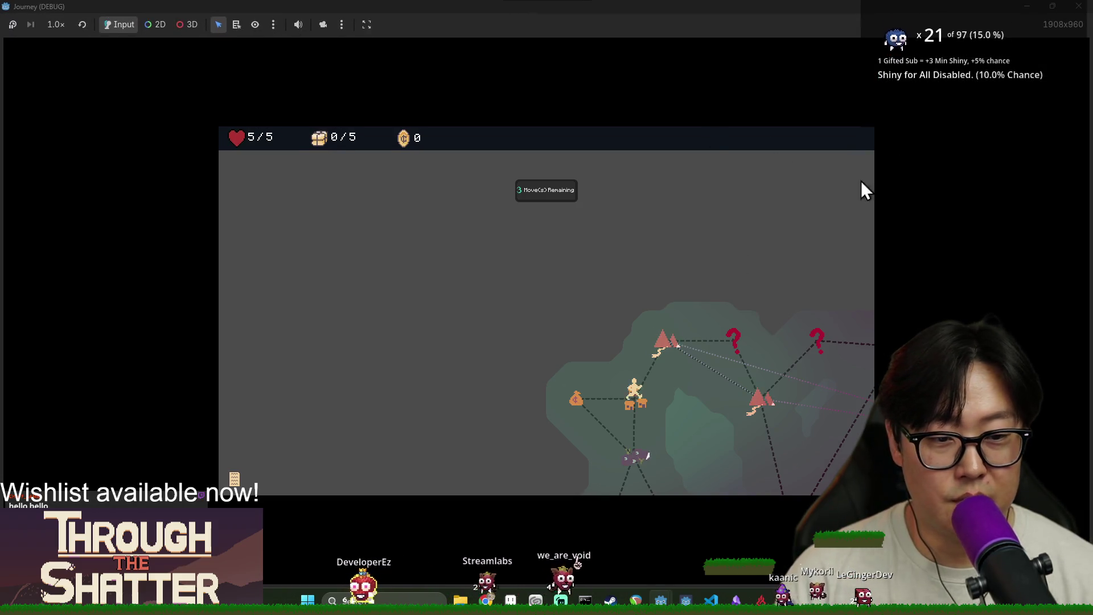
click(1047, 6)
click(459, 550)
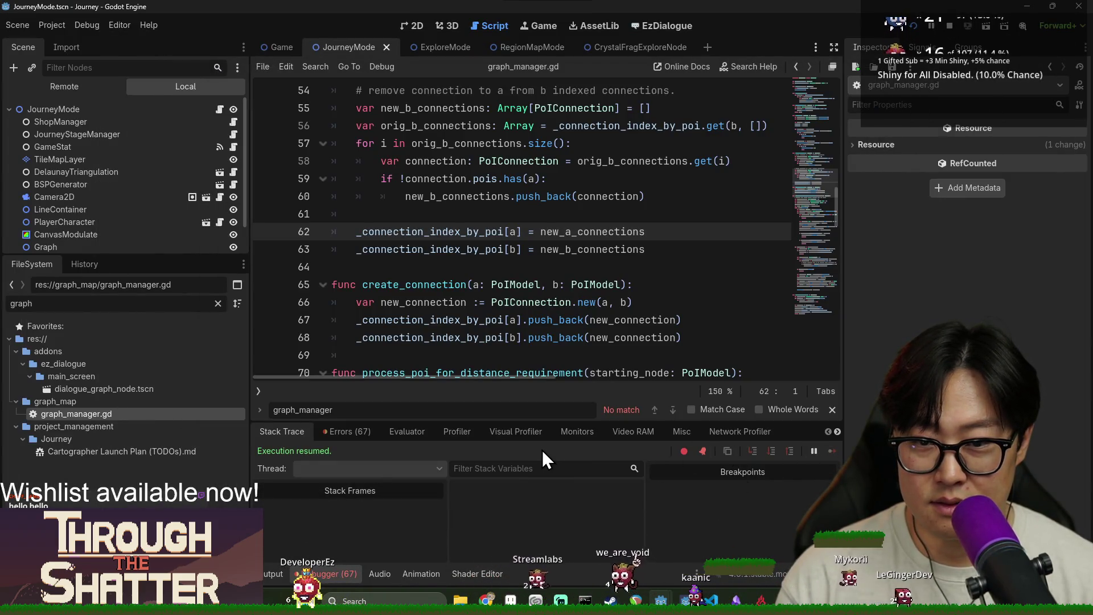
click(544, 320)
Step: Restart the game from the beginning and bring YouTube Studio forward, maximized
key(alt+Tab)
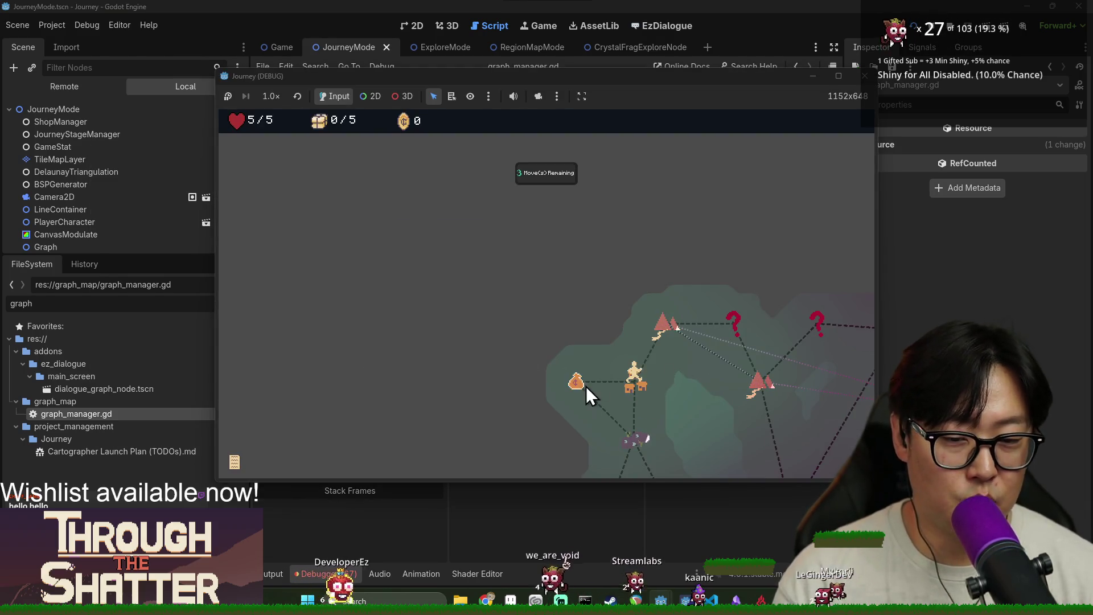
click(913, 26)
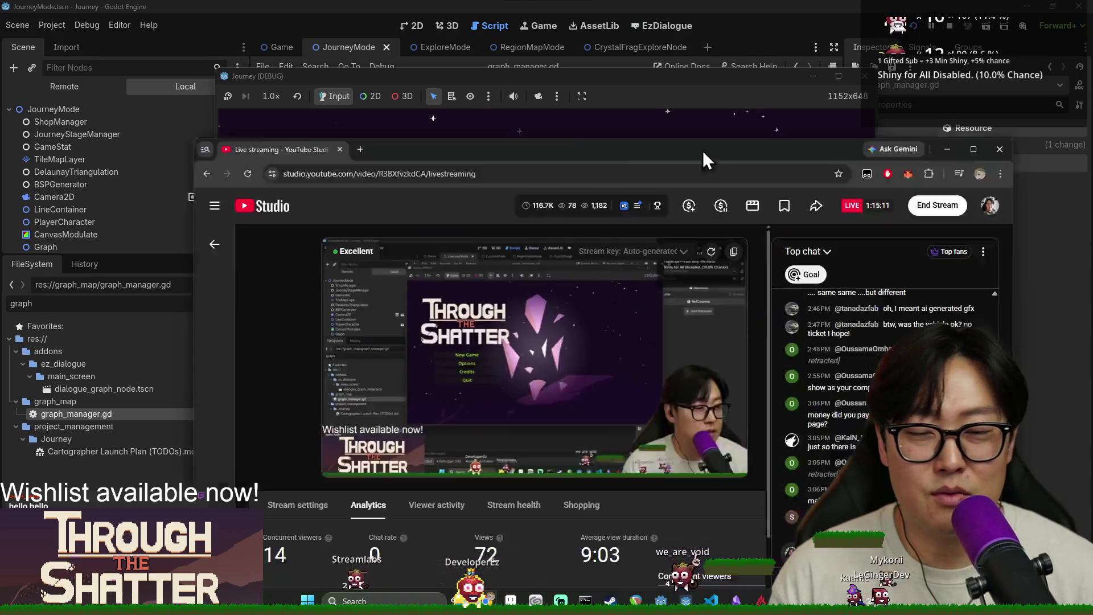
drag(702, 150, 652, 13)
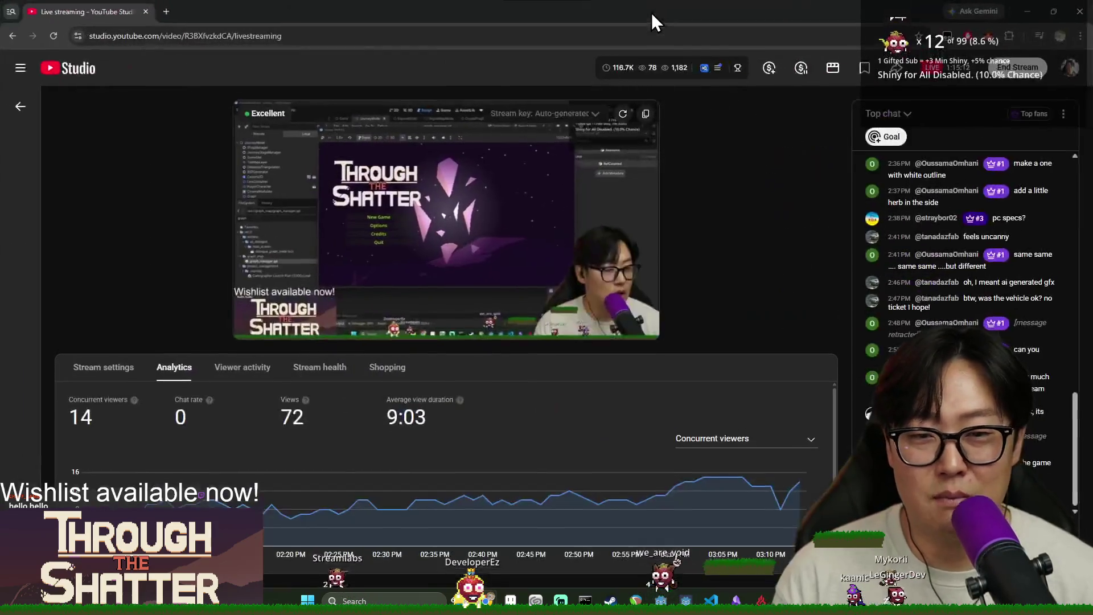
Step: Open the livestream's Stream settings editor and scroll through its Details section
click(1069, 68)
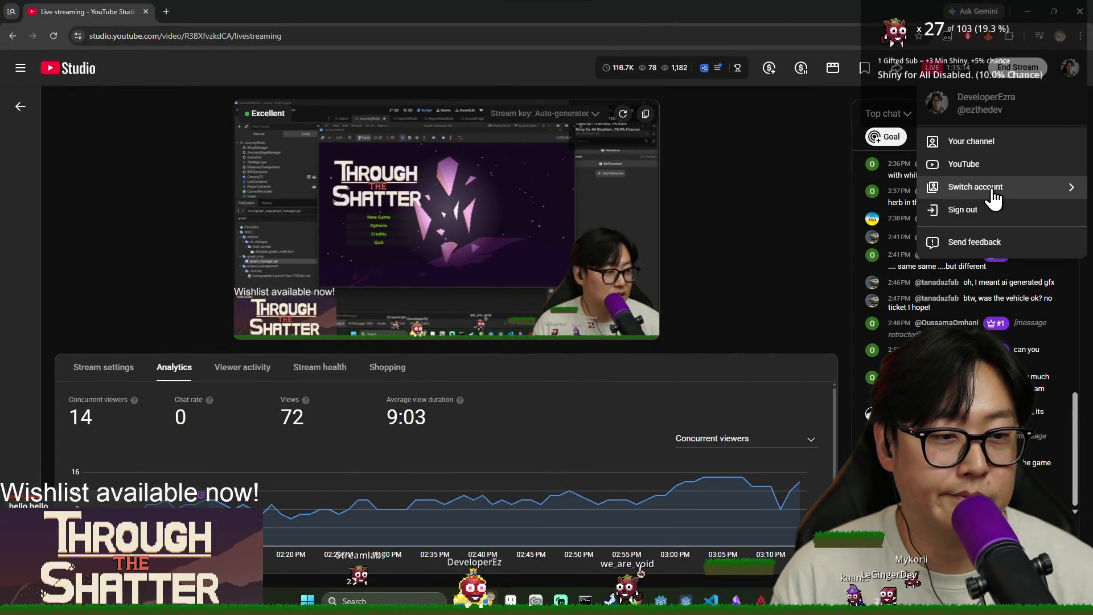
click(752, 290)
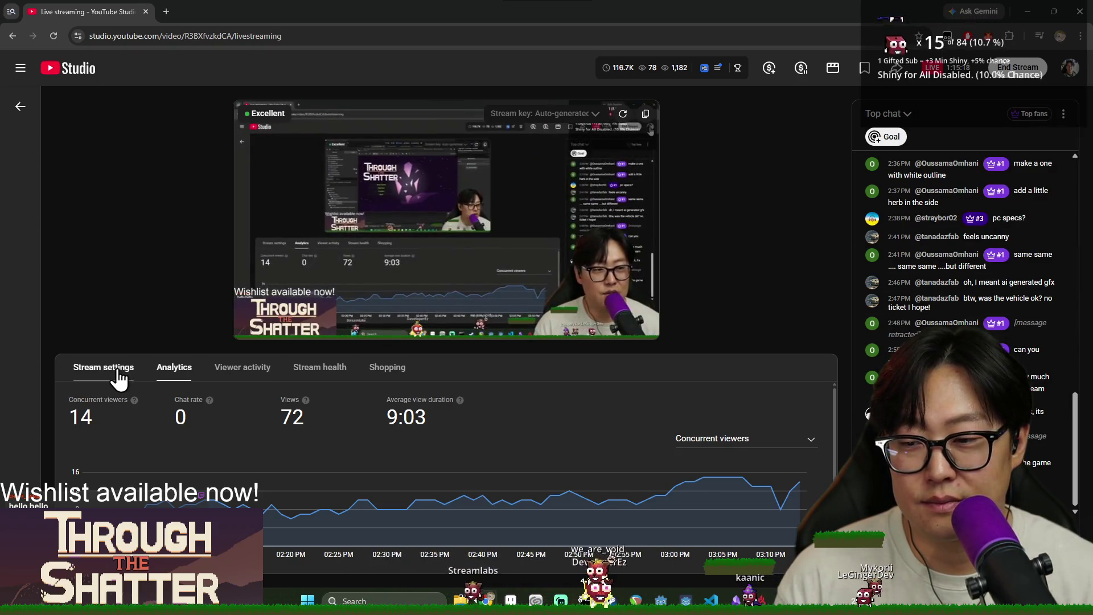
click(116, 377)
click(643, 416)
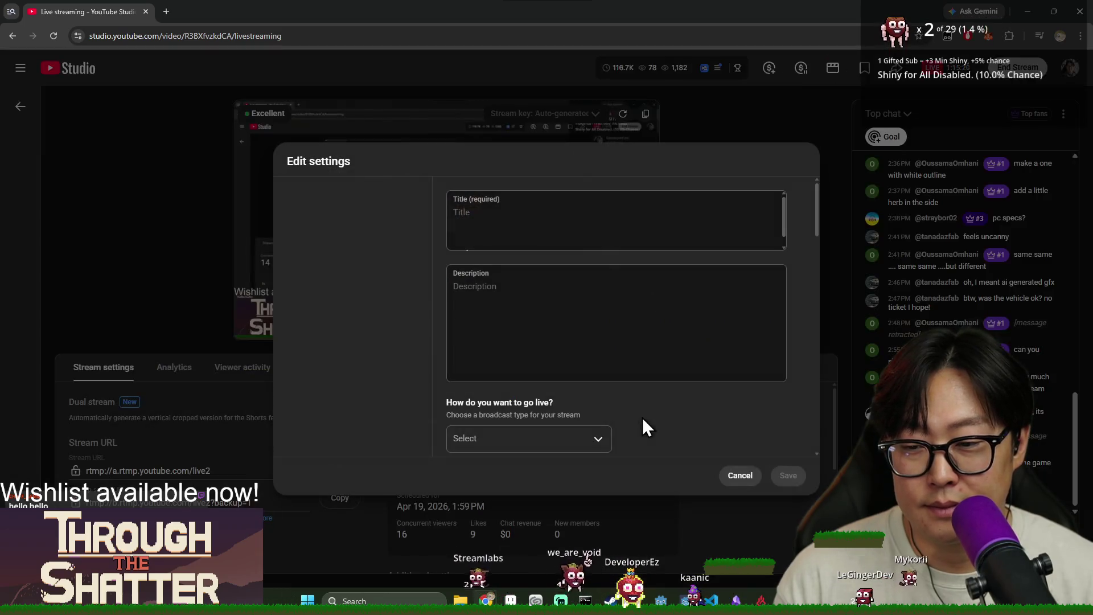
scroll(720, 270, down, 10)
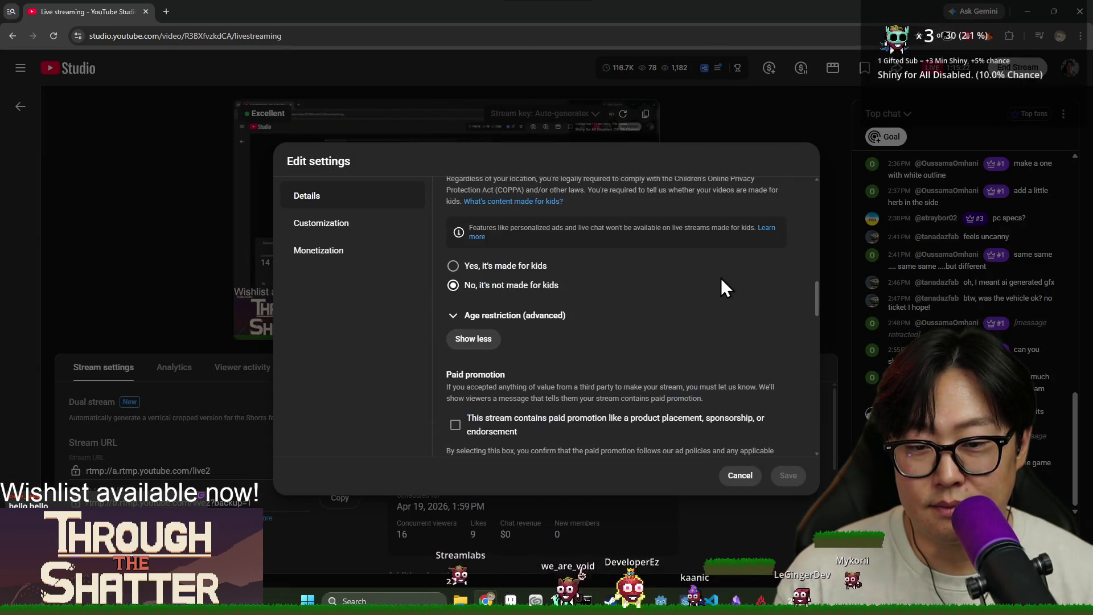
scroll(598, 295, down, 10)
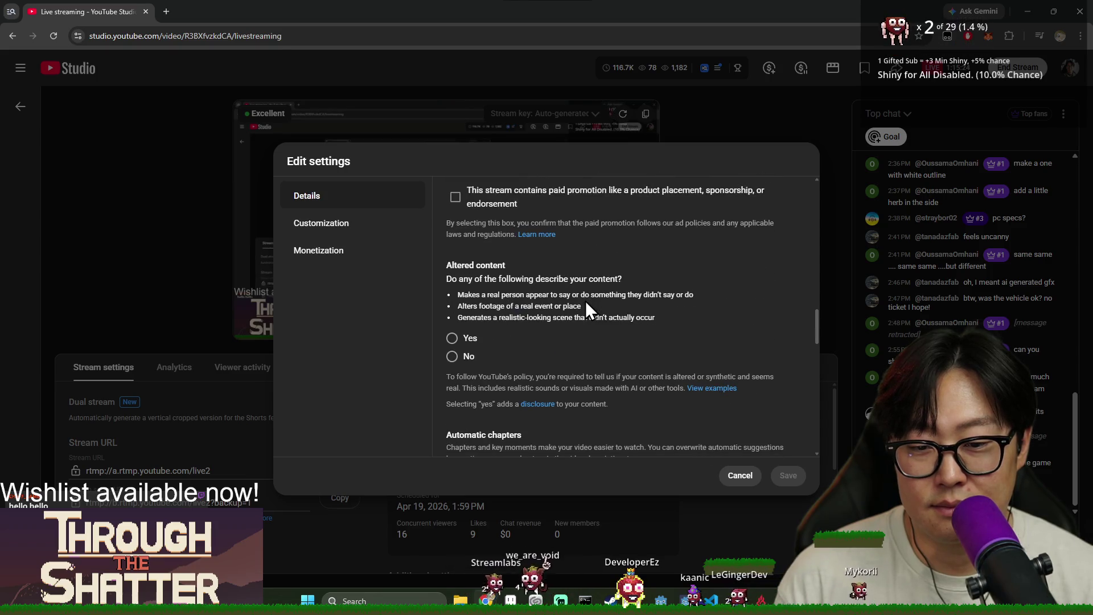
scroll(552, 320, down, 3)
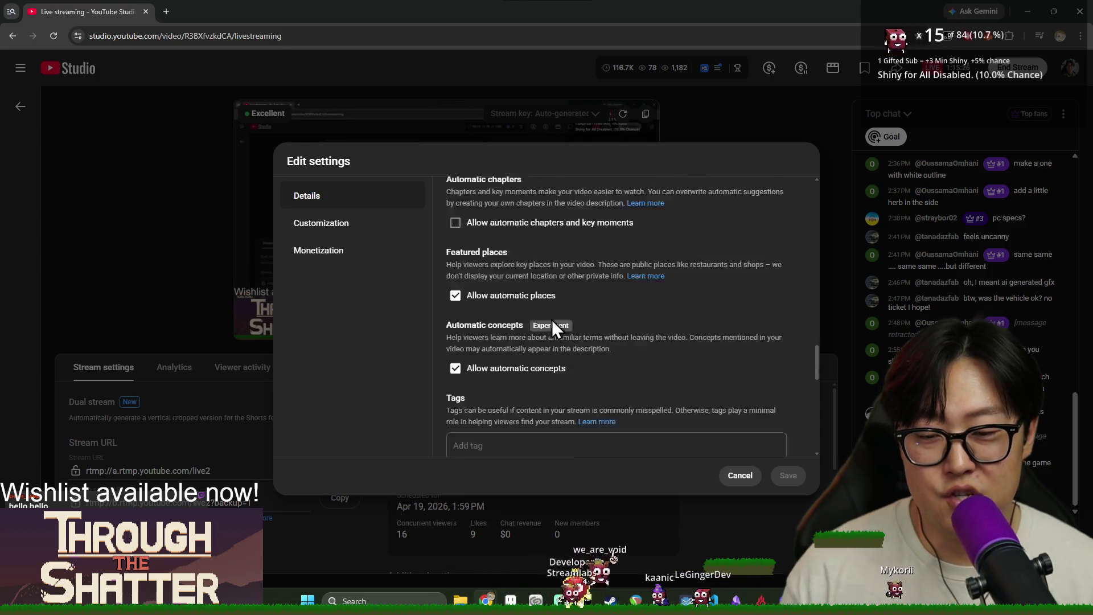
scroll(529, 330, down, 6)
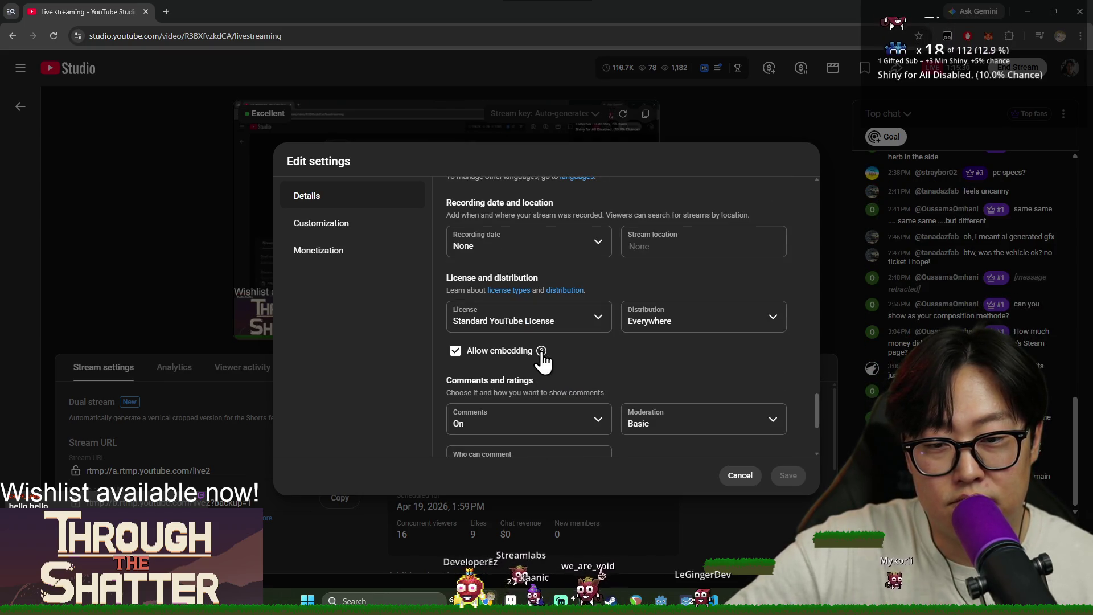
scroll(544, 364, down, 2)
scroll(574, 300, down, 1)
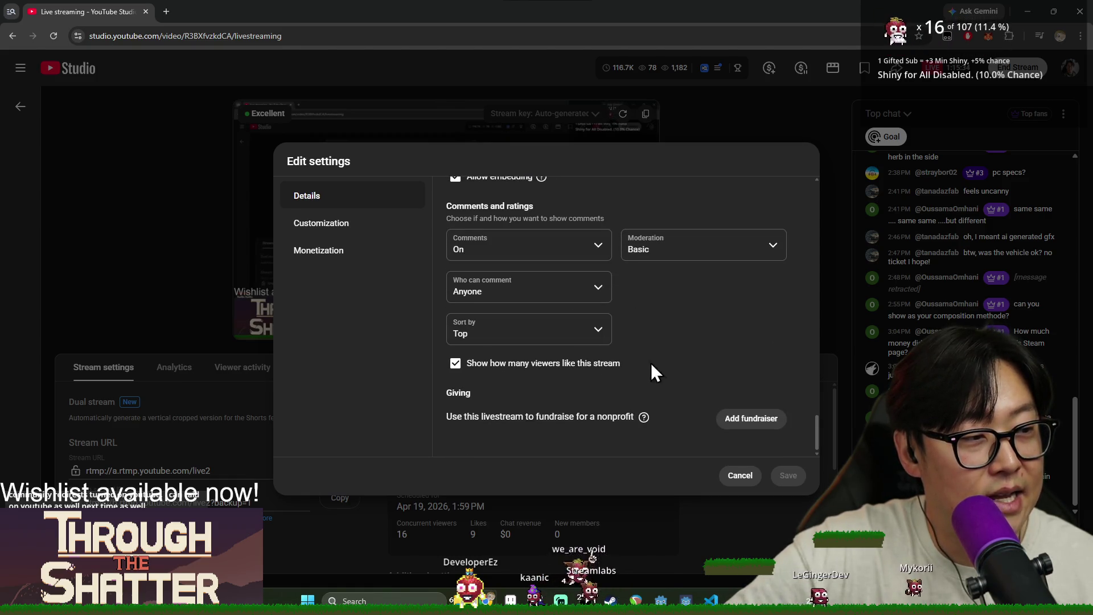
Step: Review the Customization section, opening and closing the Redirect video picker without choosing
click(369, 233)
scroll(523, 270, up, 5)
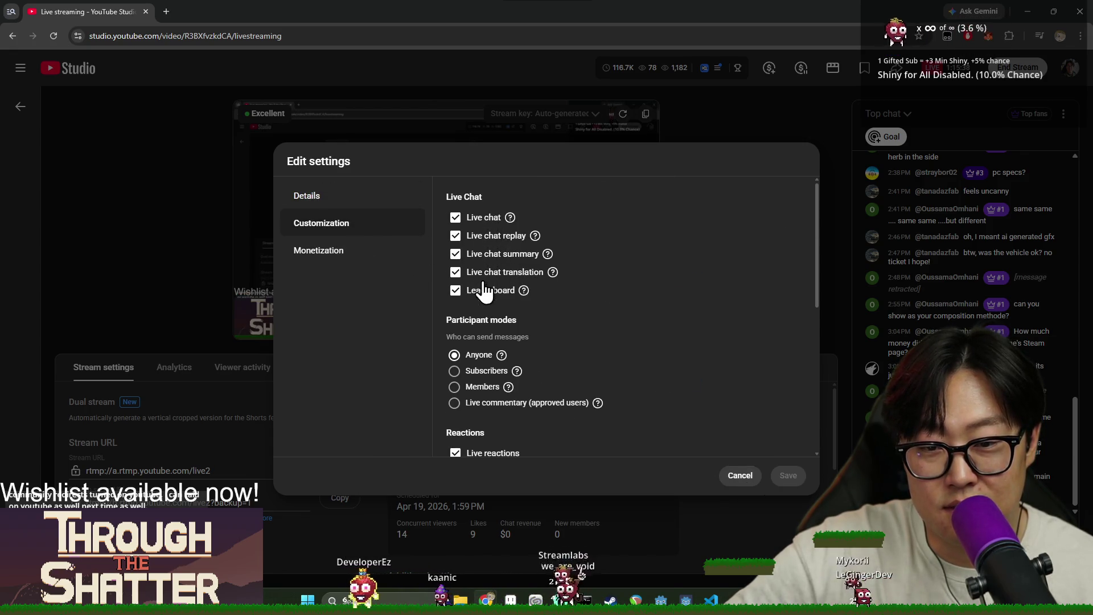
scroll(493, 353, down, 2)
scroll(494, 354, down, 4)
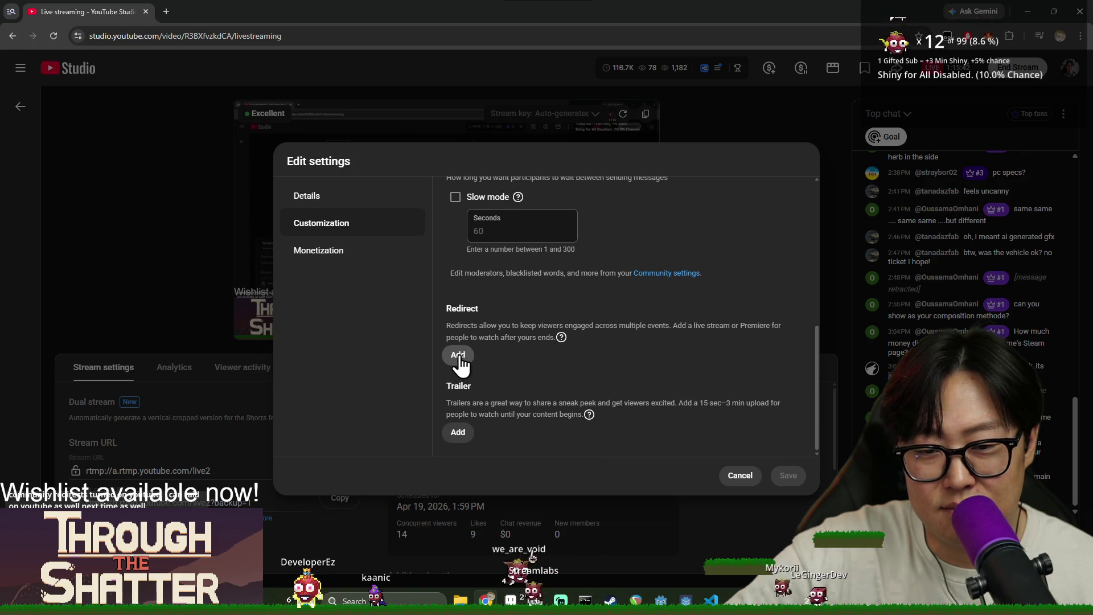
click(458, 355)
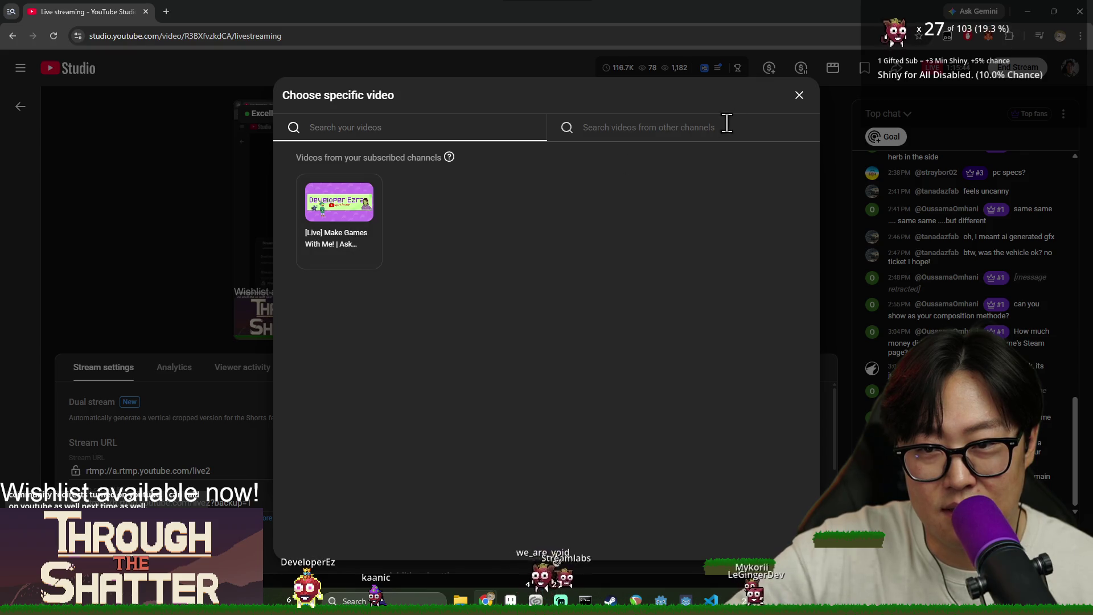
click(798, 97)
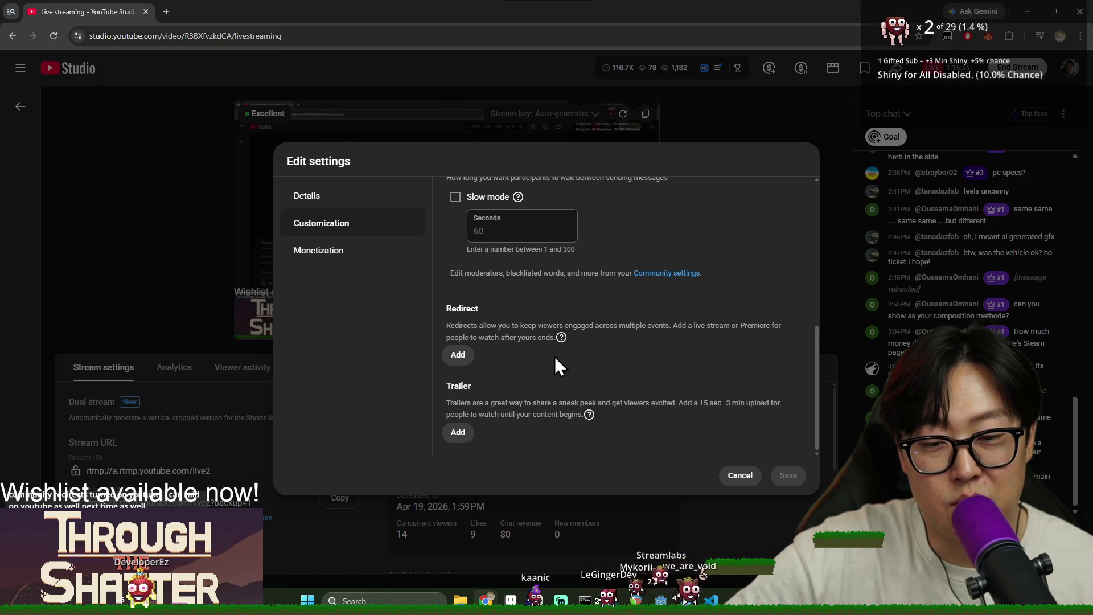
Step: Scroll through the live chat Customization options
scroll(592, 350, up, 2)
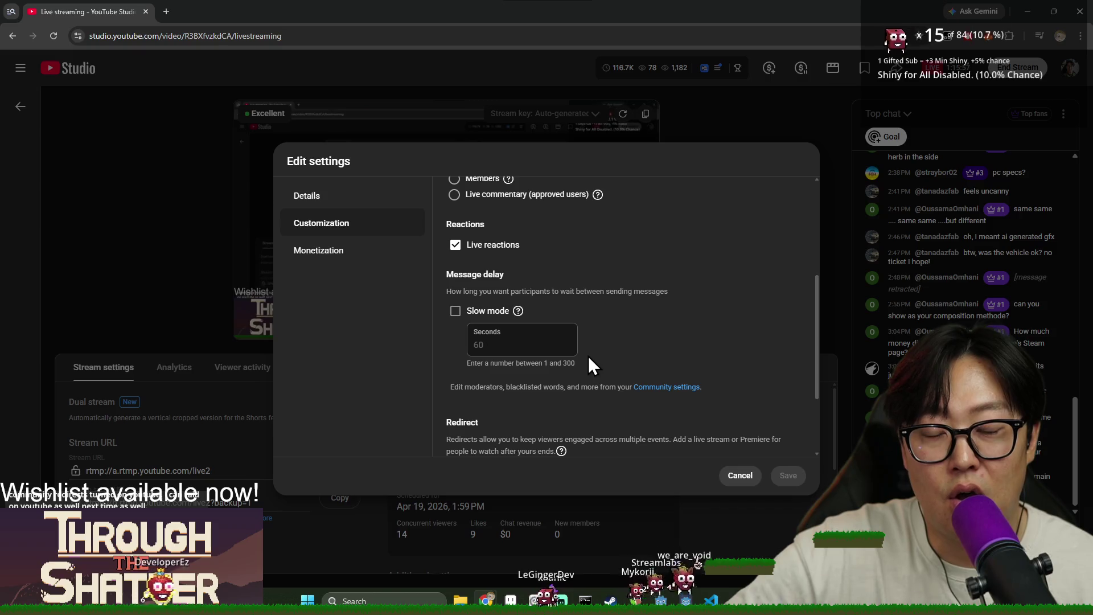
scroll(588, 356, down, 1)
scroll(584, 353, up, 3)
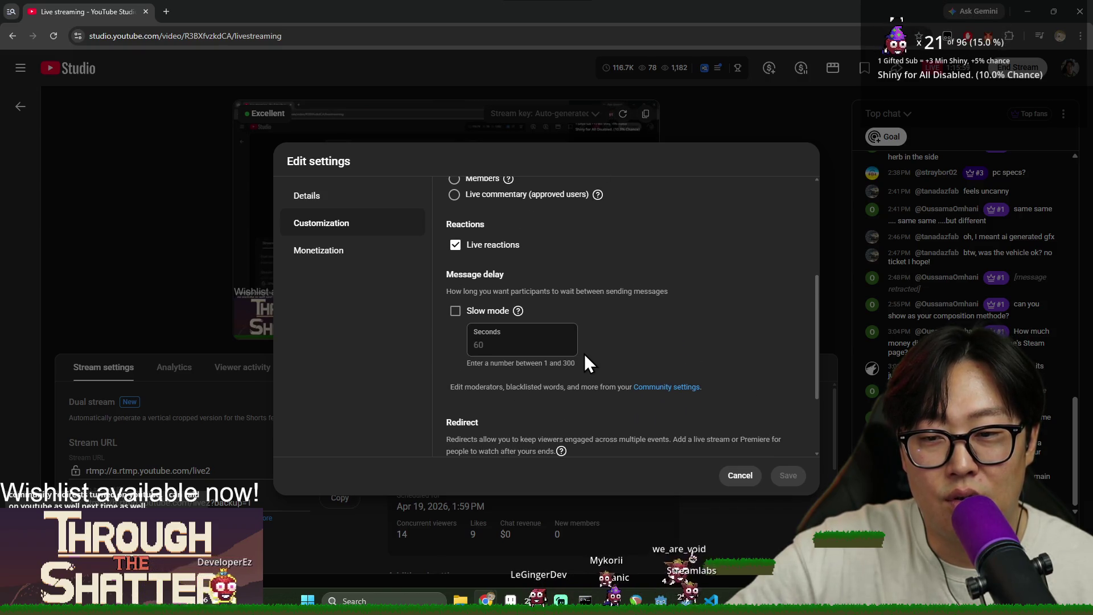
scroll(579, 355, up, 2)
scroll(579, 356, down, 3)
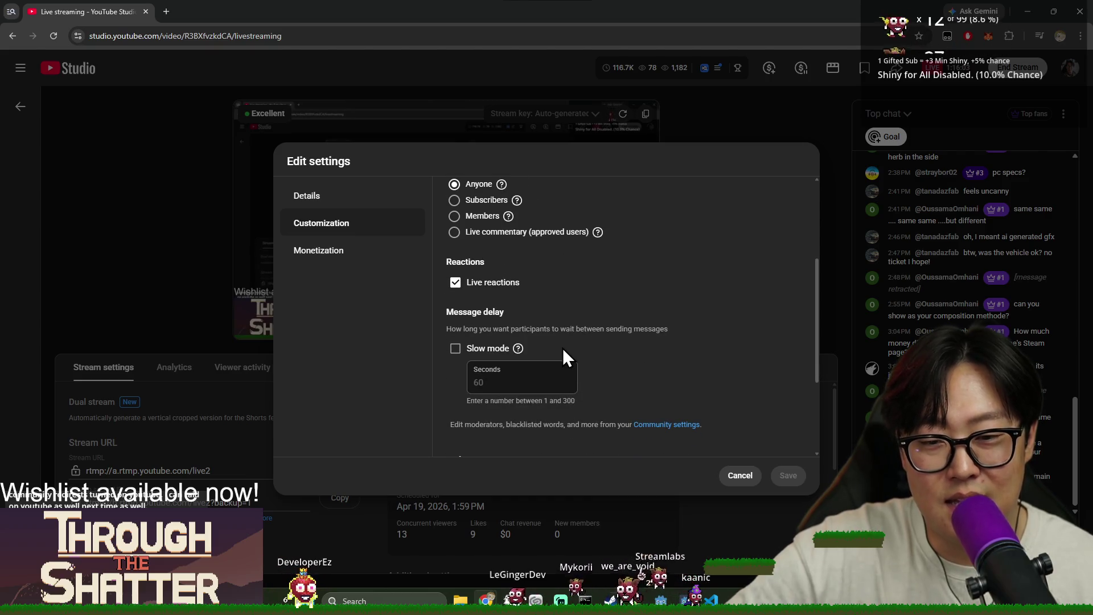
scroll(555, 315, down, 3)
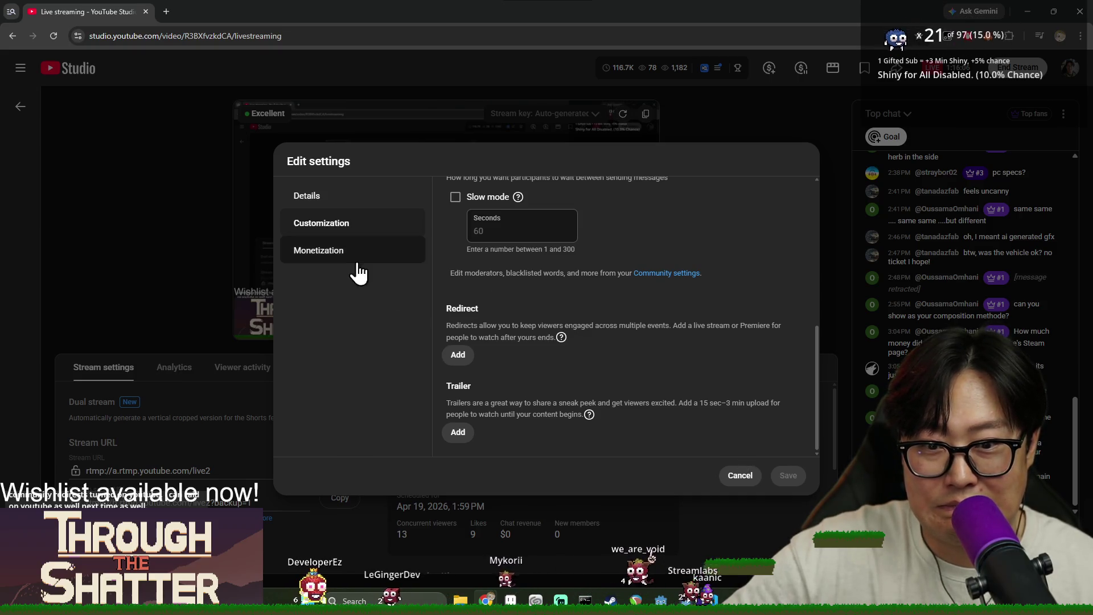
scroll(500, 310, up, 3)
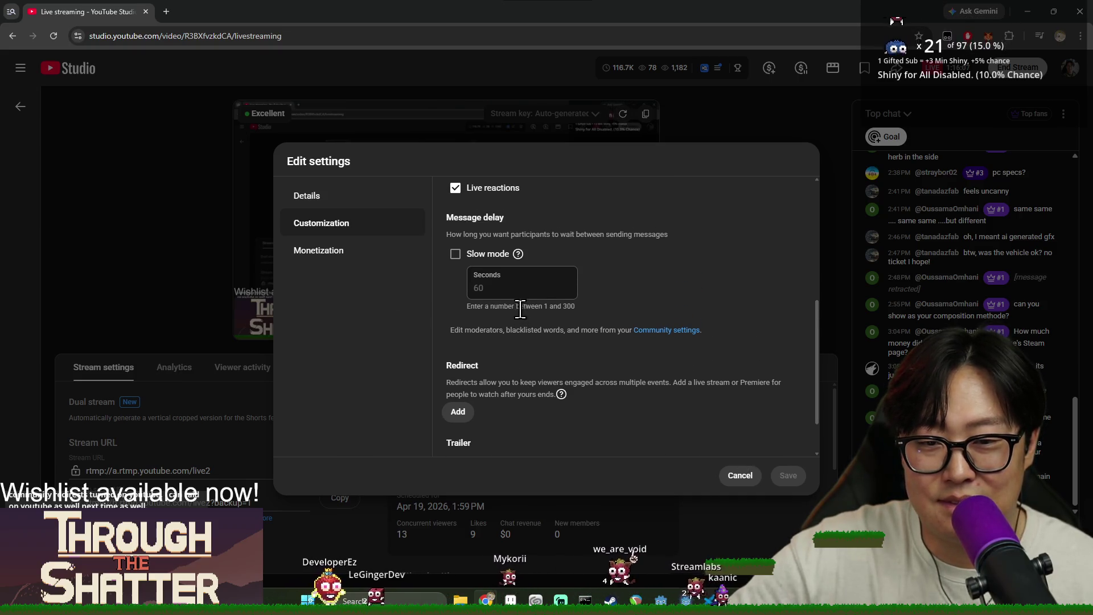
Step: Compare the Monetization and Customization sections, then cancel Edit settings without saving
click(360, 262)
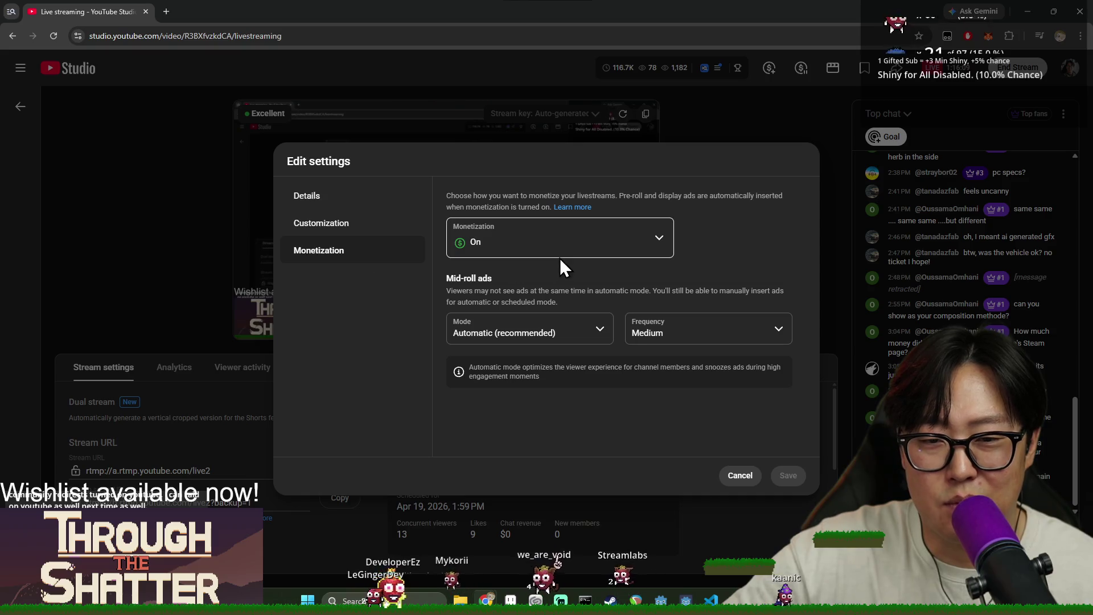
click(354, 224)
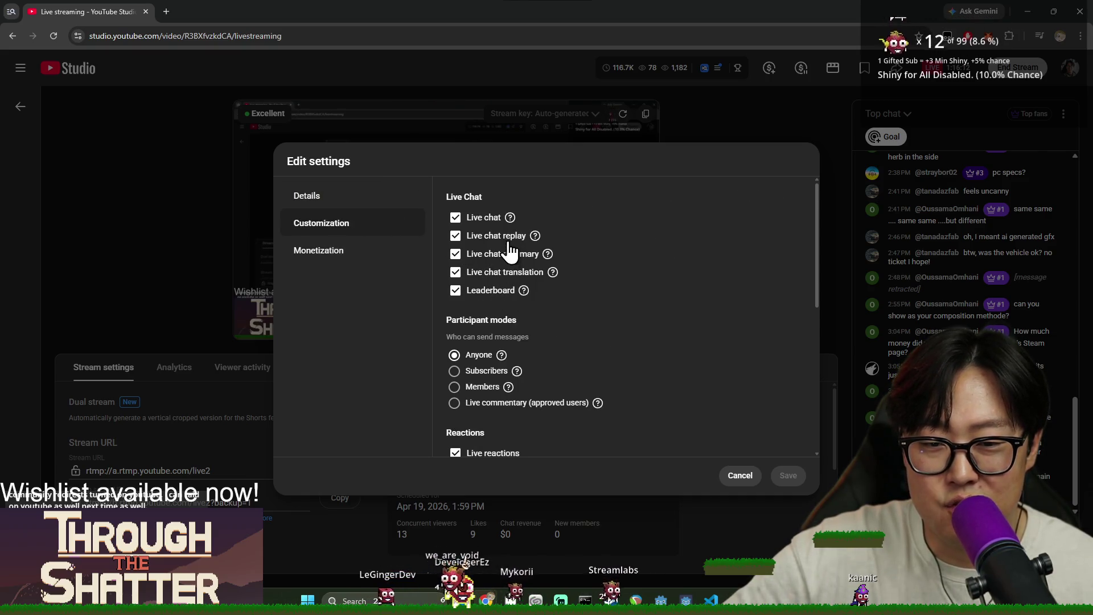
scroll(510, 258, down, 2)
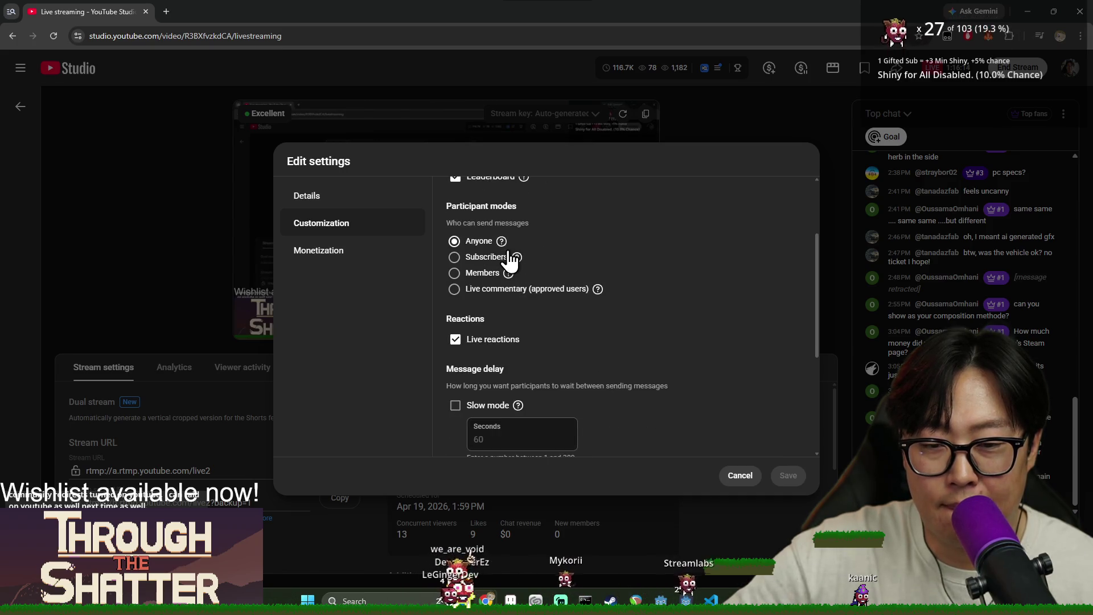
scroll(510, 257, down, 1)
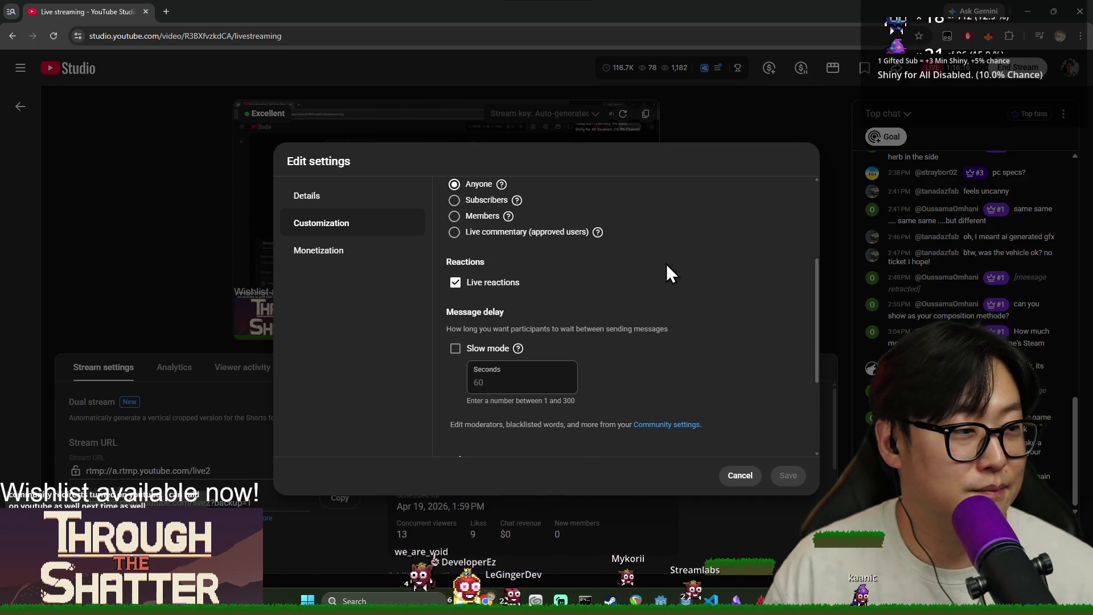
click(345, 251)
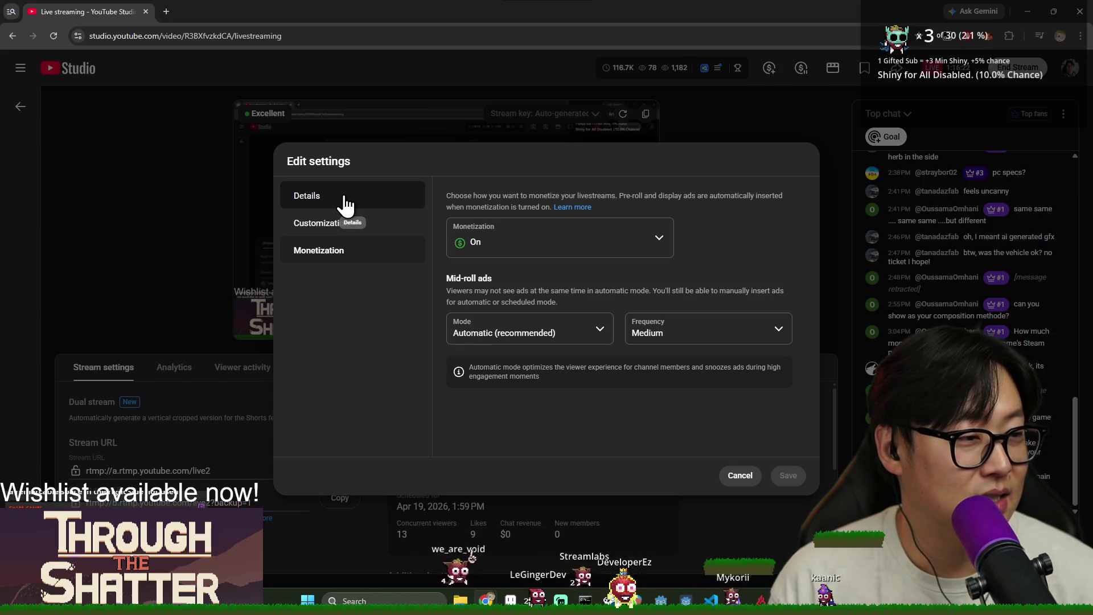
click(740, 477)
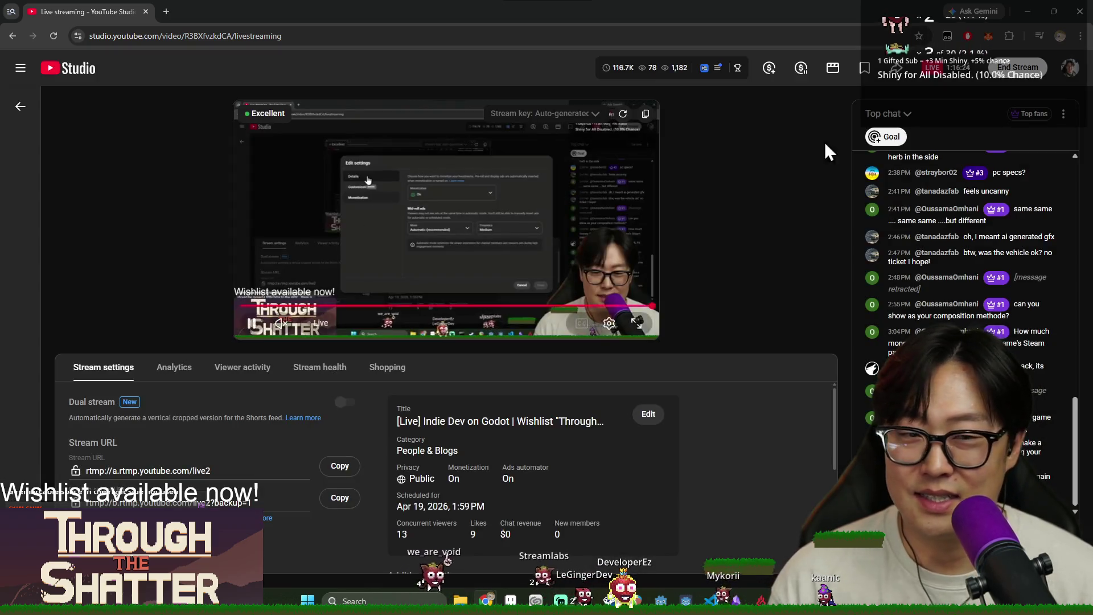
Step: View Overlay for breaks in the default livestream Settings, close it, and open a new tab
click(1070, 67)
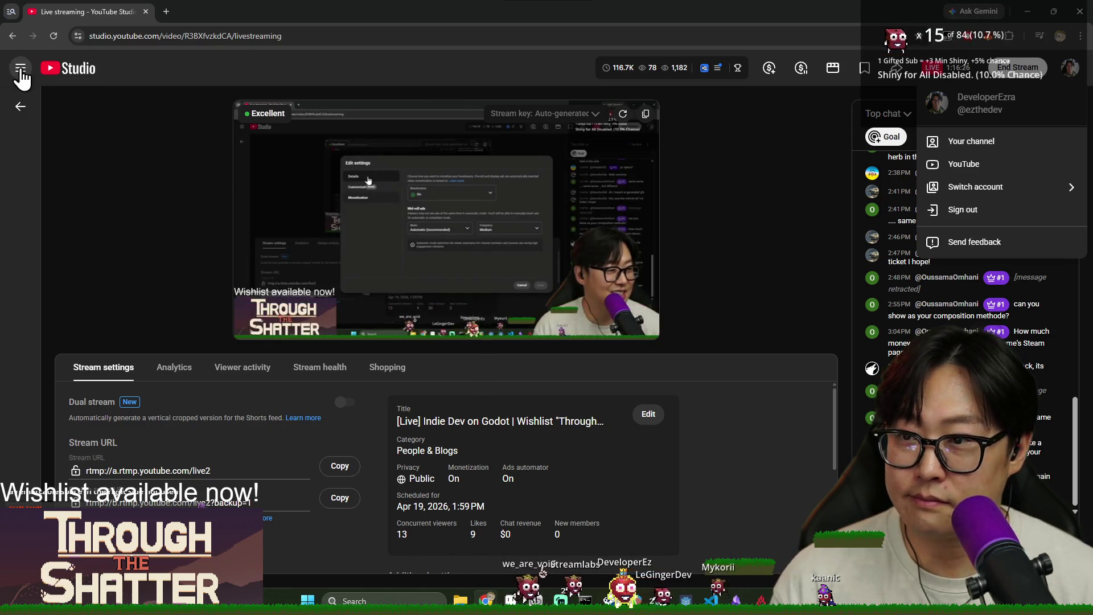
click(20, 69)
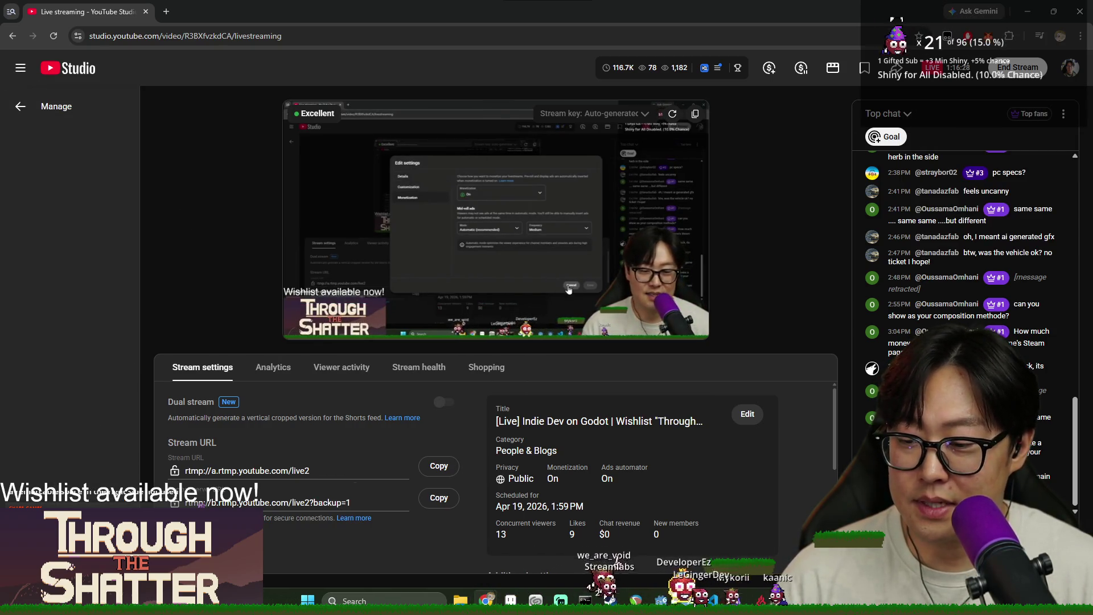
click(46, 575)
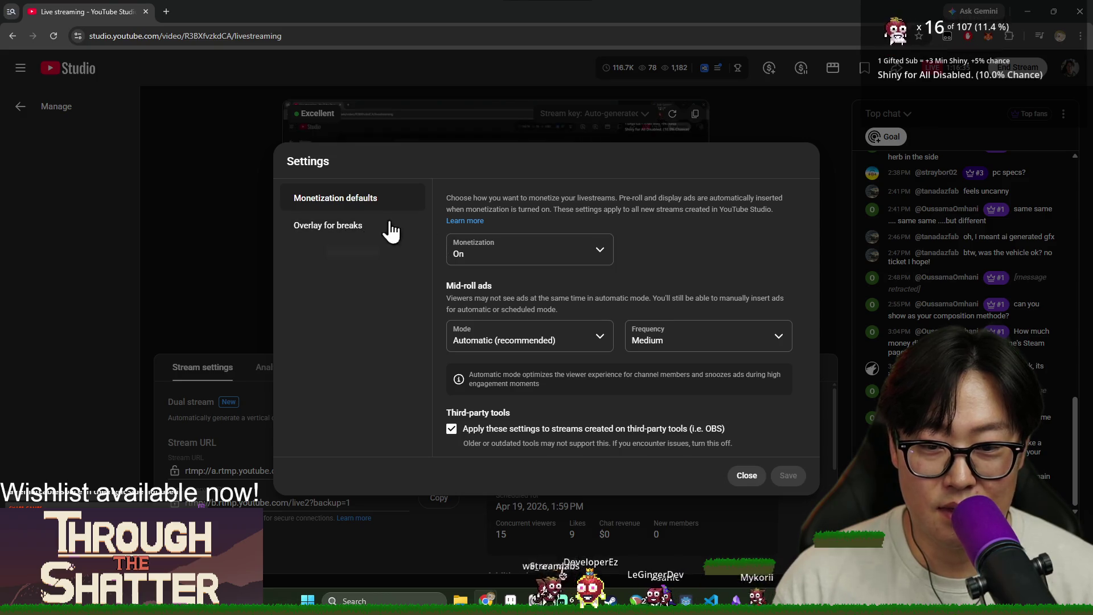
click(348, 230)
click(746, 478)
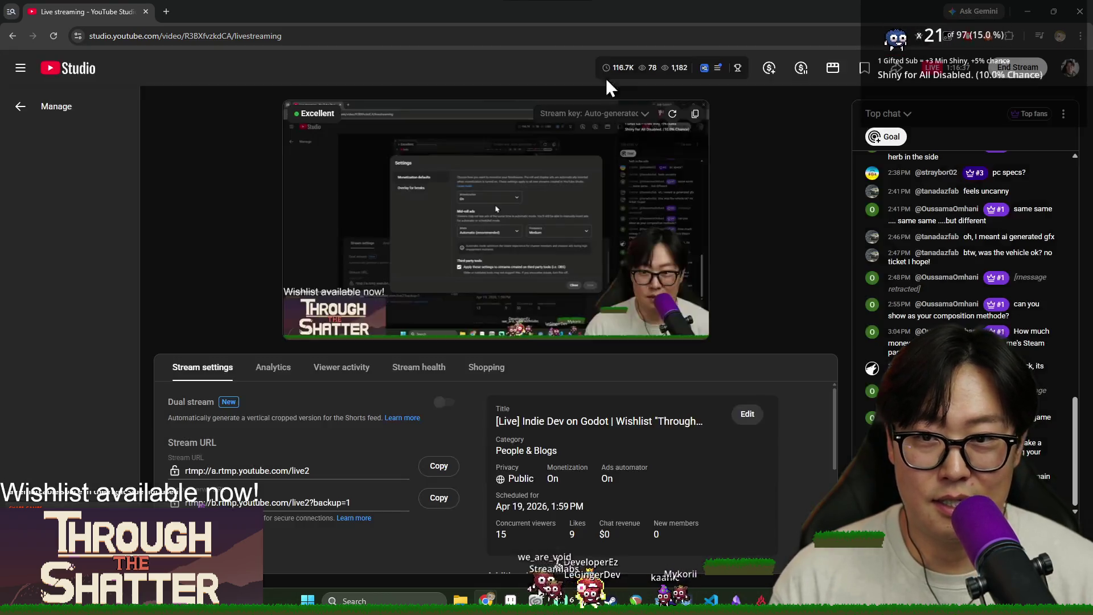
click(1070, 65)
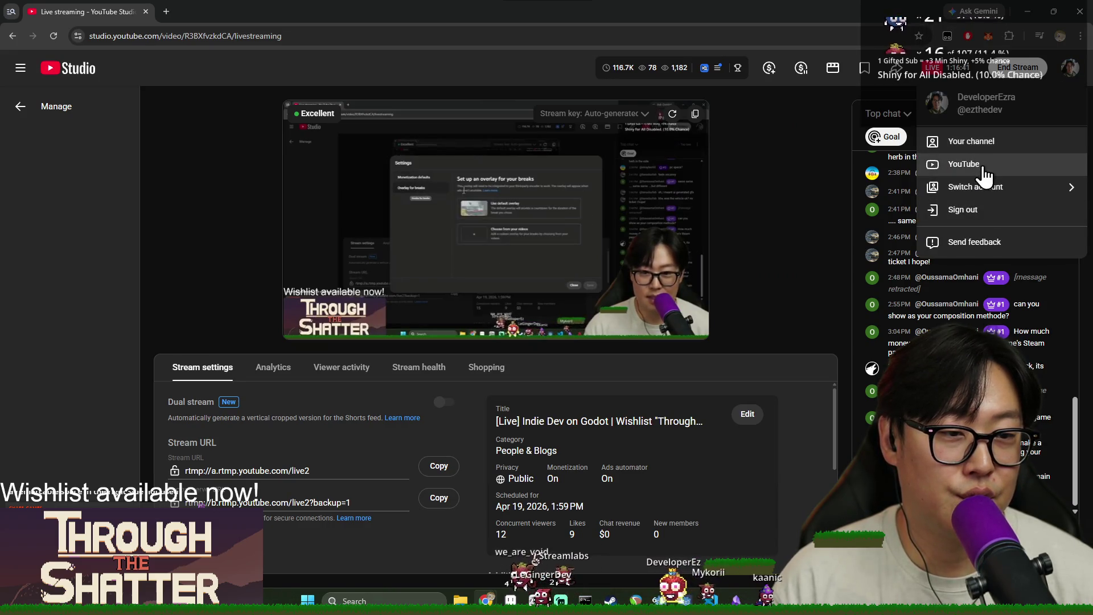
key(ctrl+n)
Step: Load youtube.com, dock the browser at the right side, and bring Studio Settings forward
text(you)
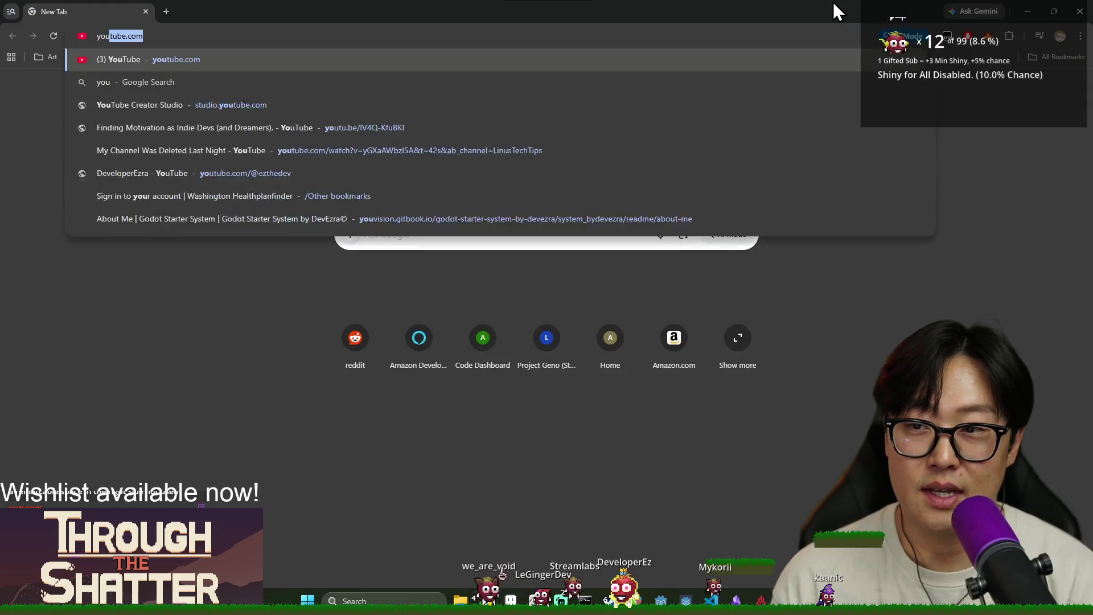
key(Return)
click(1025, 13)
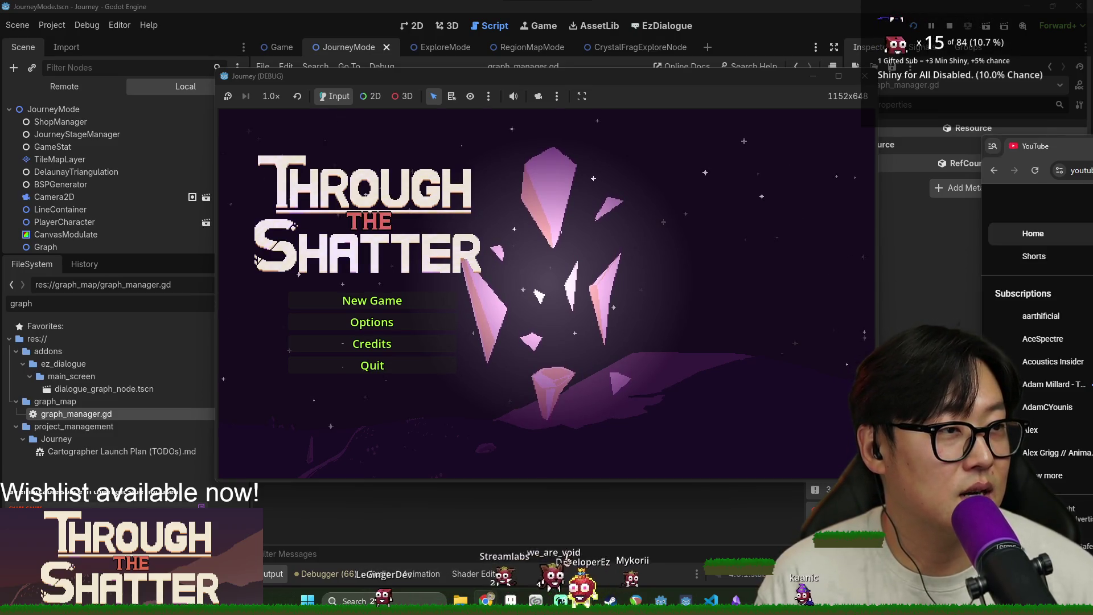
key(alt+Tab)
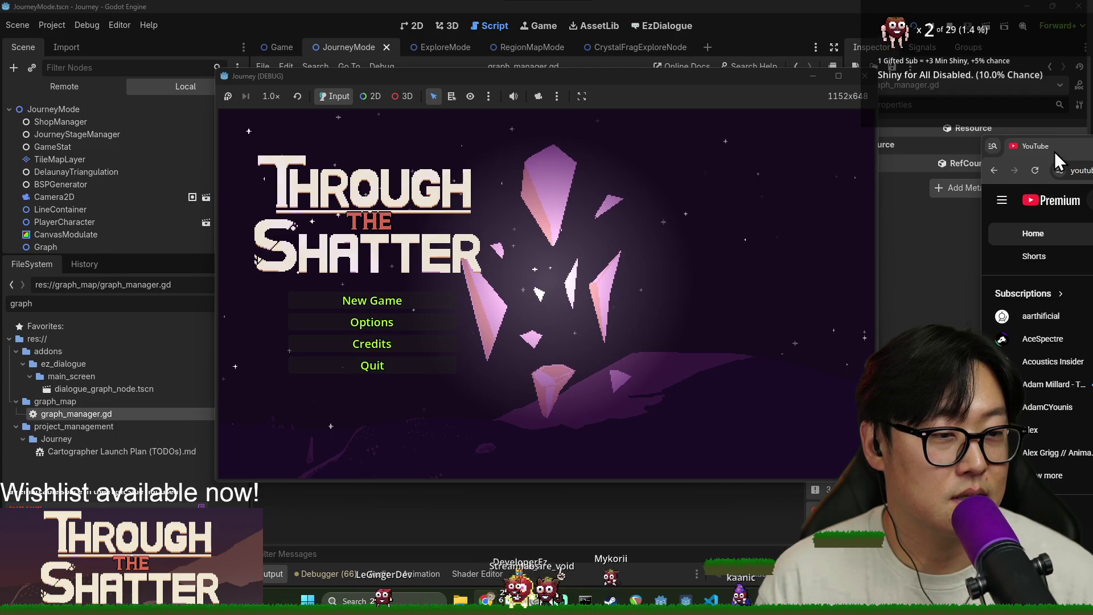
mouse_move(1042, 145)
mouse_down()
mouse_move(455, 1)
mouse_move(797, 144)
mouse_up()
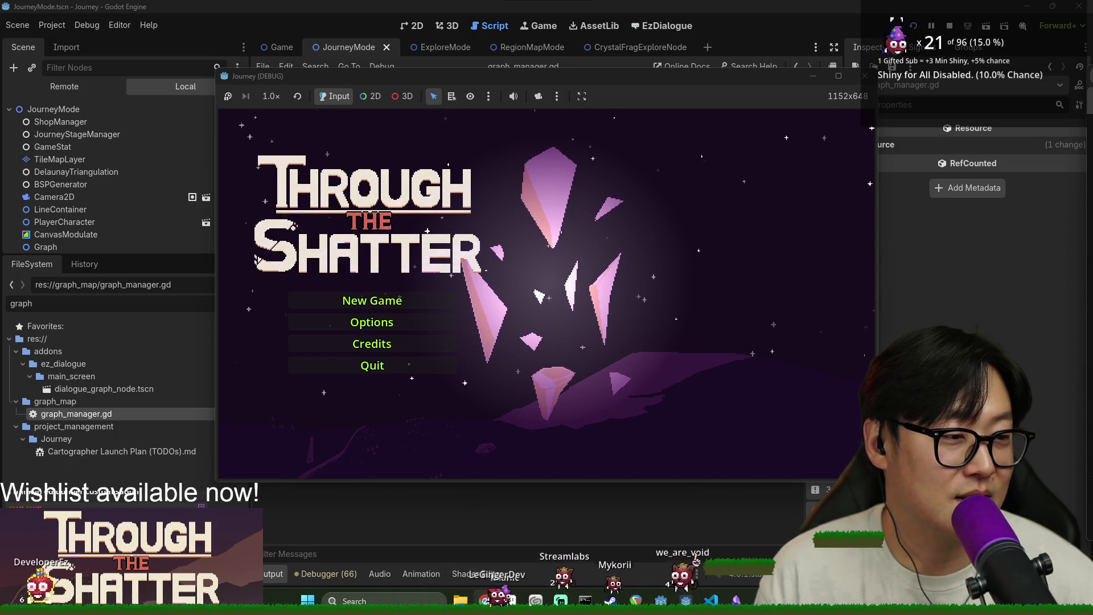
key(alt+Tab)
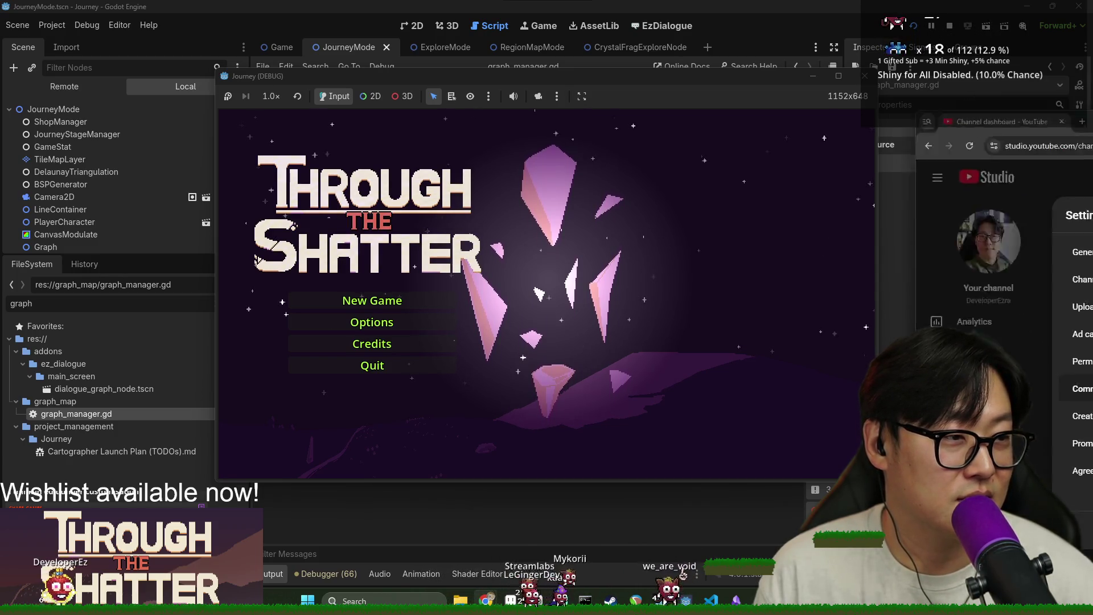
Step: In User management, tick 'All channels can redirect to my content'
scroll(598, 364, down, 3)
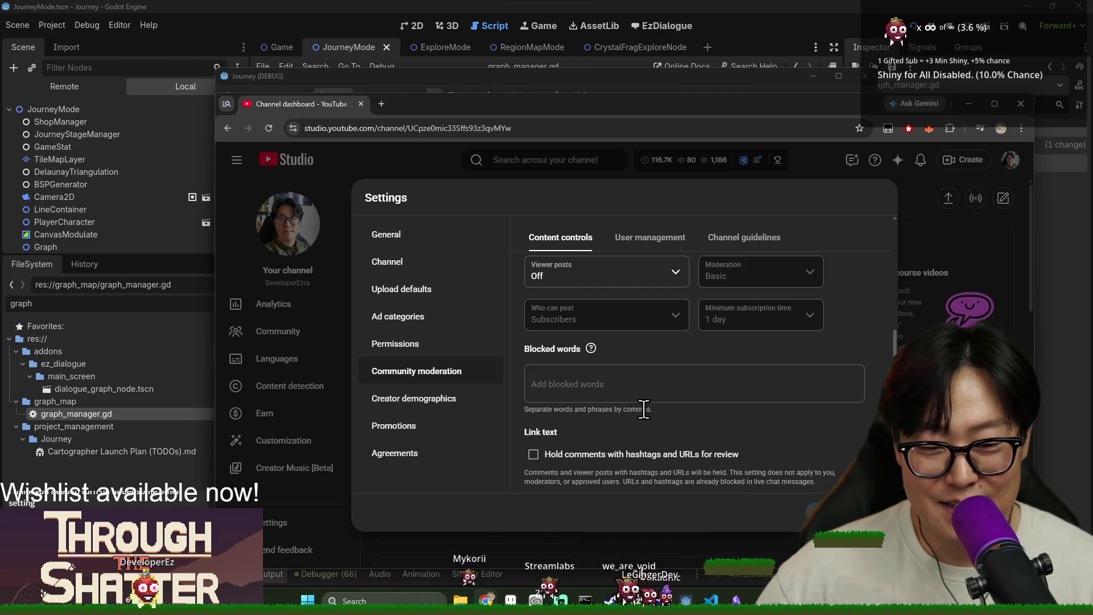
scroll(590, 405, up, 2)
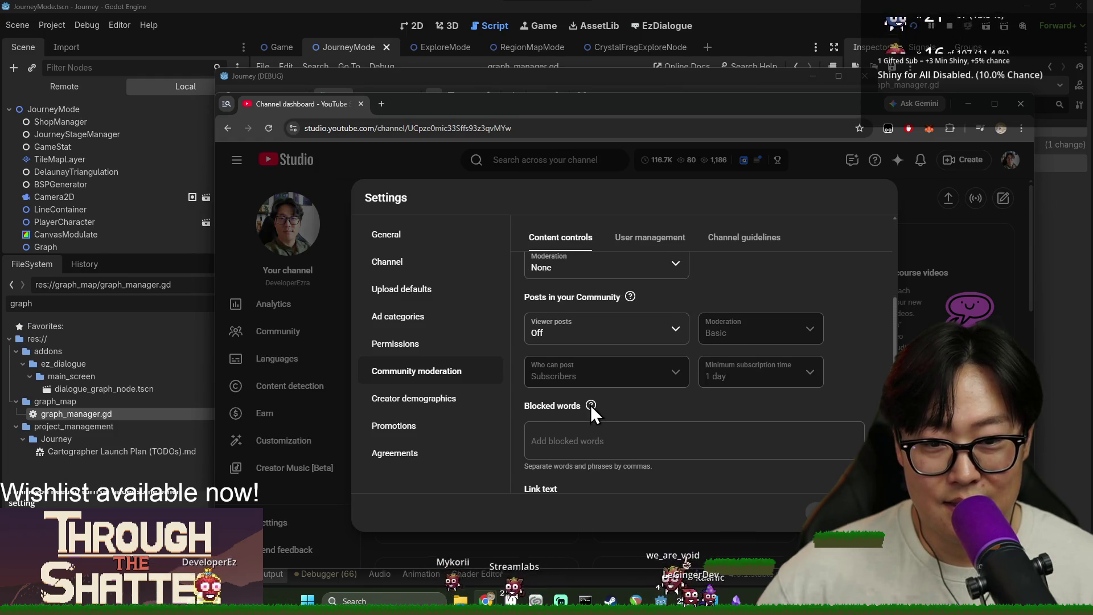
scroll(599, 406, up, 2)
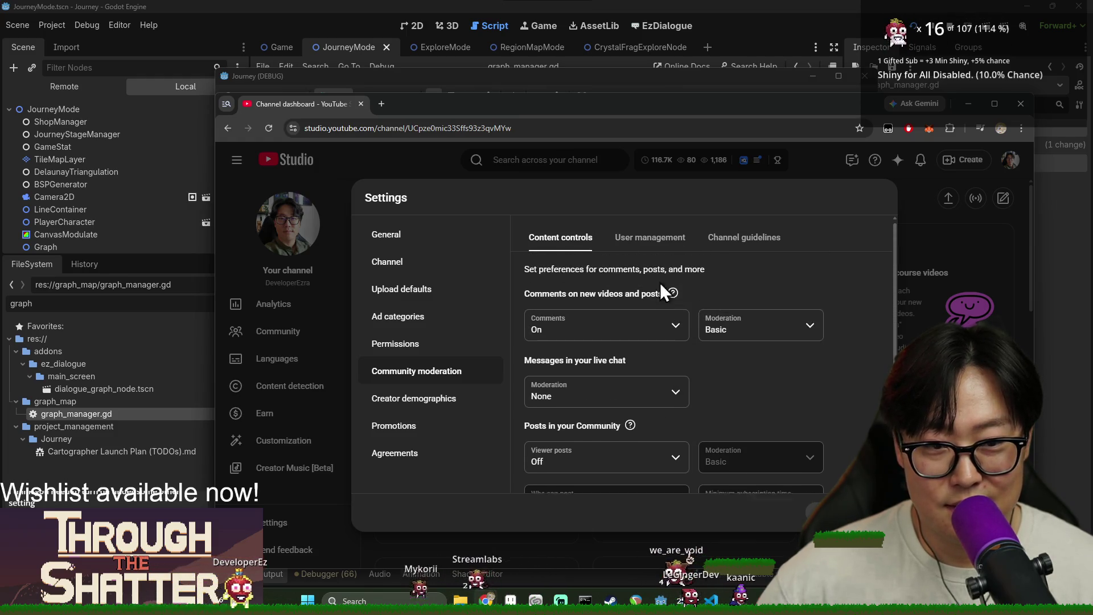
click(666, 244)
scroll(661, 281, down, 5)
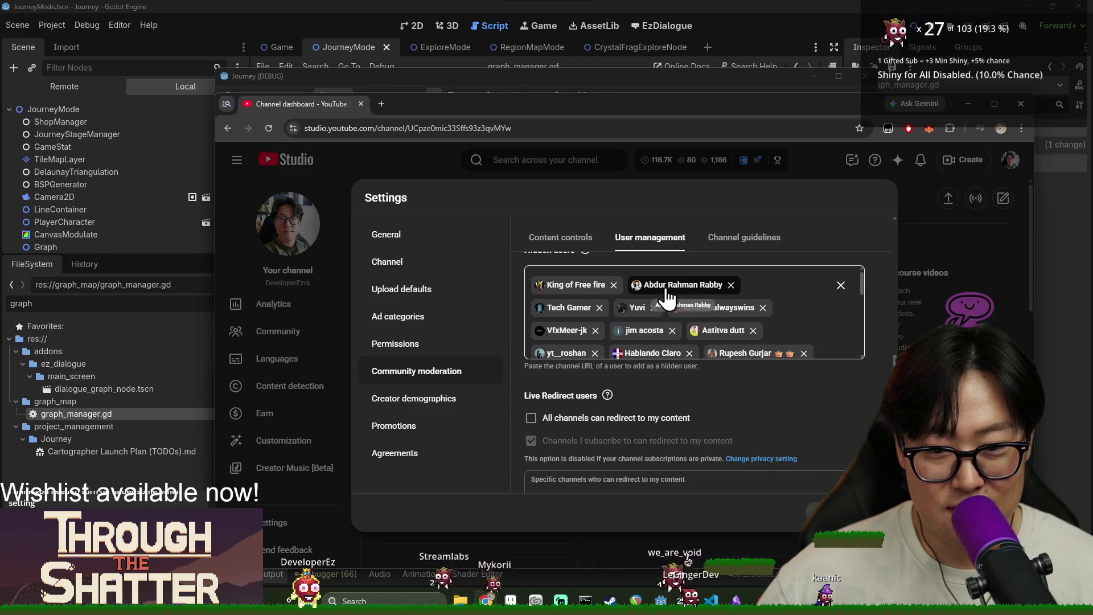
scroll(670, 303, down, 3)
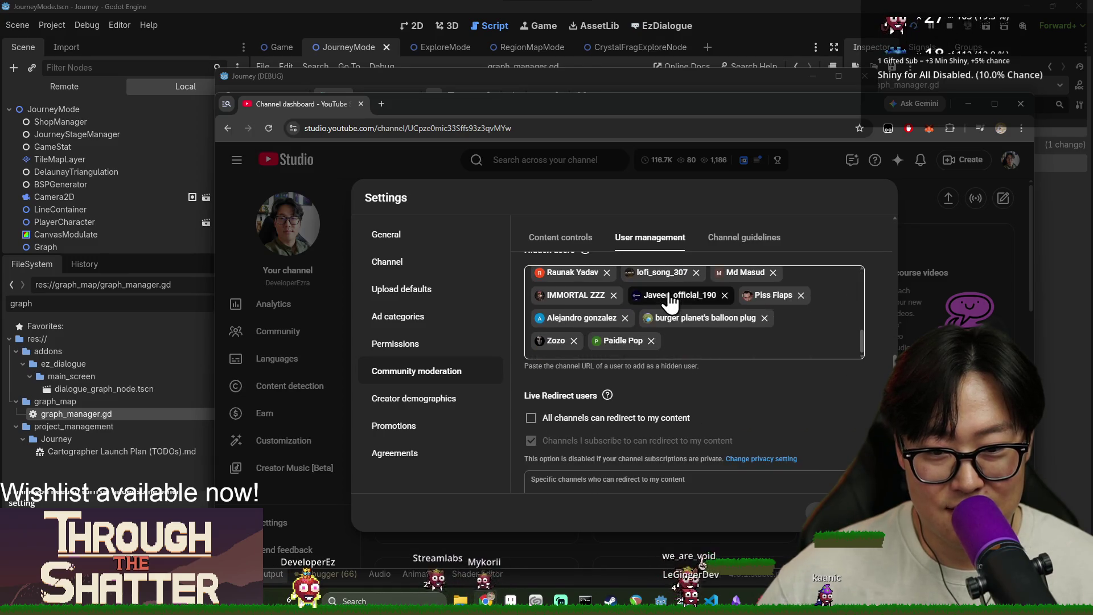
click(576, 423)
Step: Close Settings and move the browser off-screen to uncover the game
scroll(719, 414, down, 1)
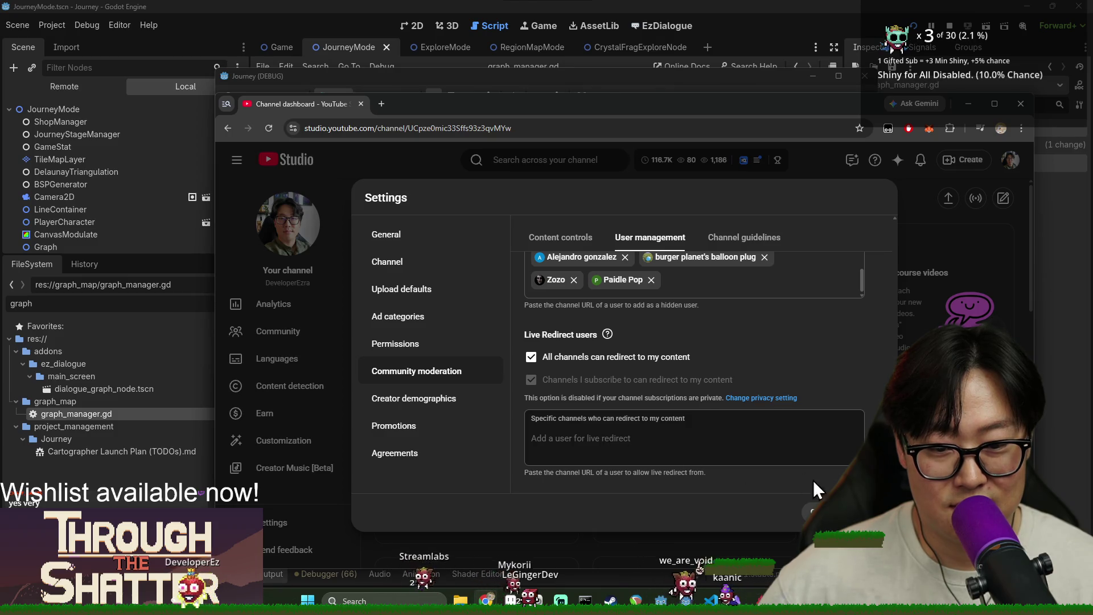
click(868, 511)
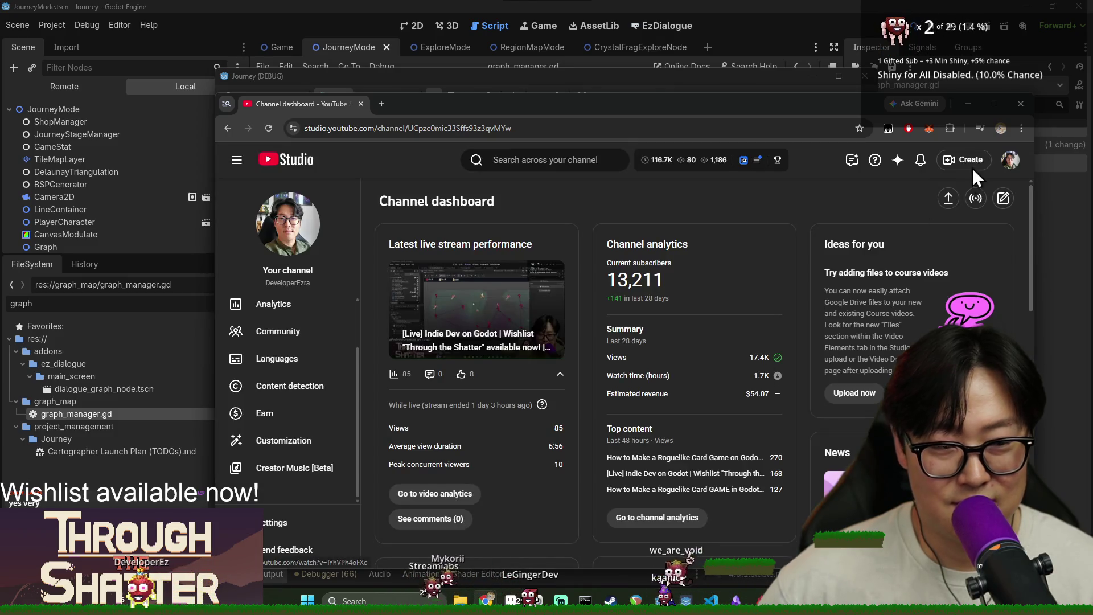
mouse_move(849, 113)
mouse_down()
mouse_move(1092, 200)
mouse_move(1092, 233)
mouse_move(1092, 202)
mouse_up()
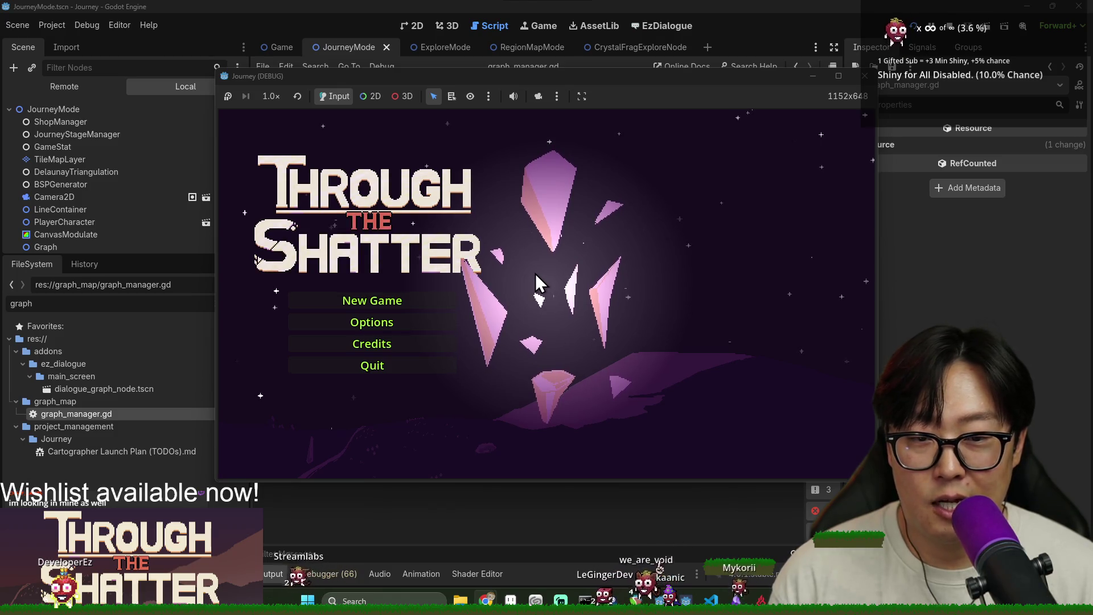
Step: Relaunch Game.tscn to play the World Crystal intro, then stop the run
click(912, 27)
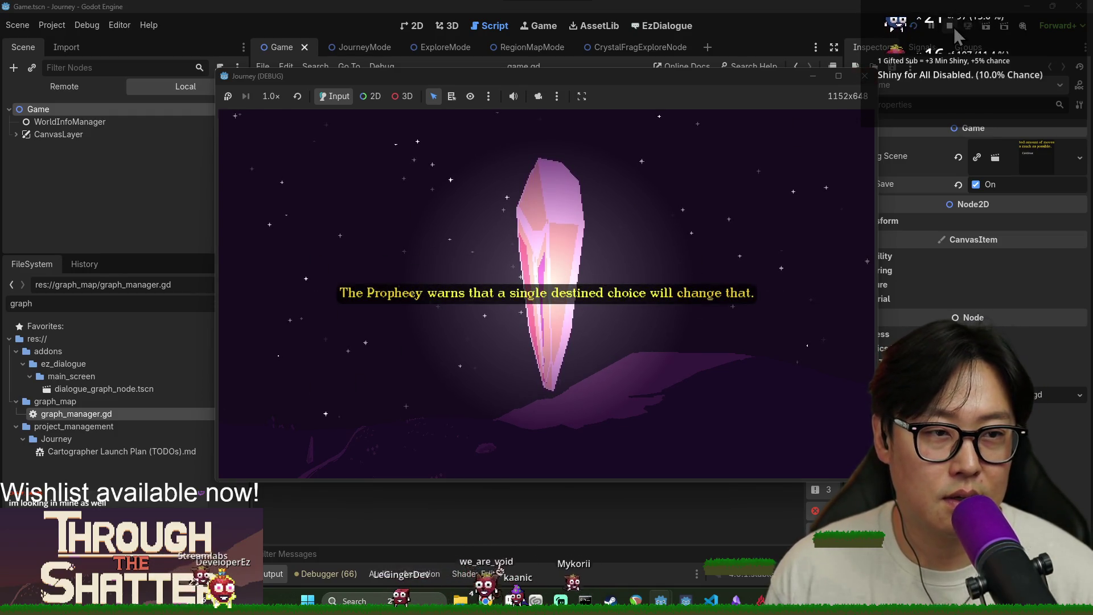
click(949, 27)
Step: Turn off Reset Save on the Game scene and save it
click(975, 184)
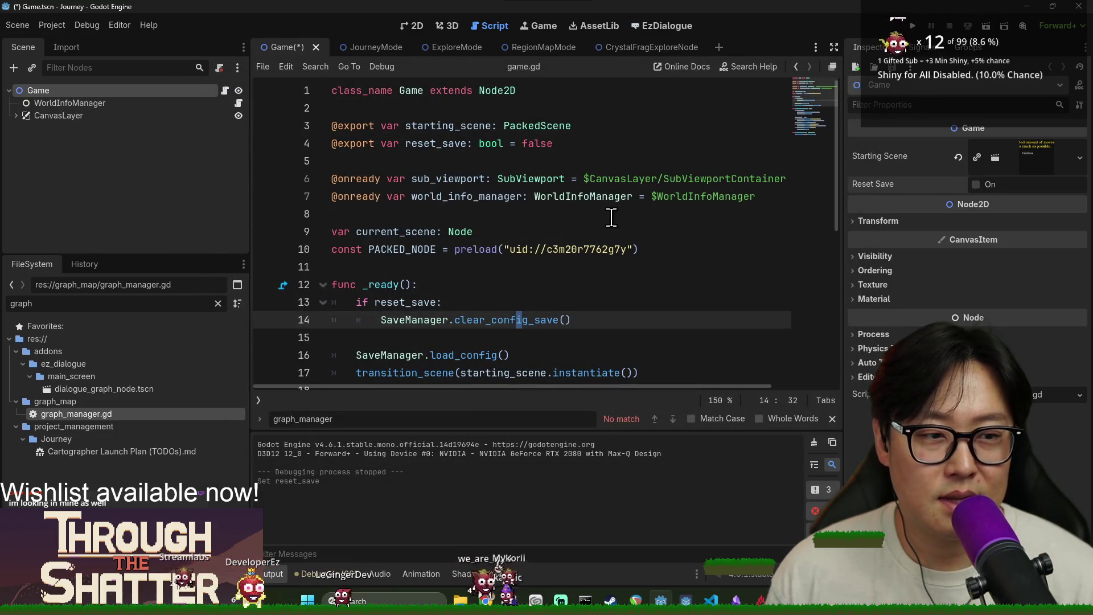
click(610, 215)
key(ctrl+s)
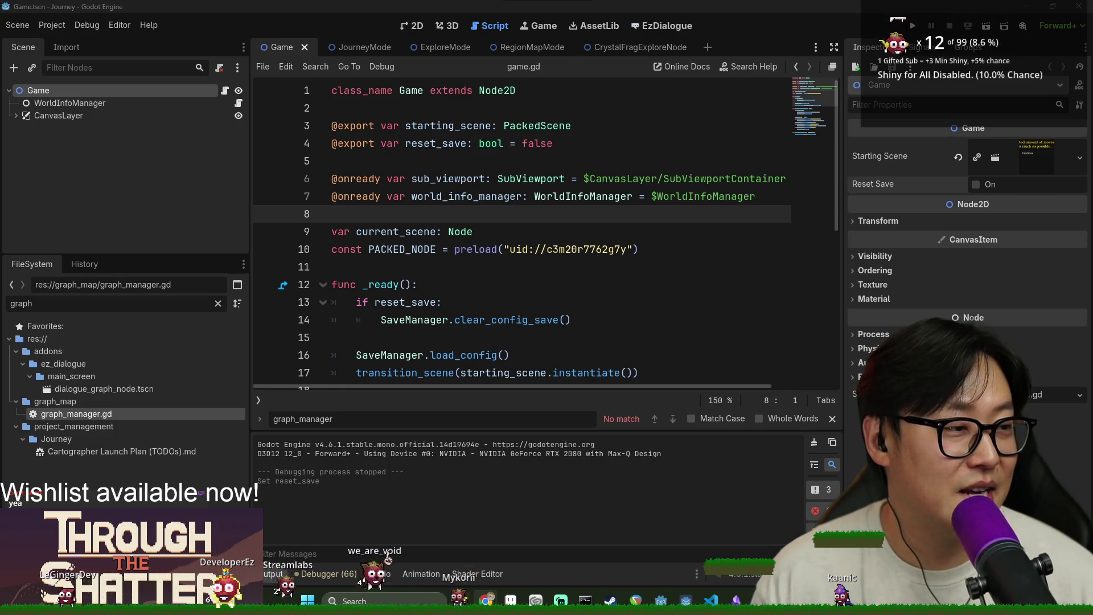
Step: Move to the world_info_manager line in game.gd, dismiss the graph_manager search, and switch windows
click(631, 196)
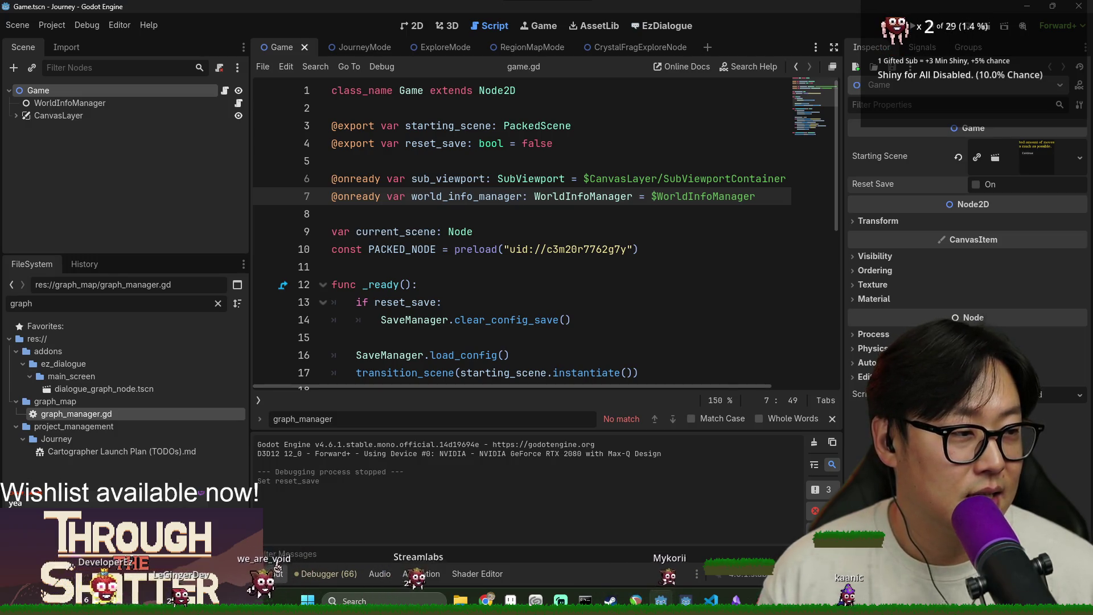
key(Down)
key(Down)
key(Down)
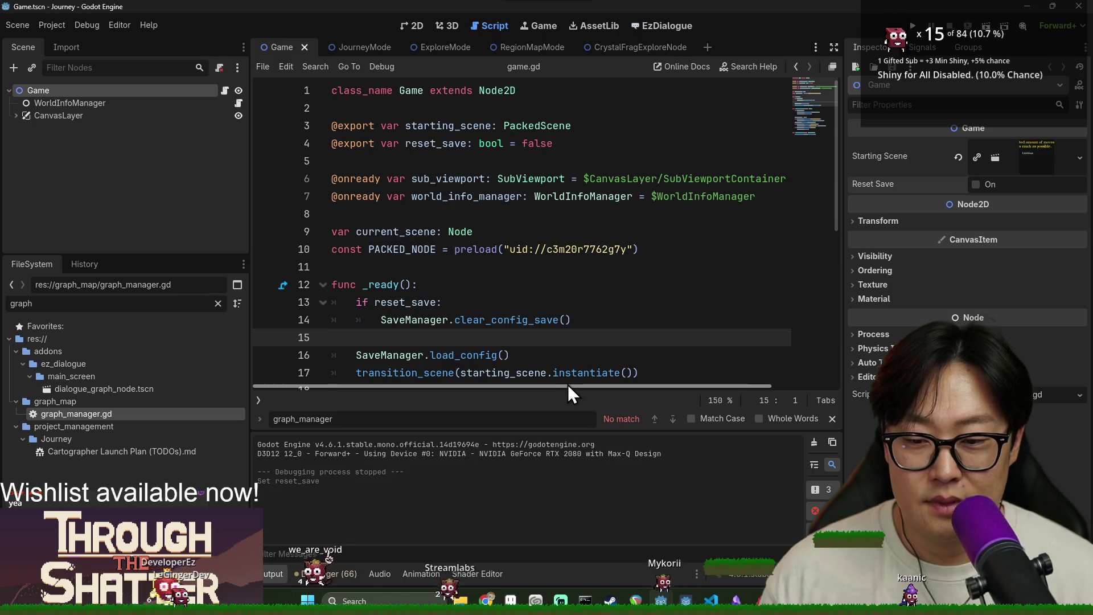
click(833, 418)
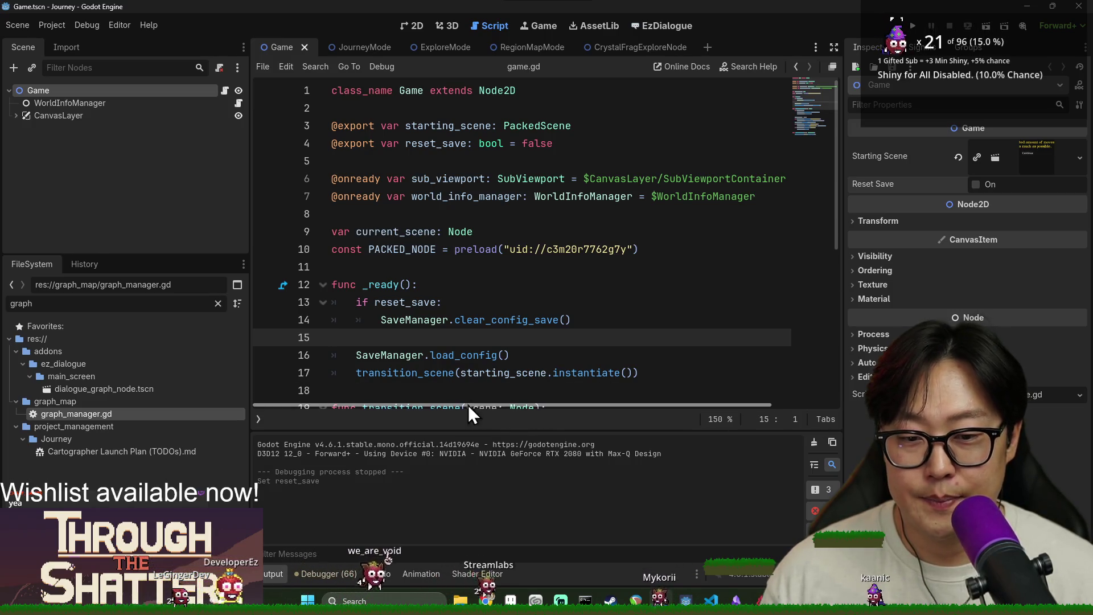
key(alt+Tab)
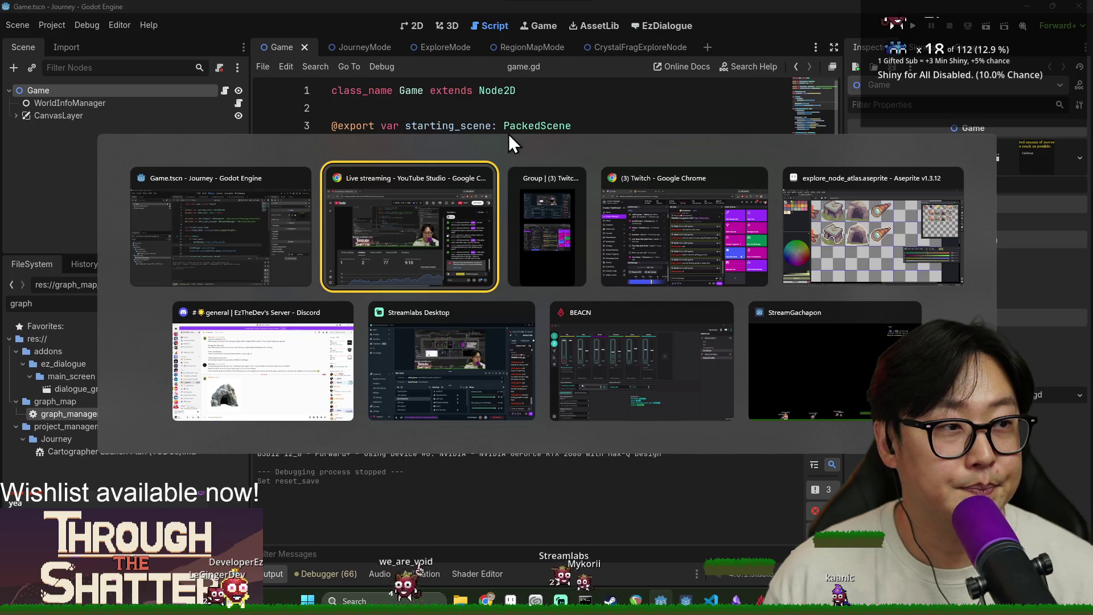
Step: Review game.gd around transition_scene and line 34
scroll(503, 205, down, 1)
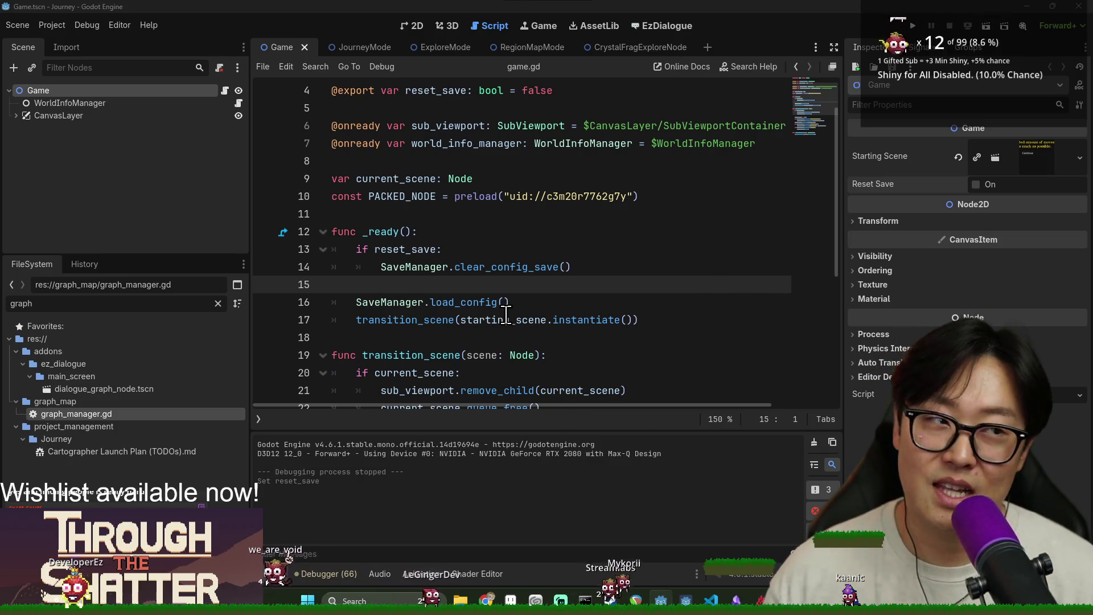
mouse_move(505, 314)
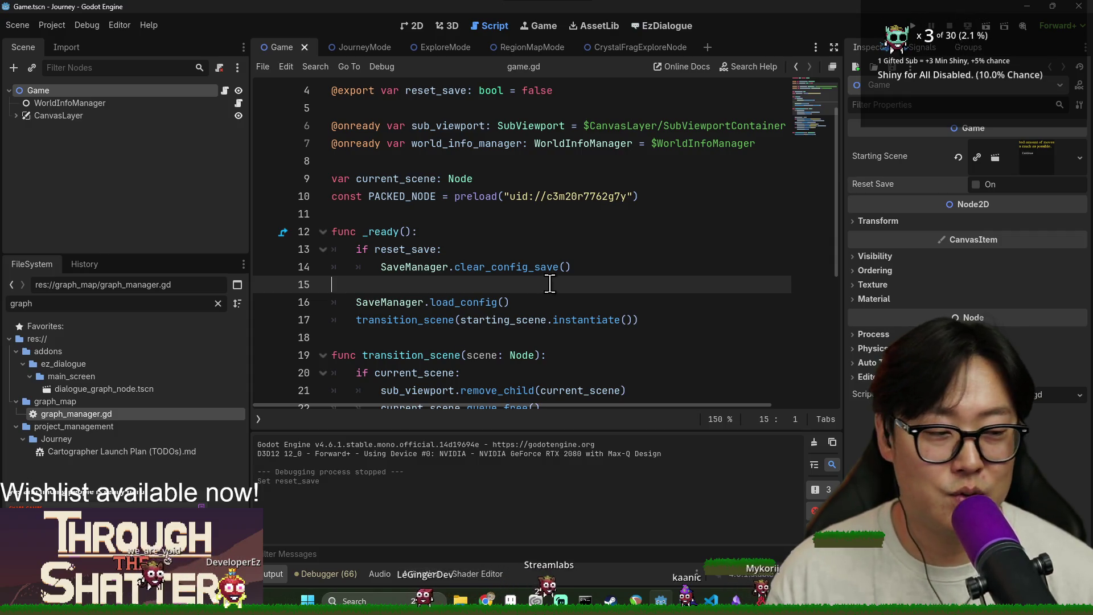
scroll(532, 307, down, 5)
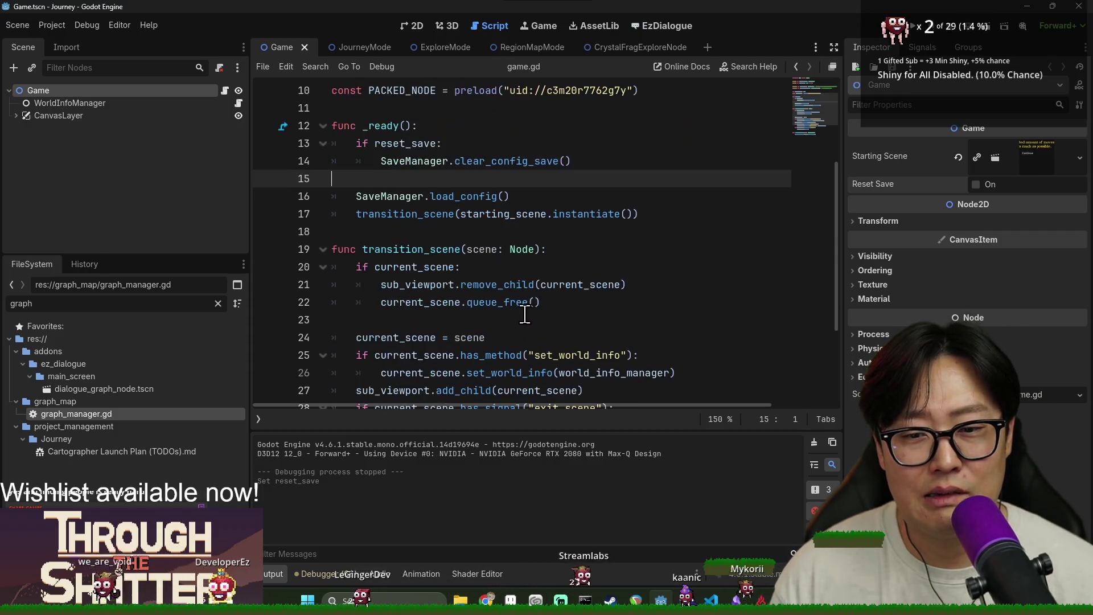
click(445, 337)
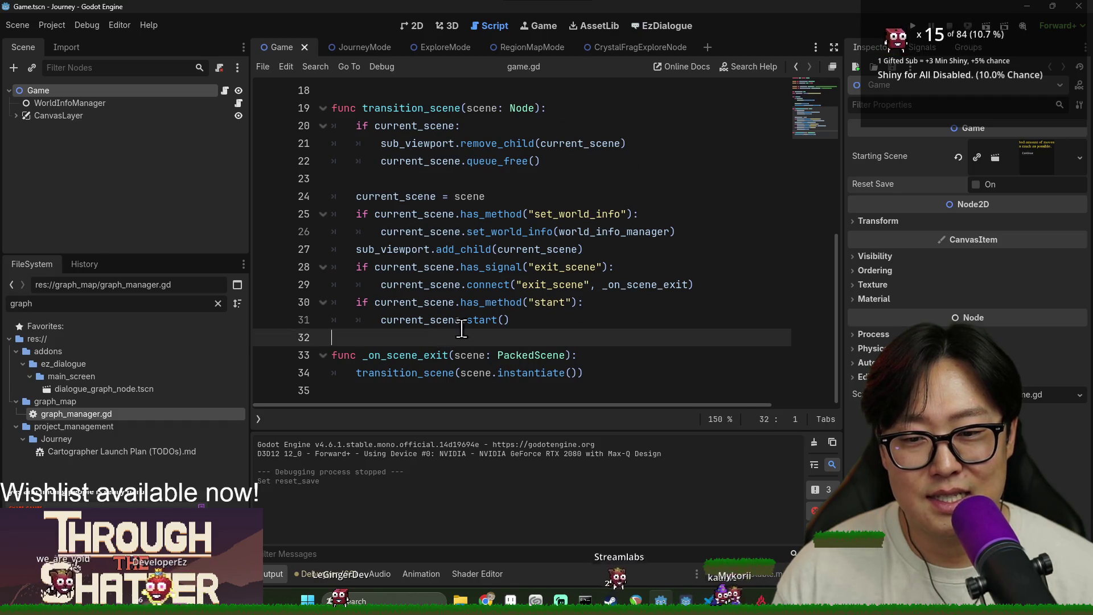
scroll(549, 320, up, 3)
scroll(549, 320, down, 3)
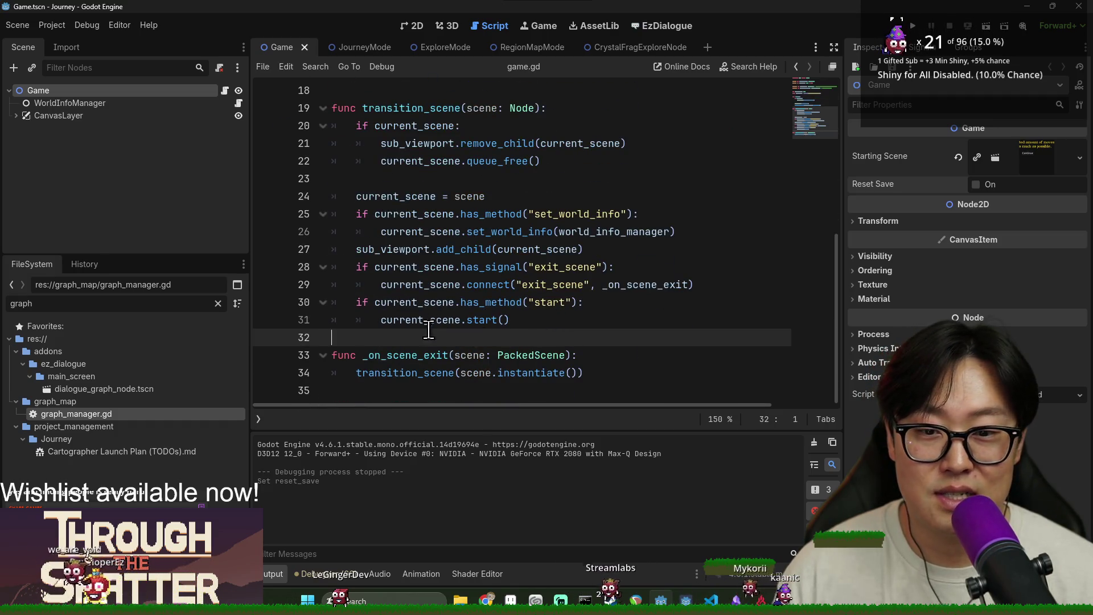
mouse_move(464, 308)
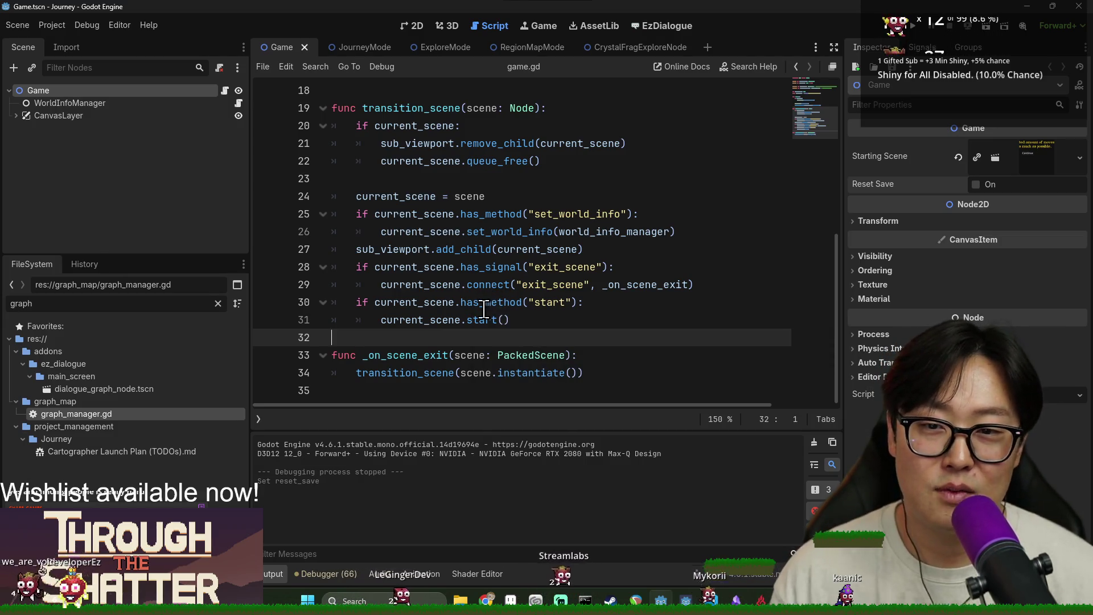
click(600, 373)
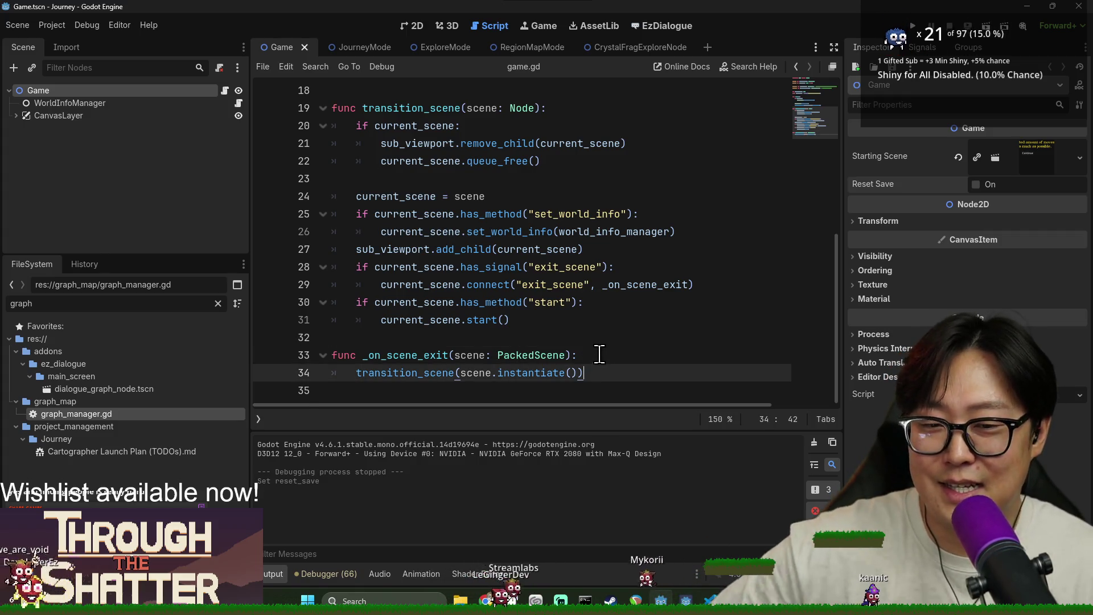
scroll(600, 353, up, 6)
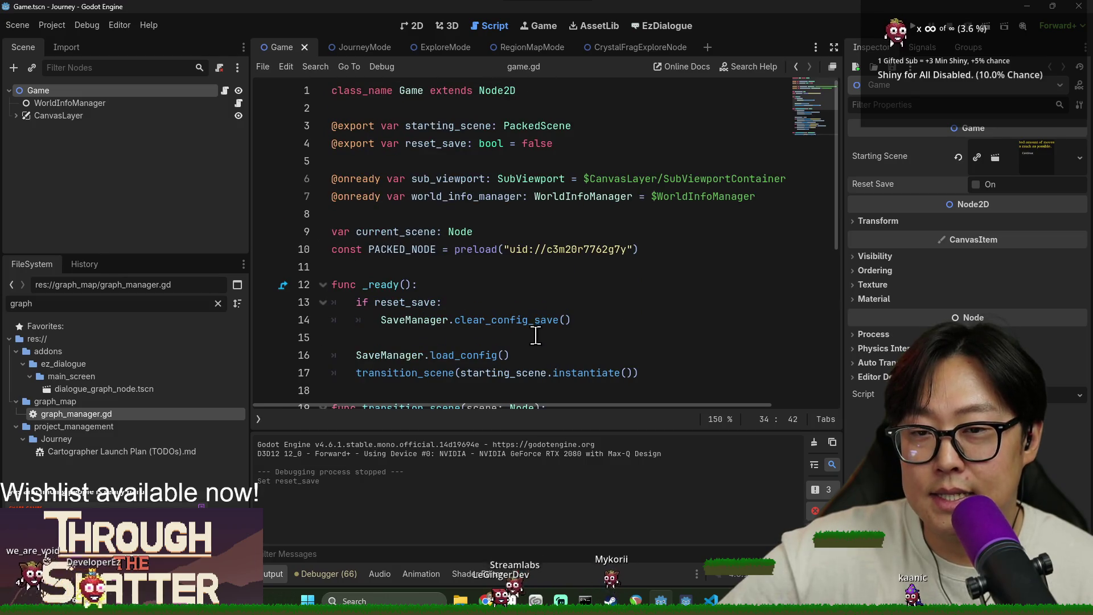
scroll(534, 315, down, 5)
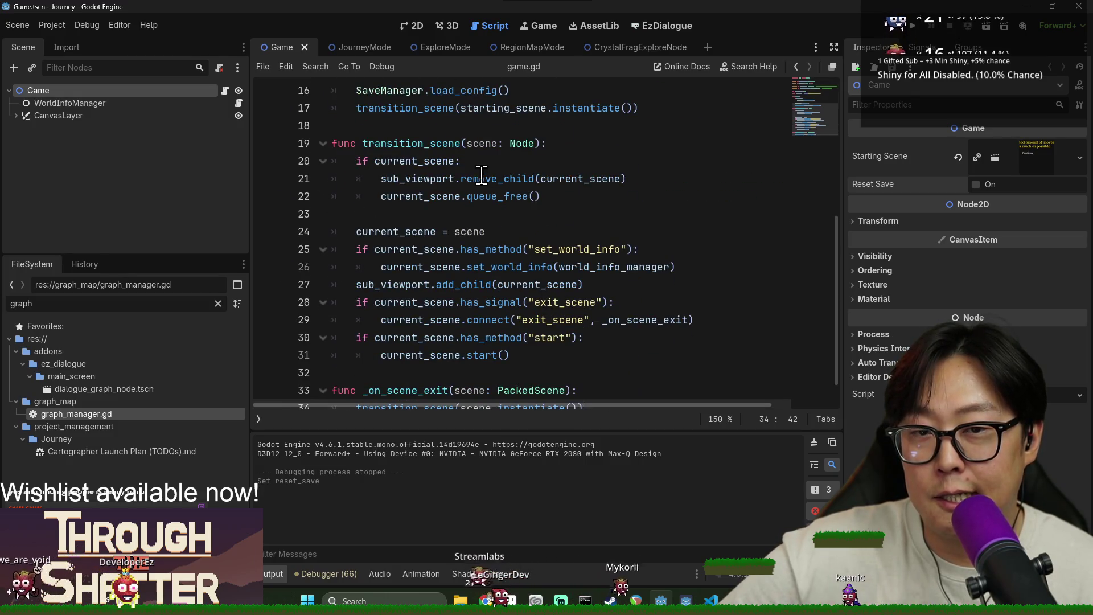
Step: Turn Reset Save back on, save the Game scene, and close its tab
click(974, 185)
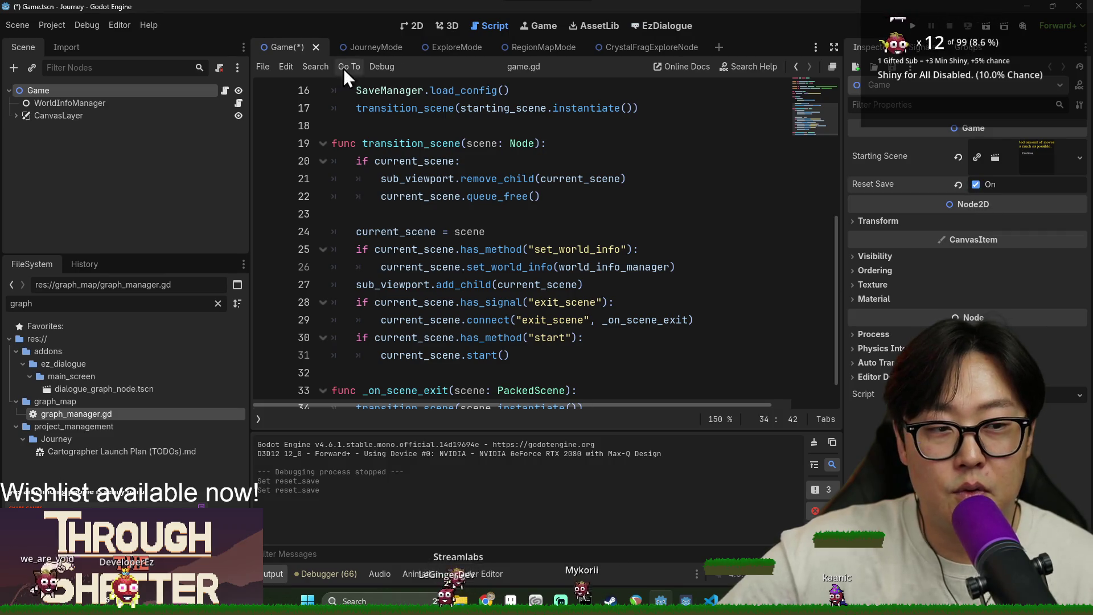
click(406, 161)
key(ctrl+s)
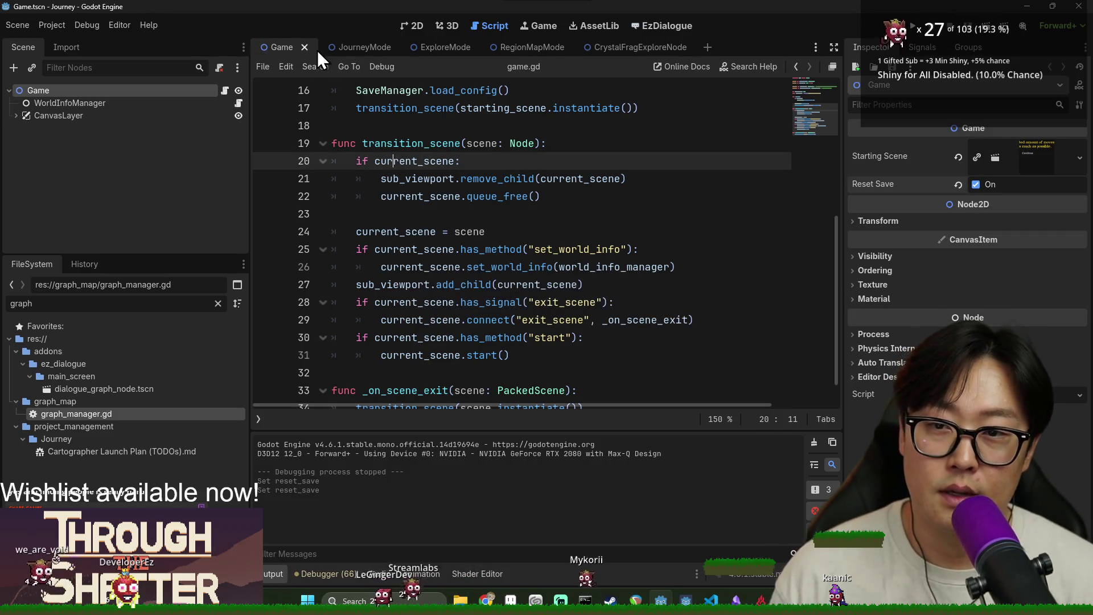
click(305, 48)
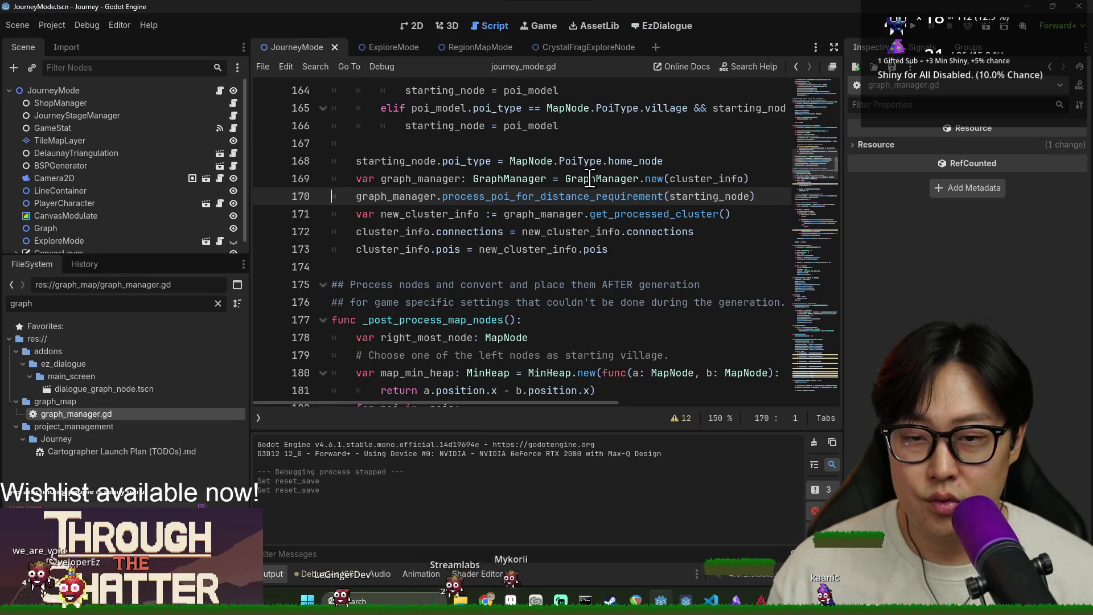
Step: Run the game, shatter the crystal and start a New Game to trigger the map_path_line.gd line 21 error
key(F5)
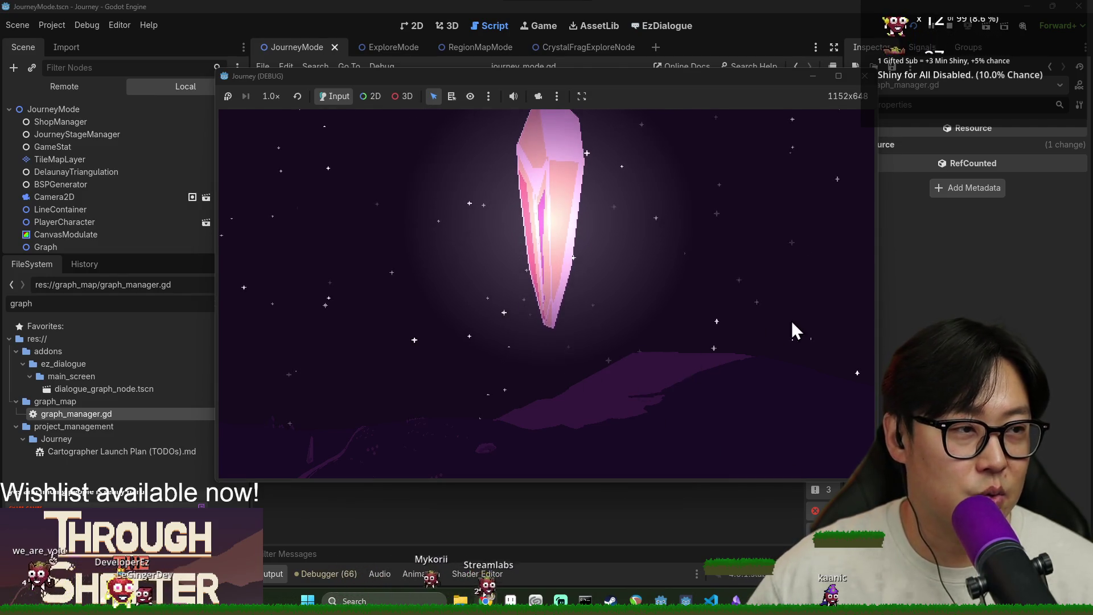
click(865, 75)
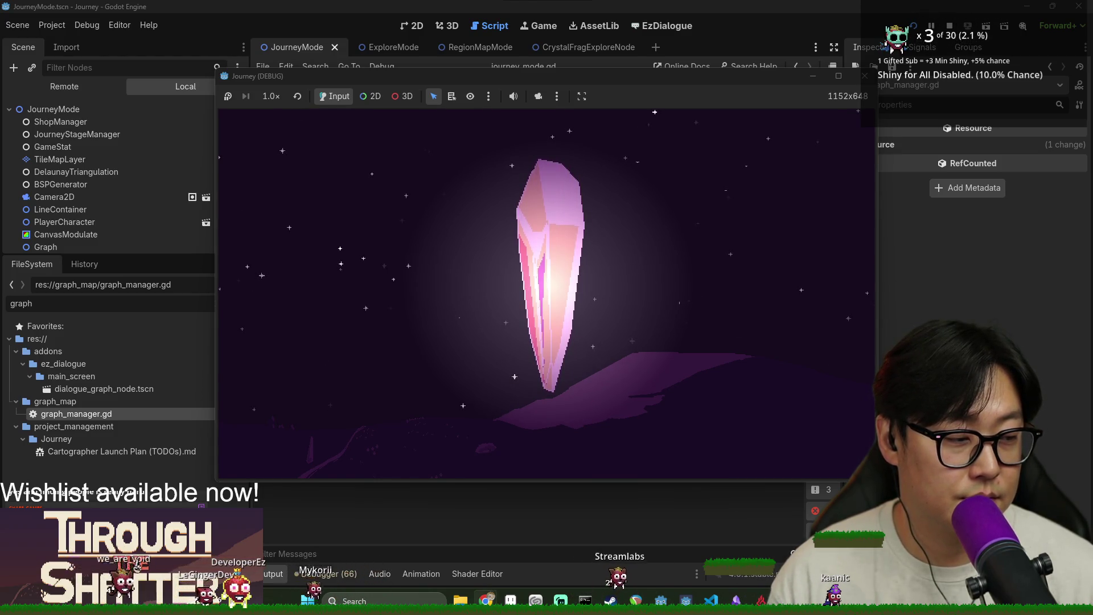
click(574, 305)
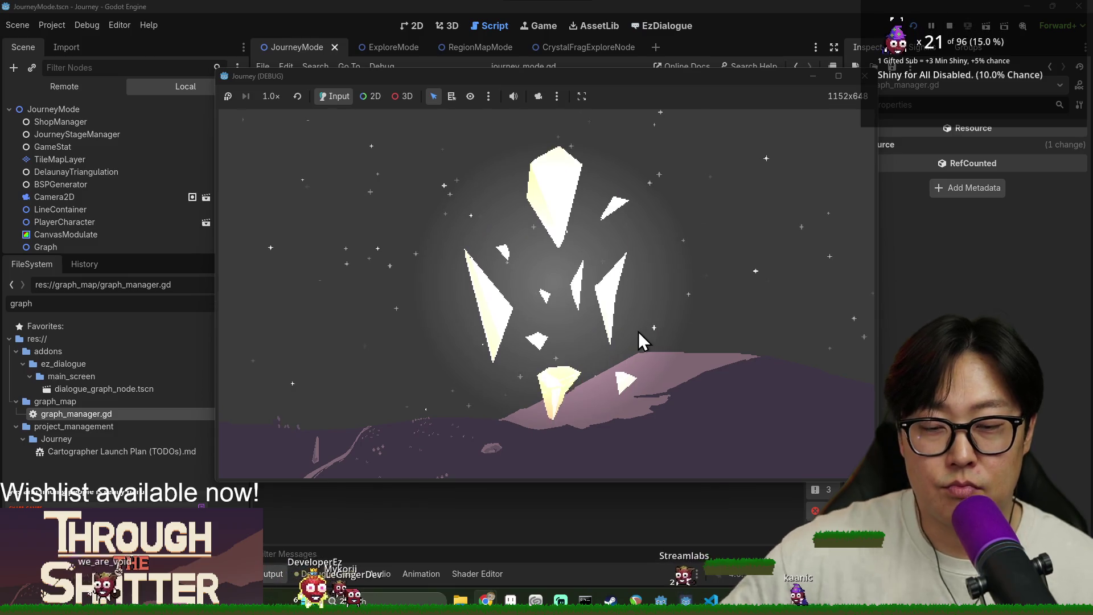
click(384, 302)
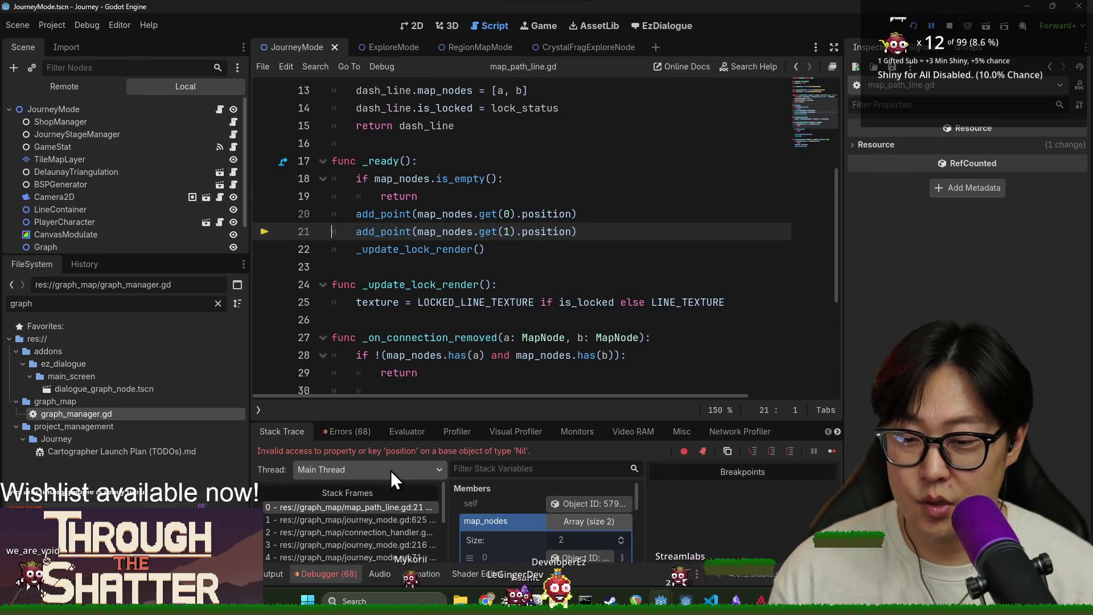
Step: Step between the journey_mode.gd line 625 and connection_handler.gd line 59 stack frames
click(367, 519)
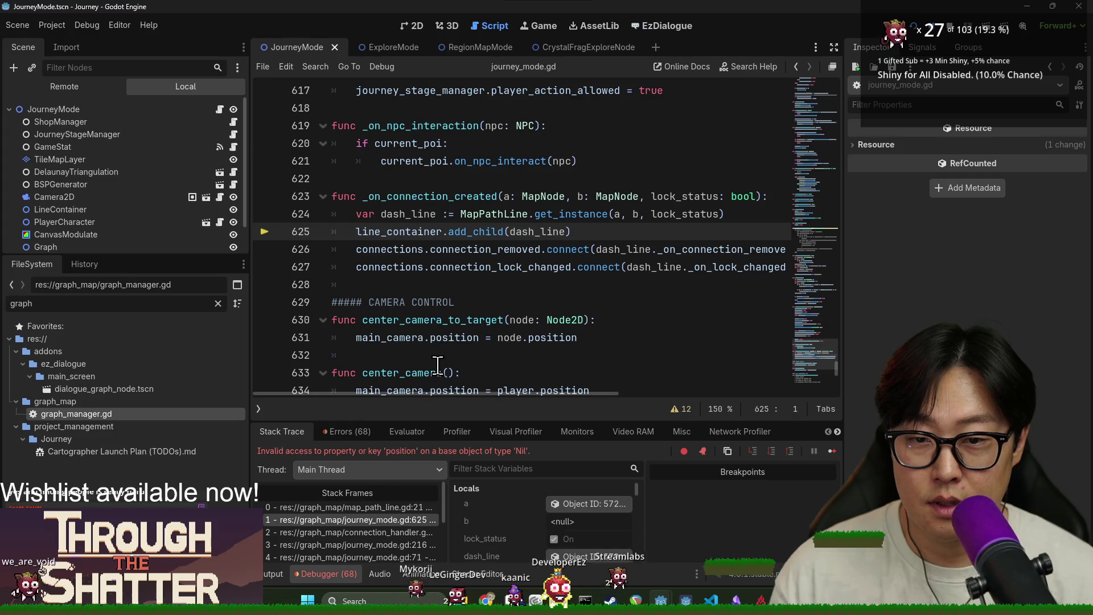
scroll(424, 234, up, 1)
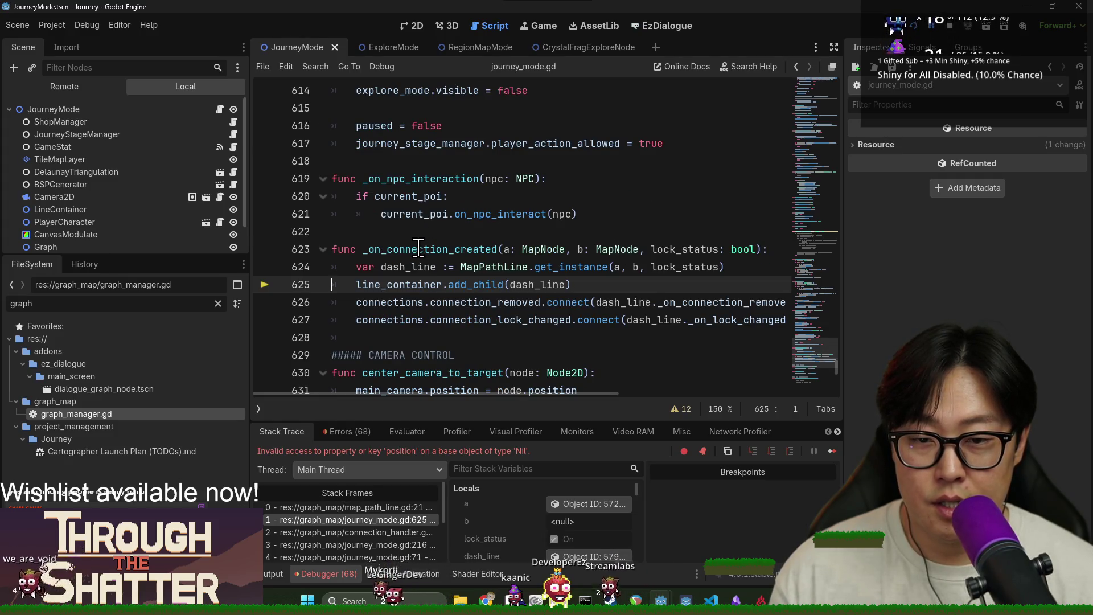
click(353, 532)
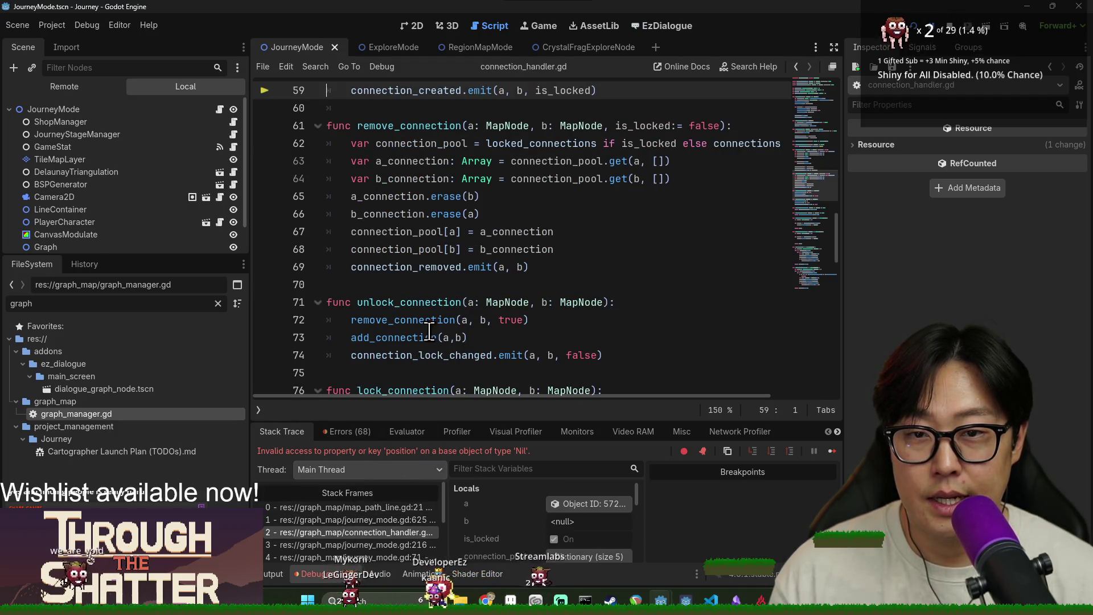
scroll(411, 222, up, 5)
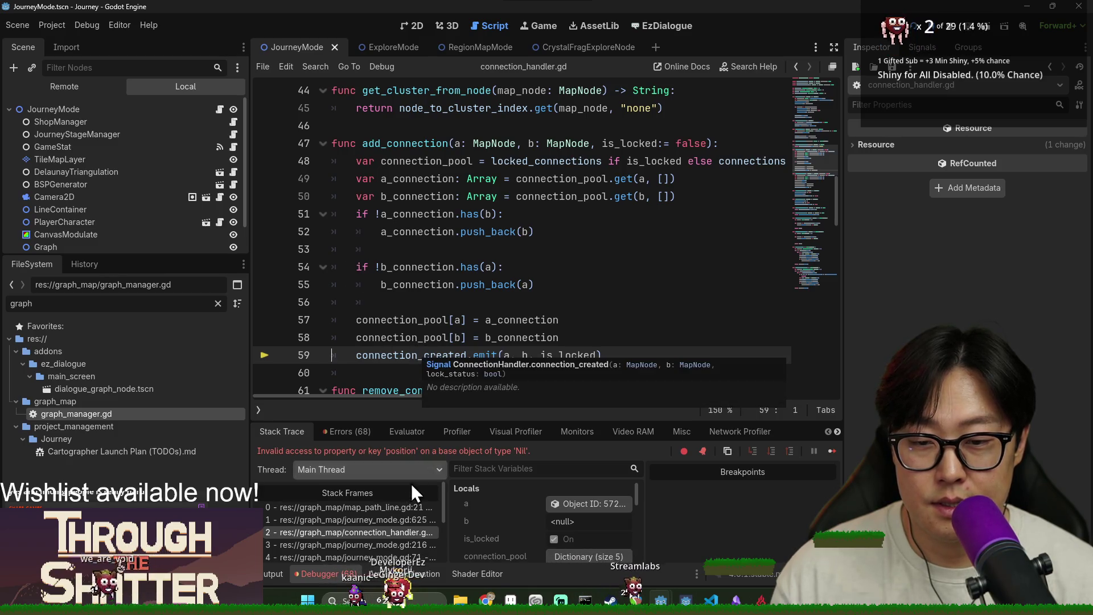
click(364, 520)
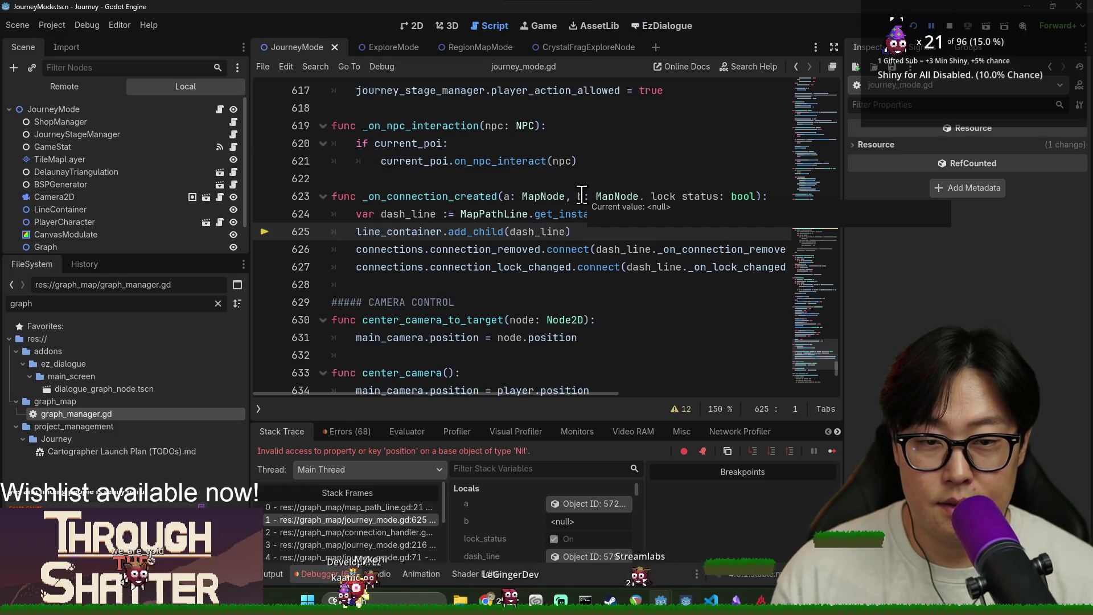
click(359, 531)
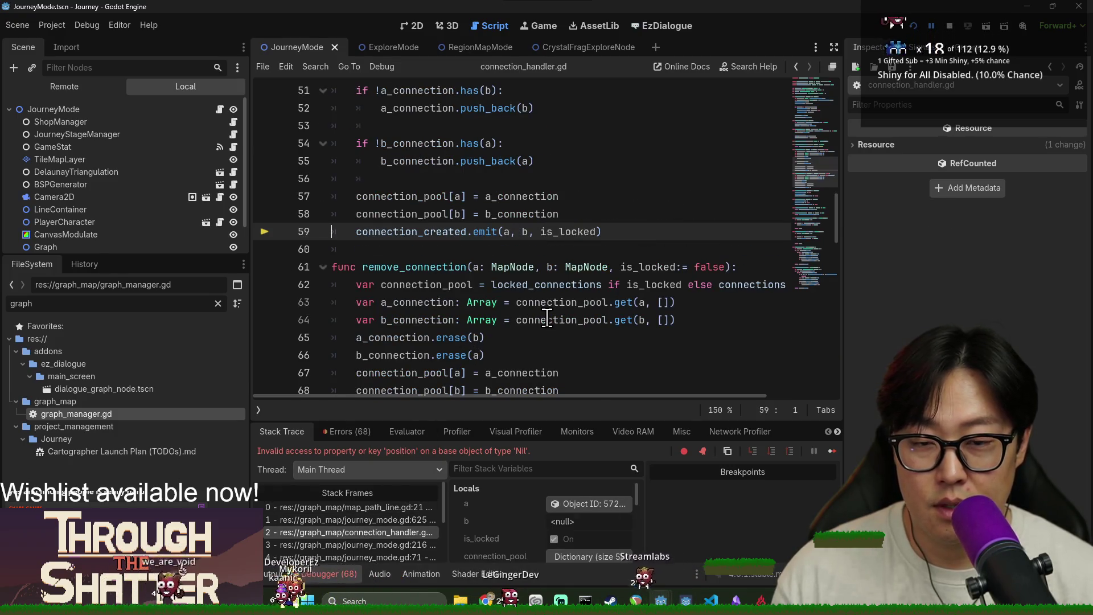
scroll(546, 337, up, 2)
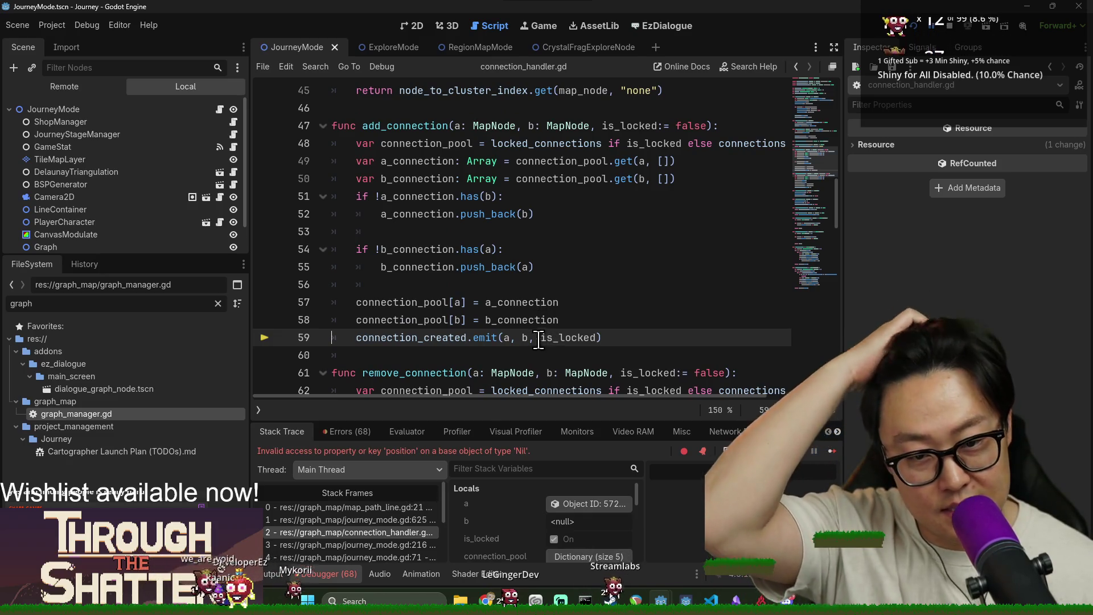
Step: Inspect variable values in the journey_mode.gd line 216 frame, then stop the running game
mouse_move(525, 337)
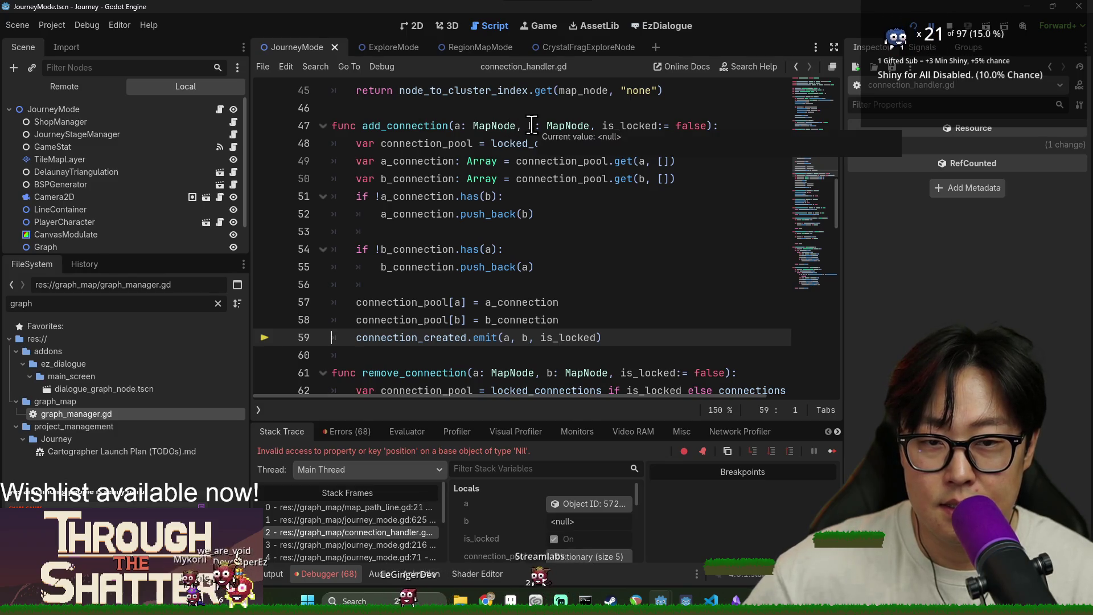
mouse_move(459, 127)
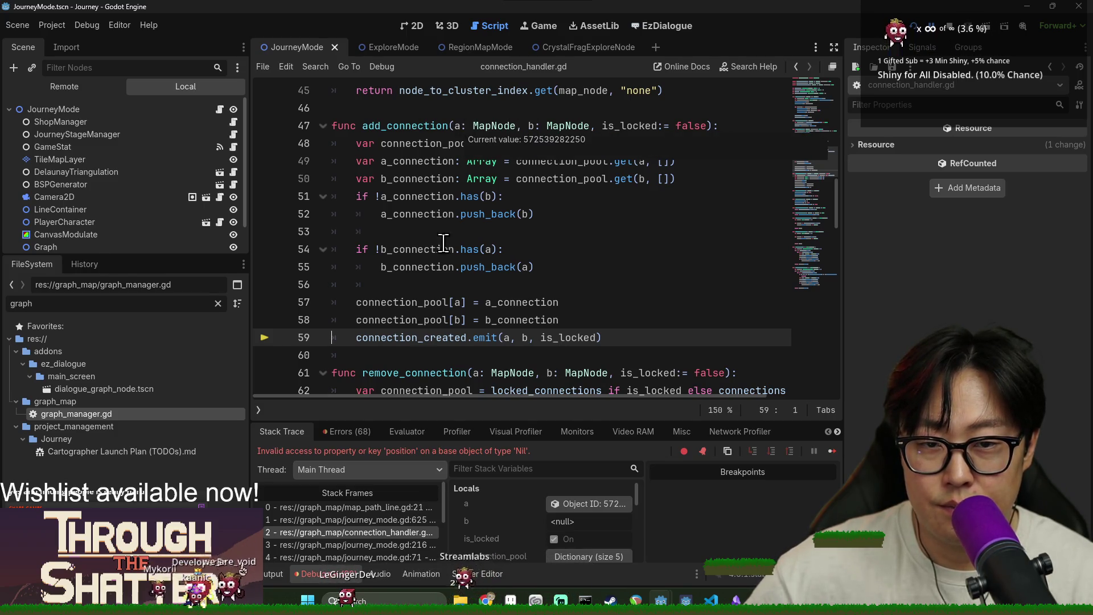
click(341, 548)
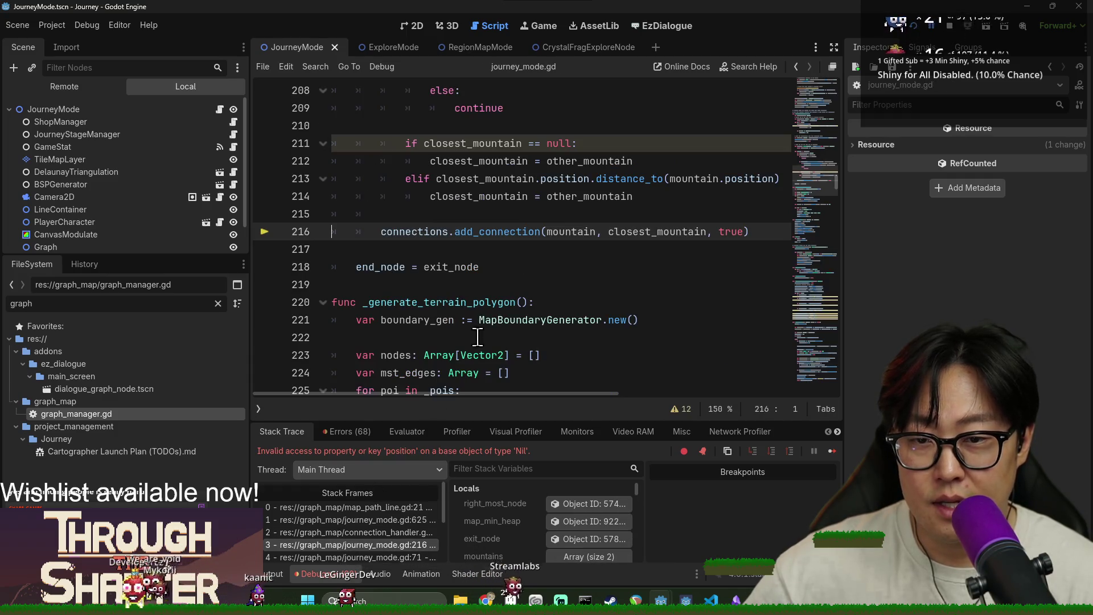
mouse_move(632, 235)
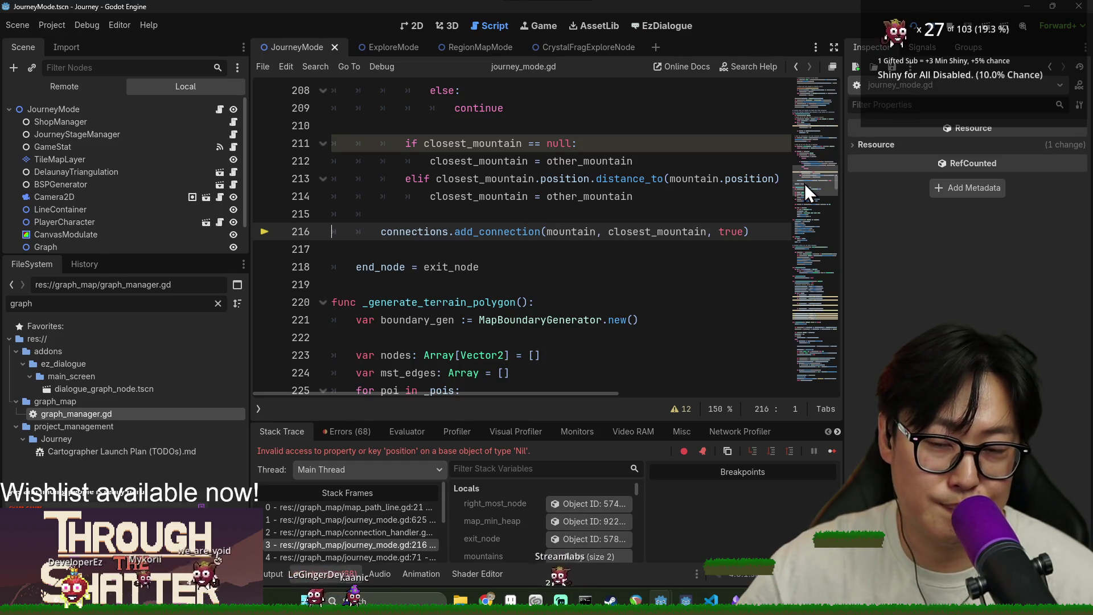
scroll(577, 226, up, 1)
scroll(569, 239, down, 1)
scroll(567, 256, up, 1)
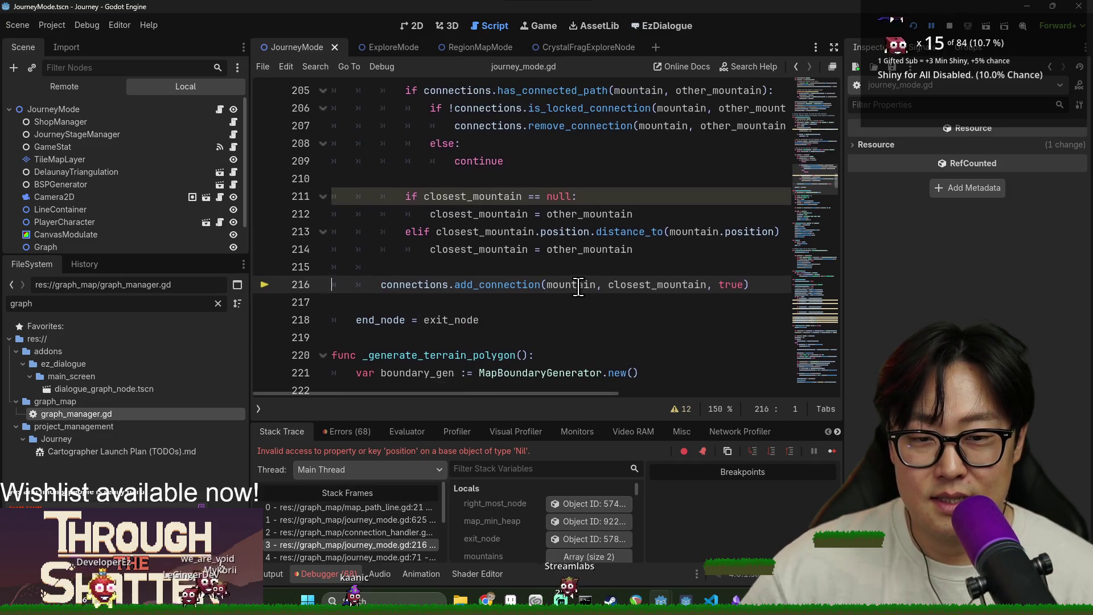
scroll(578, 286, up, 2)
scroll(494, 298, up, 1)
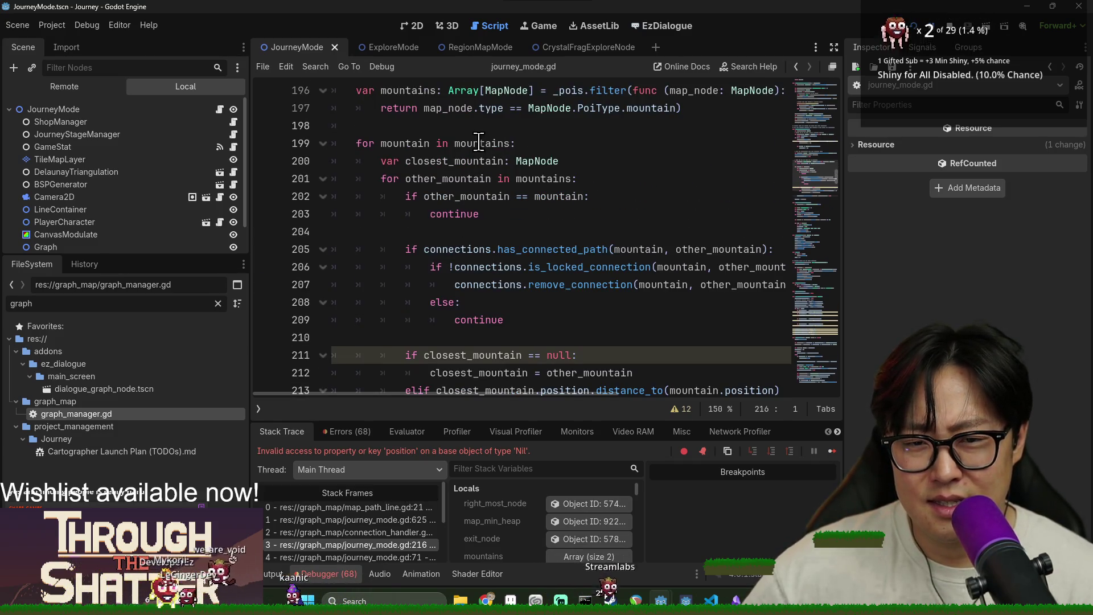
mouse_move(478, 143)
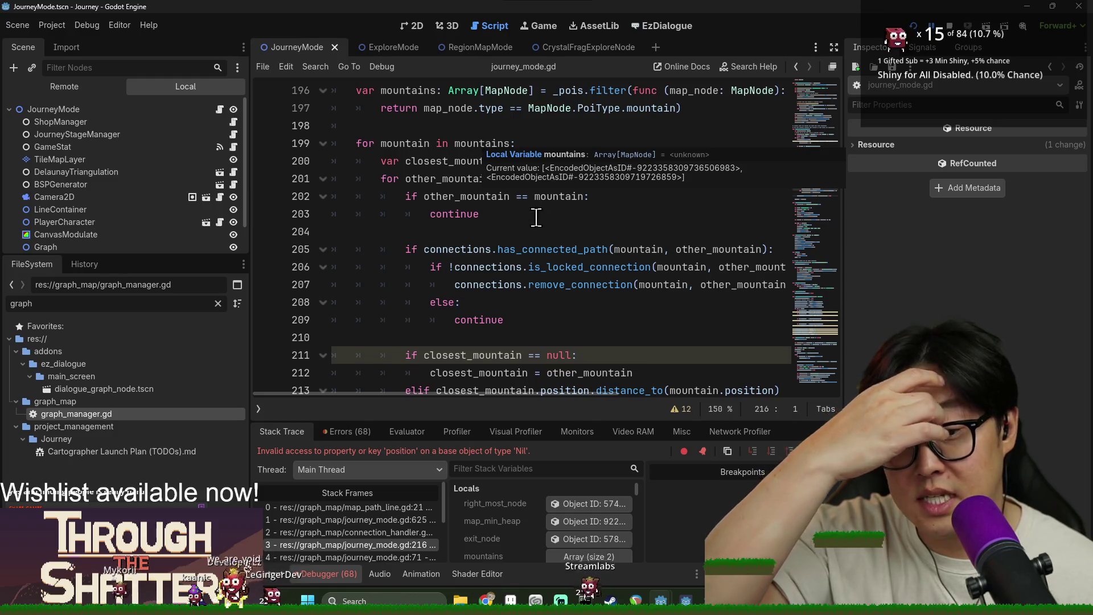
scroll(667, 205, down, 2)
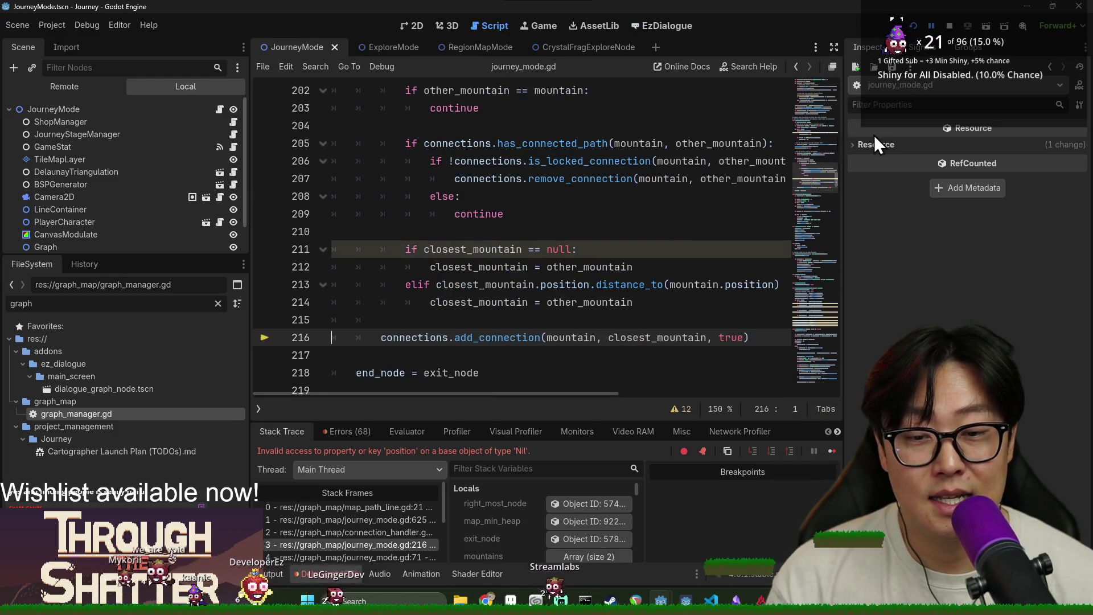
click(950, 25)
Step: Save, then highlight closest_mountain, add_connection and connections around line 216
click(473, 254)
key(ctrl+s)
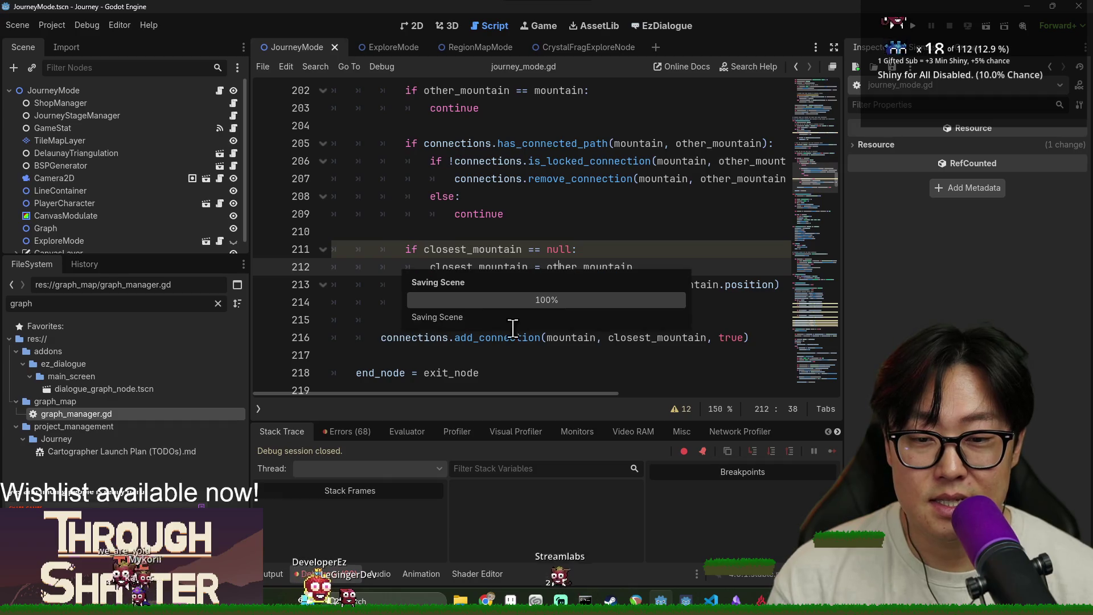
double_click(484, 285)
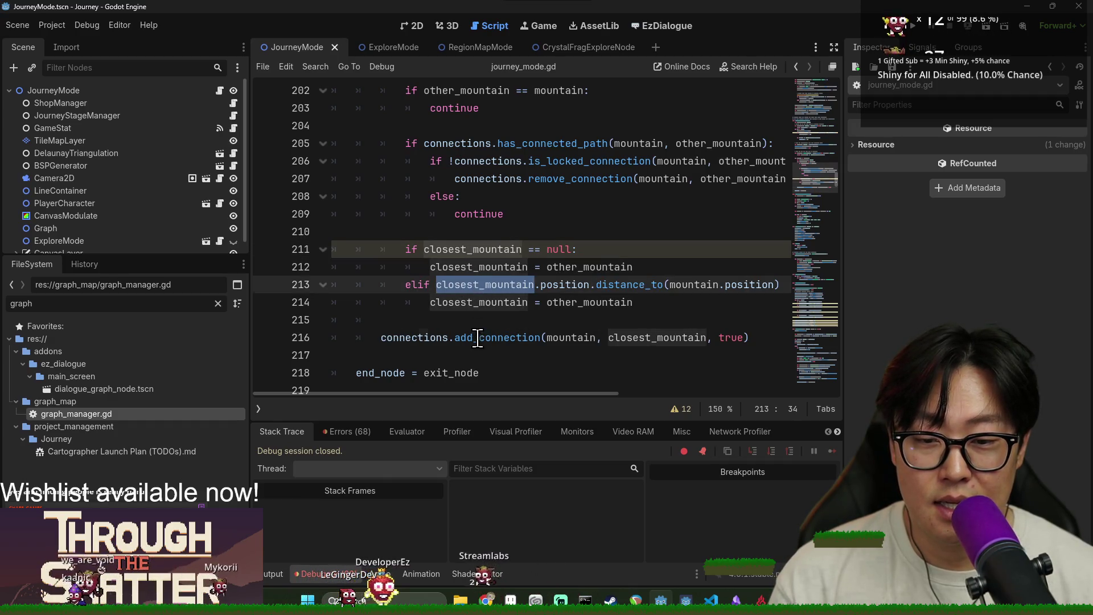
double_click(497, 338)
double_click(657, 338)
double_click(497, 338)
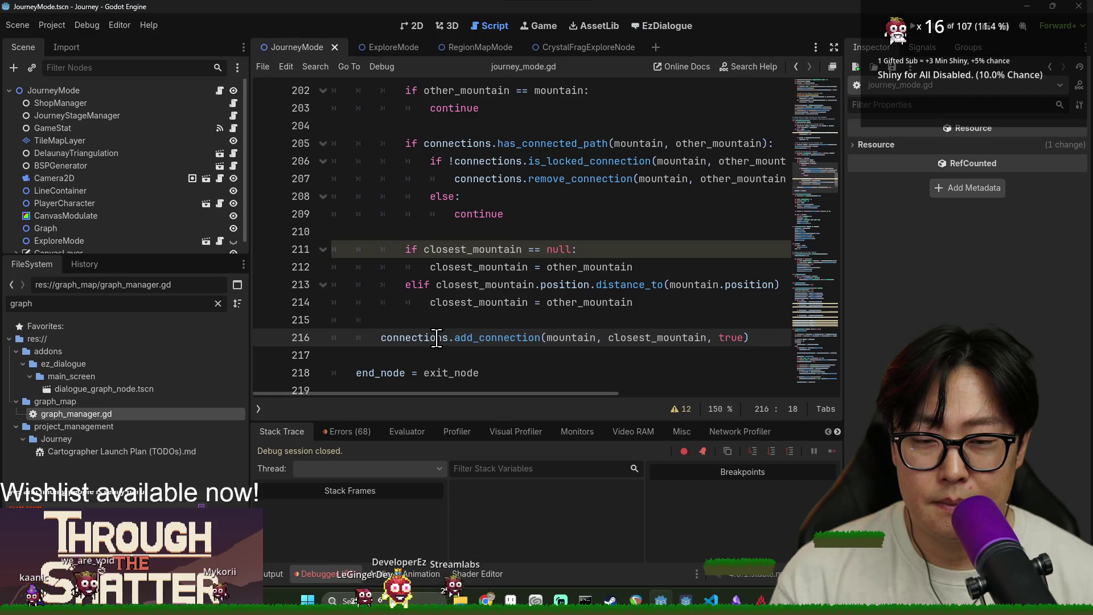
double_click(436, 338)
double_click(481, 267)
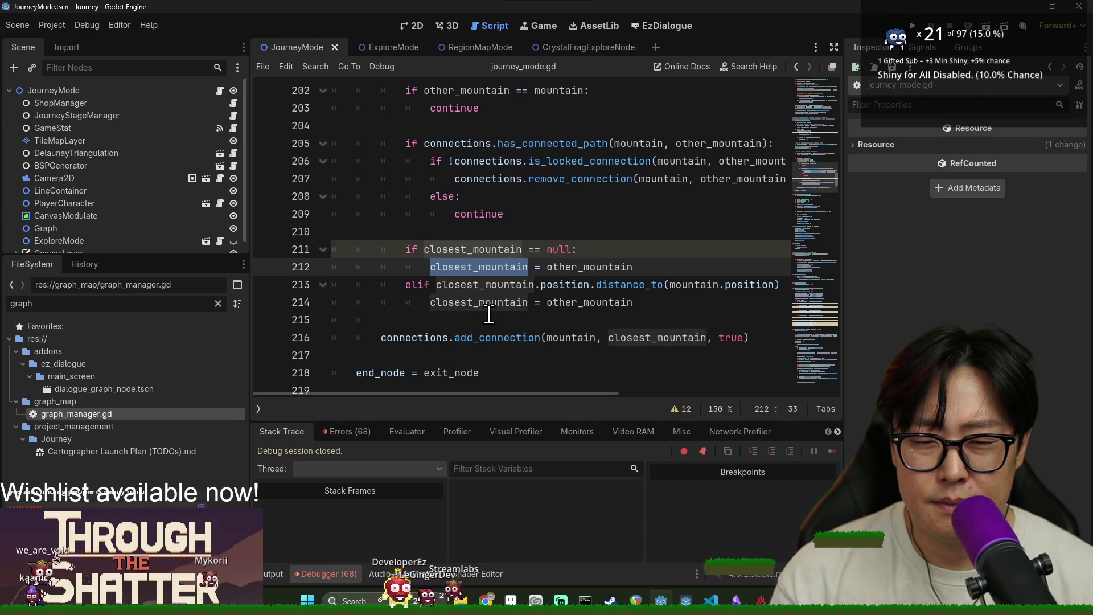
scroll(489, 311, up, 3)
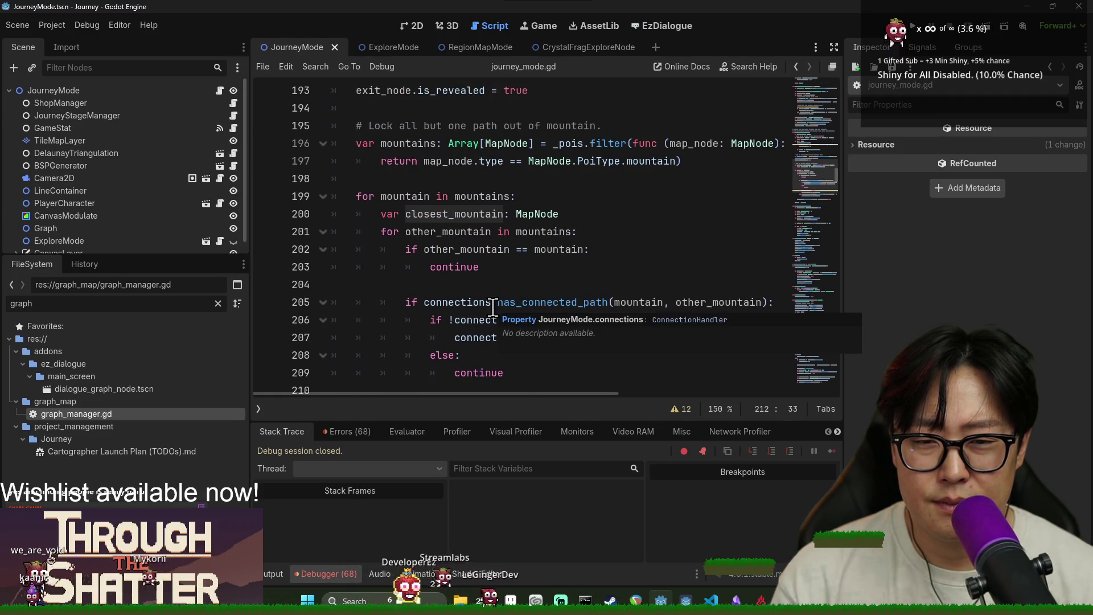
scroll(493, 307, down, 2)
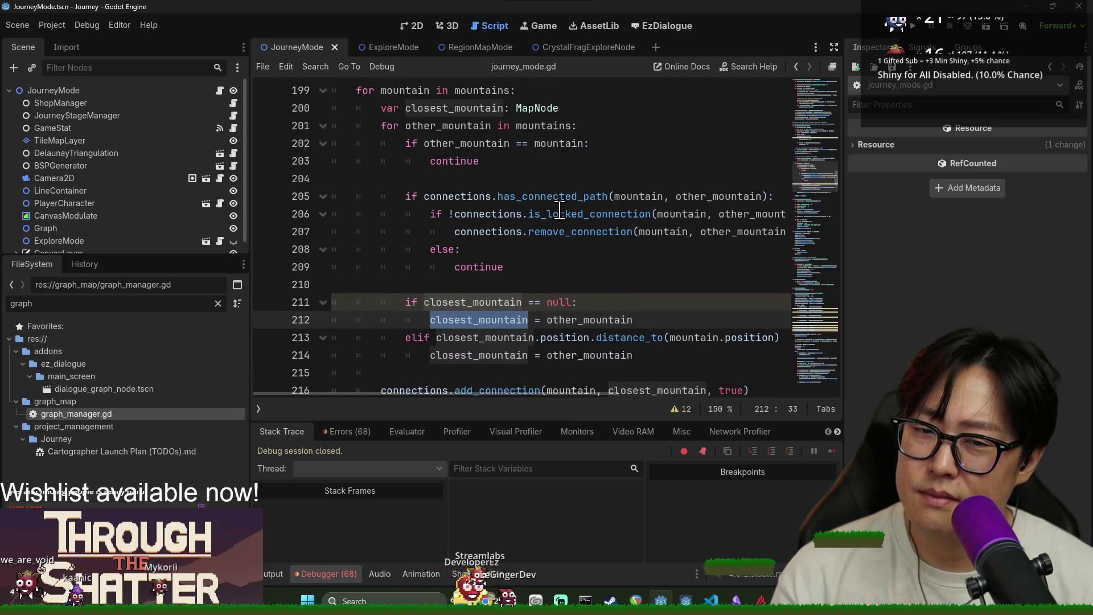
scroll(553, 200, up, 2)
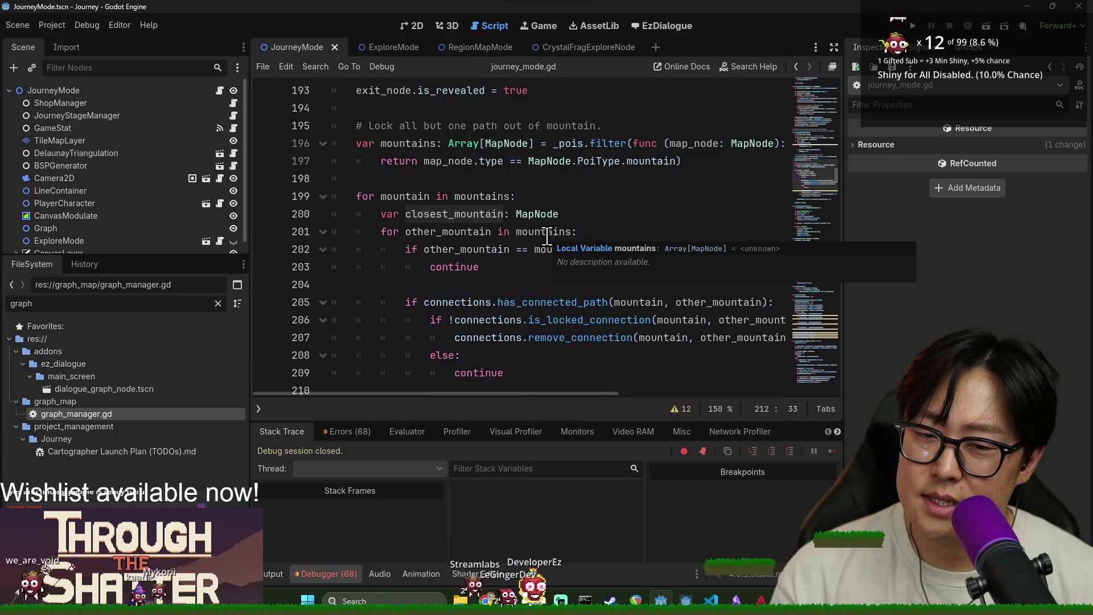
Step: Examine other_mountain, has_connected_path, connections and remove_connection in the loop on lines 206–207
double_click(465, 250)
double_click(512, 306)
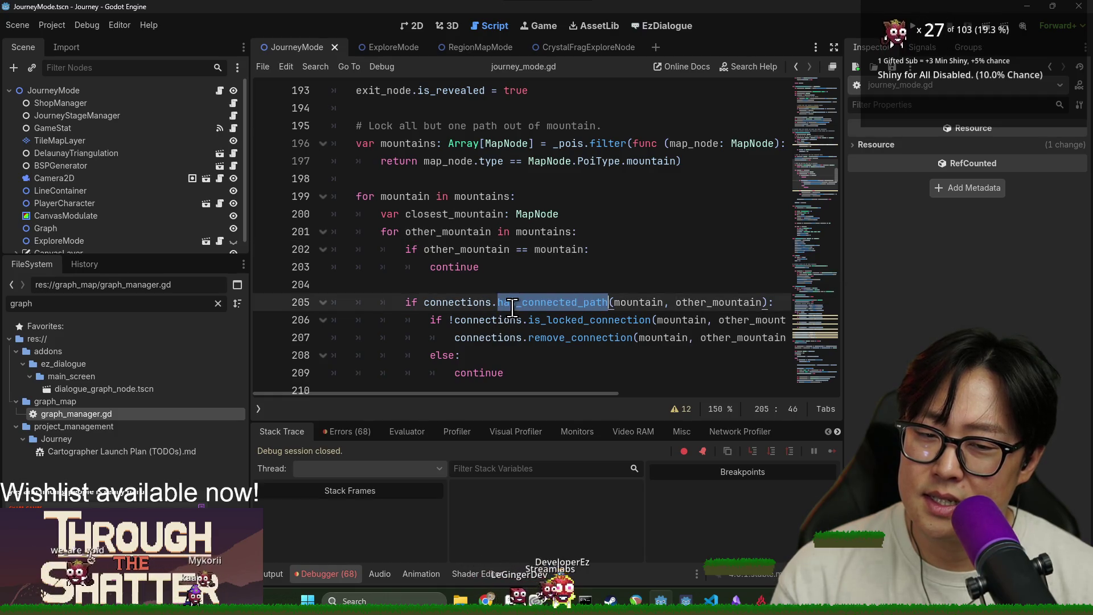
double_click(468, 304)
double_click(512, 302)
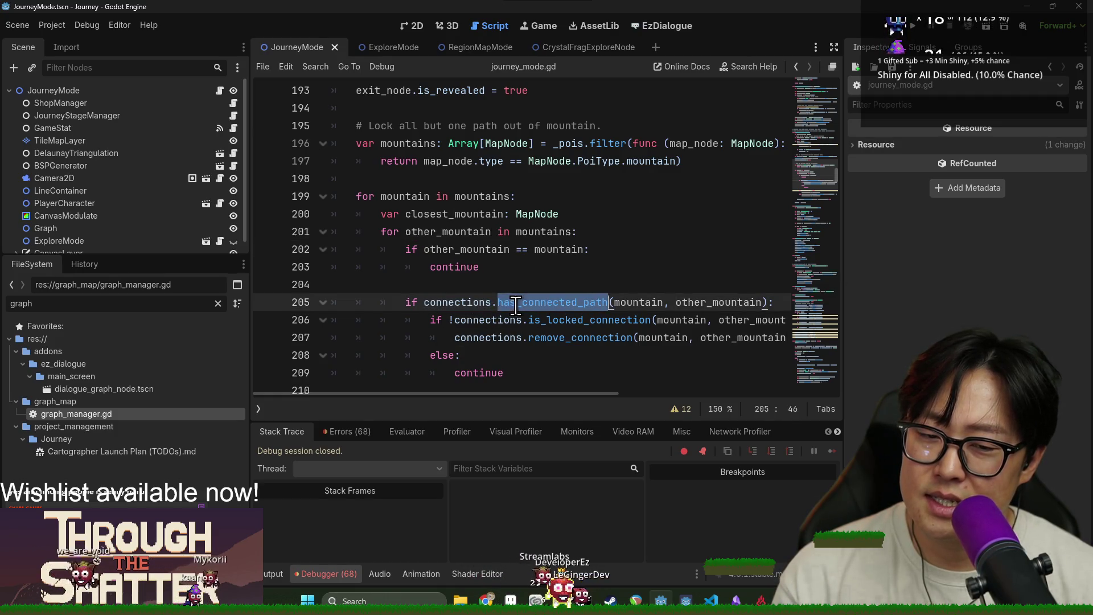
double_click(484, 320)
double_click(484, 338)
double_click(551, 338)
scroll(551, 338, down, 2)
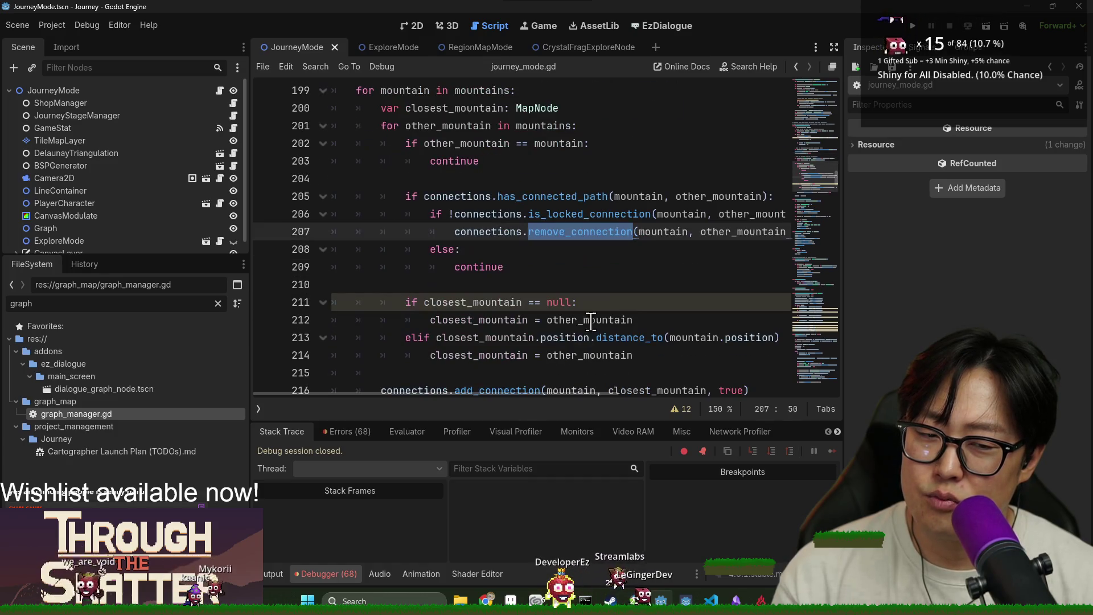
Step: Check closest_mountain's null check and assignments on lines 211–213, then run the game
click(708, 232)
double_click(584, 233)
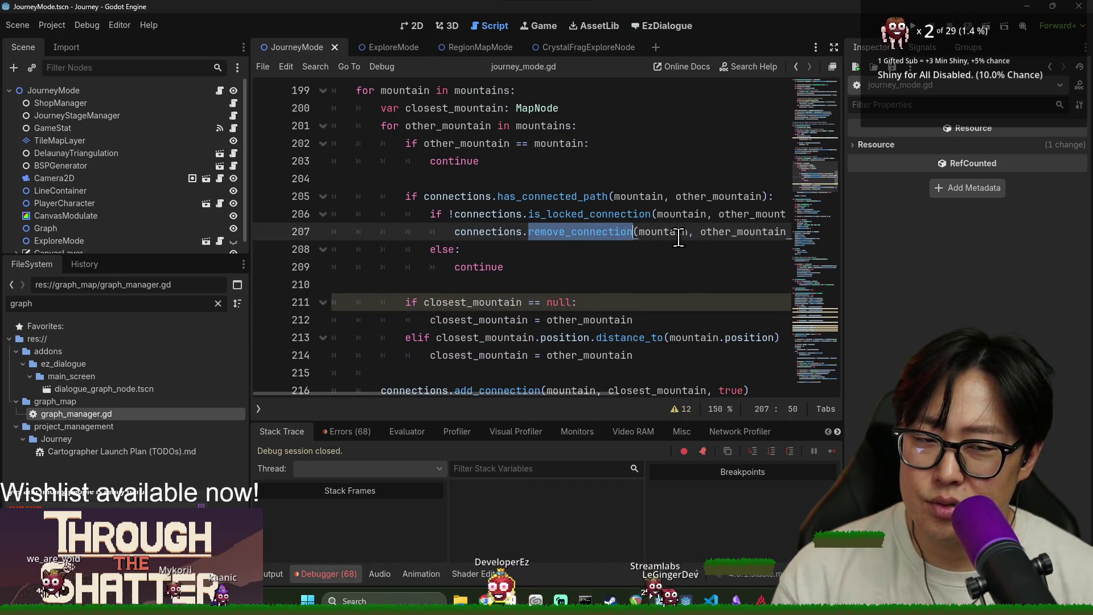
double_click(447, 302)
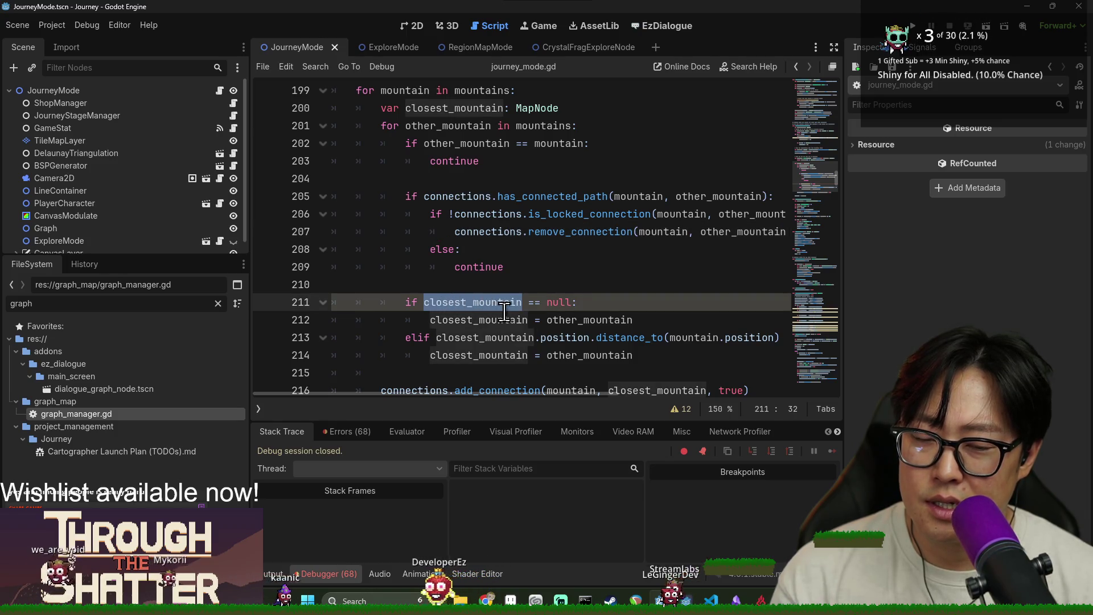
double_click(478, 319)
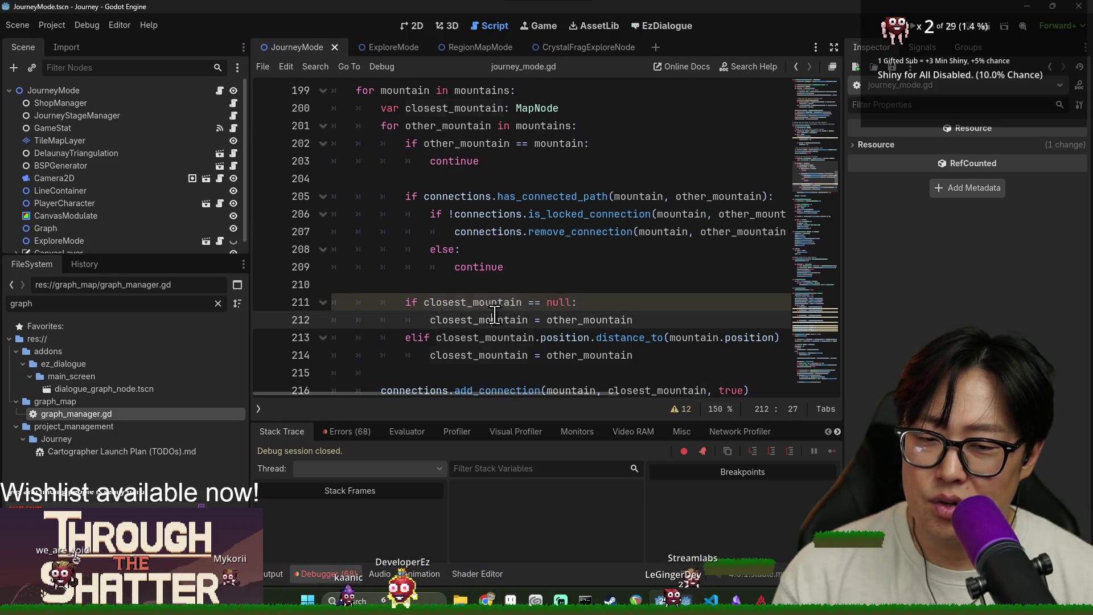
click(617, 320)
double_click(501, 338)
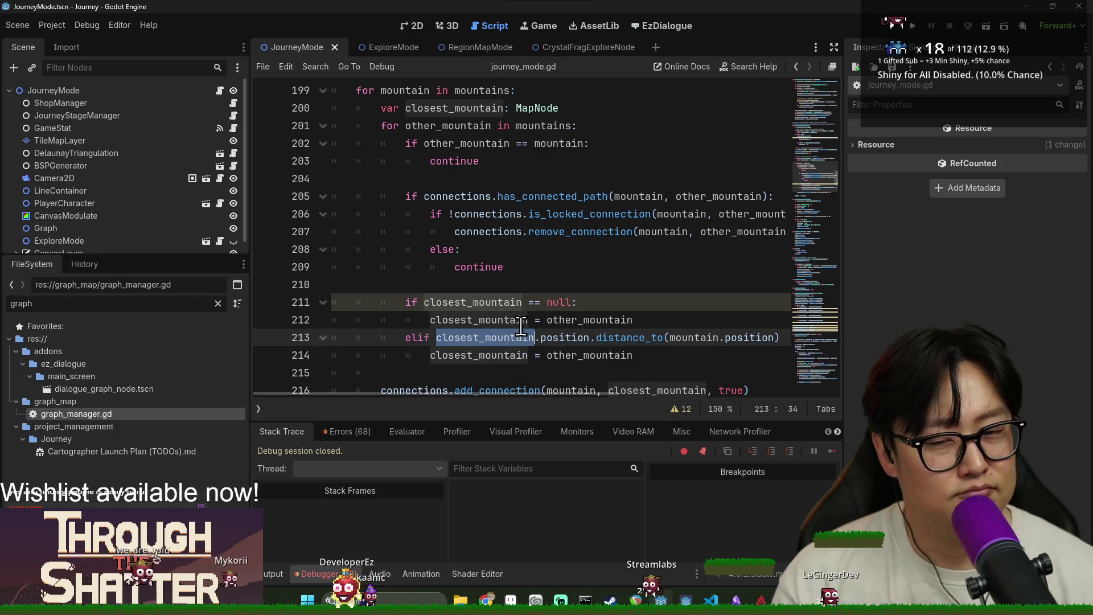
scroll(511, 324, down, 2)
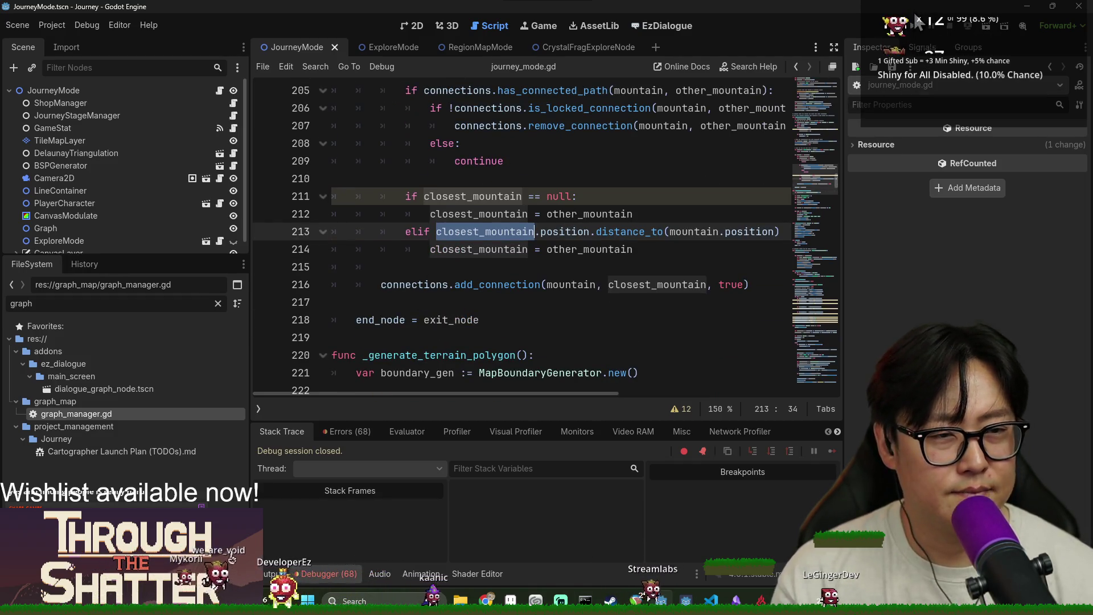
click(914, 24)
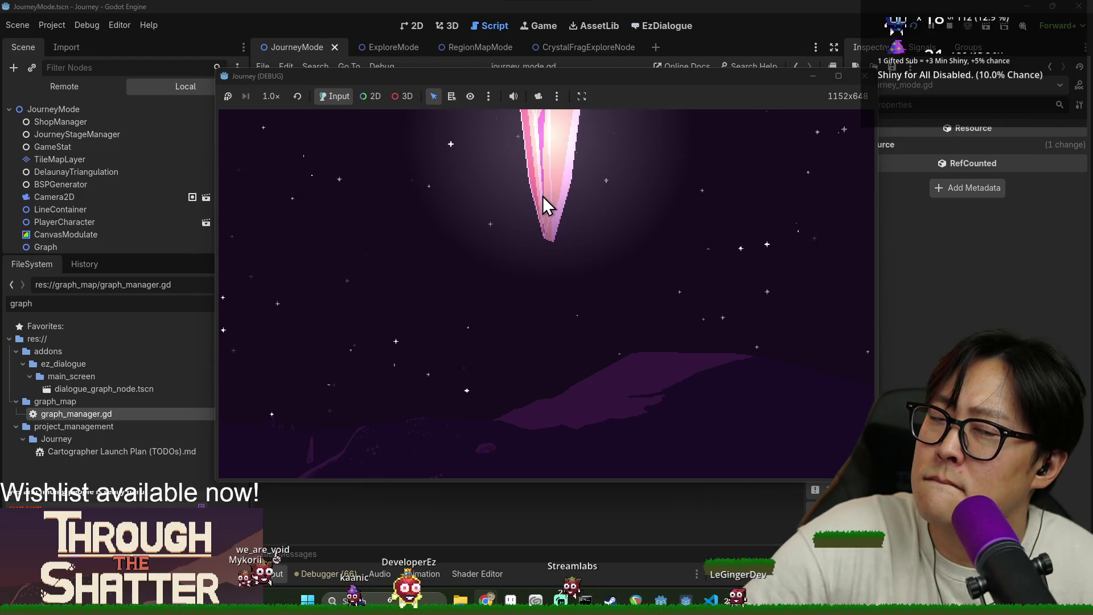
Step: Stop the game, open Game.tscn, turn off Reset Save, and run it again
click(948, 25)
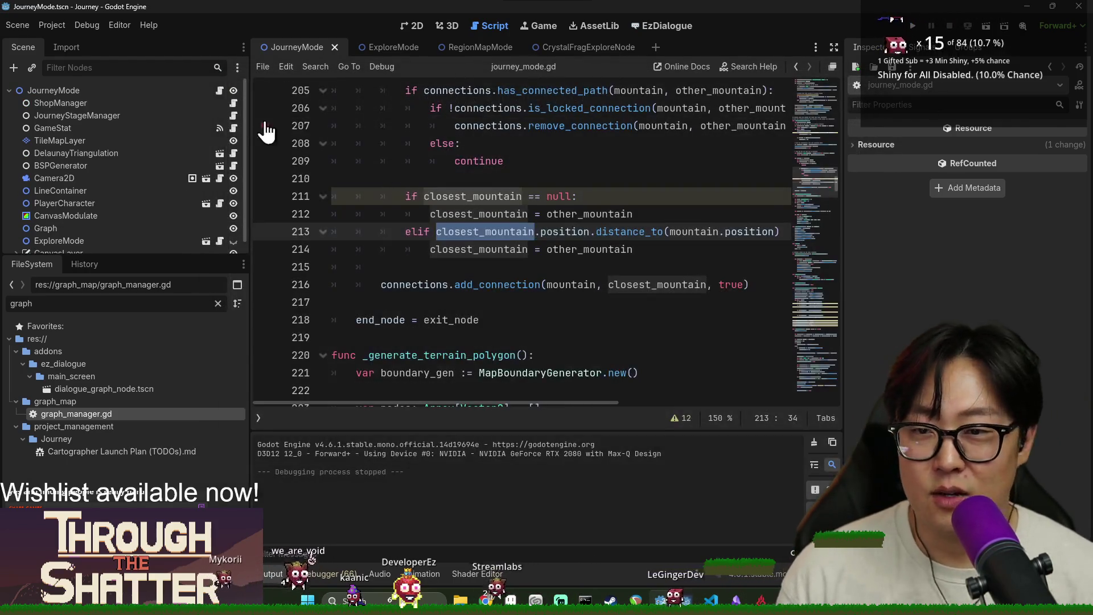
text(ga)
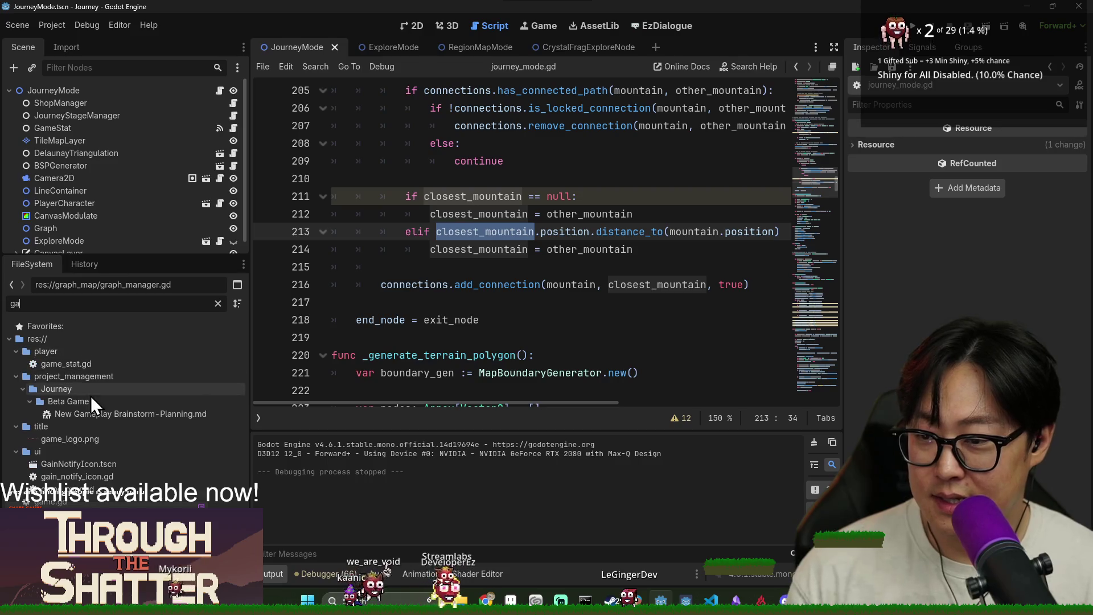
double_click(51, 513)
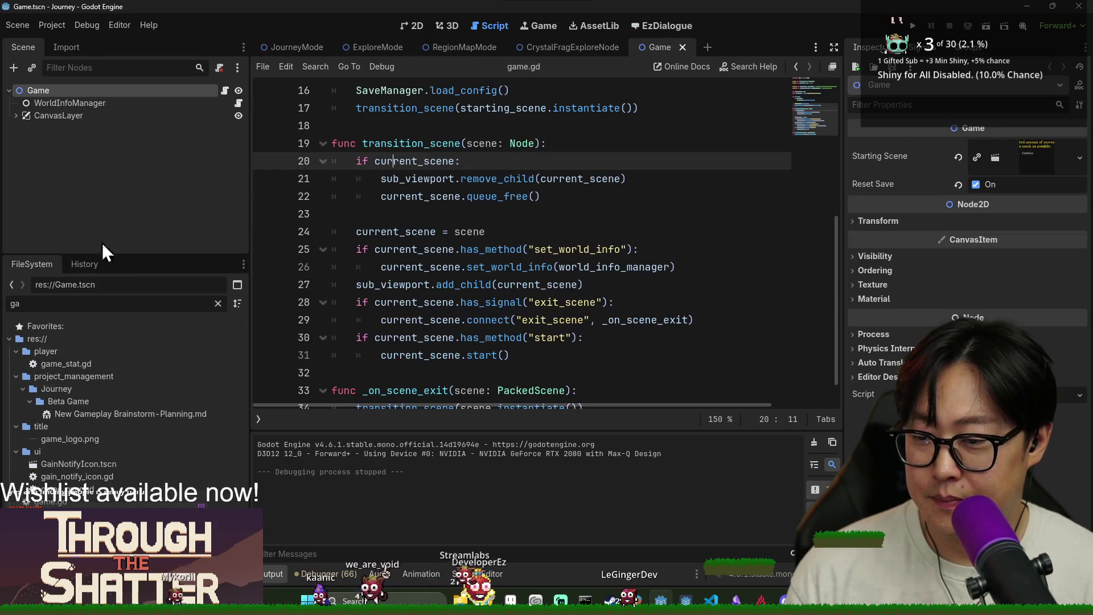
click(977, 185)
click(779, 214)
key(F5)
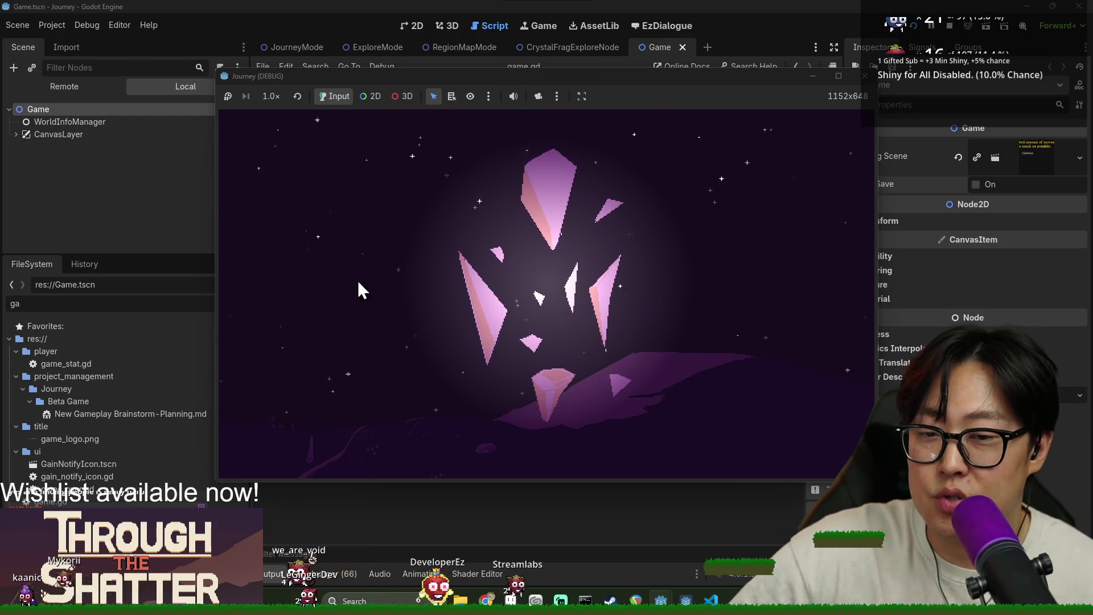
Step: Playtest New Game twice with a restart between, stop the run, and filter FileSystem for 'region'
click(363, 302)
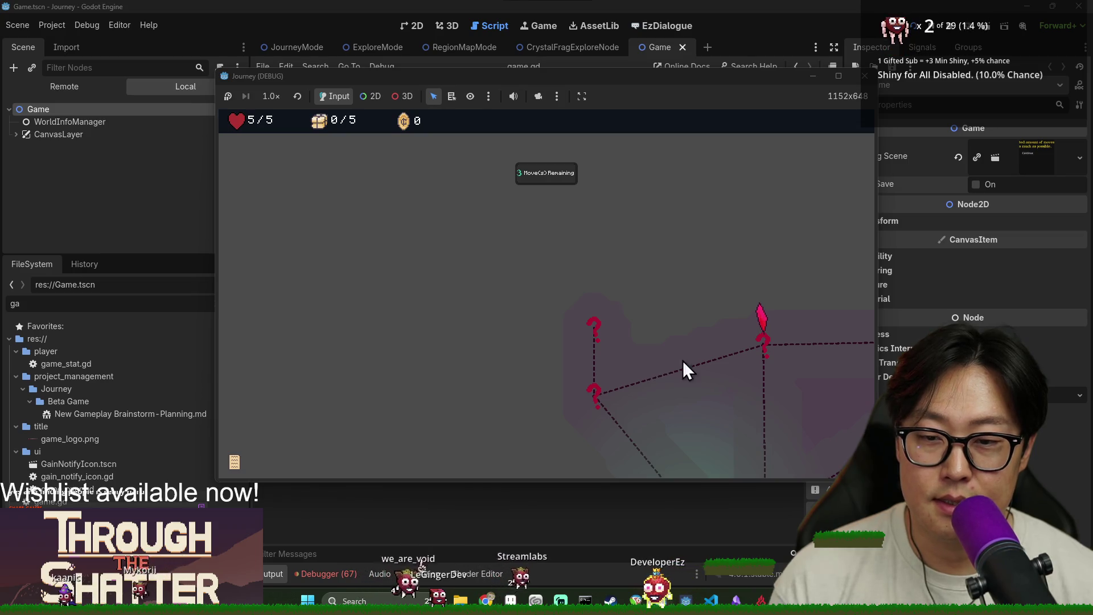
key(F5)
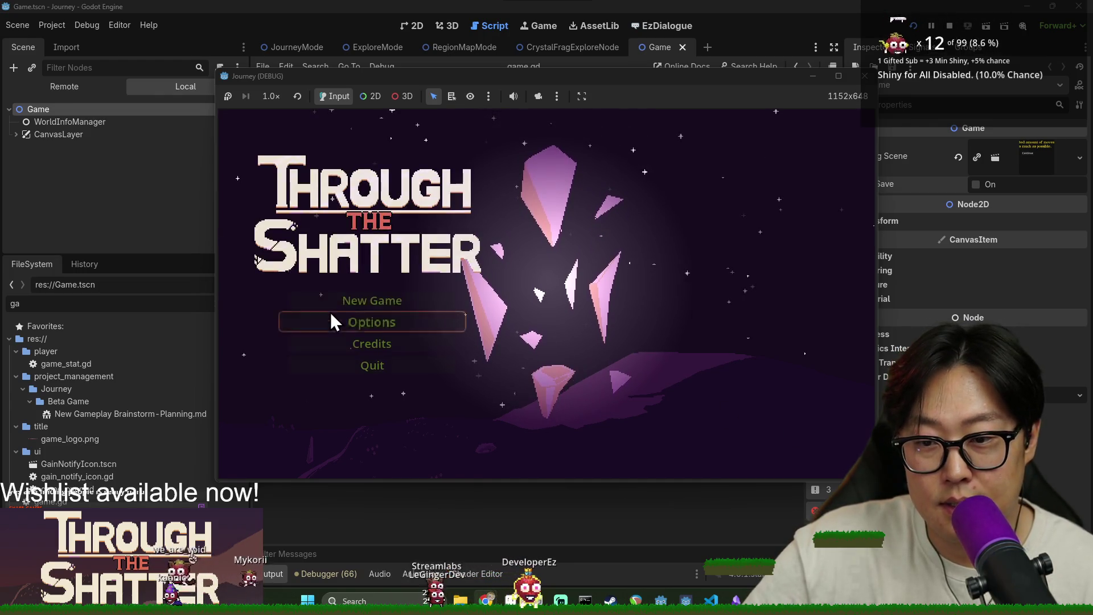
click(357, 302)
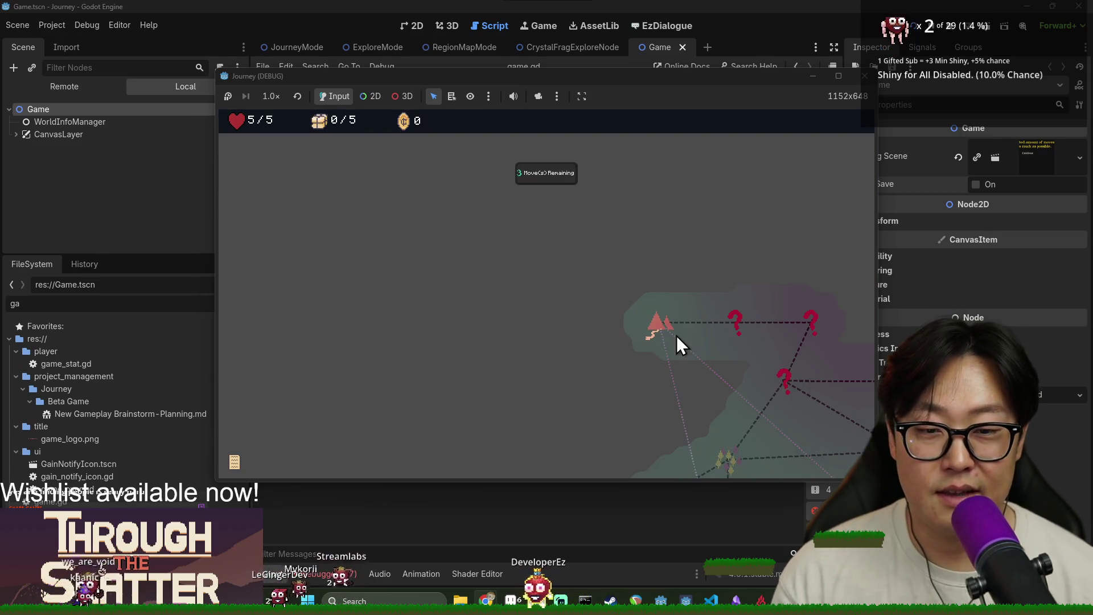
key(F5)
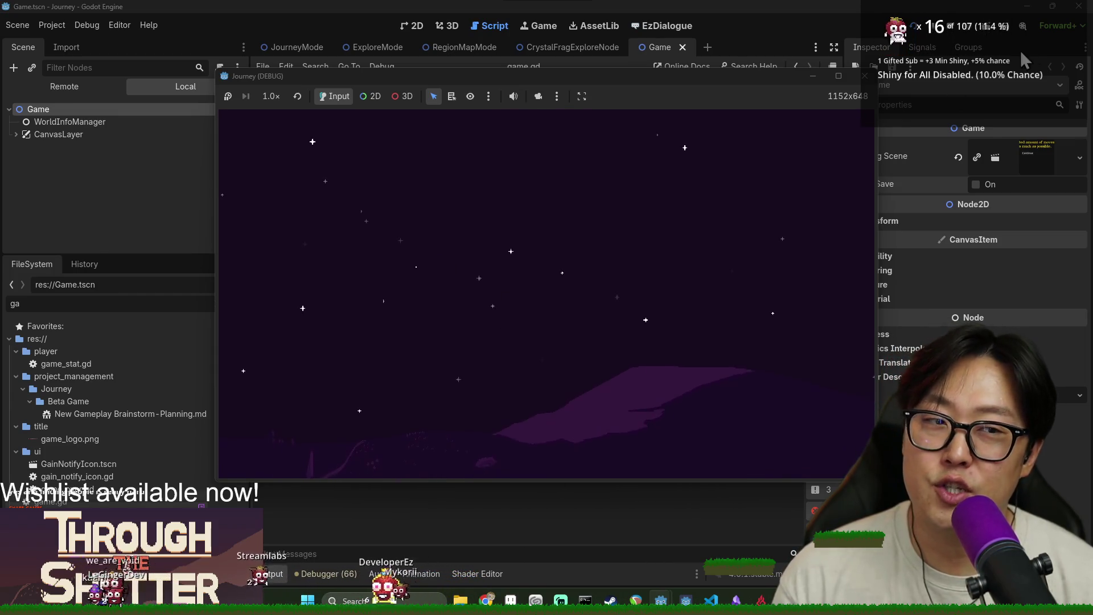
key(F8)
click(160, 301)
text(region)
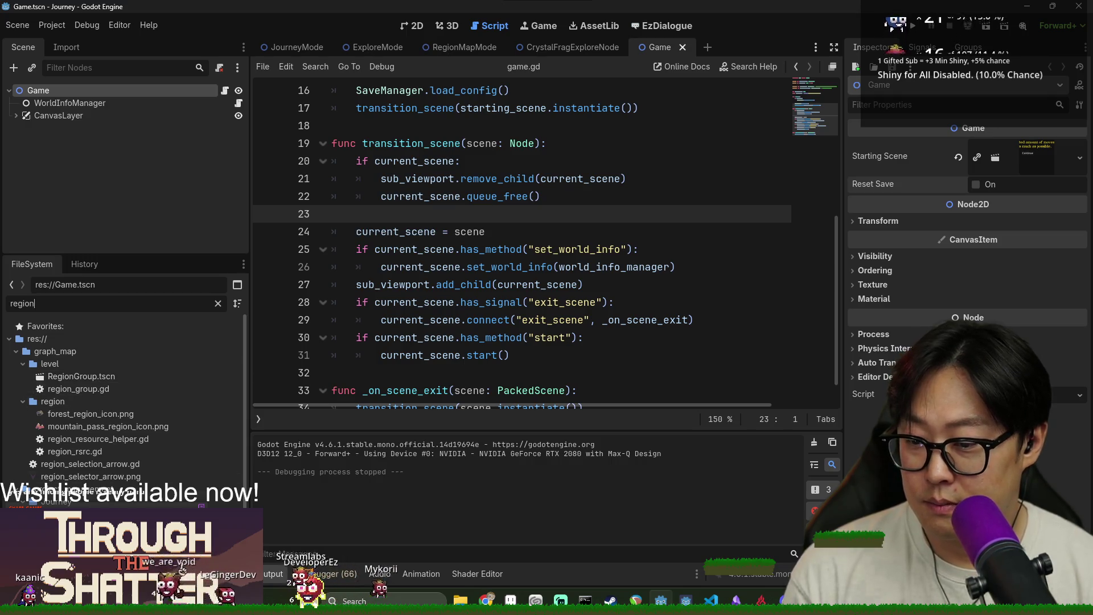
Step: In RegionMapMode, expand LevelGenerator's Map Nodes element 4, save the scene, and run the game
click(464, 47)
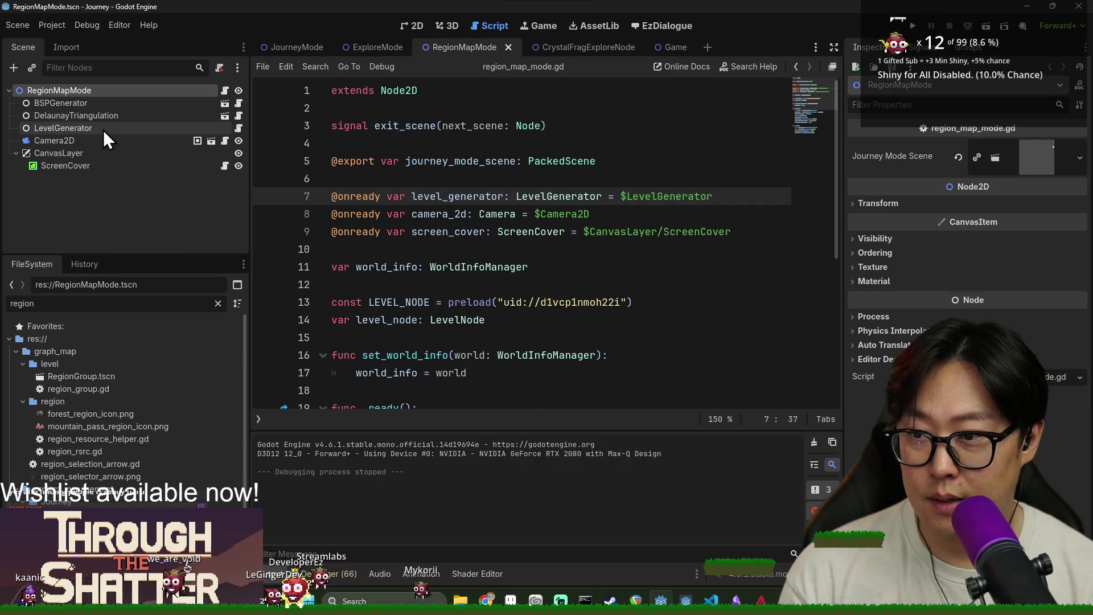
click(104, 128)
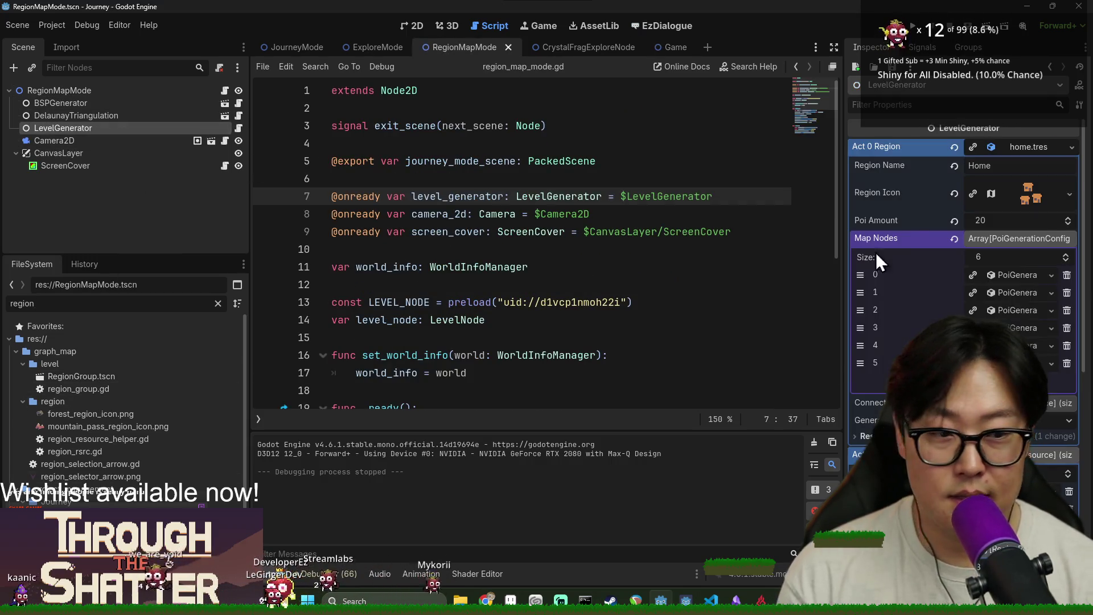
click(1023, 346)
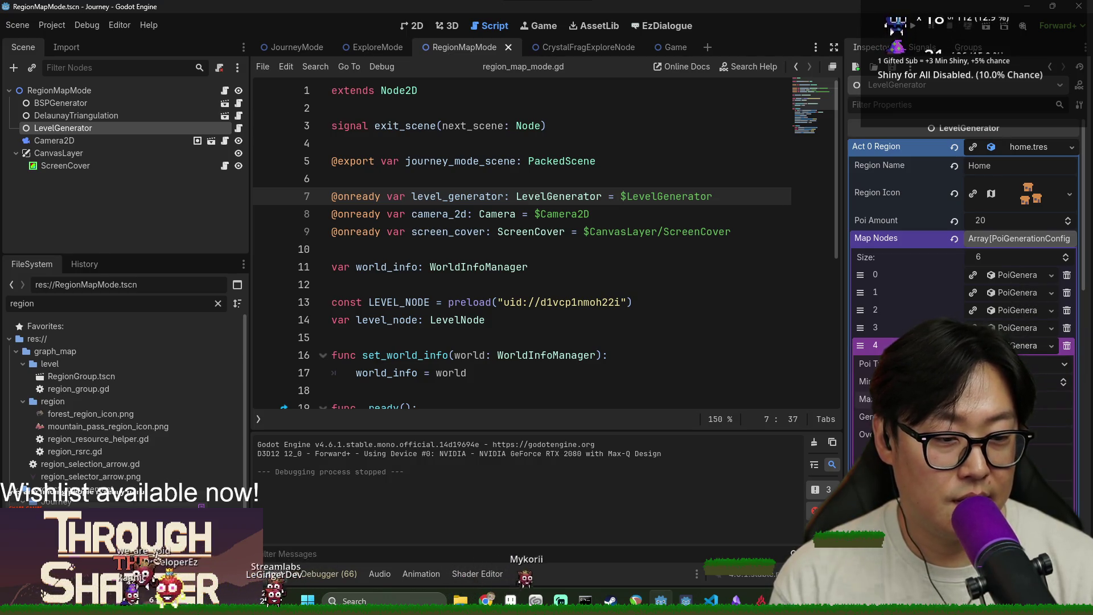
key(ctrl+s)
click(908, 27)
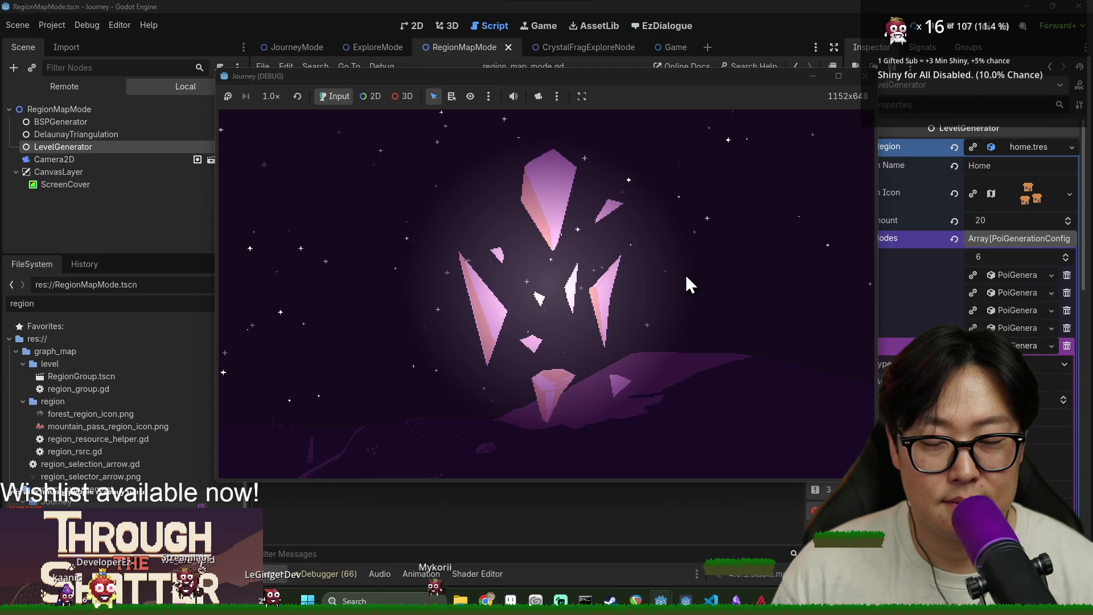
Step: Start a new game, inspect the connection_handler.gd and journey_mode.gd:216 frames, then stop debugging
key(Return)
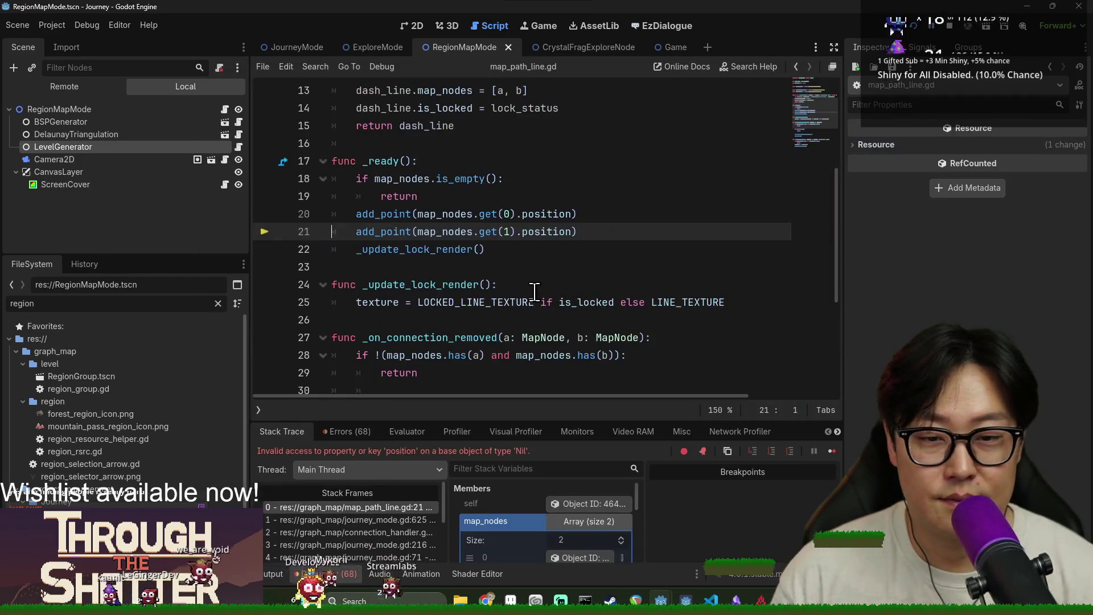
click(387, 533)
click(377, 545)
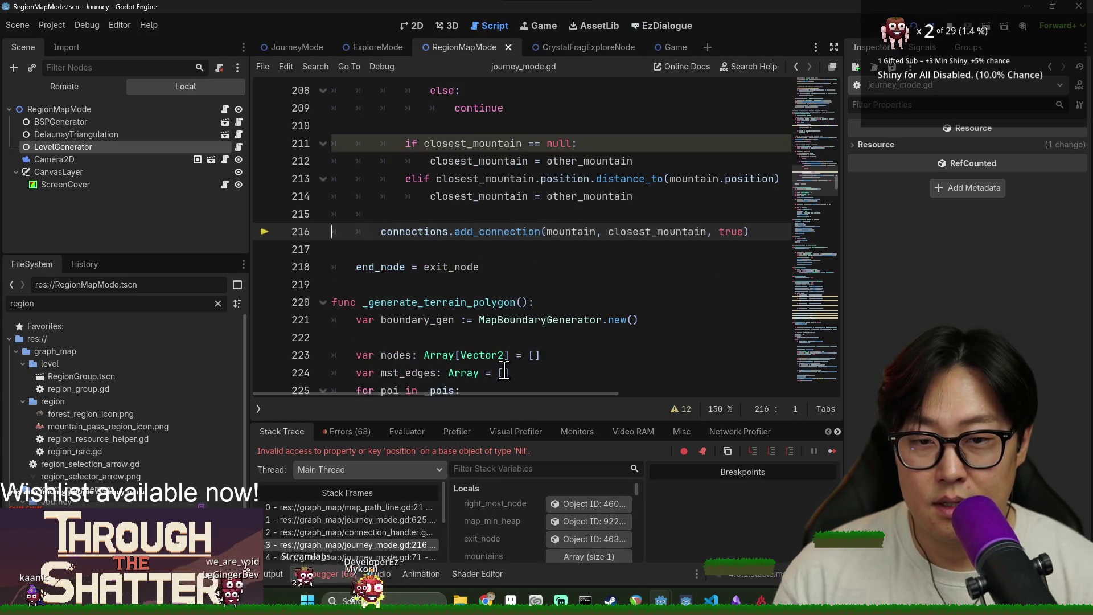
scroll(577, 332, up, 1)
scroll(646, 334, down, 2)
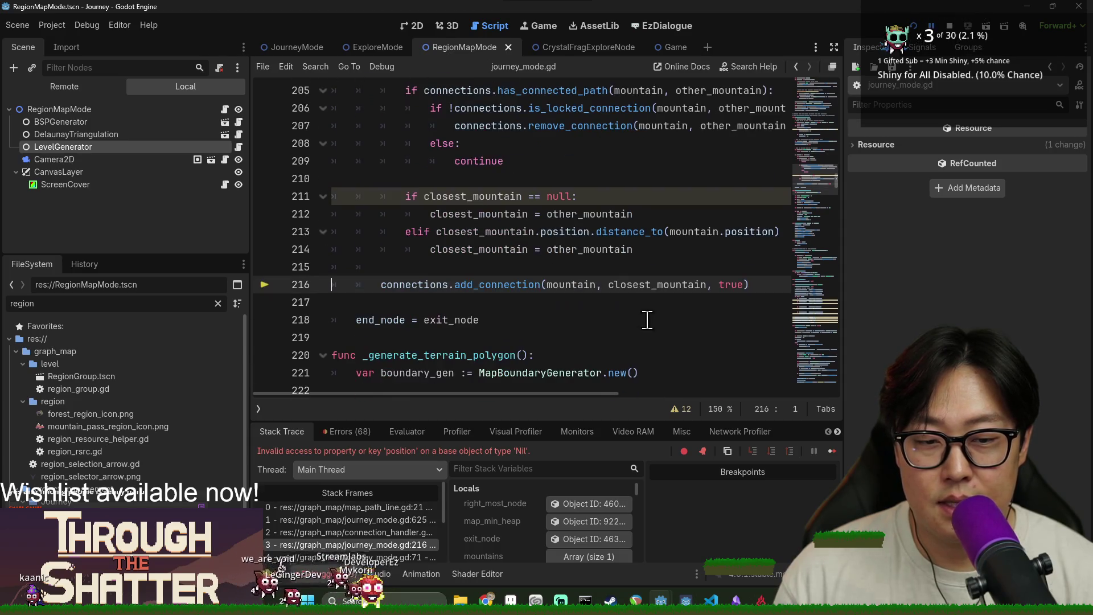
scroll(500, 250, up, 3)
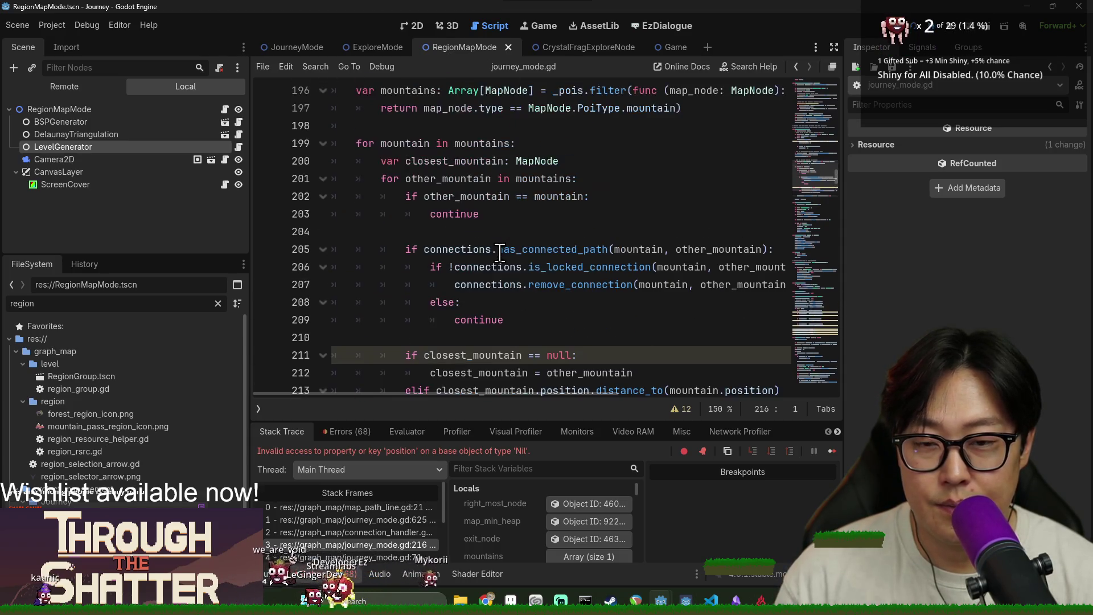
mouse_move(531, 180)
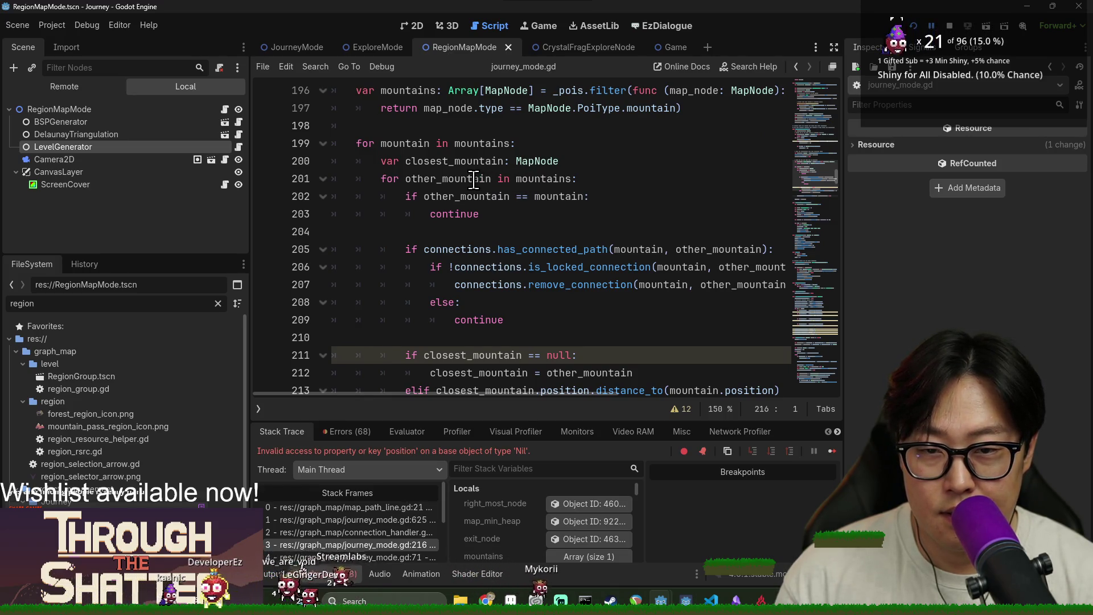
mouse_move(485, 143)
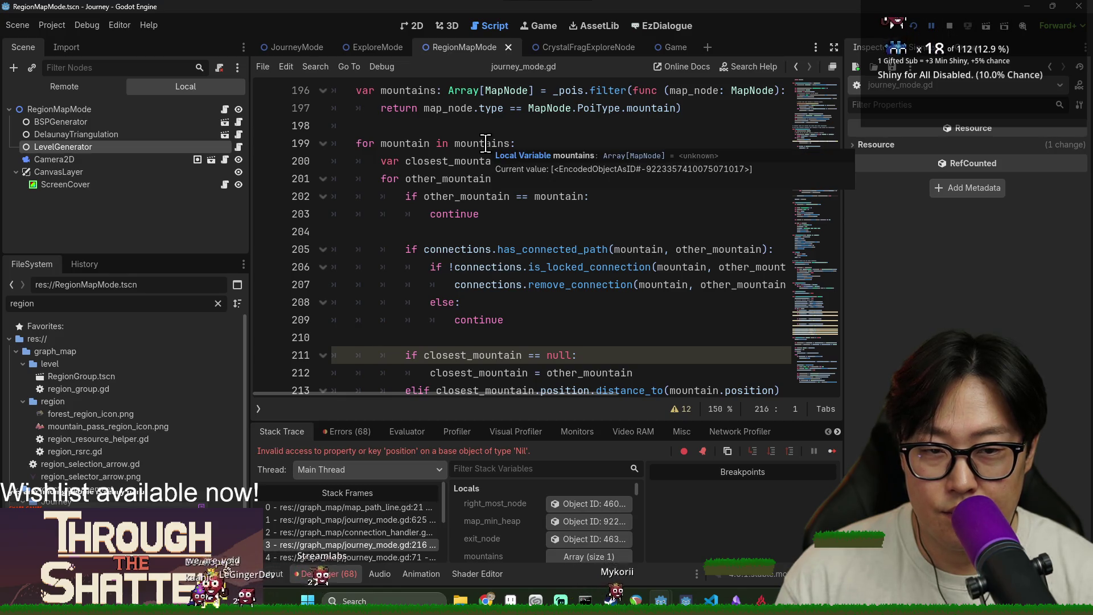
scroll(507, 267, down, 2)
scroll(515, 273, down, 1)
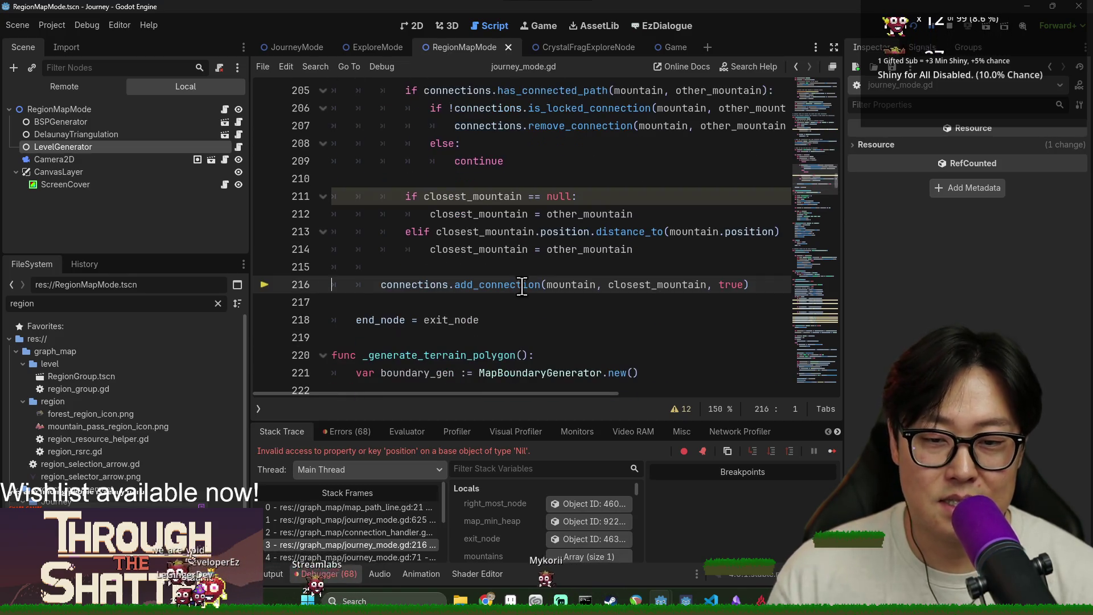
click(950, 25)
Step: Wrap the add_connection call in an 'if closest_mountain:' guard and save journey_mode.gd
double_click(659, 284)
key(ctrl+shift+Return)
text(if closest_moutnain)
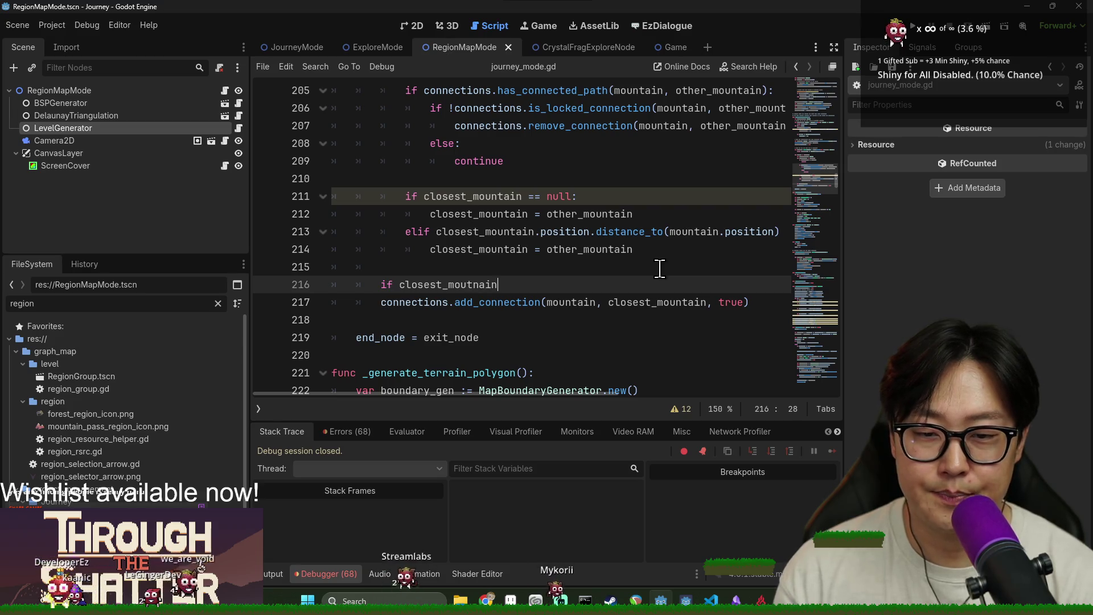
click(378, 303)
key(Tab)
double_click(646, 302)
key(ctrl+c)
double_click(458, 284)
key(ctrl+v)
key(Up)
key(ctrl+s)
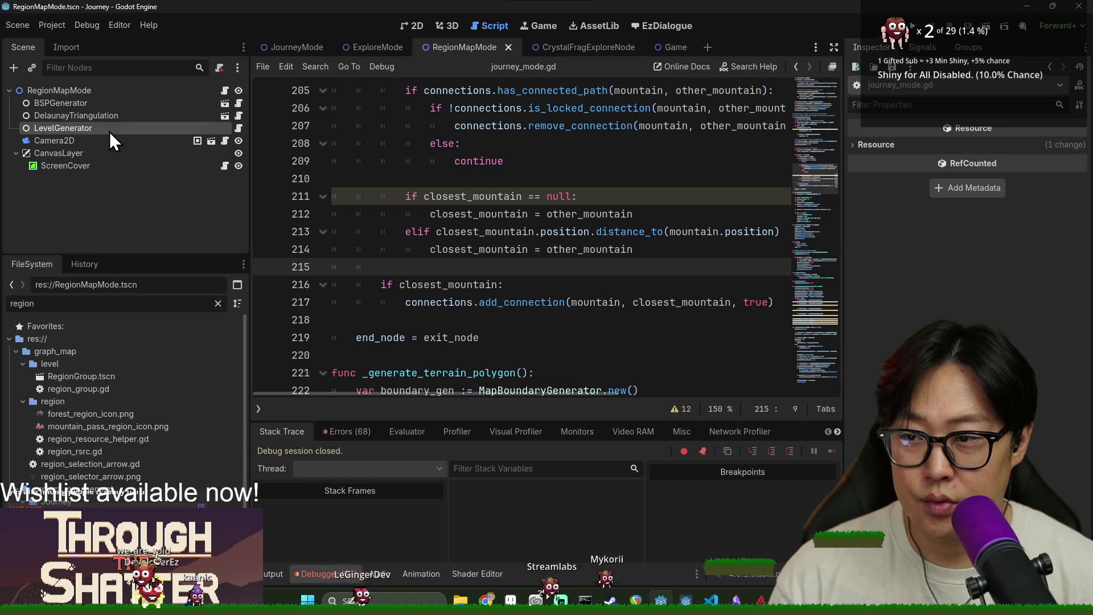
Step: Save and close the RegionMapMode scene, then switch to the JourneyMode script
click(91, 128)
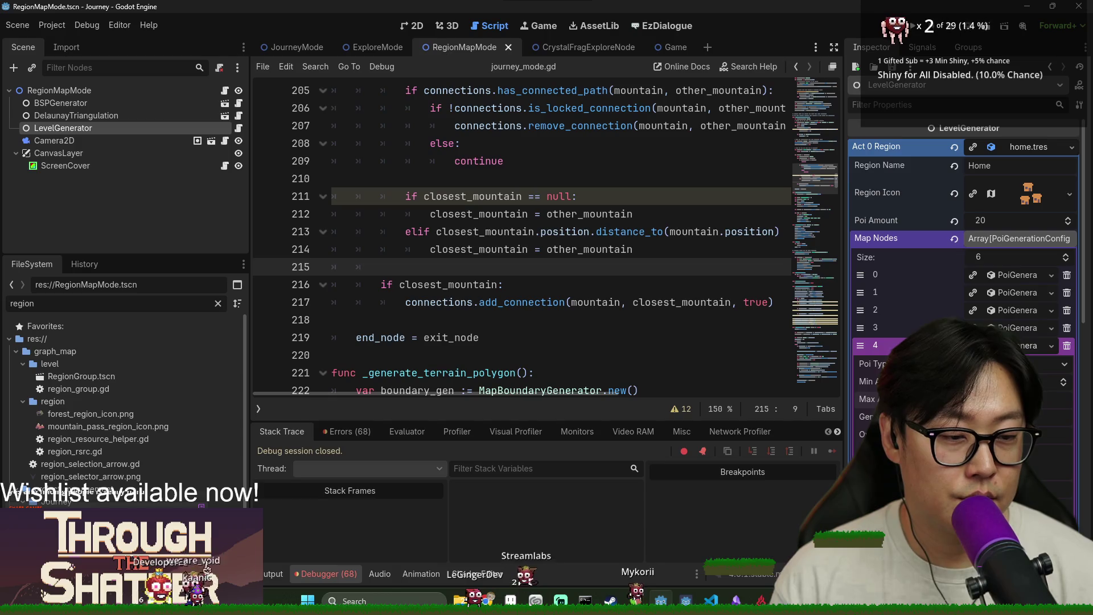
key(ctrl+s)
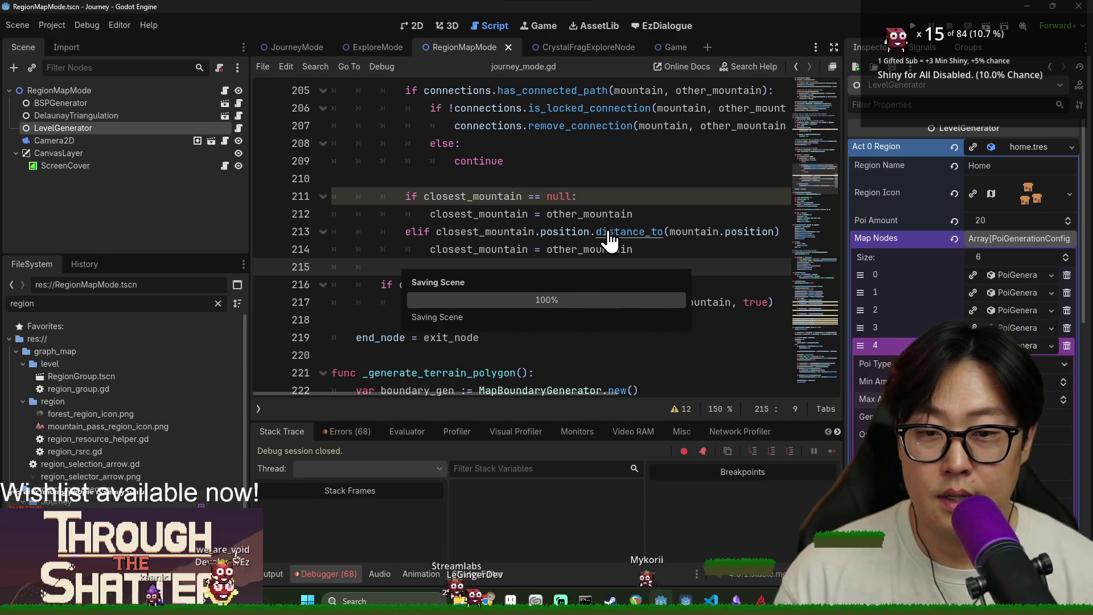
click(549, 180)
key(ctrl+s)
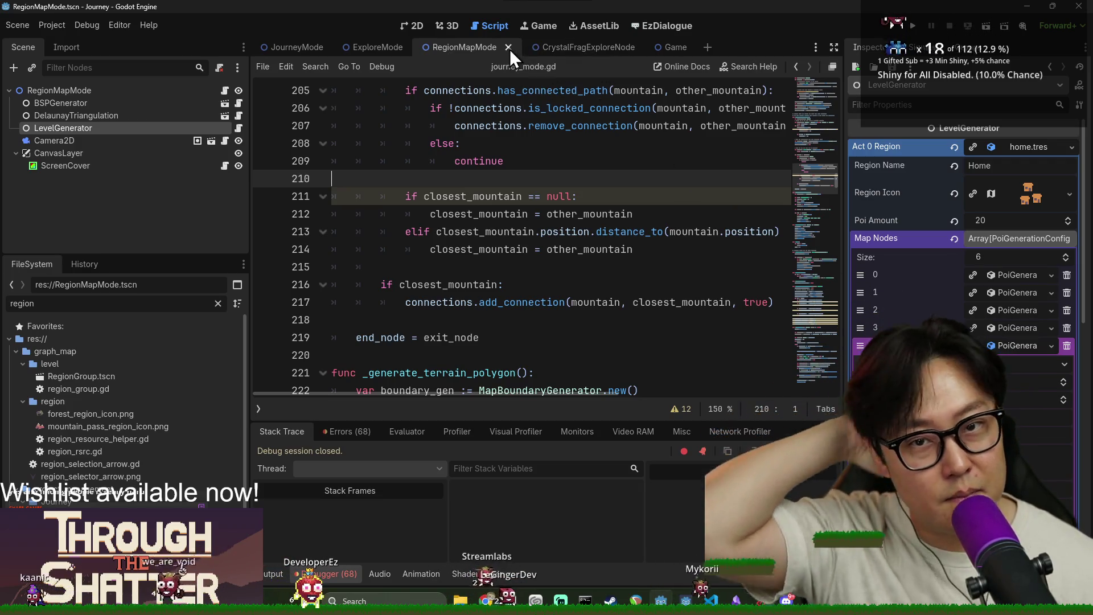
click(508, 47)
click(511, 142)
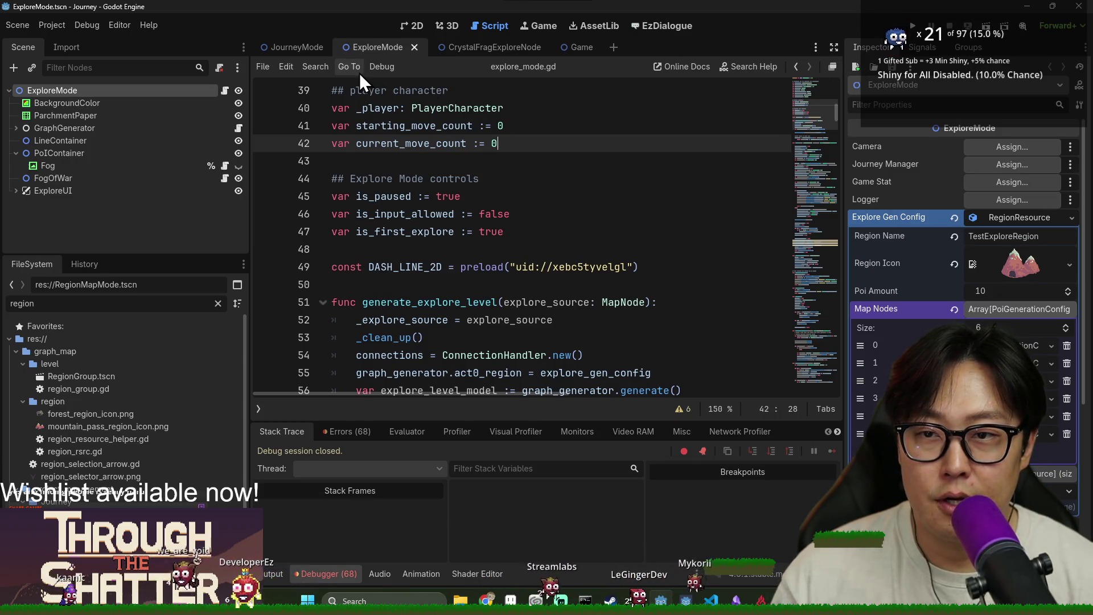
click(293, 47)
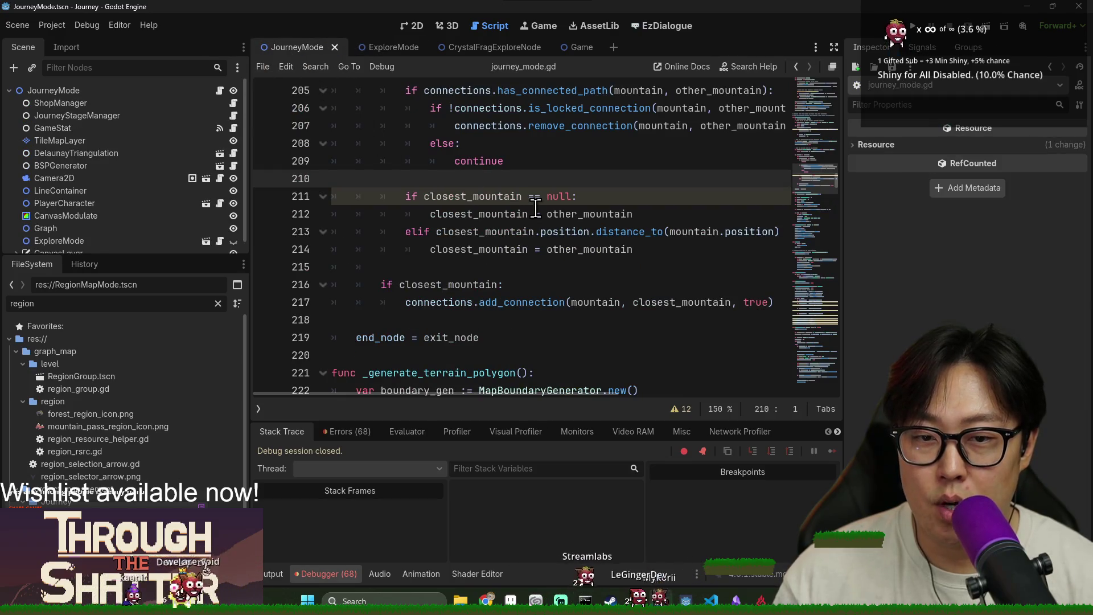
Step: Find 'explore' and uncomment the _enter_explore_mode() call, then save journey_mode.gd
key(ctrl+f)
text(explore)
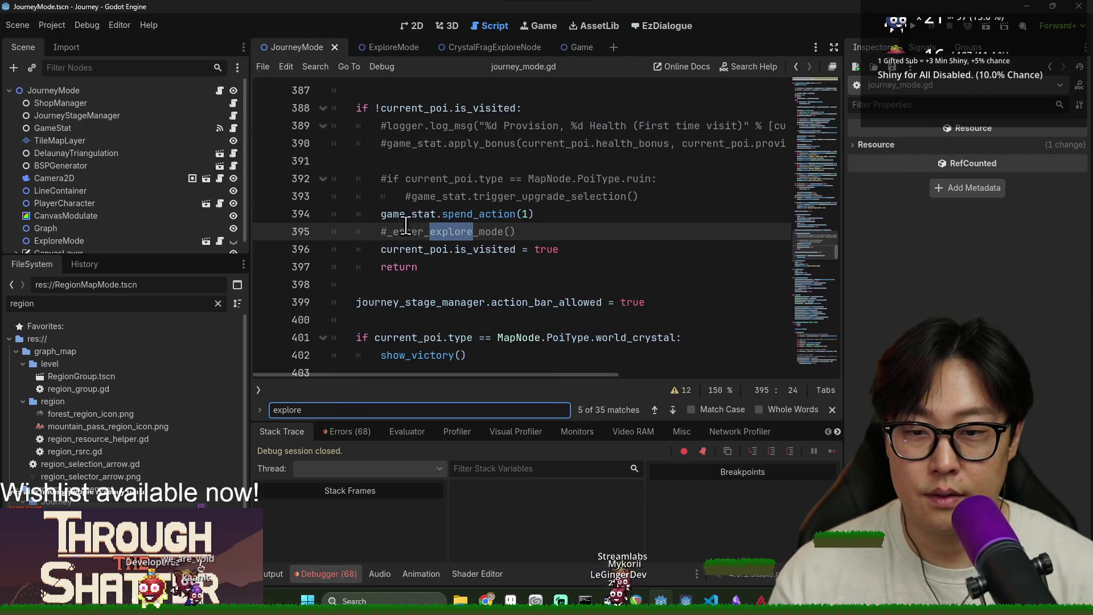
key(BackSpace)
drag(387, 234, 479, 196)
key(ctrl+s)
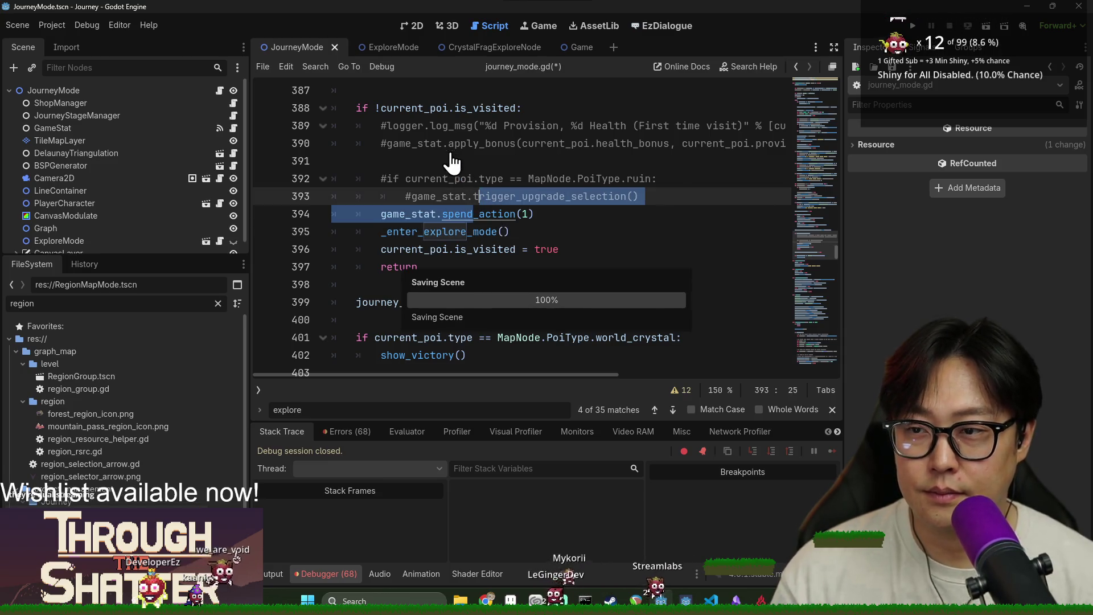
click(453, 160)
key(ctrl+s)
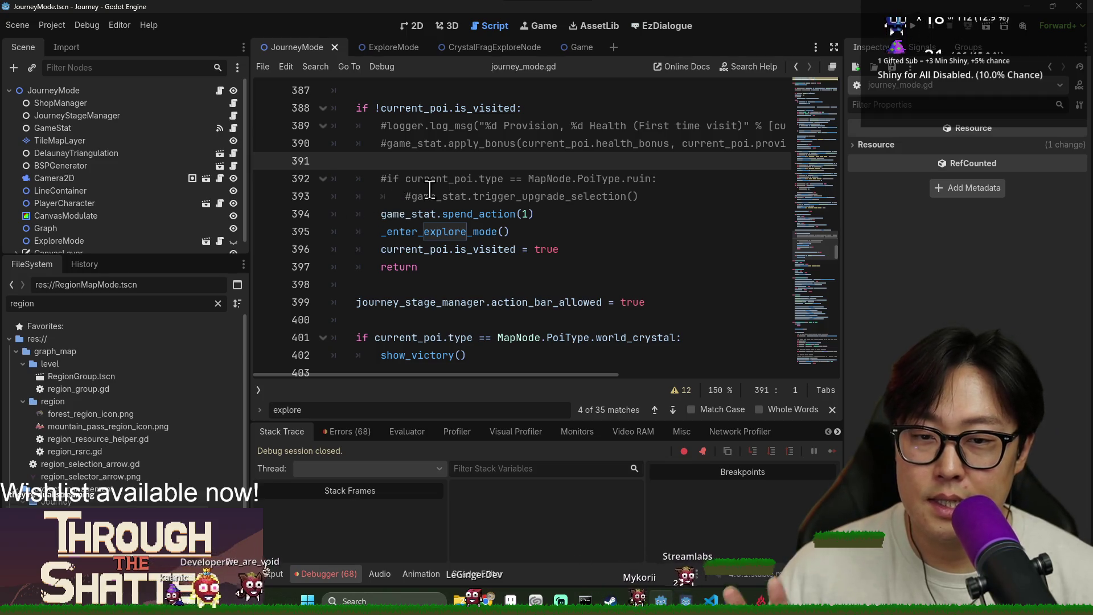
Step: Search for 'pre_proc' and jump to the _pre_process_poi_models definition
scroll(448, 178, up, 5)
click(465, 214)
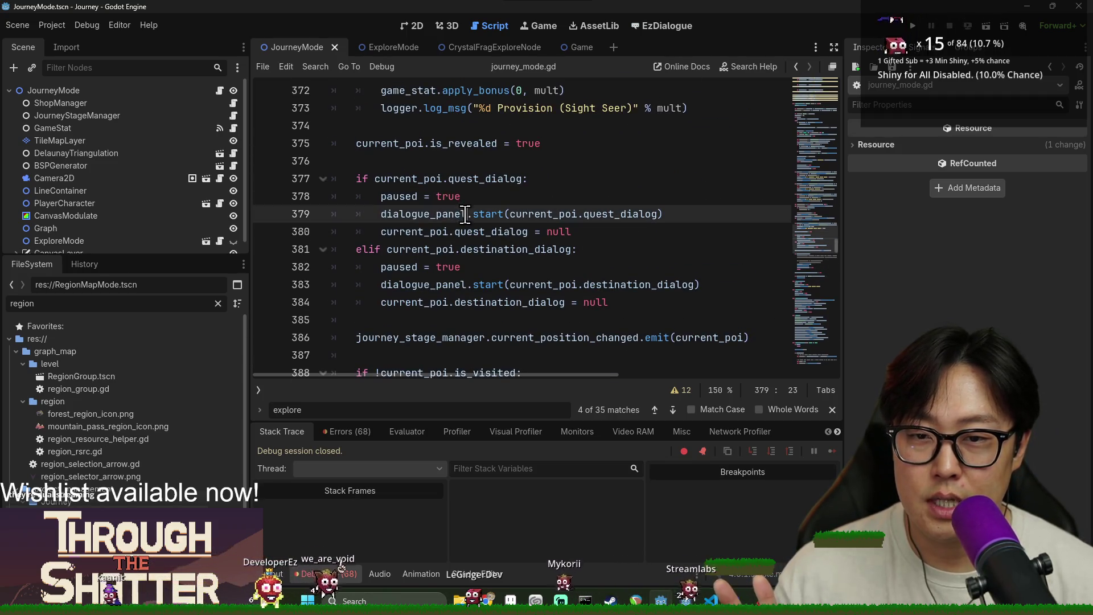
key(ctrl+f)
text(pos)
text(t_pr)
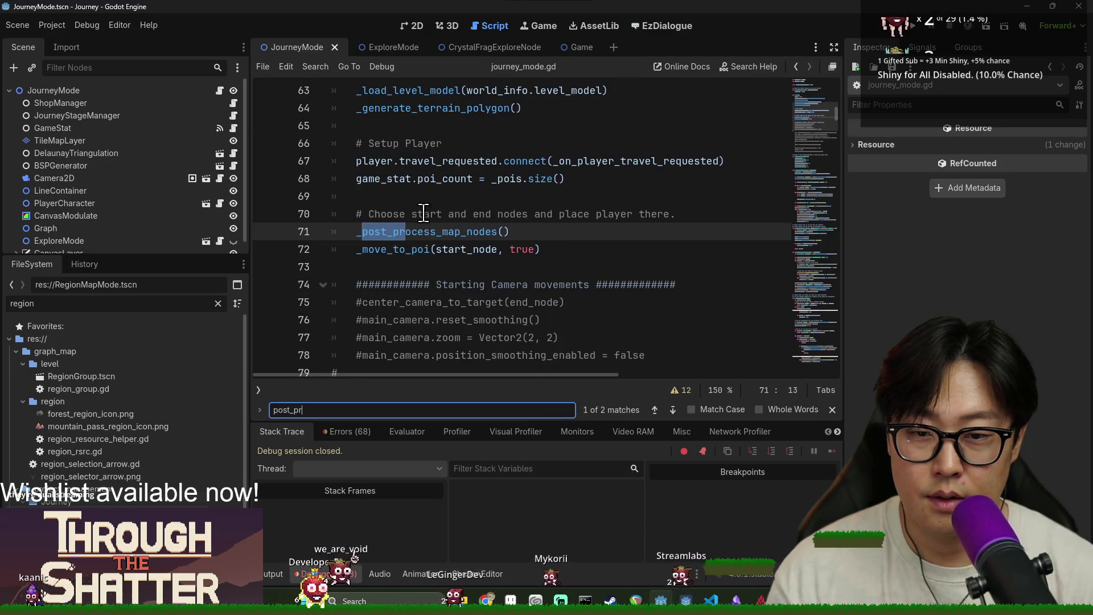
click(442, 243)
scroll(447, 251, down, 20)
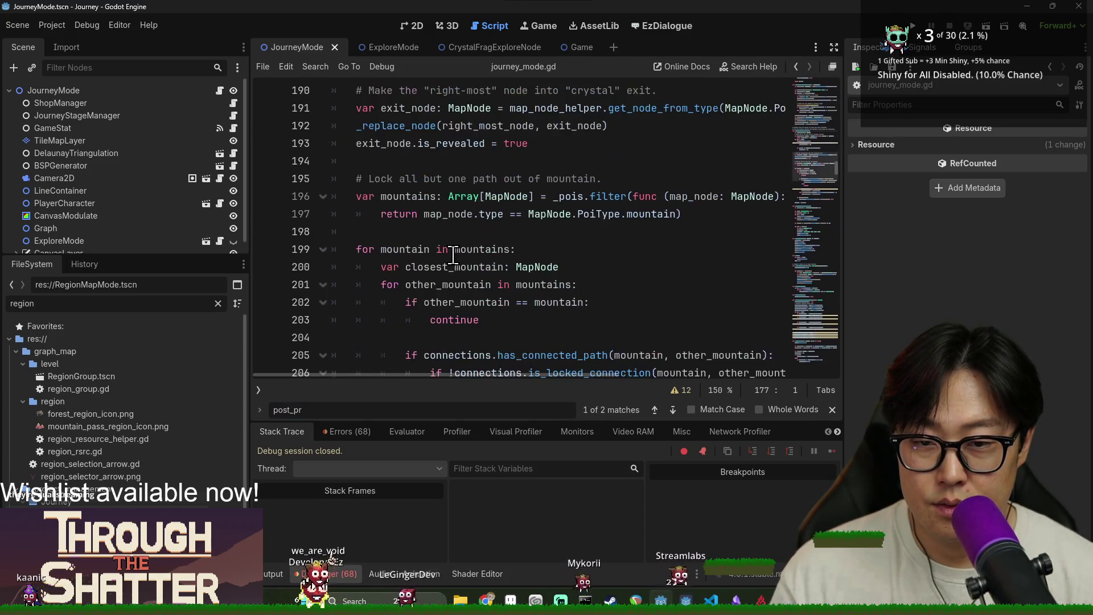
scroll(453, 255, down, 2)
key(ctrl+f)
text(pre_proc)
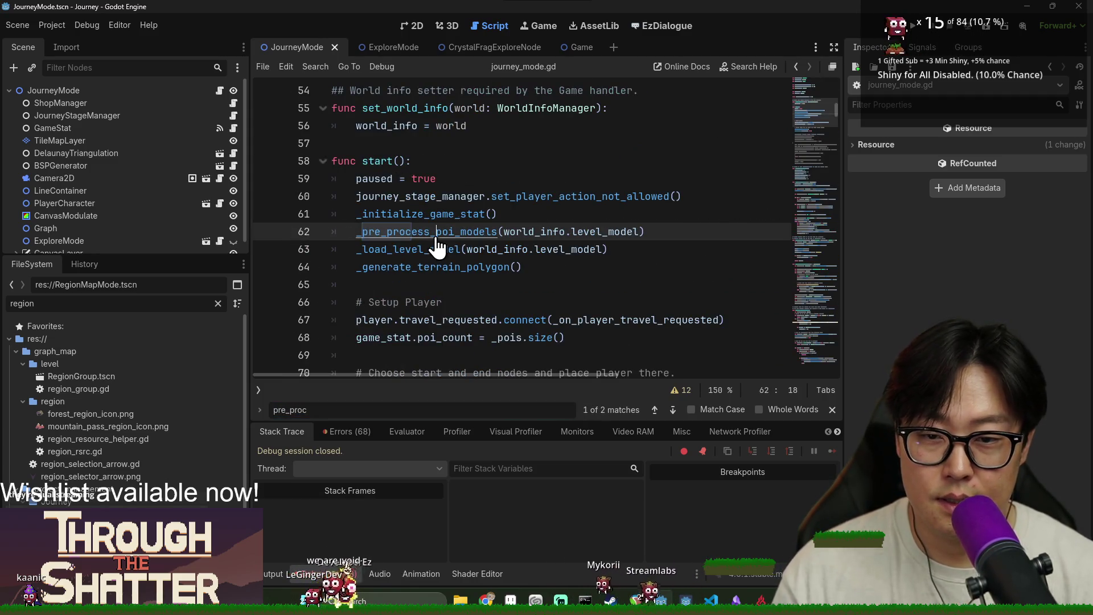
ctrl+click(437, 239)
scroll(398, 188, down, 6)
Step: Select and copy the graph-manager lines 169–173
click(355, 127)
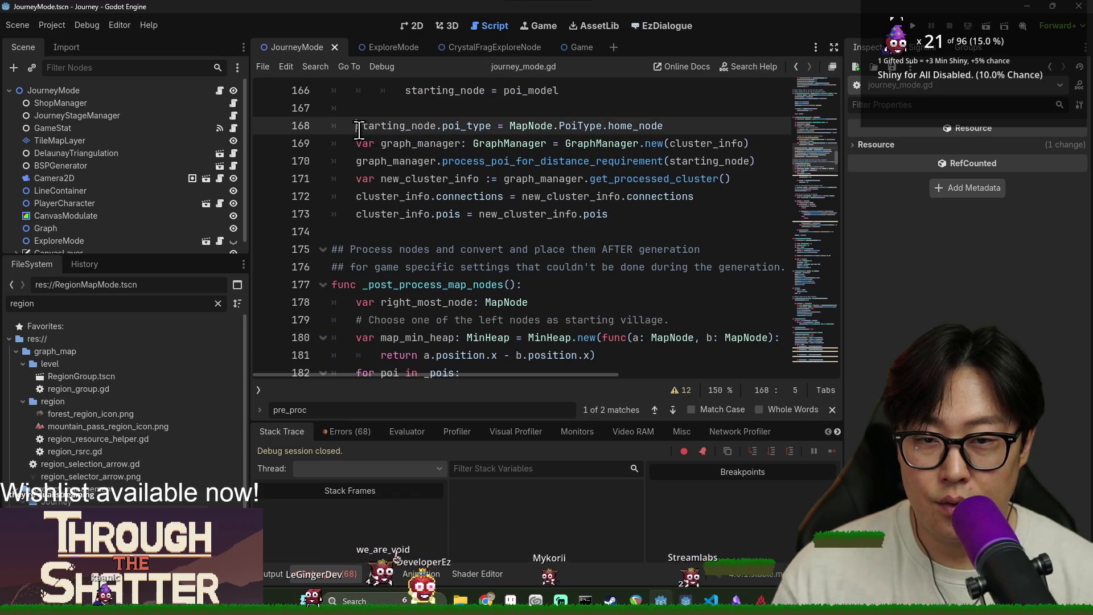
shift+click(633, 218)
scroll(570, 200, up, 1)
click(398, 180)
click(564, 180)
double_click(527, 196)
double_click(709, 214)
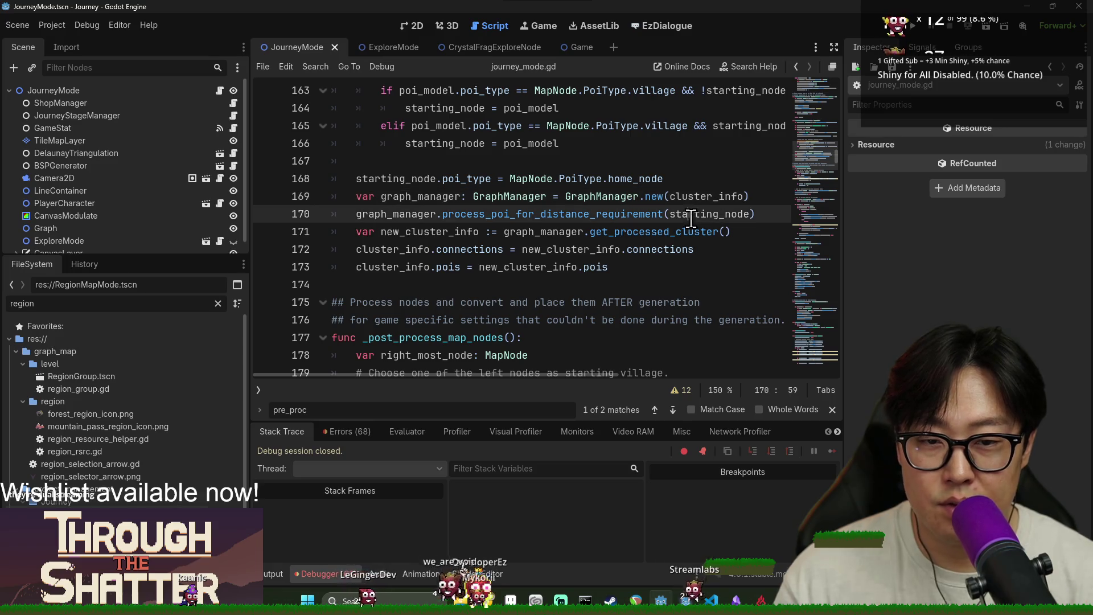
key(Home)
shift+click(650, 271)
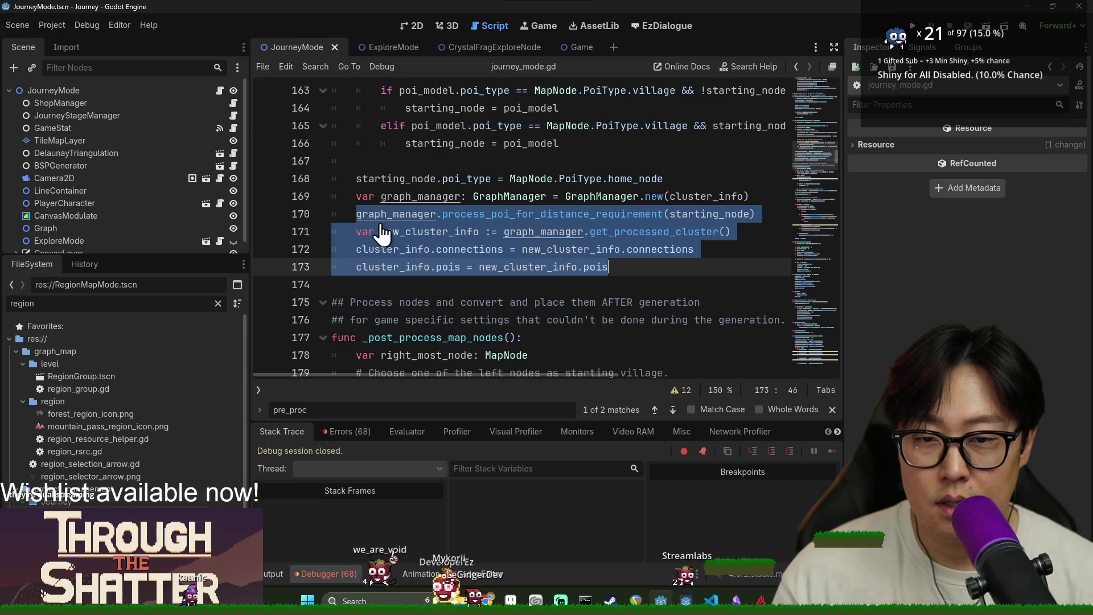
click(352, 199)
shift+click(631, 266)
key(ctrl+s)
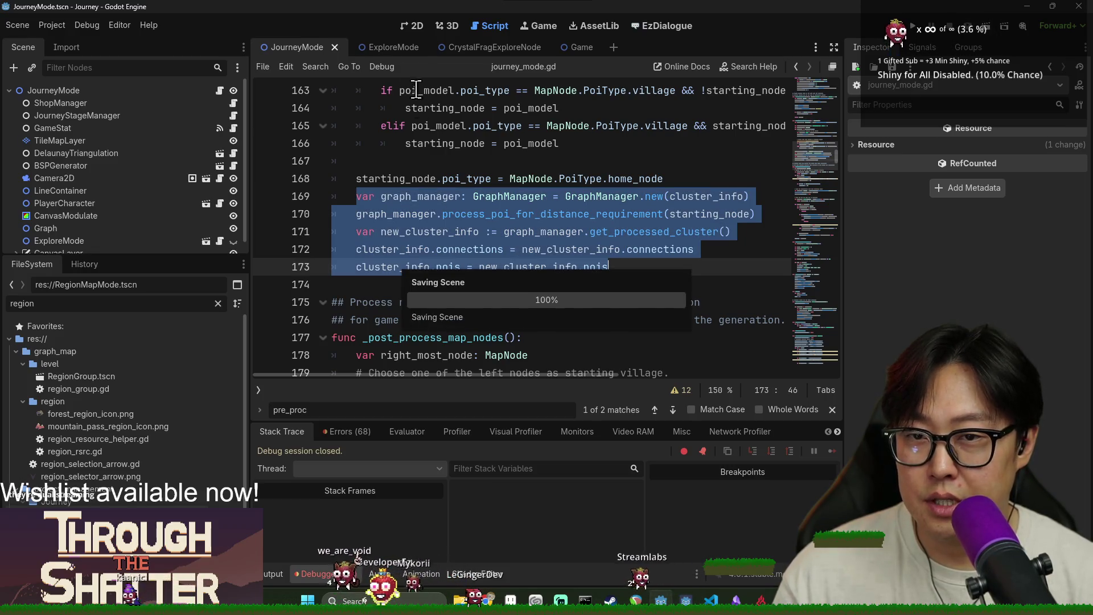
Step: Switch to the ExploreMode script and place the caret on line 54
click(393, 49)
scroll(451, 200, down, 3)
click(391, 197)
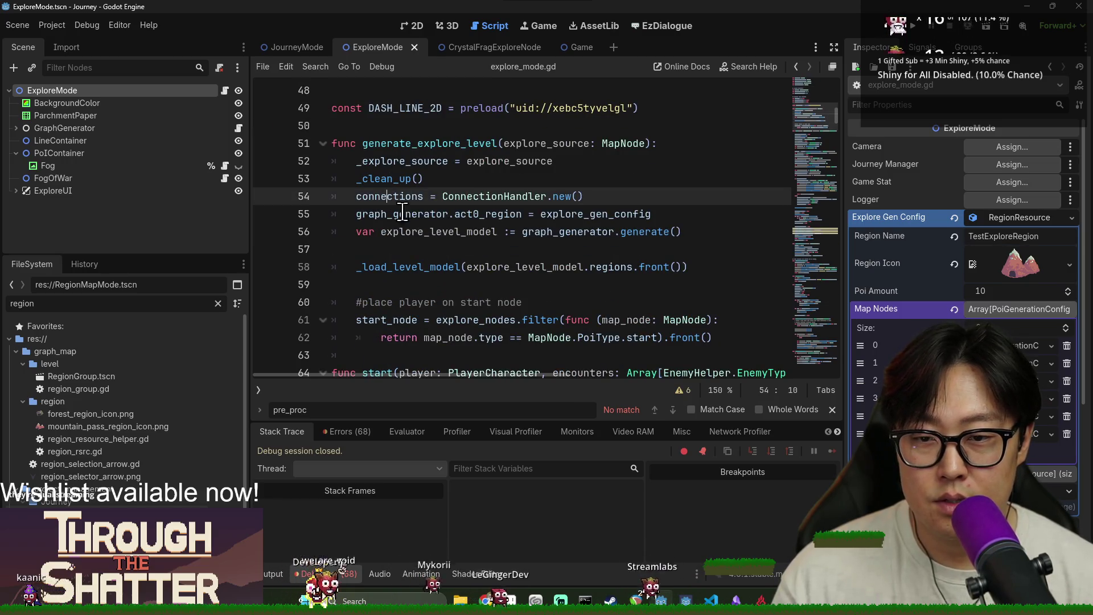
Step: Insert a blank line before the graph_generator generate call in explore_mode.gd
double_click(410, 266)
double_click(581, 231)
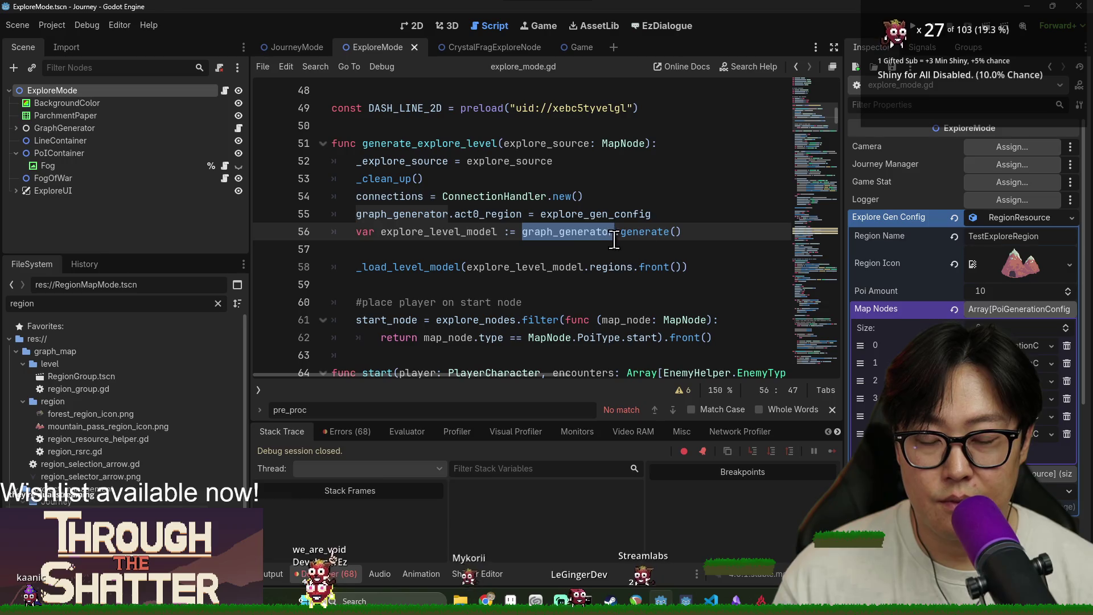
click(671, 215)
key(Return)
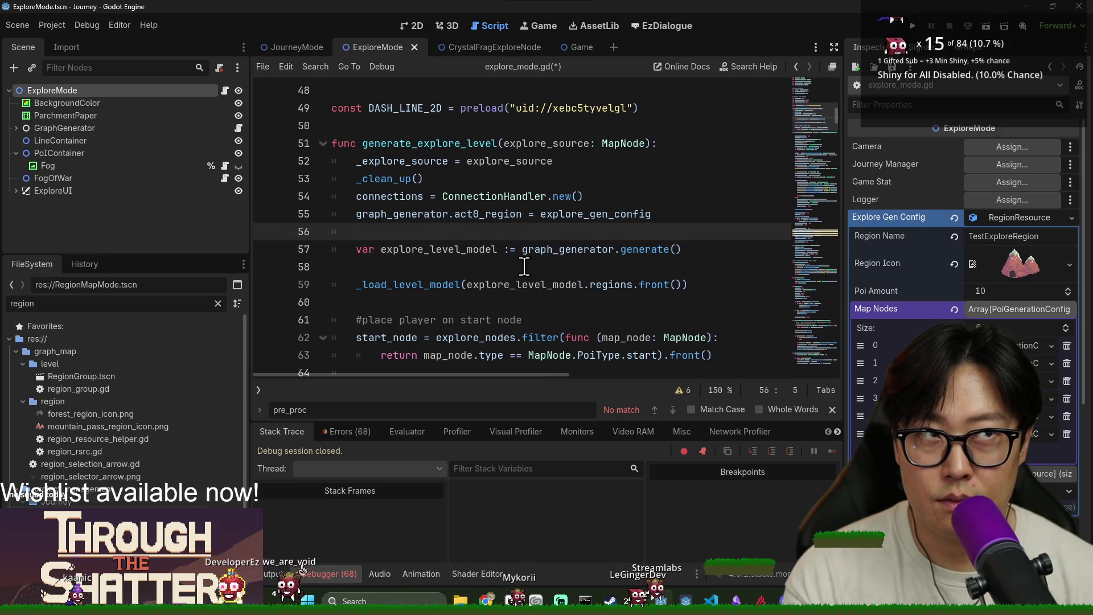
click(470, 266)
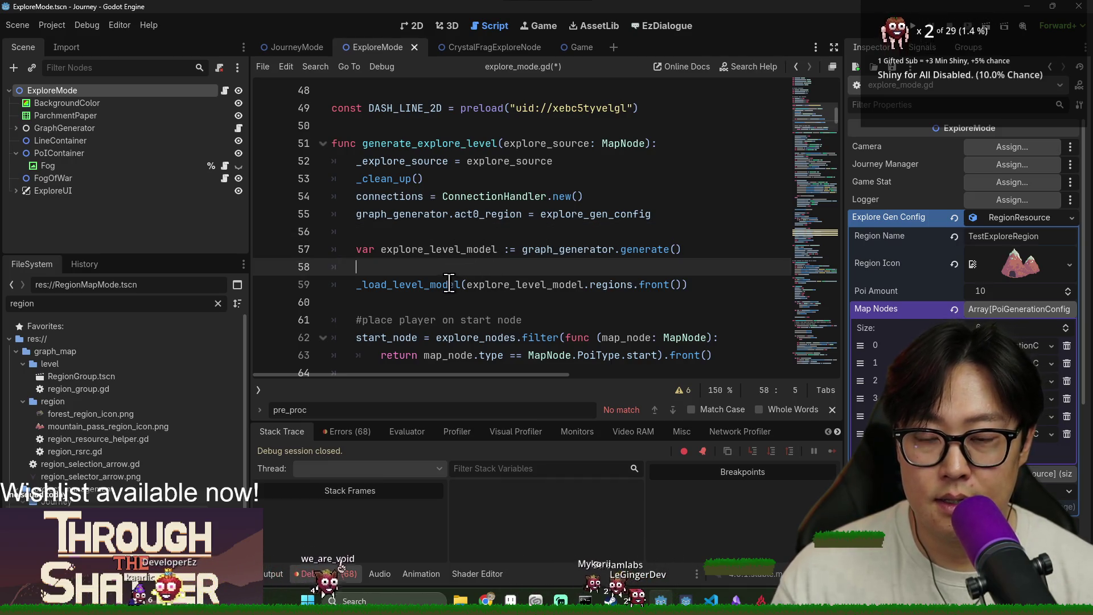
scroll(449, 283, down, 2)
scroll(417, 227, up, 1)
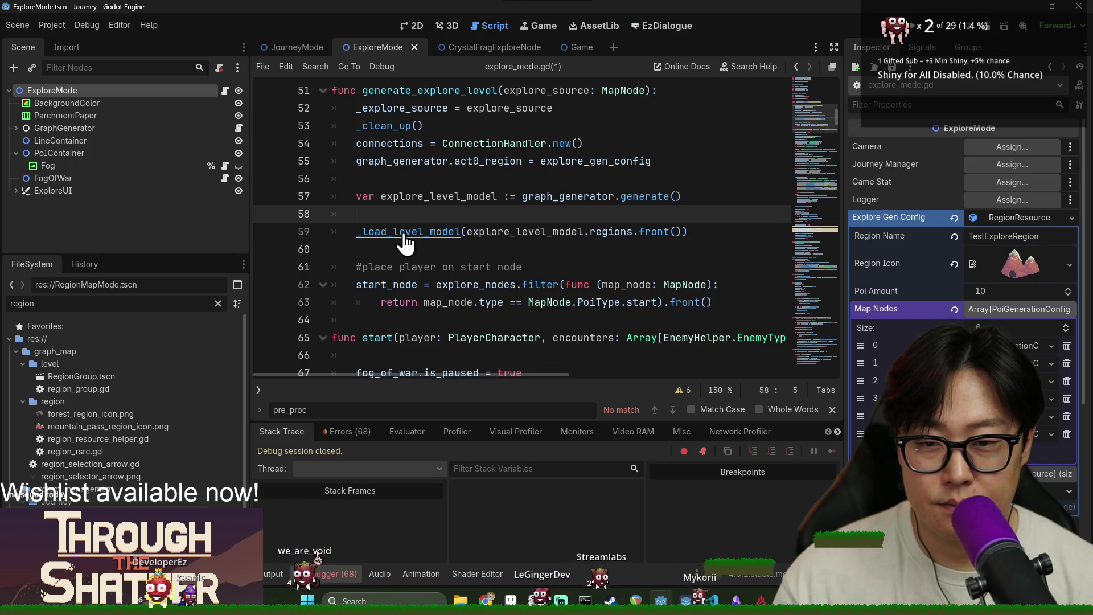
Step: Declare 'func _preprocess_level_model(cluster_info: PoICluster):' just above the _load_level_model definition
ctrl+click(403, 234)
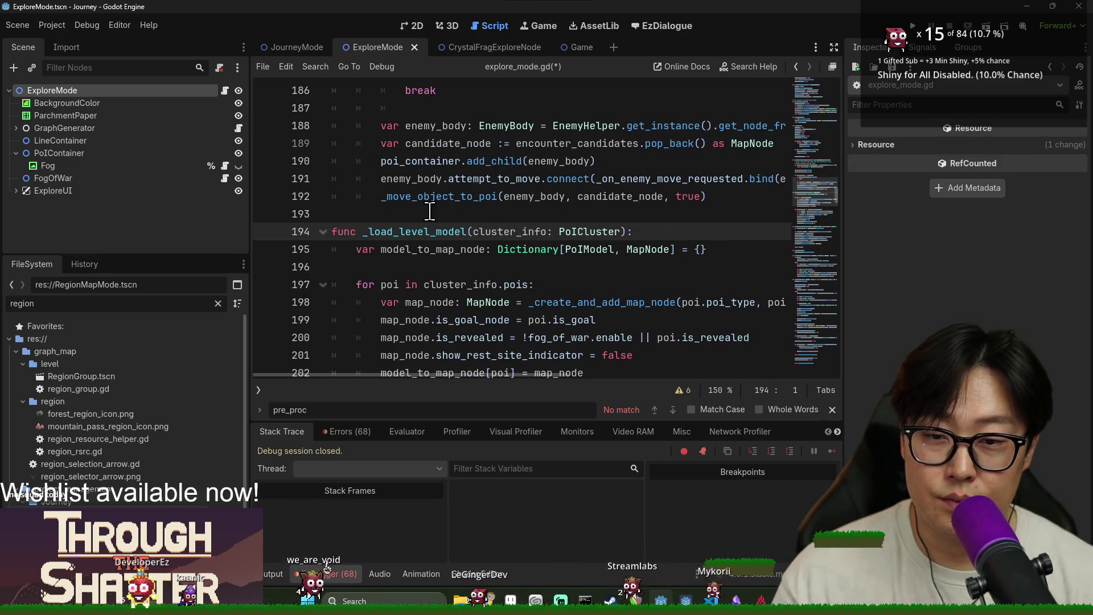
key(Return)
key(Up)
key(Up)
text(func _)
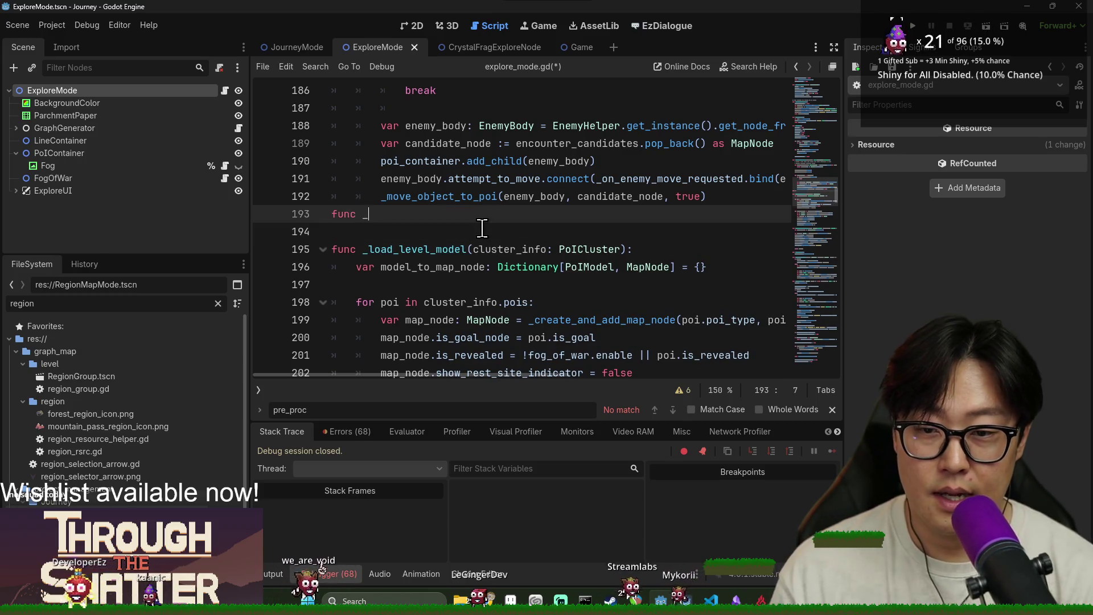
text(preprocess_level_model(cl)
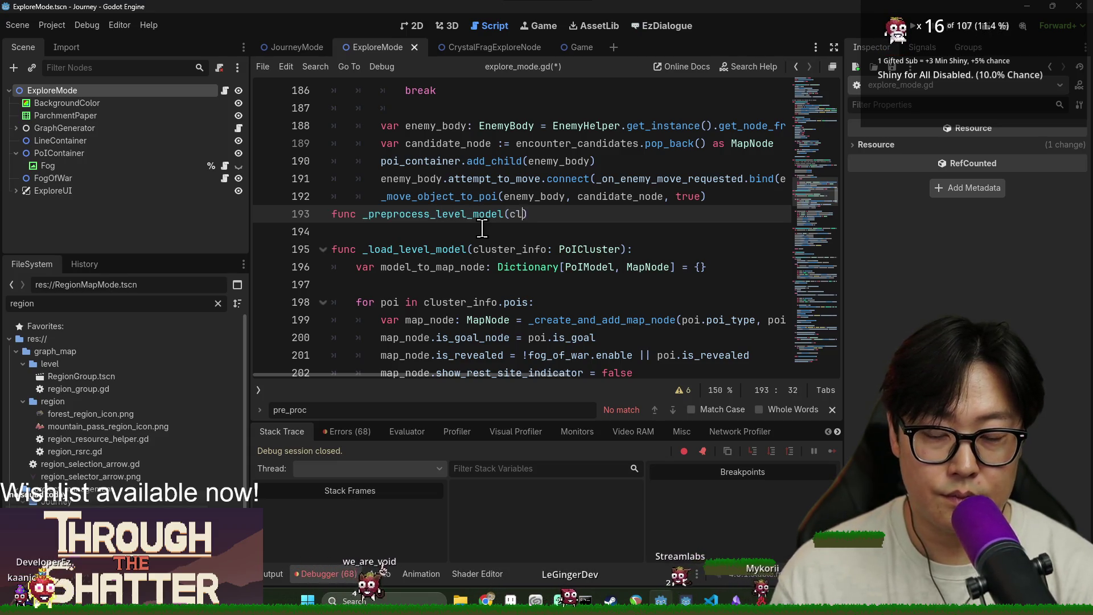
text(: PoICl)
key(Return)
key(End)
text(:)
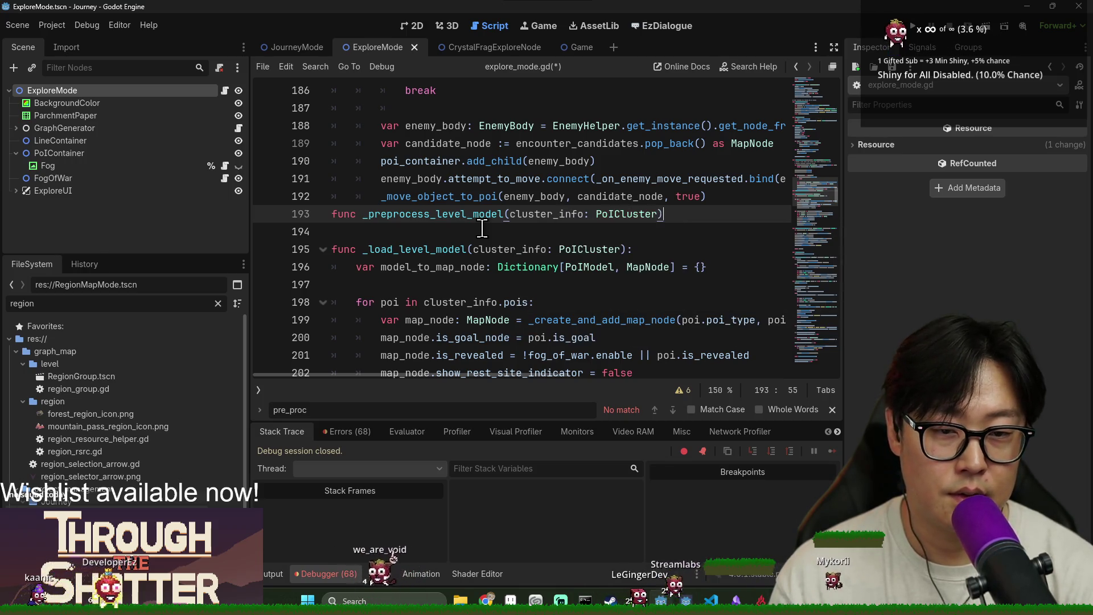
Step: Paste the copied graph-manager lines as the new function's body, separated by a blank line
key(Return)
text(var graph_manager: GraphManager = GraphManager.new(cluster_info) 	graph_manager.process_poi_for_distance_requirement(starting_node) 	var new_cluster_info := graph_manager.get_processed_cluster() 	cluster_info.connections = new_cluster_info.connections 	cluster_info.pois = new_cluster_info.pois)
click(436, 216)
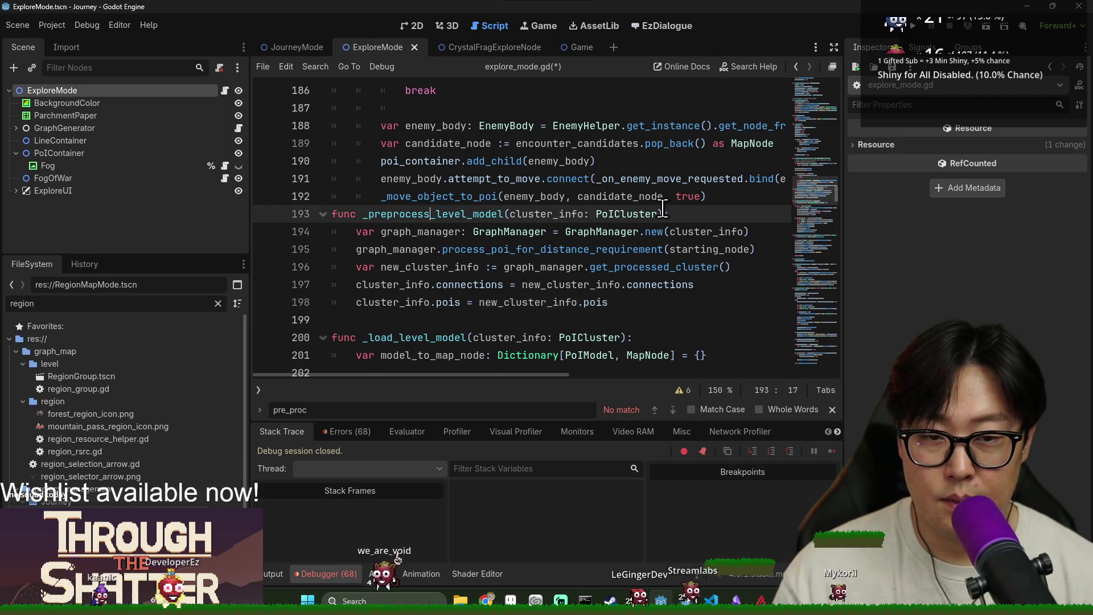
key(Return)
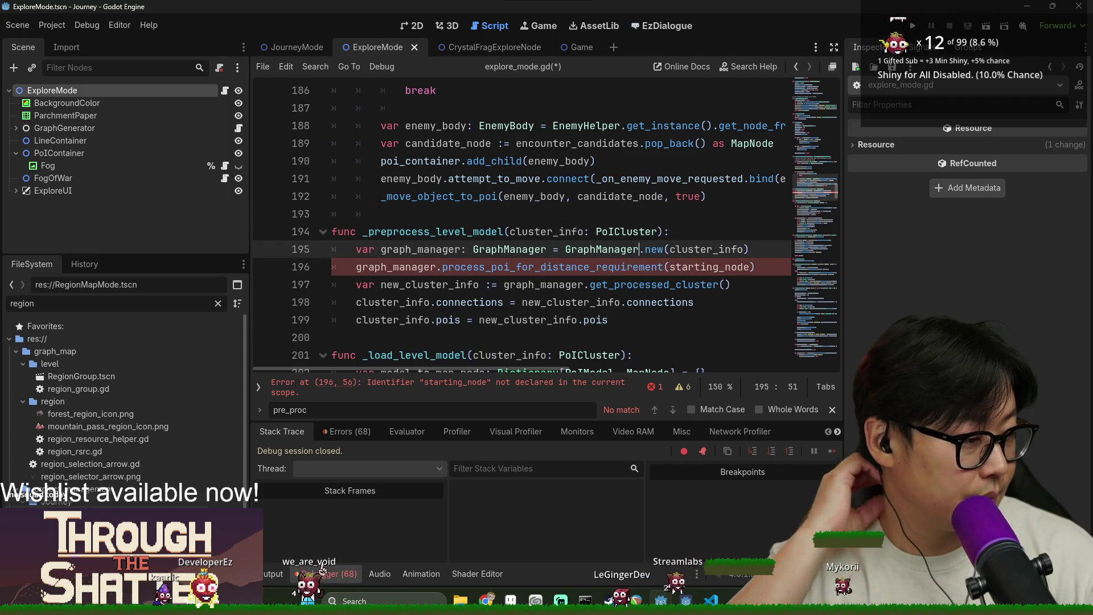
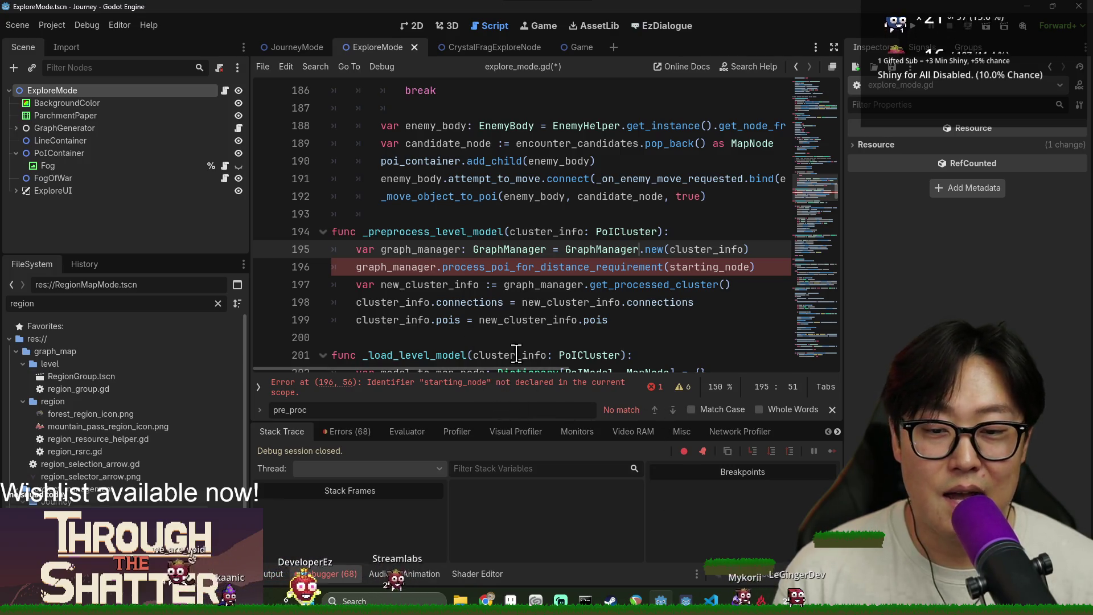
Step: Inspect the distance requirement call and its undeclared starting_node argument, closing the text search
click(503, 320)
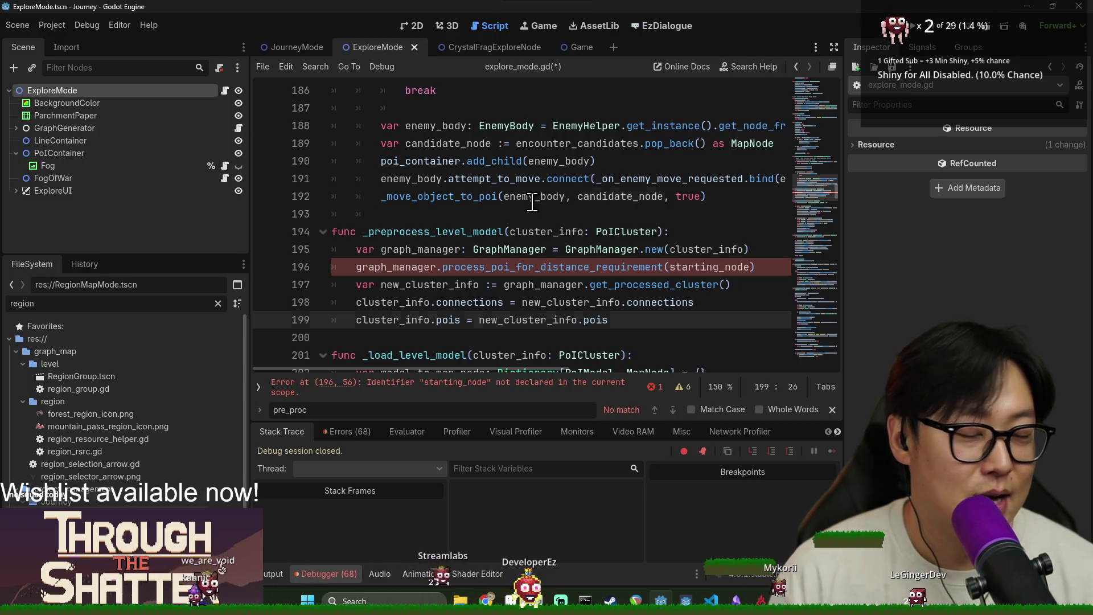
click(569, 196)
click(452, 267)
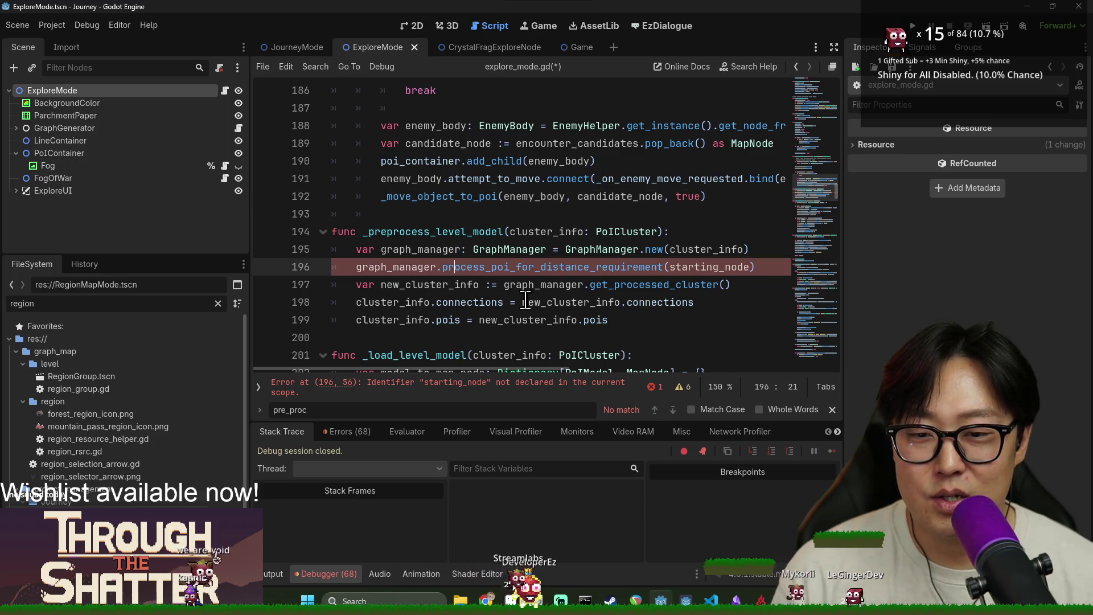
scroll(712, 308, down, 2)
click(831, 410)
scroll(490, 250, up, 2)
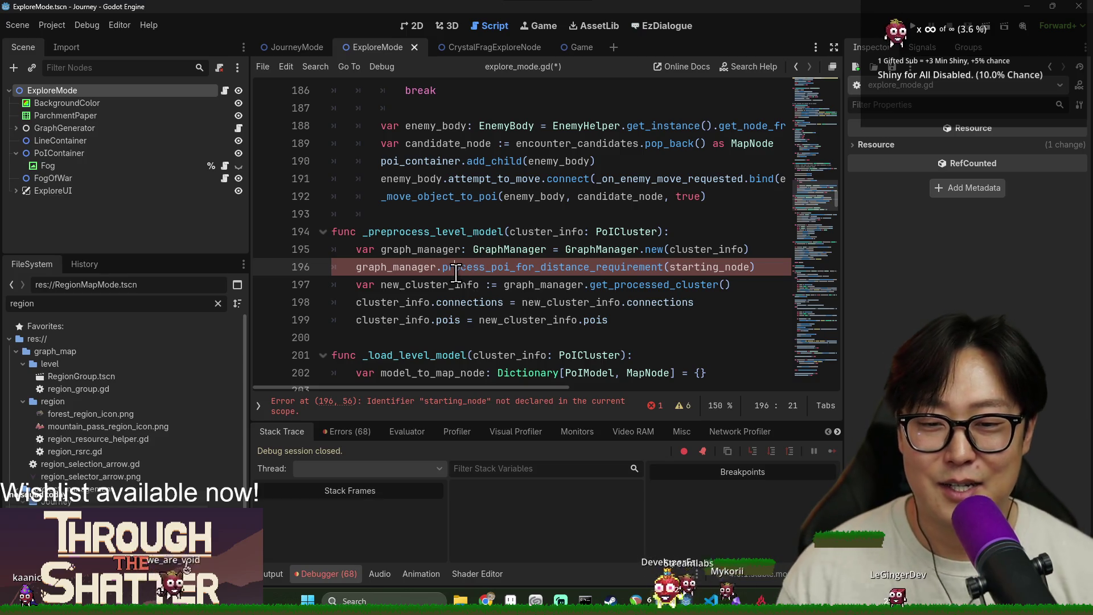
click(430, 268)
scroll(436, 264, down, 2)
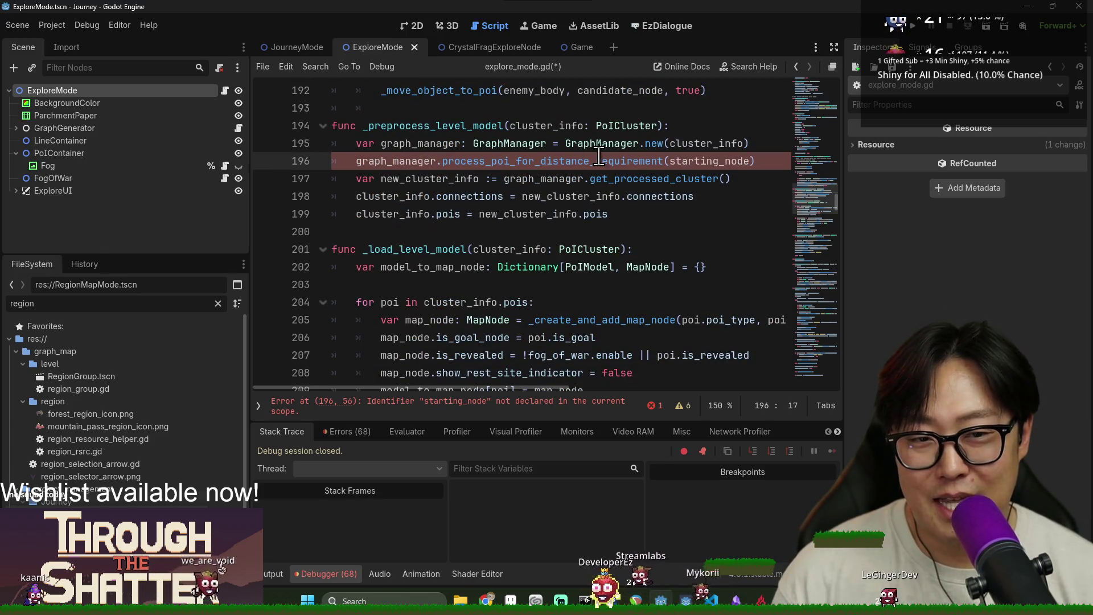
double_click(673, 160)
scroll(520, 188, up, 1)
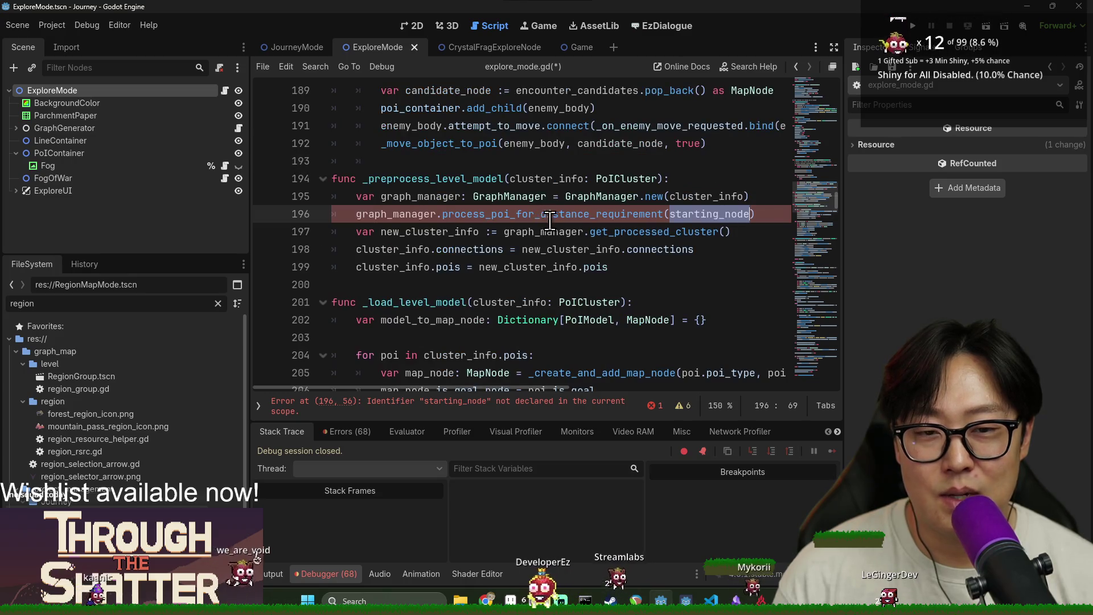
Step: Trace cluster_info into GraphManager.new, then add blank lines below the _preprocess_level_model header
double_click(528, 178)
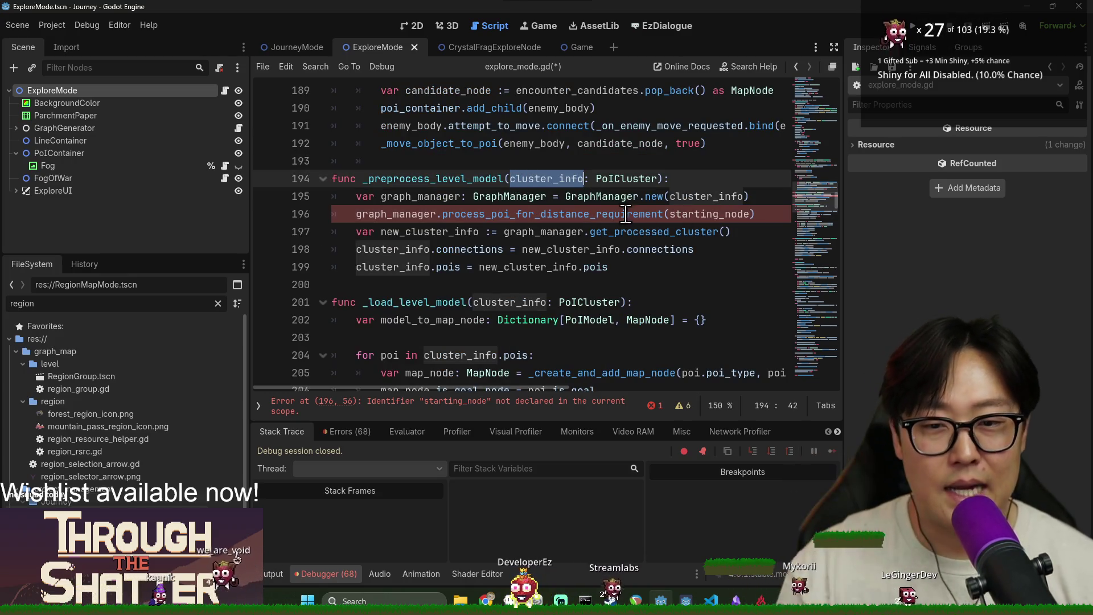
double_click(689, 196)
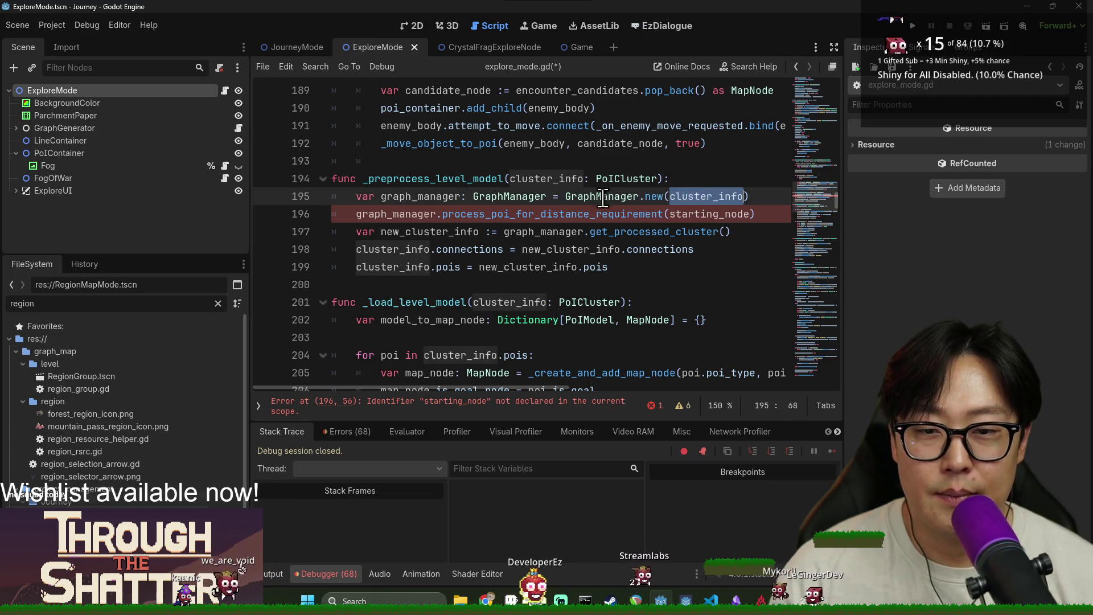
scroll(556, 227, up, 1)
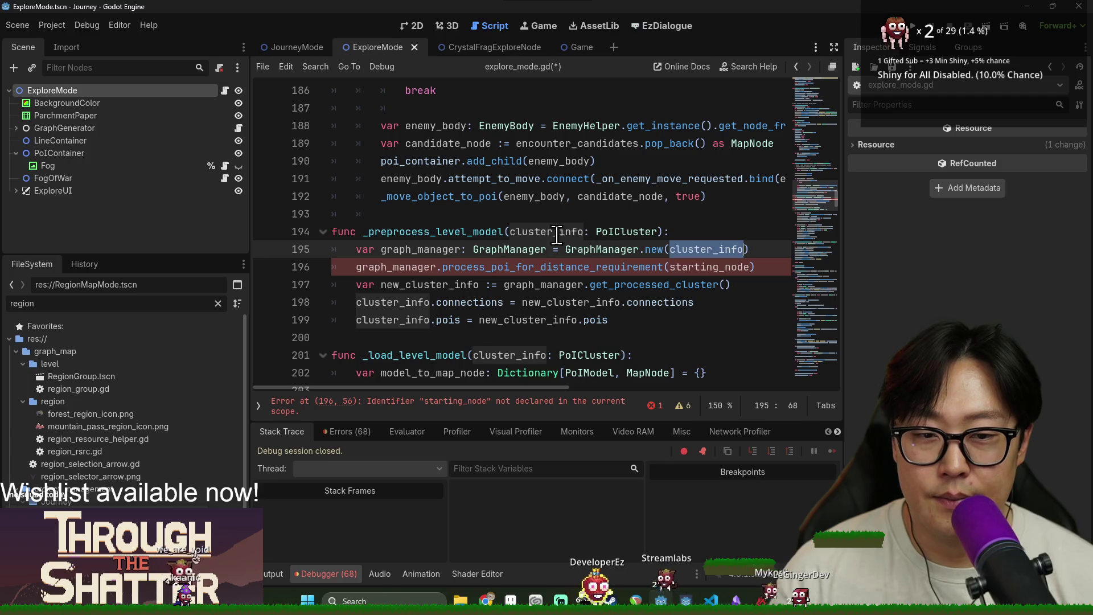
click(708, 234)
key(Return)
key(Return)
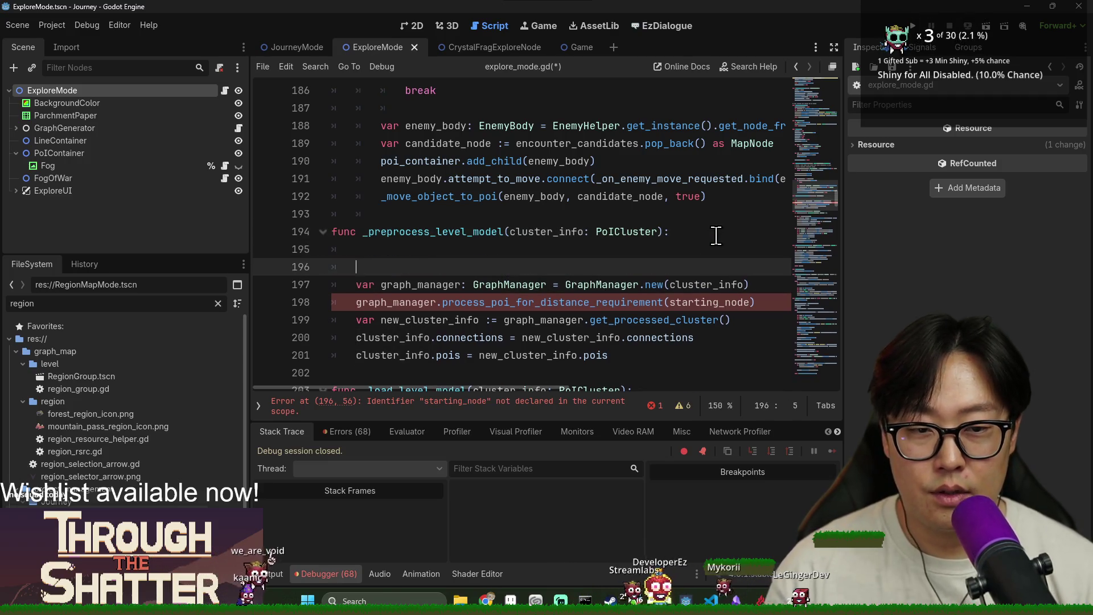
Step: Search explore_mode.gd for start_node and jump to its assignment near the top
key(Up)
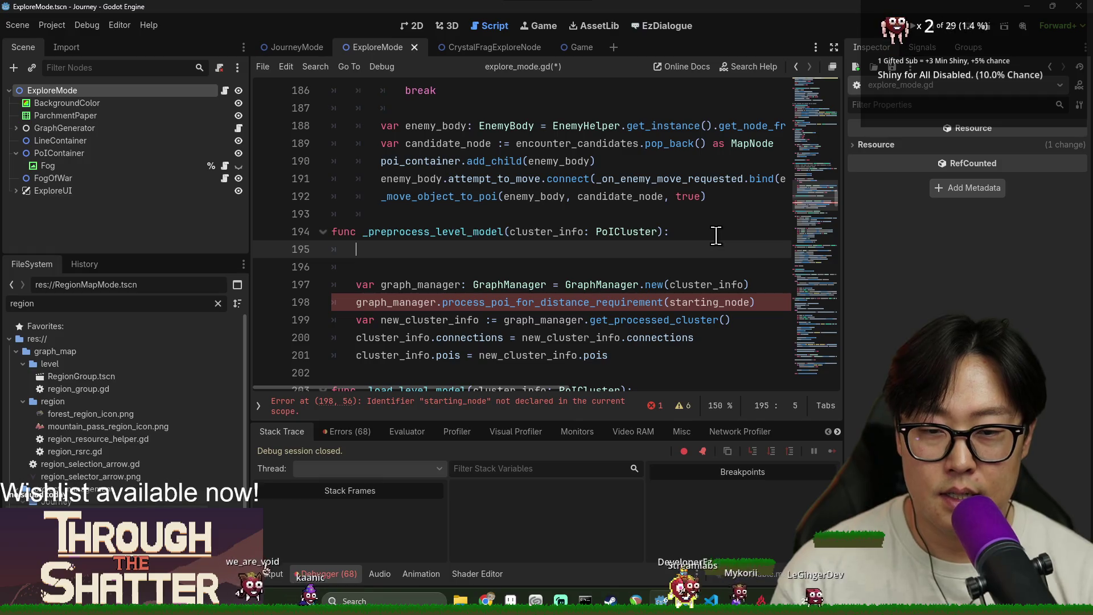
double_click(467, 238)
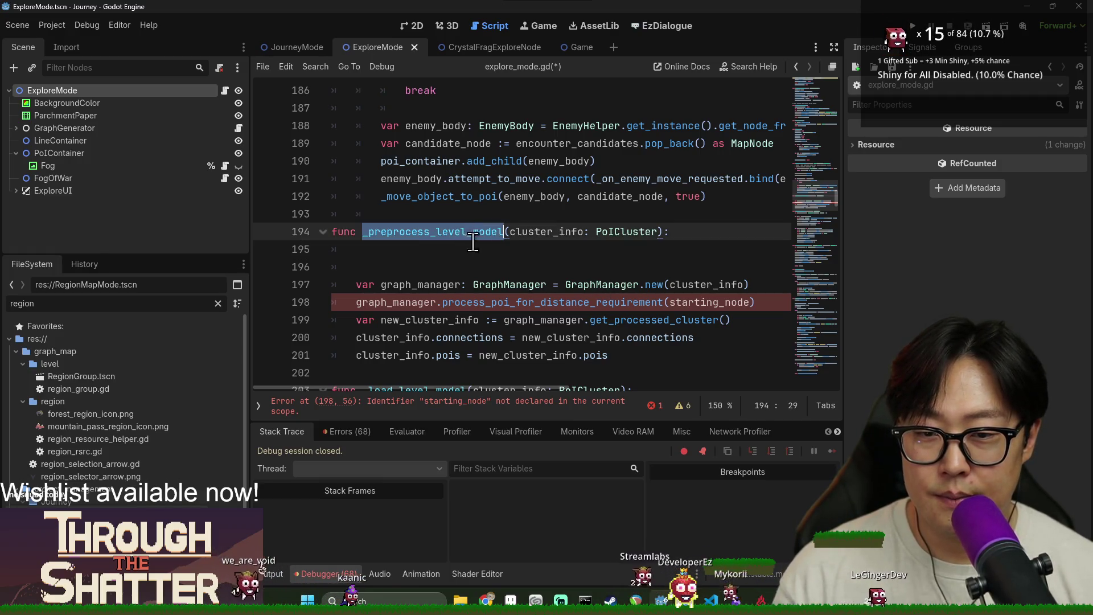
scroll(510, 293, down, 4)
scroll(417, 242, down, 3)
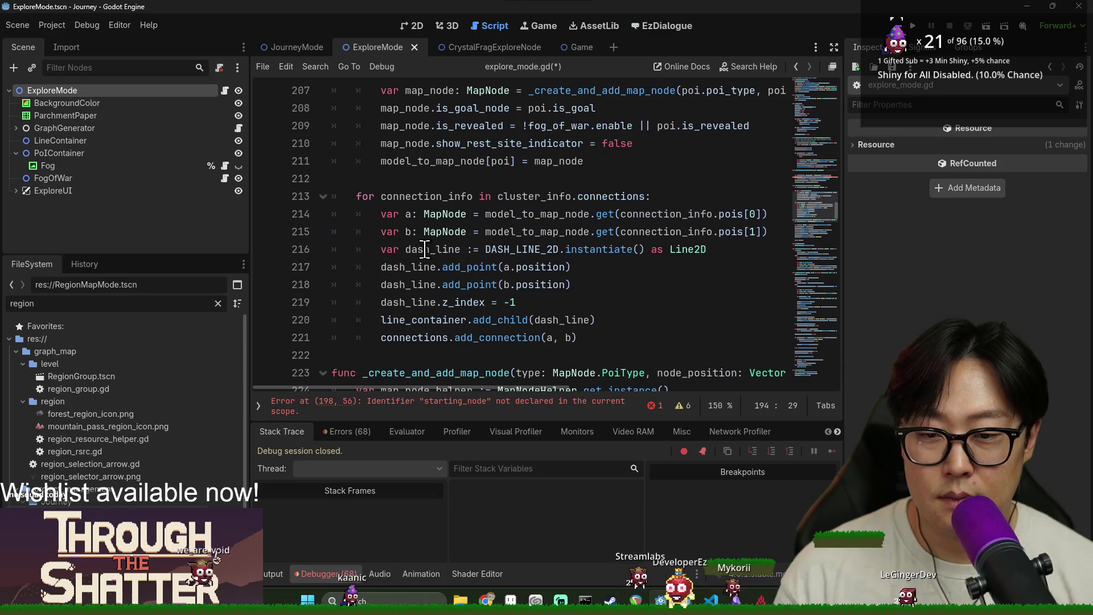
key(ctrl+f)
text(start)
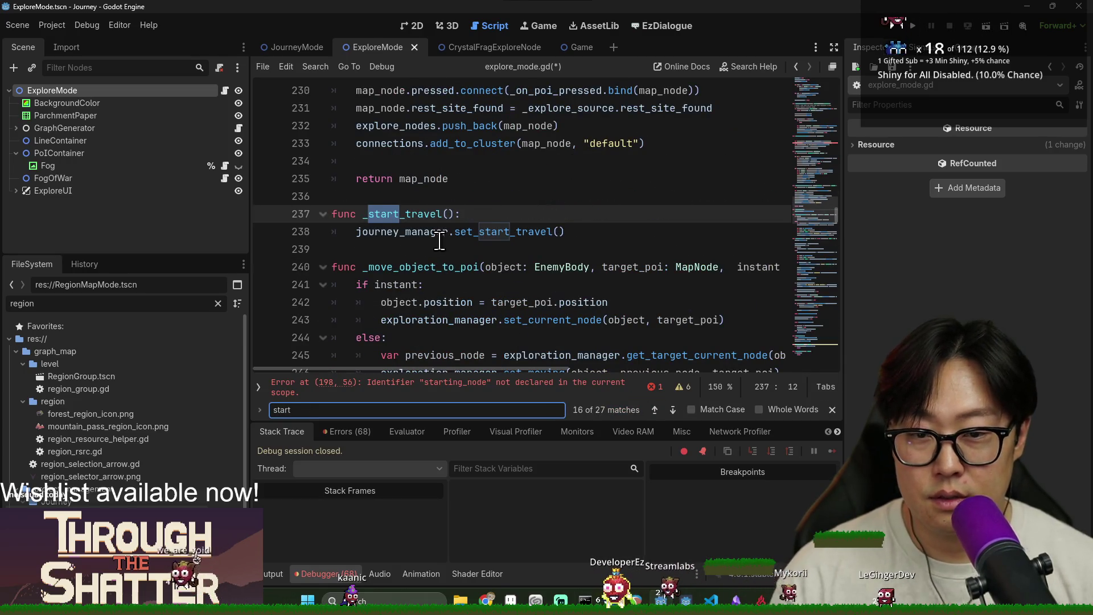
text(_node)
key(Return)
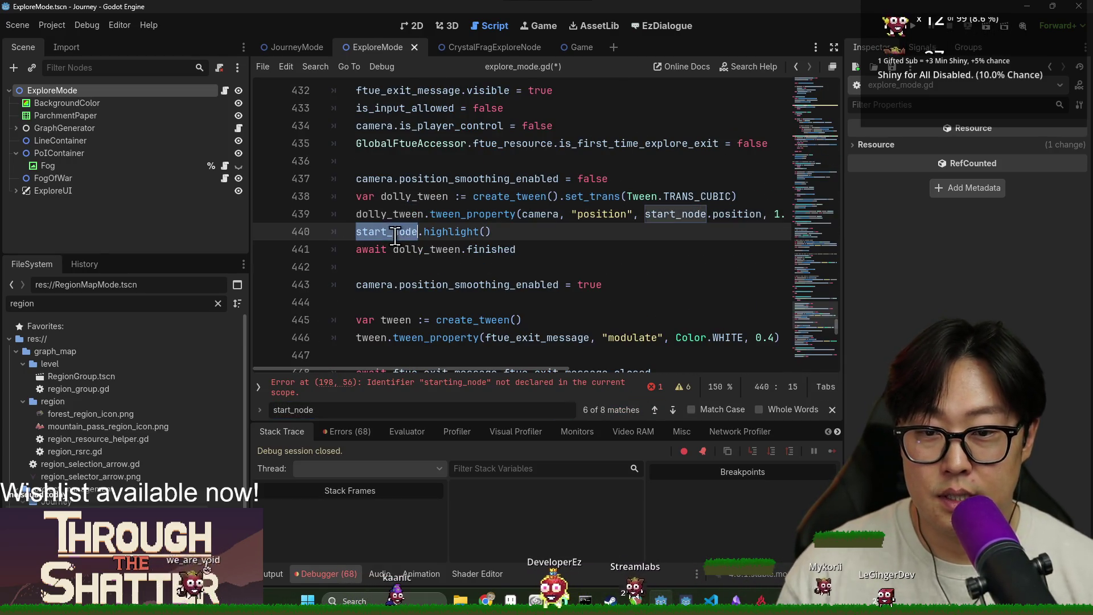
key(F3)
key(ctrl+f)
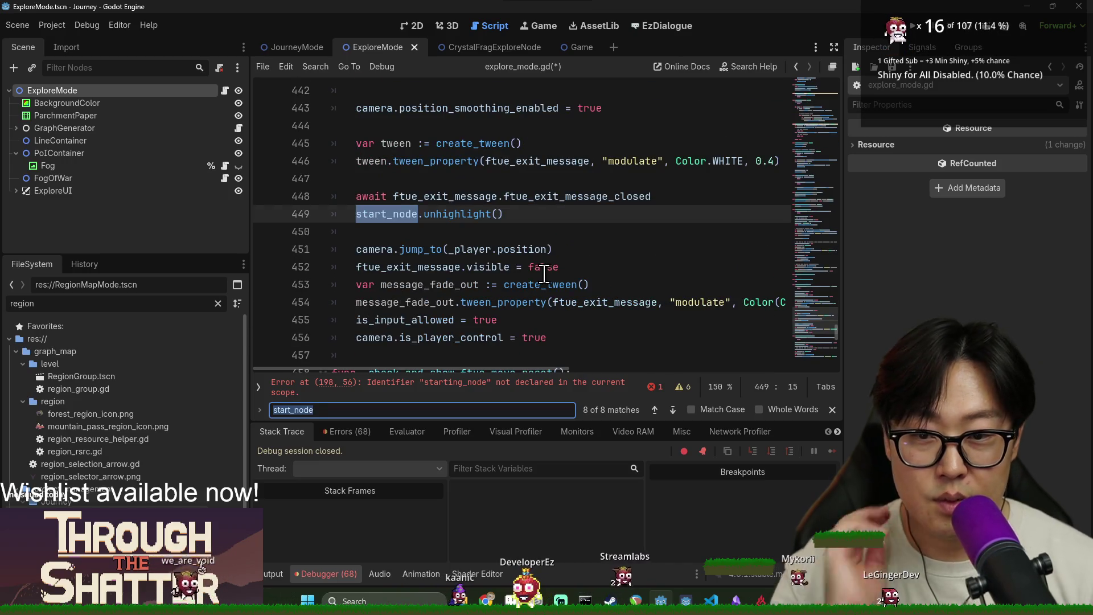
key(Return)
key(Return)
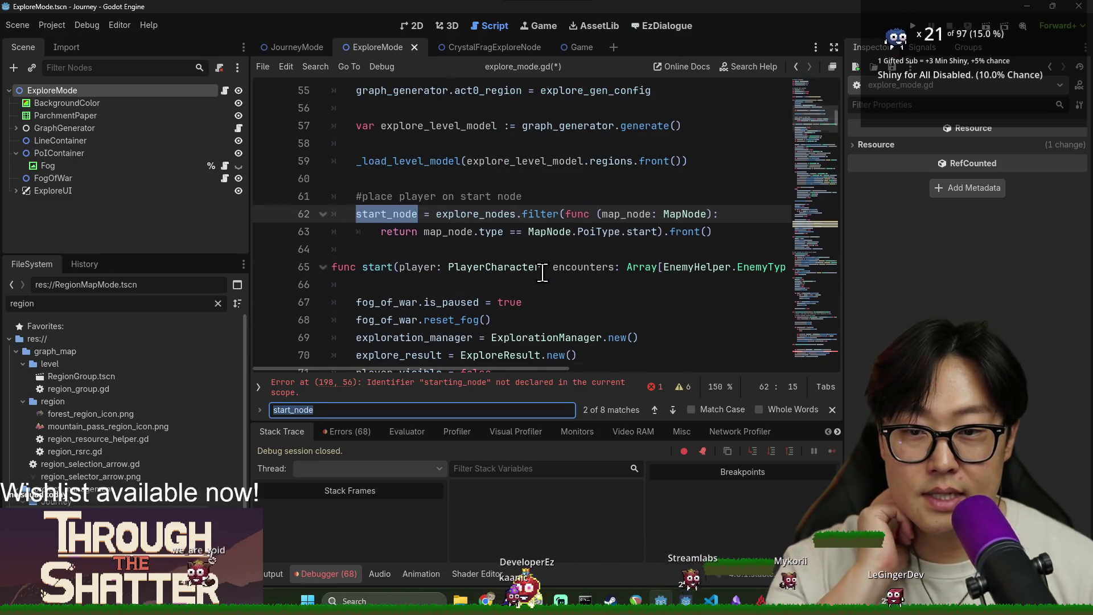
scroll(544, 274, up, 2)
scroll(514, 277, down, 1)
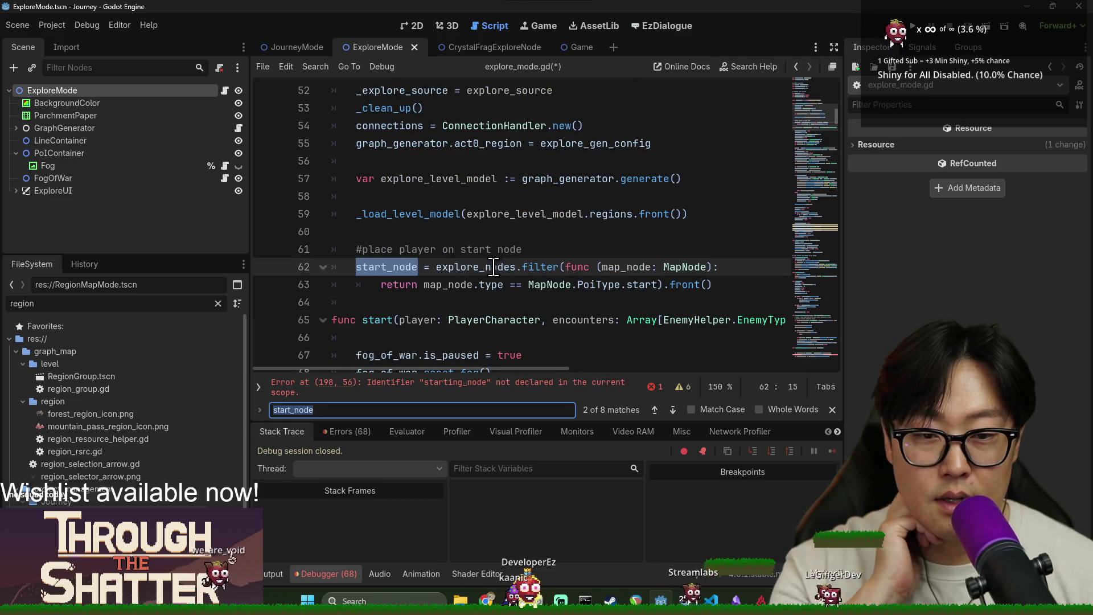
Step: Select the explore_nodes start-type filter(...).front() expression on line 62
click(472, 269)
double_click(473, 268)
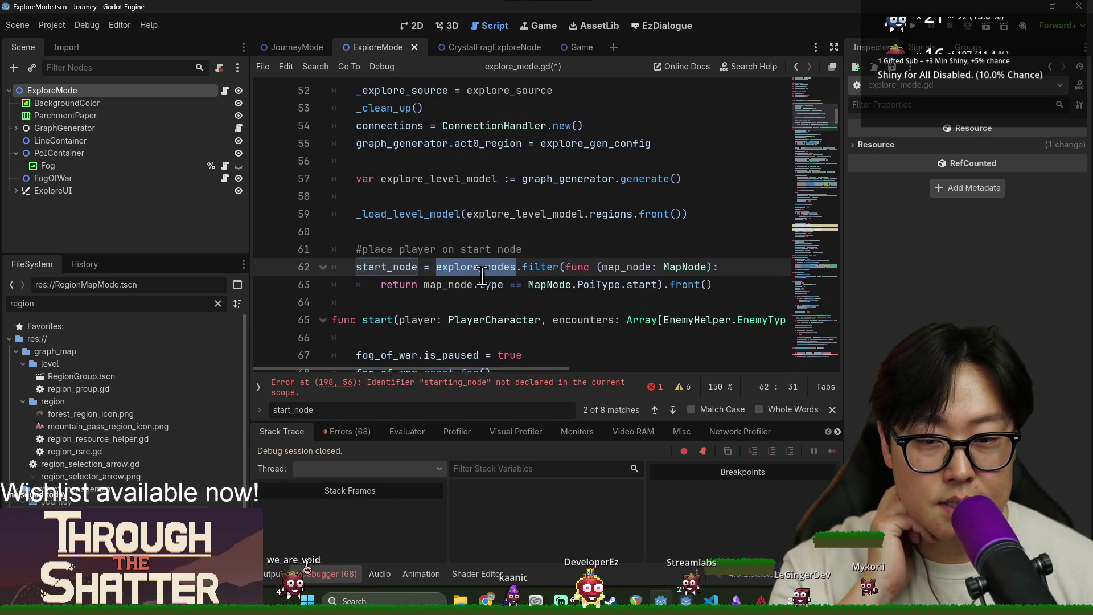
double_click(626, 283)
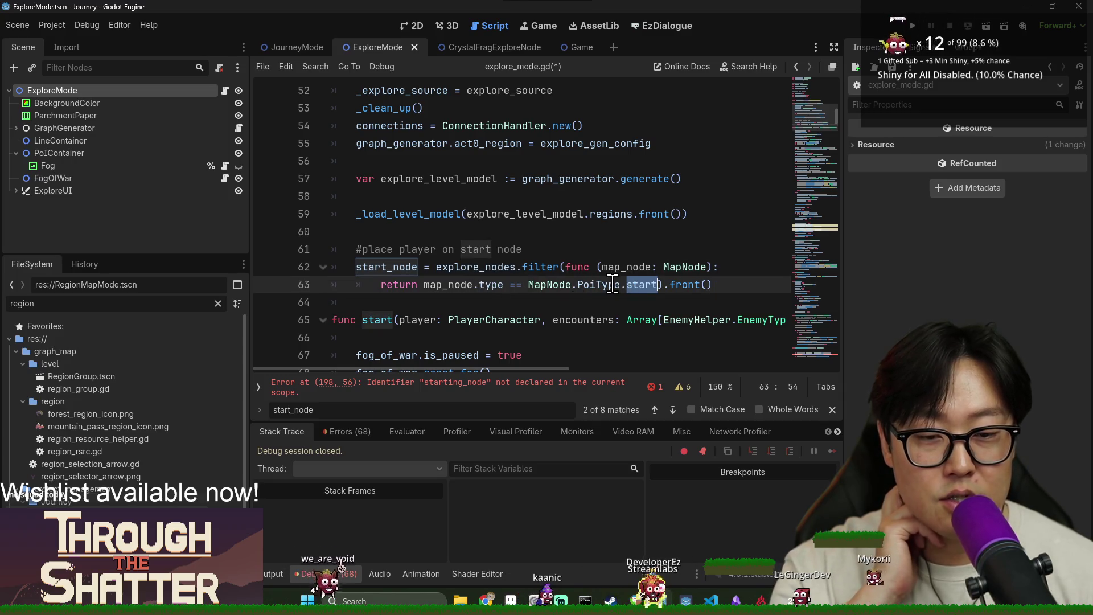
click(435, 268)
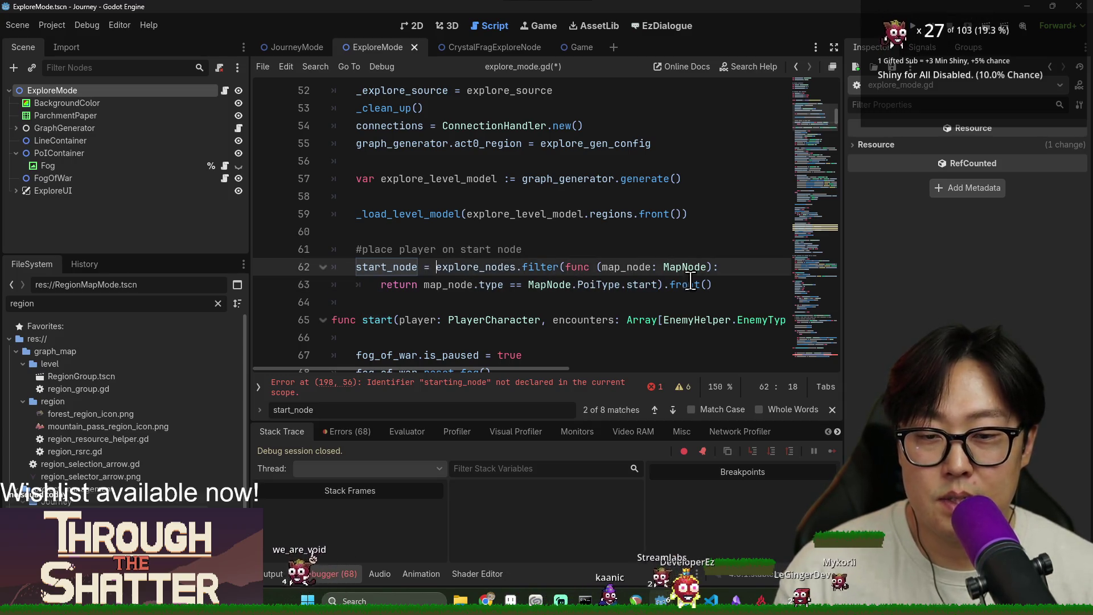
drag(752, 285, 356, 266)
key(ctrl+c)
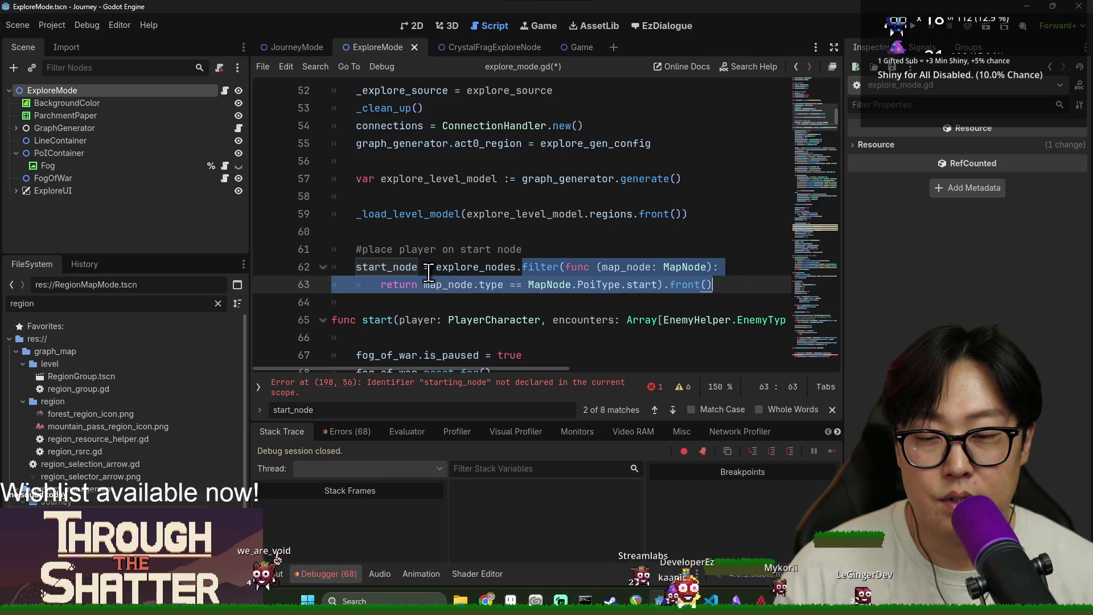
click(377, 266)
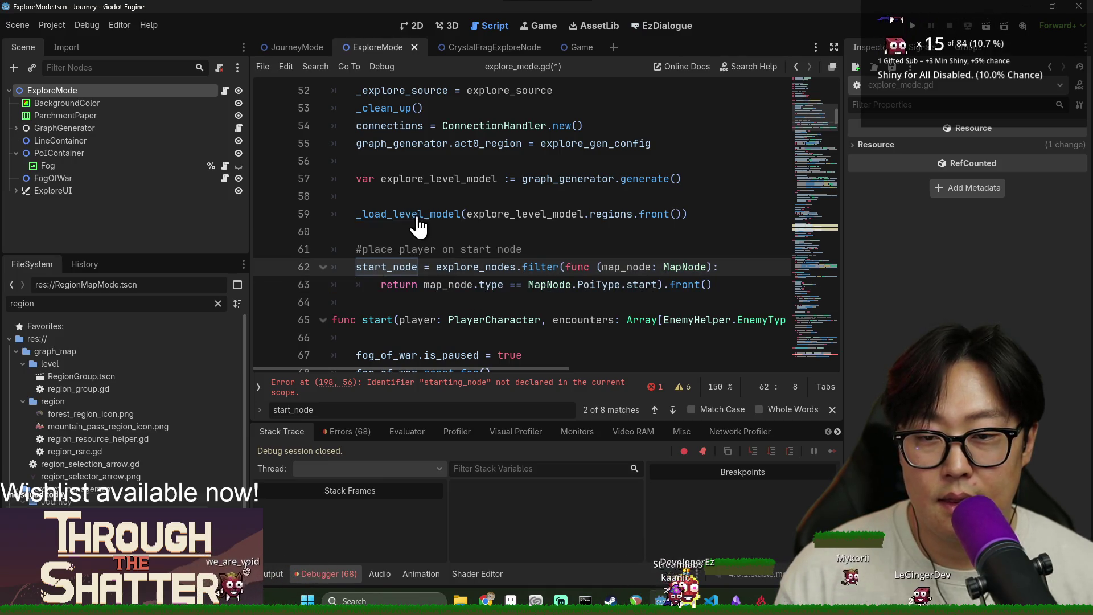
ctrl+click(419, 224)
scroll(442, 216, up, 2)
Step: Paste the filter as 'var start_poi: PoIModel = cluster_info.pois.filter(...)'
click(468, 178)
key(Return)
key(ctrl+v)
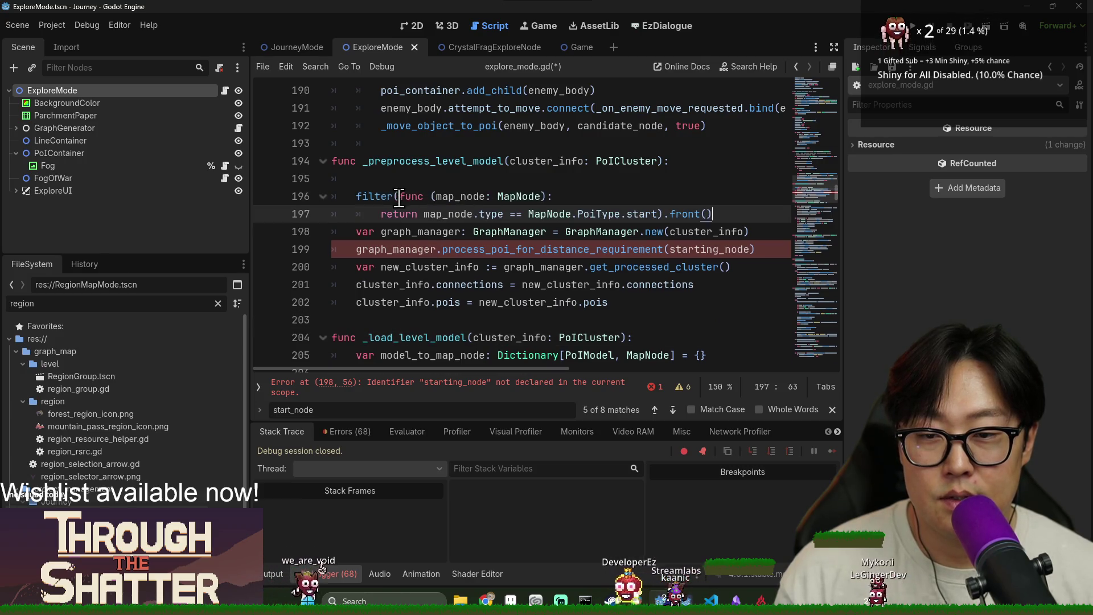
drag(356, 196, 370, 196)
text(var start_)
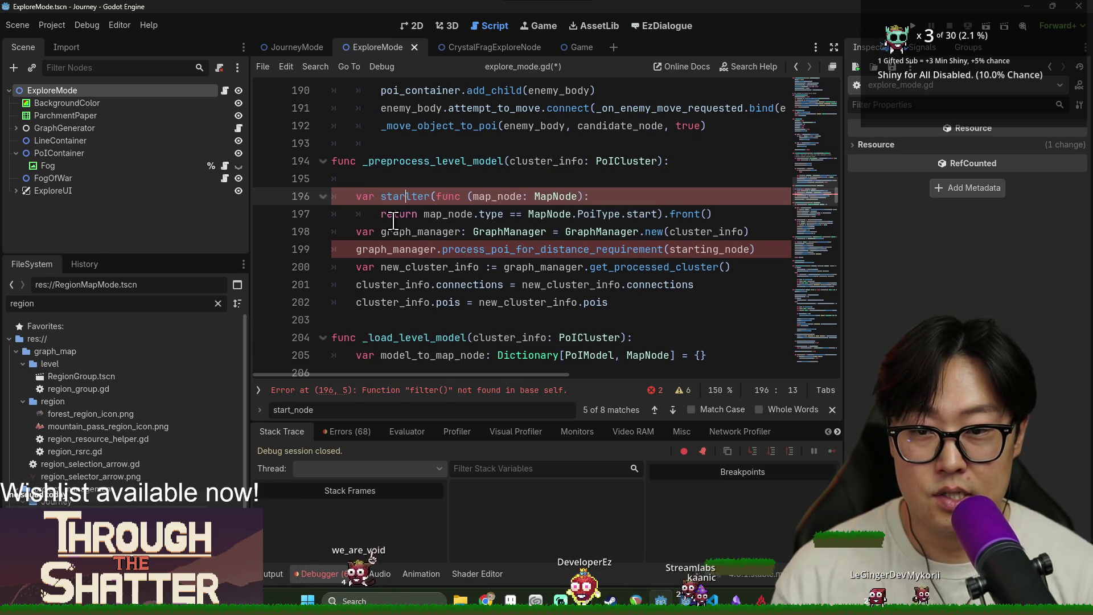
text(poi: P)
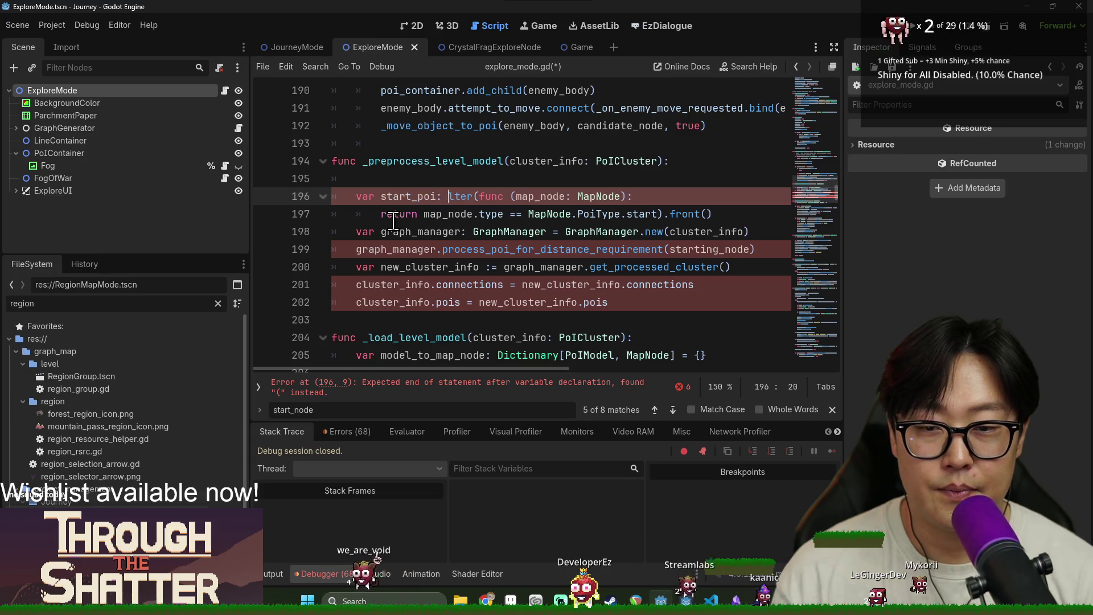
text(oIModel = f)
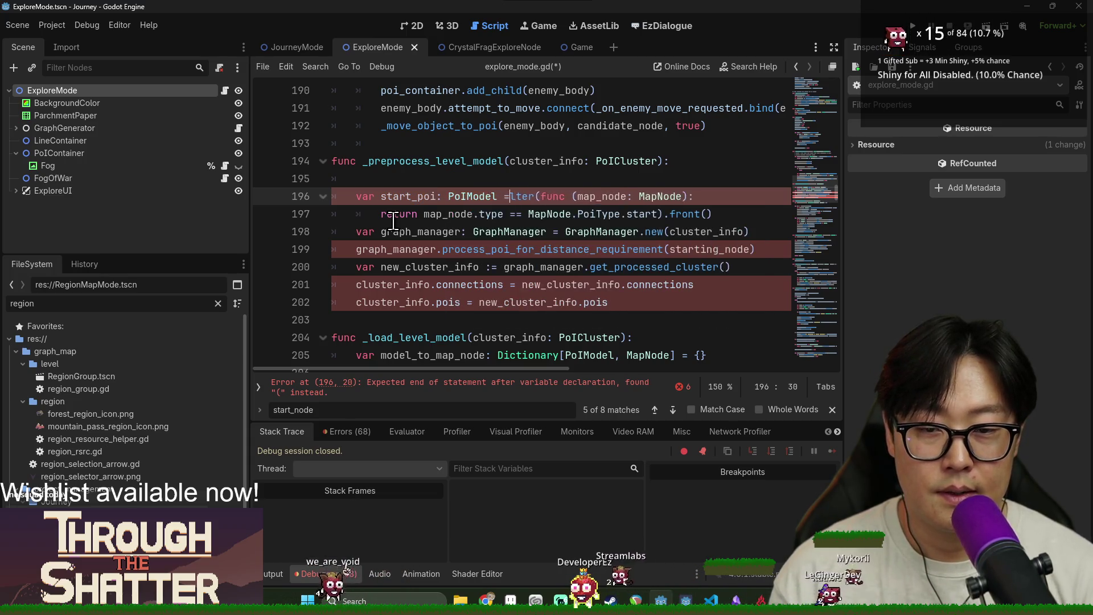
click(516, 191)
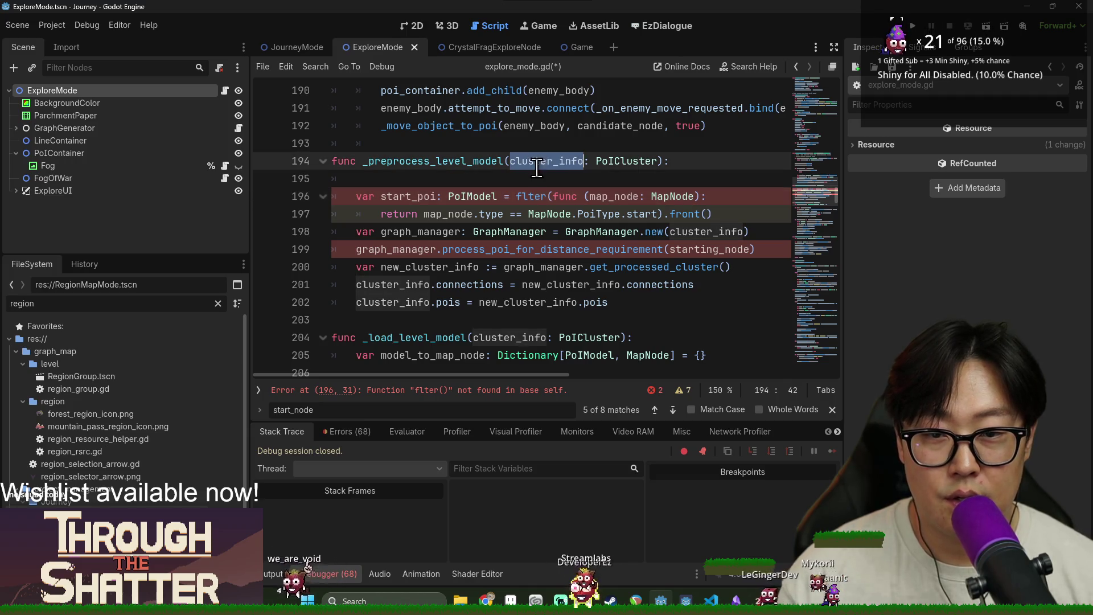
text(cluster_info.)
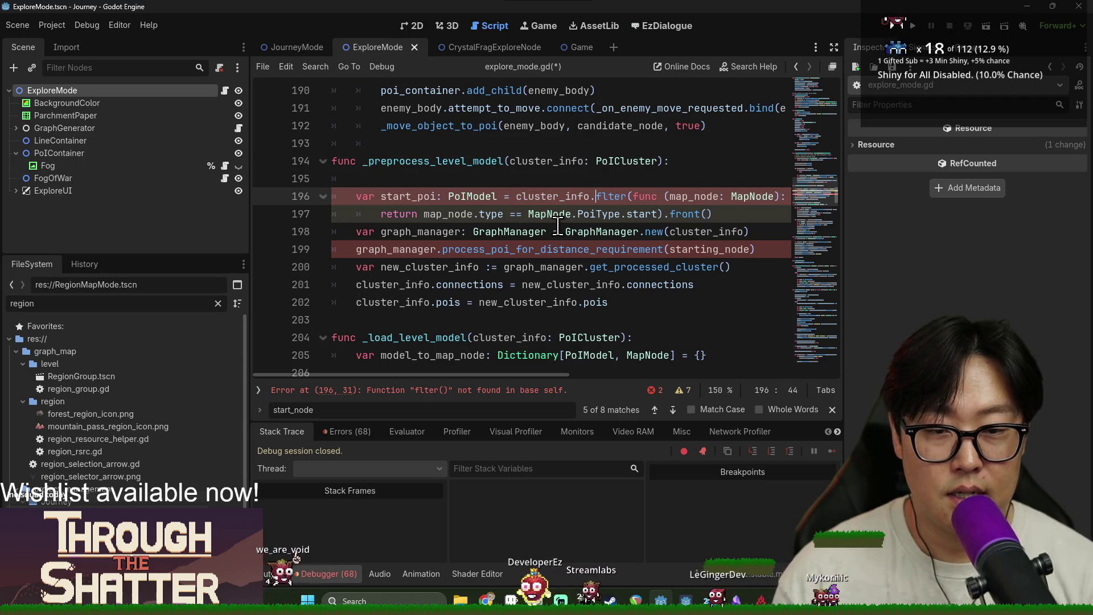
key(Down)
key(Tab)
text(.filter)
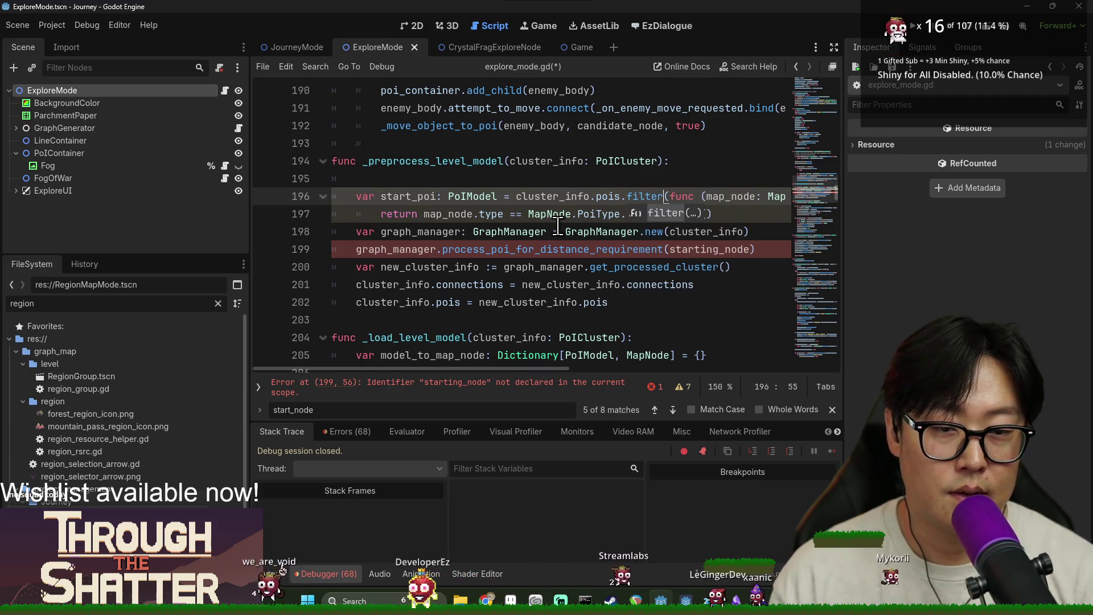
Step: Change the lambda parameter to _poi of type PoIModel
click(773, 195)
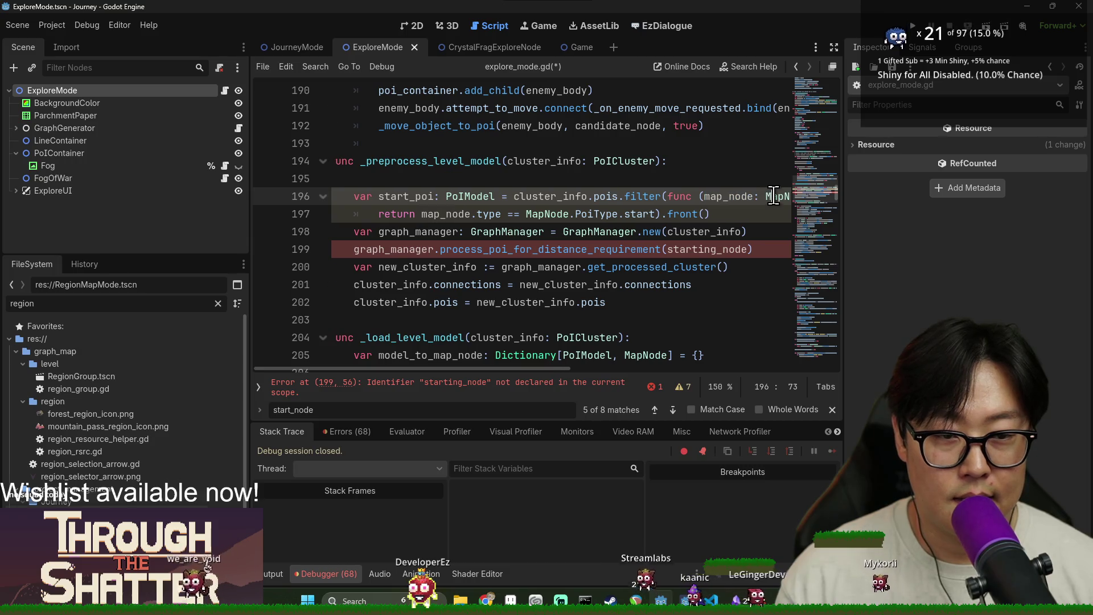
double_click(734, 195)
text(poi)
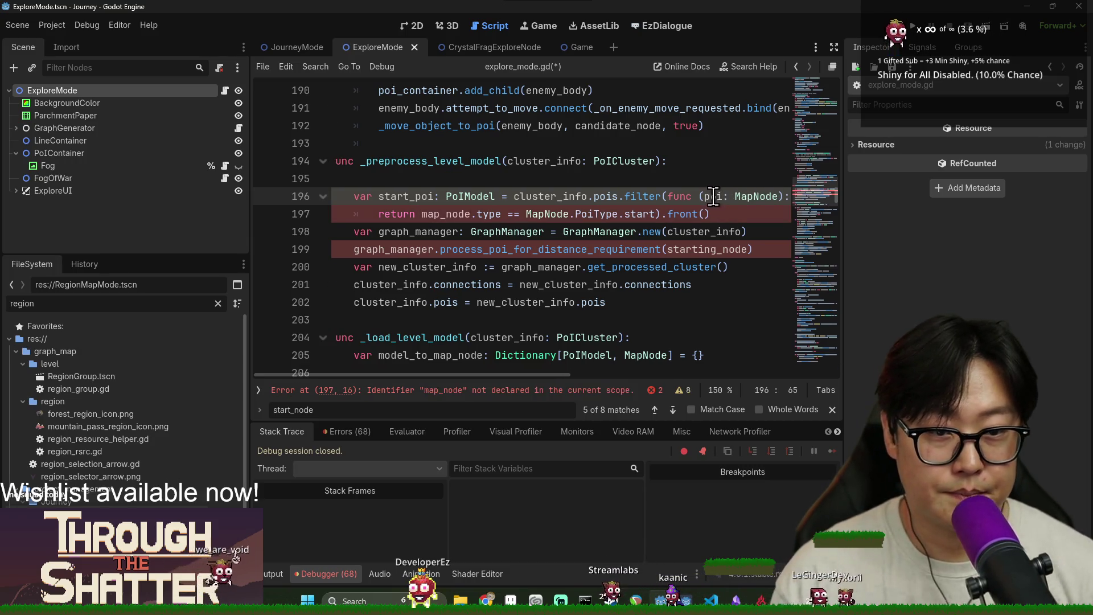
text(_)
double_click(761, 197)
text(PoIModel)
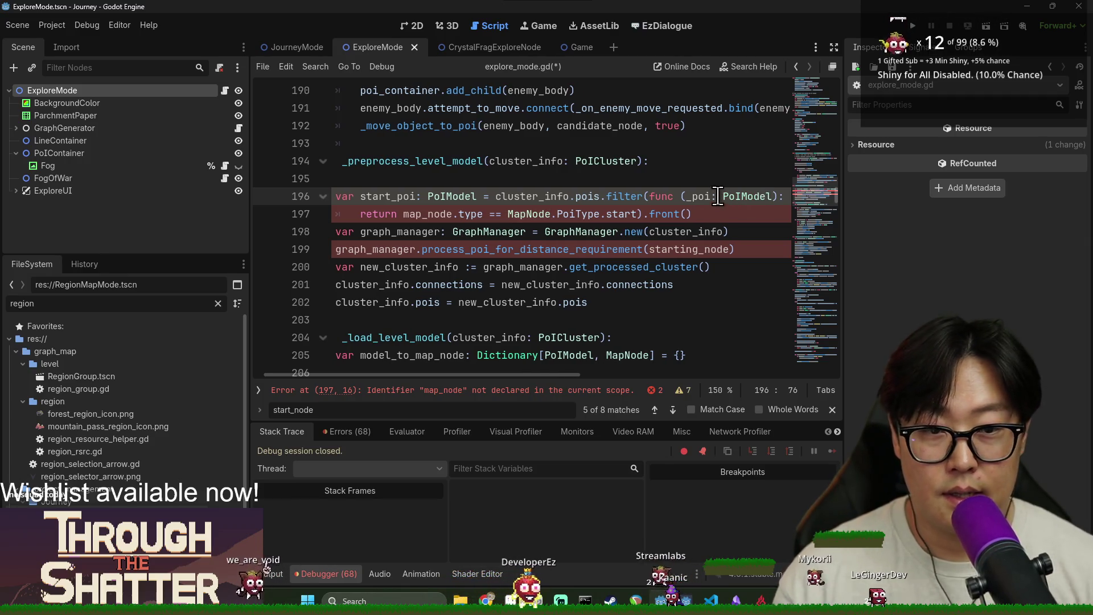
Step: Make line 197 compare _poi.poi_type == MapNode.PoiType.start and save the script
double_click(429, 215)
text(_poi)
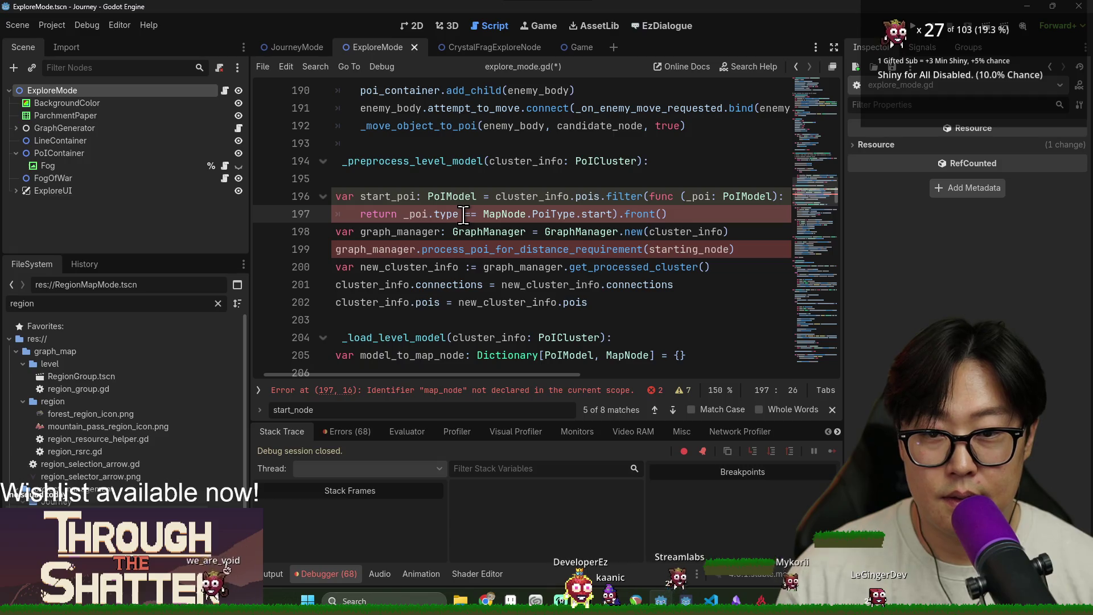
double_click(464, 214)
key(BackSpace)
text(poi)
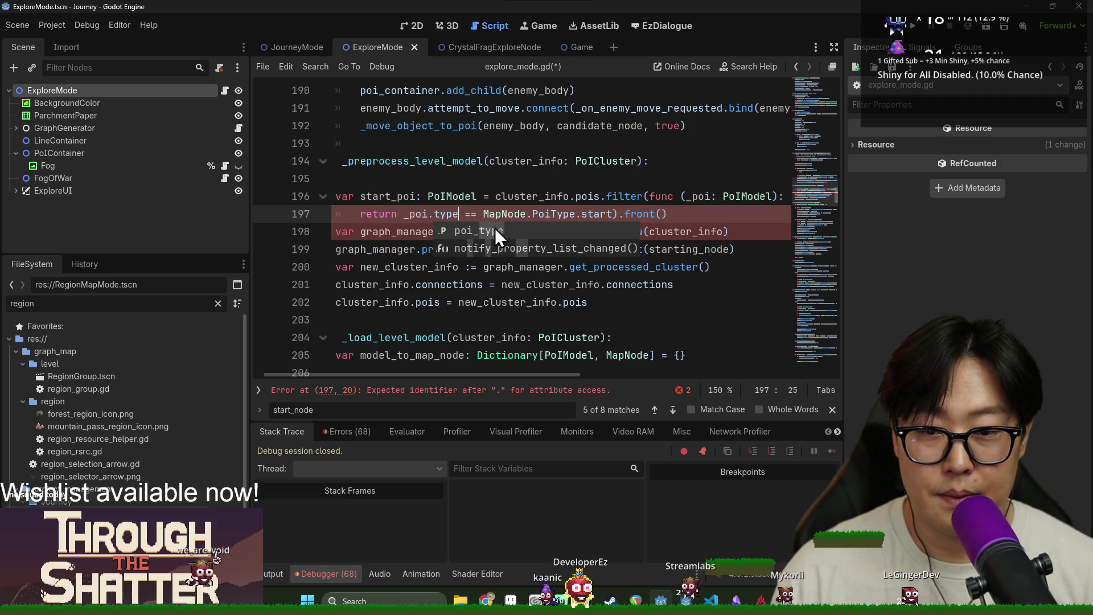
key(Return)
click(530, 214)
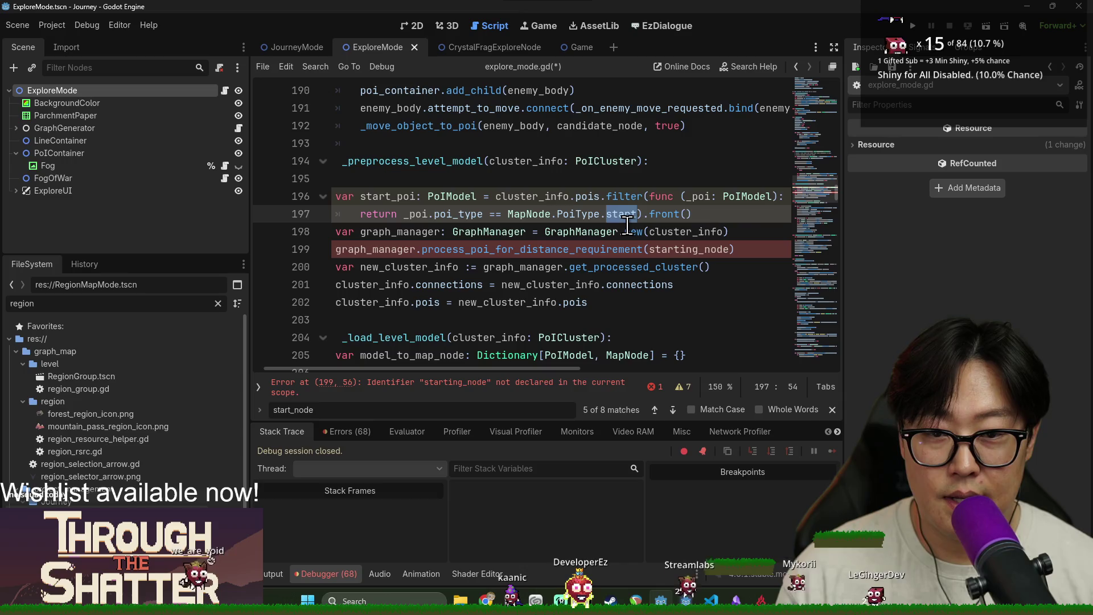
text(st)
key(Return)
click(572, 214)
key(BackSpace)
text(i)
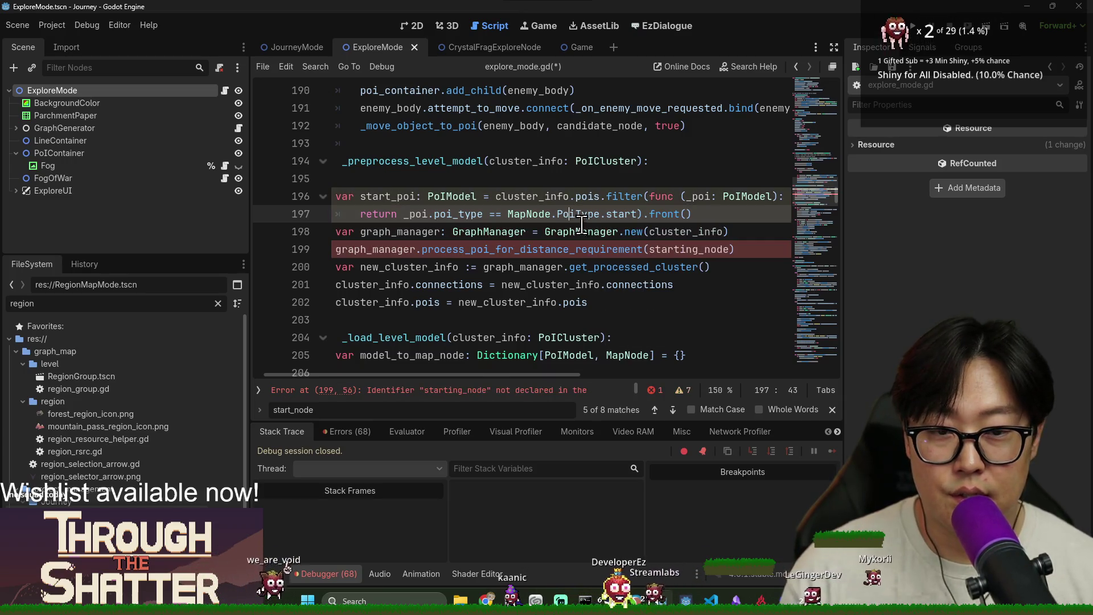
key(ctrl+s)
click(152, 303)
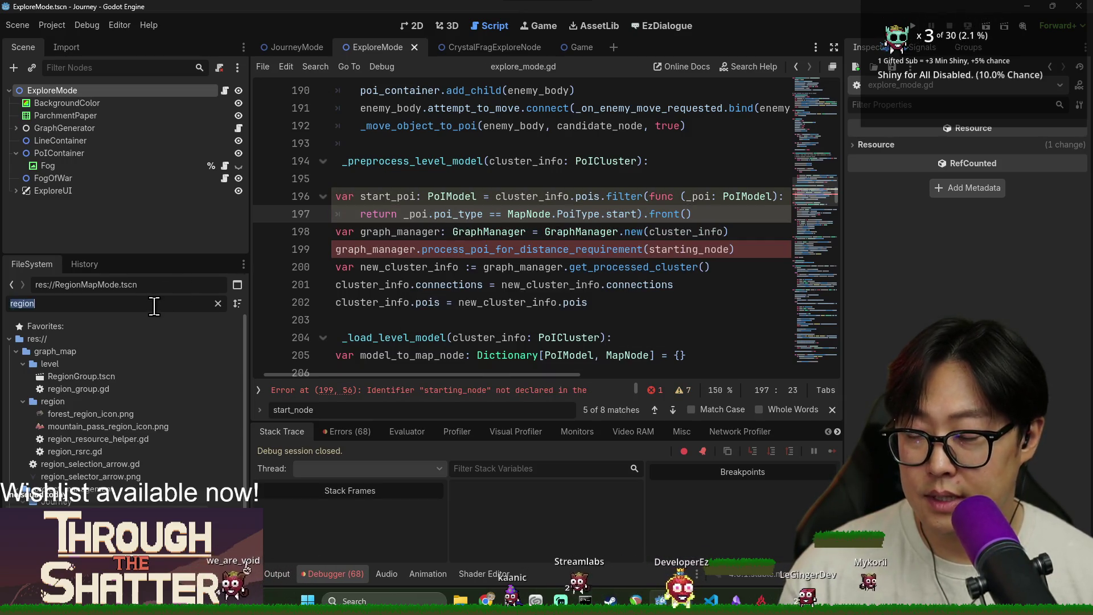
Step: Filter the FileSystem for 'start' and open Start.tscn to inspect its MapNode script
text(start)
double_click(86, 378)
click(106, 93)
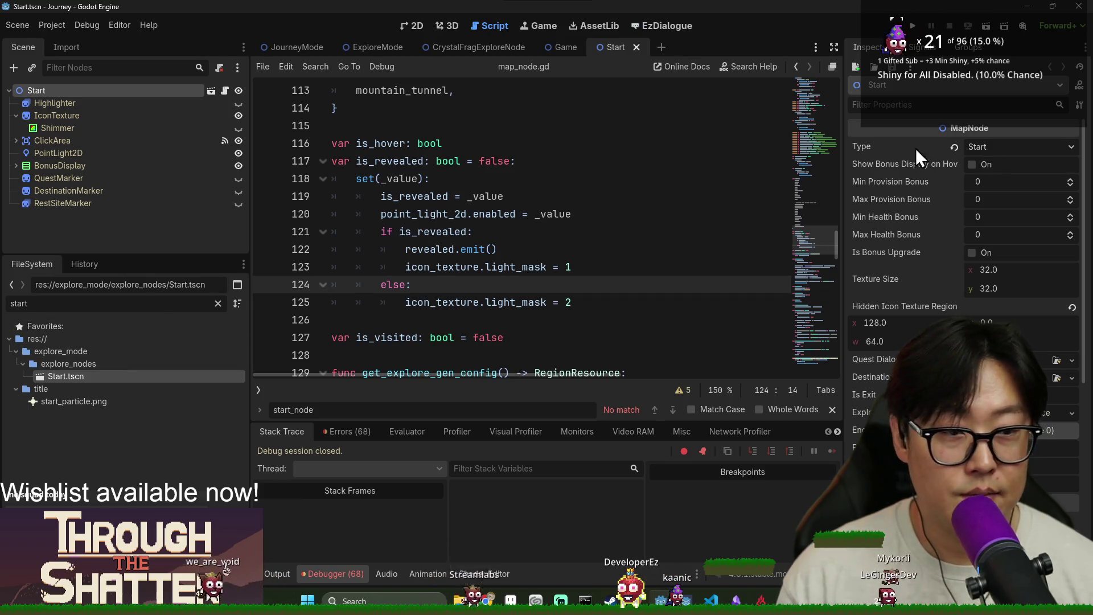
click(488, 171)
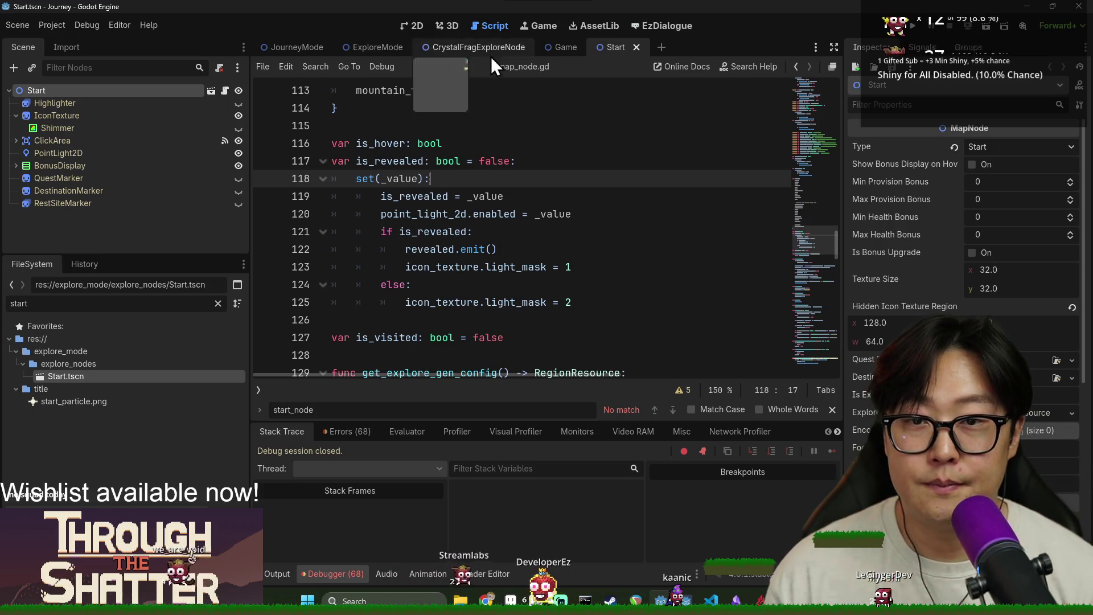
Step: Back in ExploreMode, select start_poi and the starting_node argument on line 199
click(392, 51)
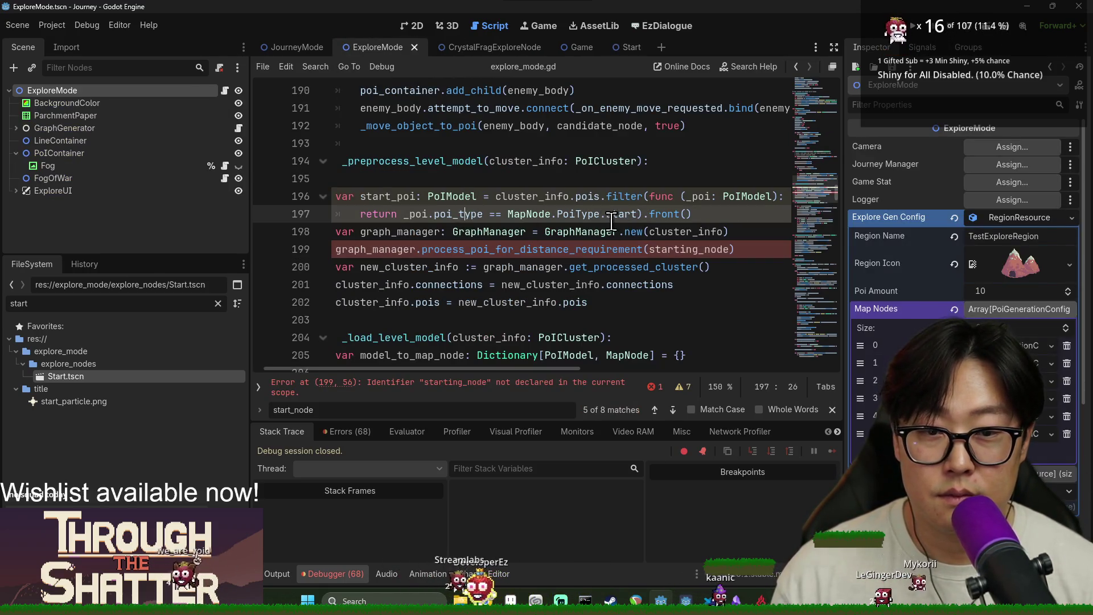
double_click(397, 195)
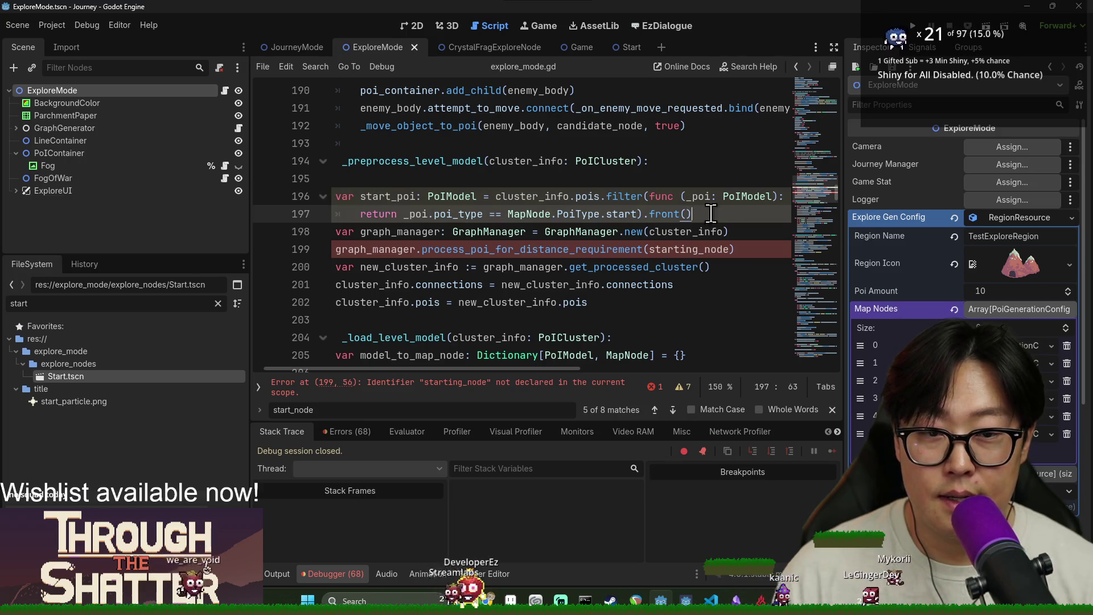
double_click(711, 250)
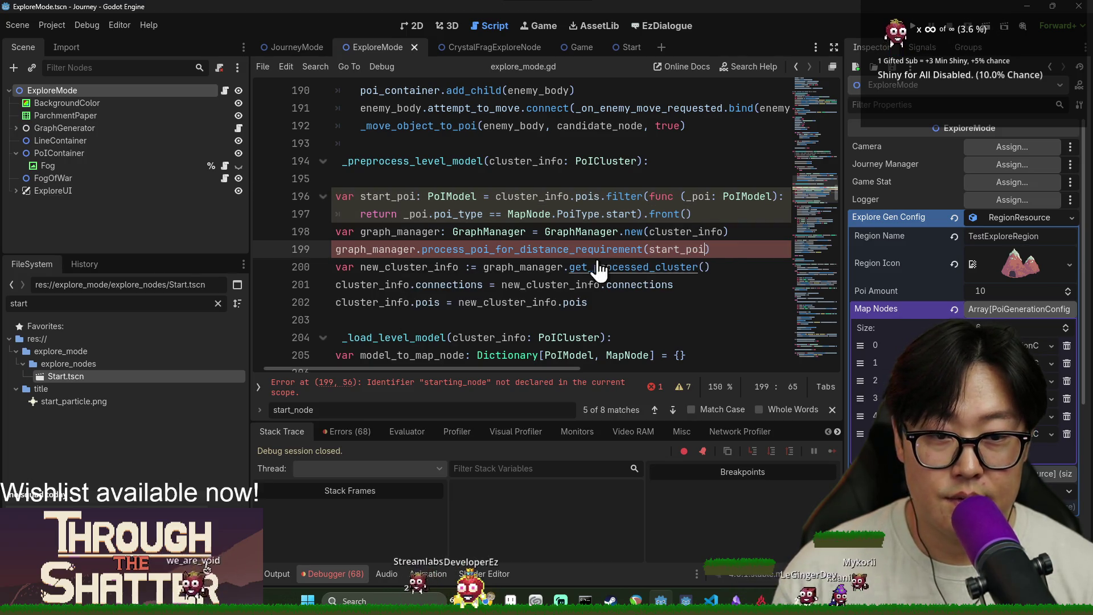
Step: Put start_poi in place of starting_node and review the graph_manager and cluster_info lines
key(ctrl+s)
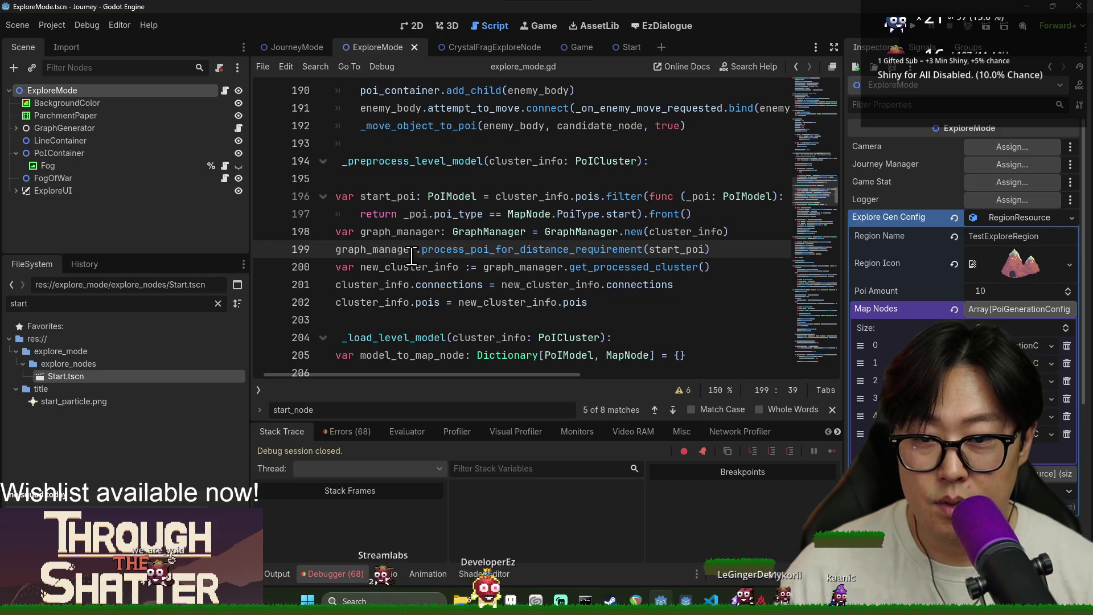
key(Home)
key(ctrl+shift+Right)
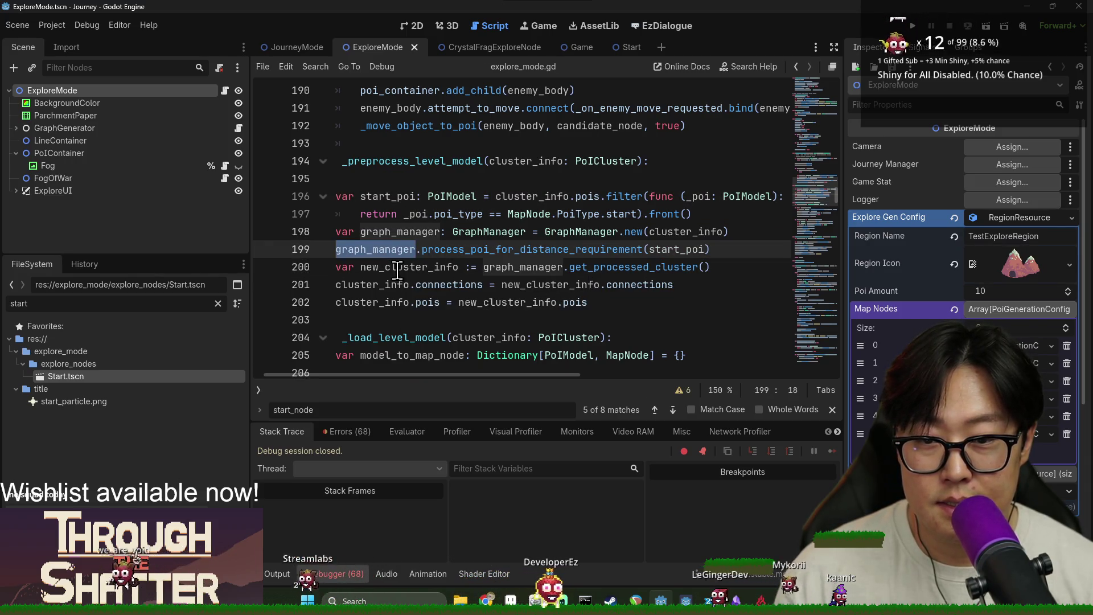
double_click(390, 286)
click(425, 299)
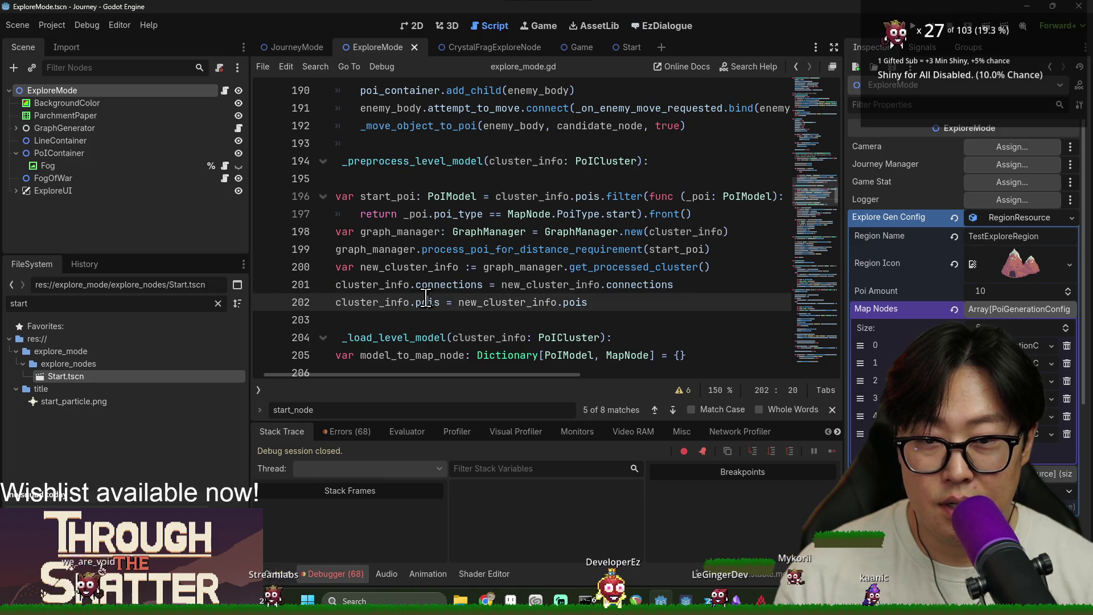
drag(401, 375, 390, 375)
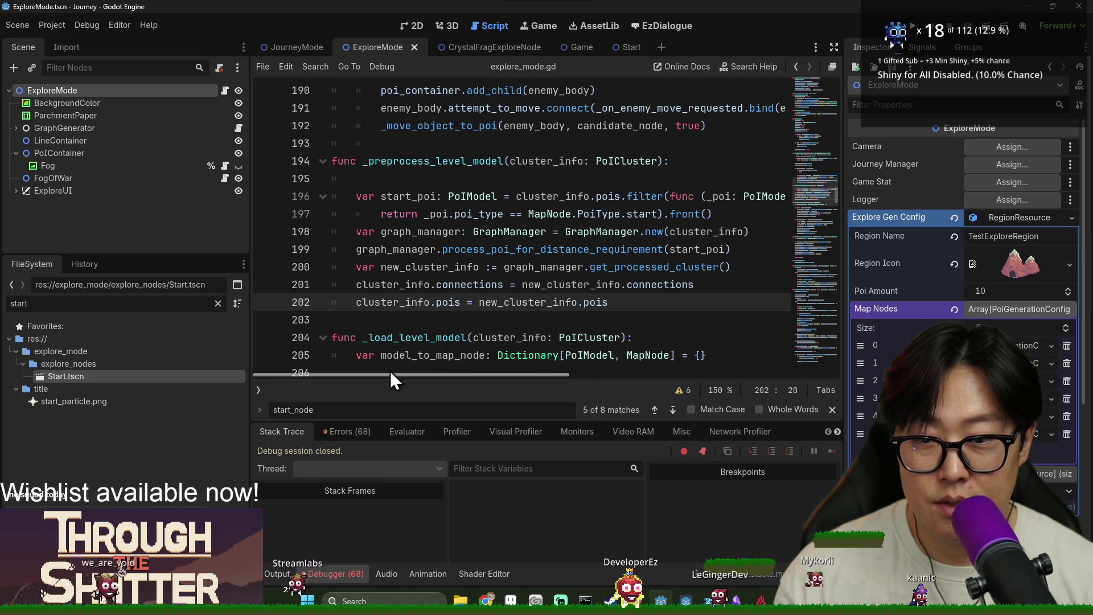
Step: Delete the blank line under the header and review the function's cluster_info variables
click(406, 185)
key(BackSpace)
double_click(459, 164)
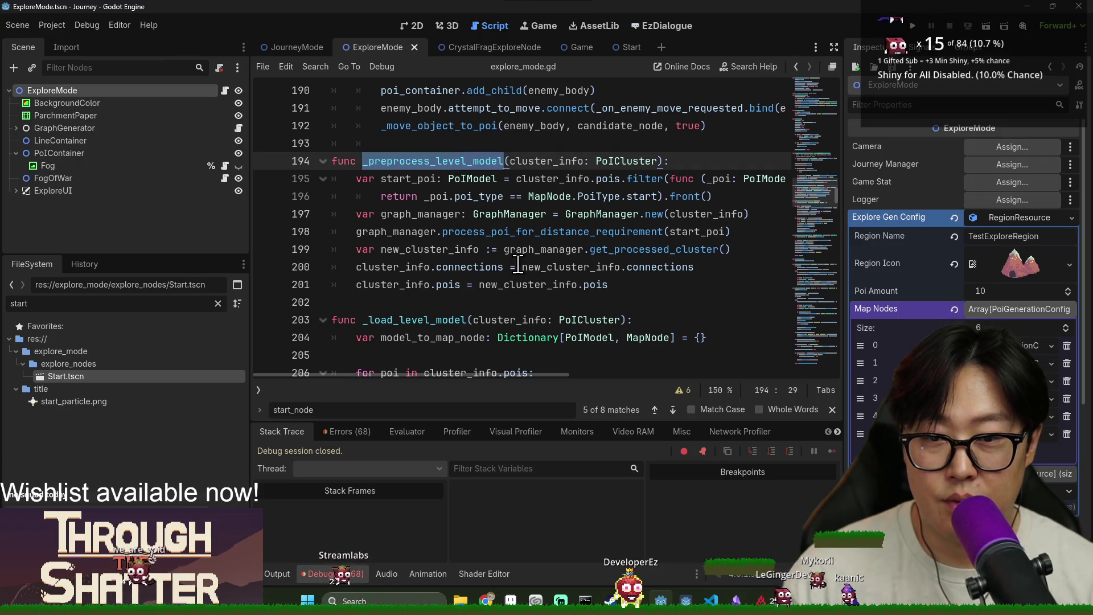
double_click(417, 287)
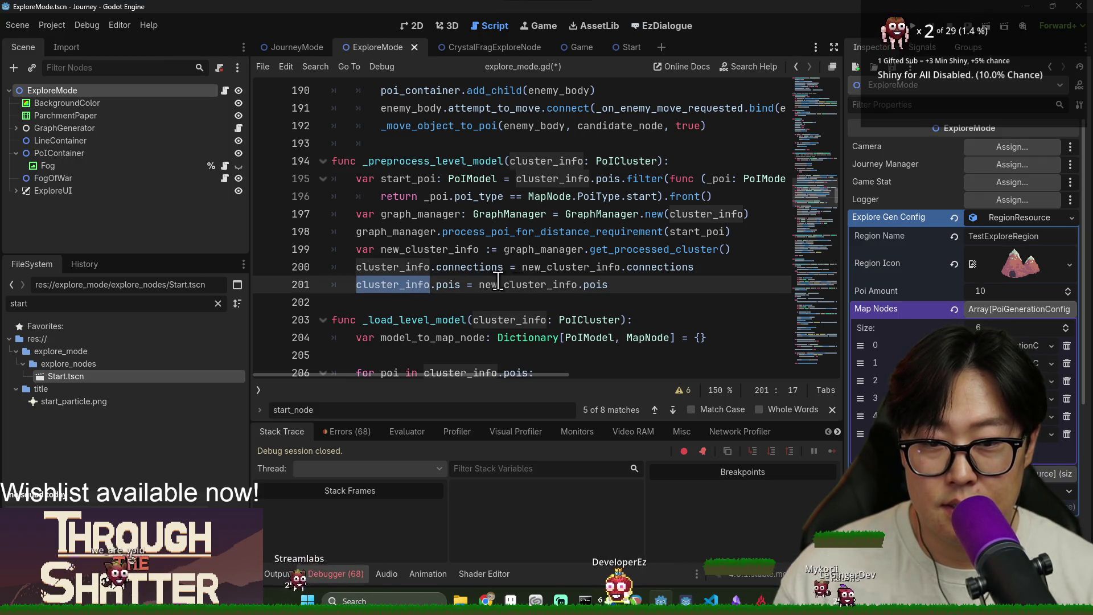
double_click(398, 251)
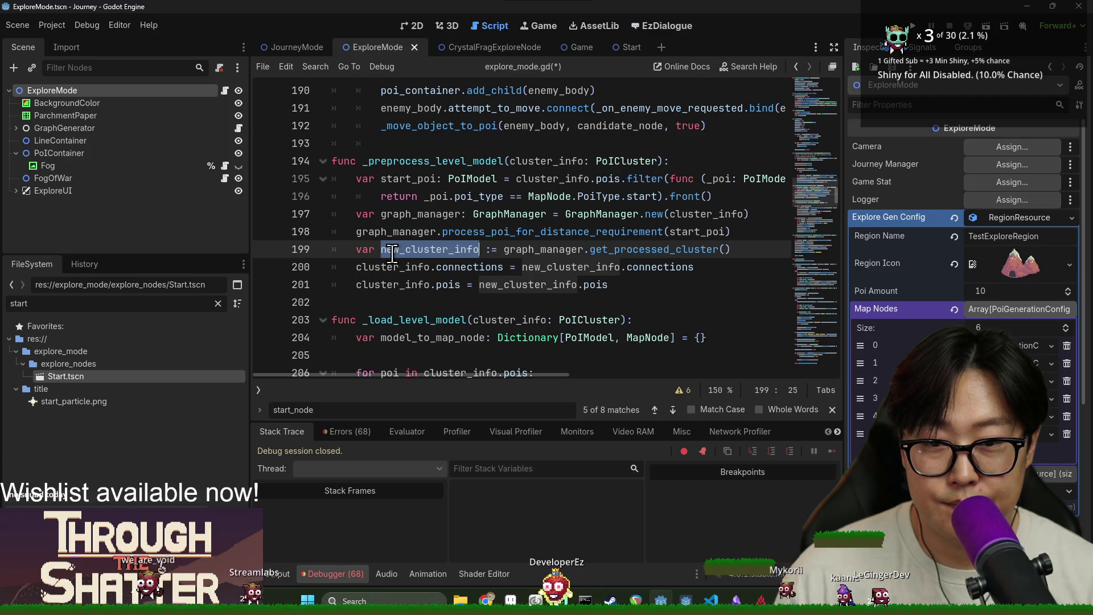
double_click(415, 267)
double_click(551, 163)
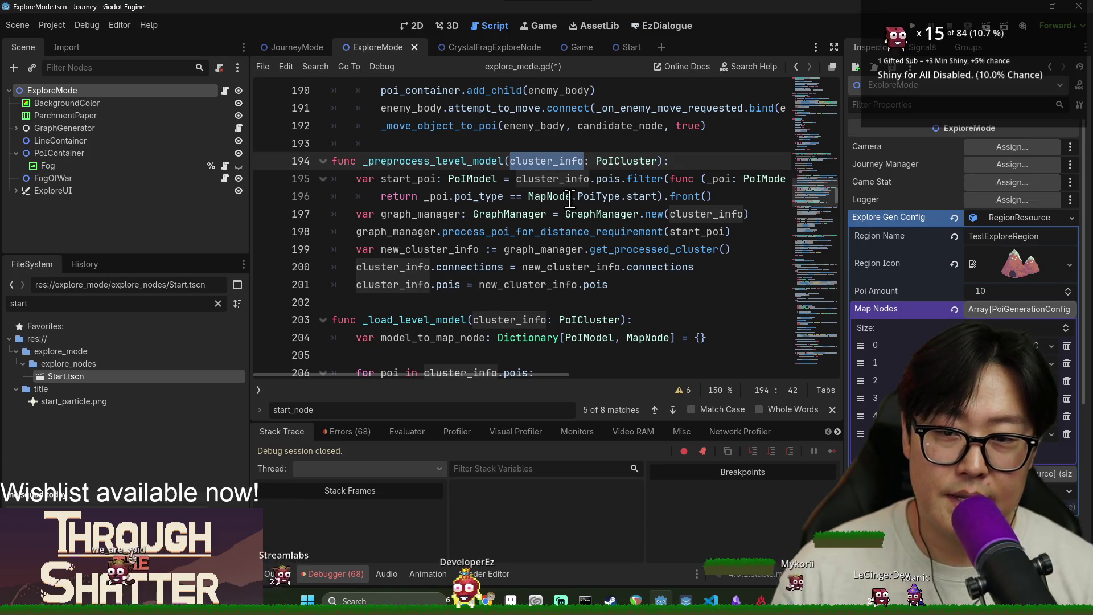
double_click(452, 161)
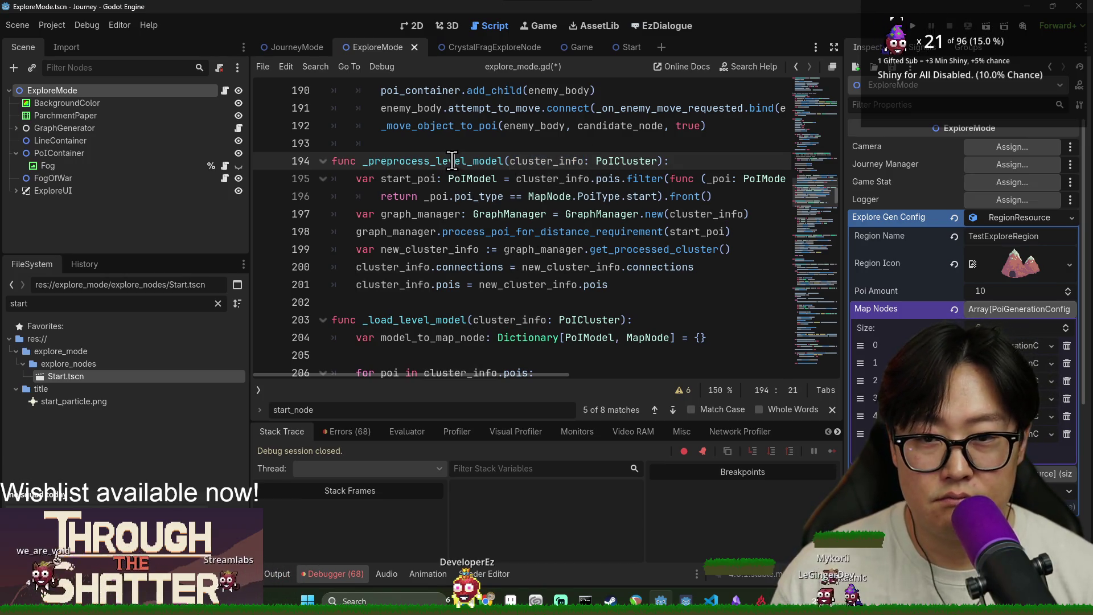
Step: Add a _preprocess_level_model( call on empty line 58 of generate_explore_level
scroll(633, 159, up, 10)
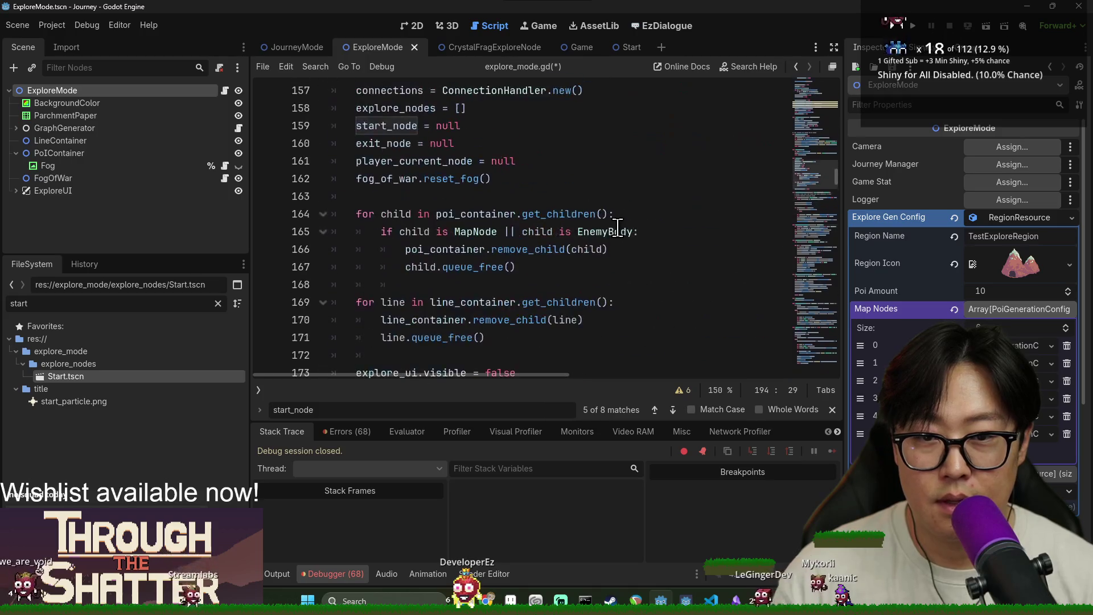
scroll(600, 246, up, 13)
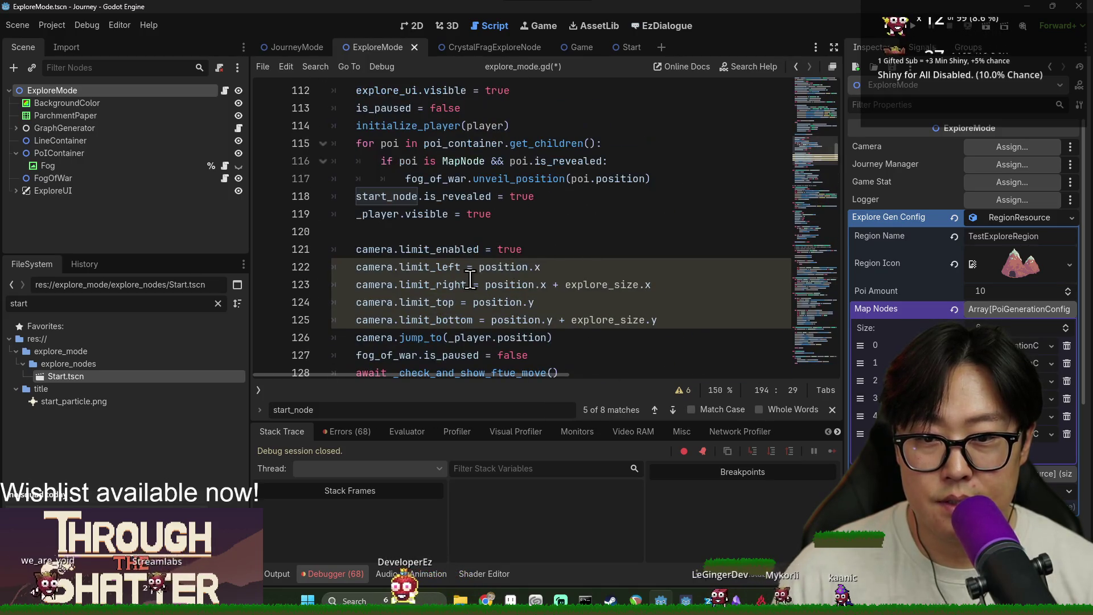
scroll(473, 284, up, 11)
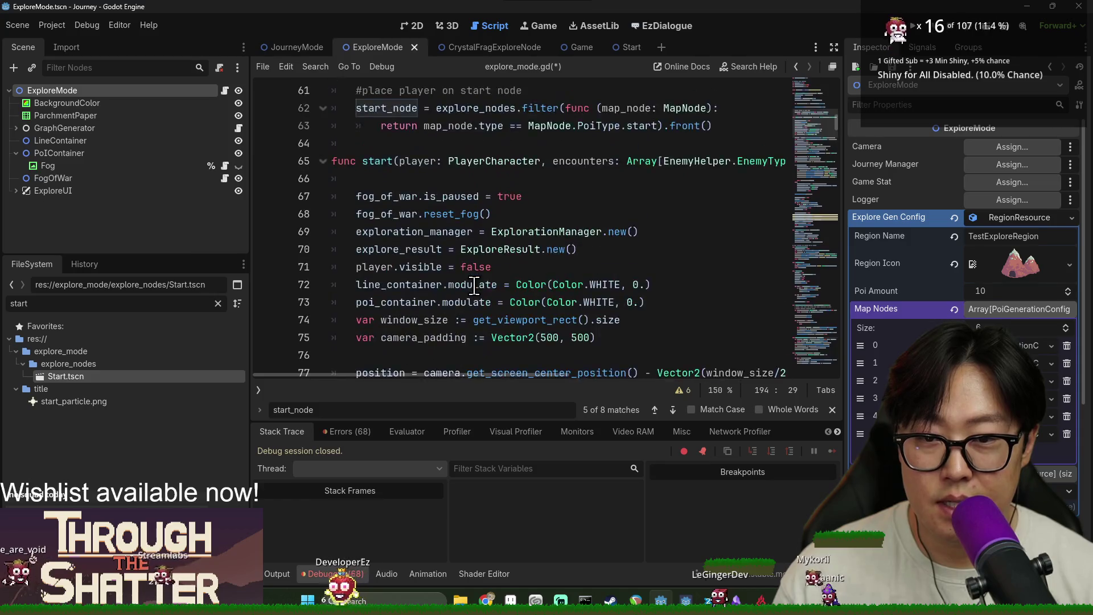
click(433, 255)
text(_preprocess_level_model)
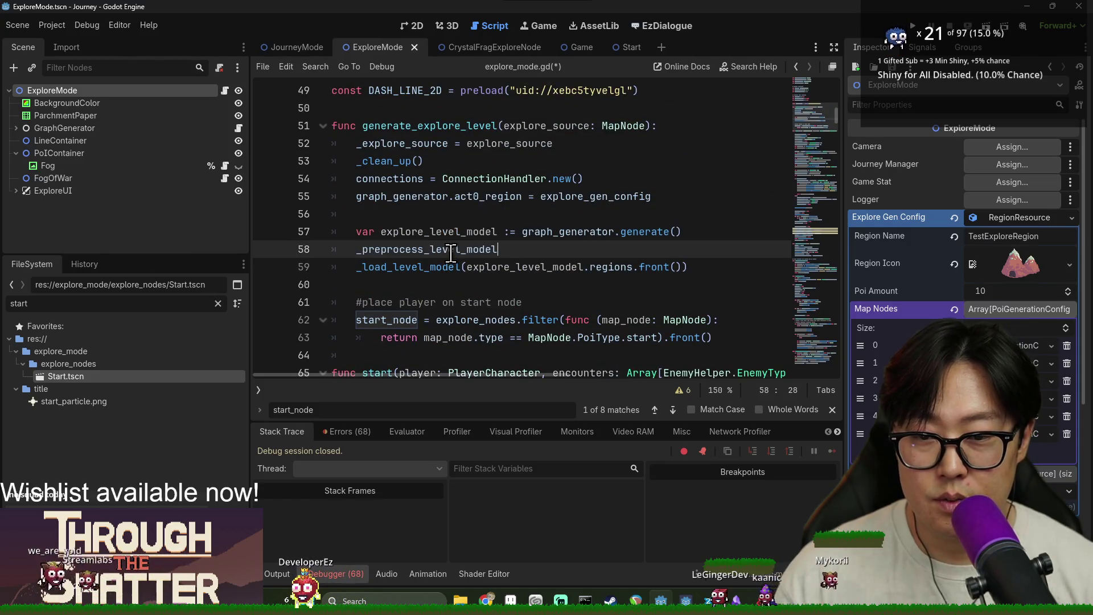
text(()
click(499, 215)
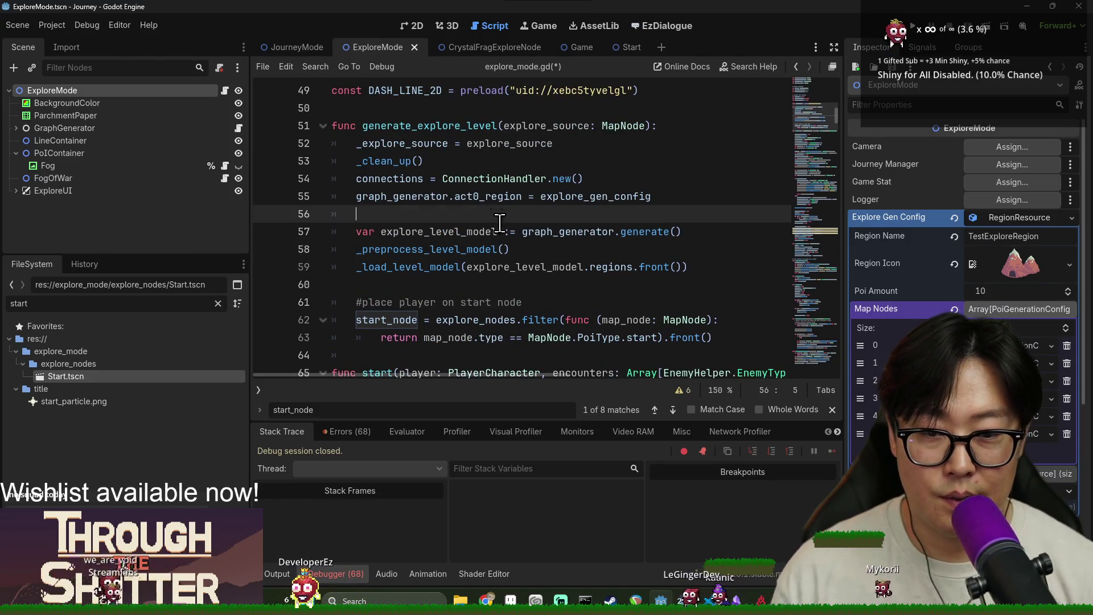
Step: Pass explore_level_model.regions.front() as the call's argument and save
double_click(508, 266)
scroll(572, 267, down, 1)
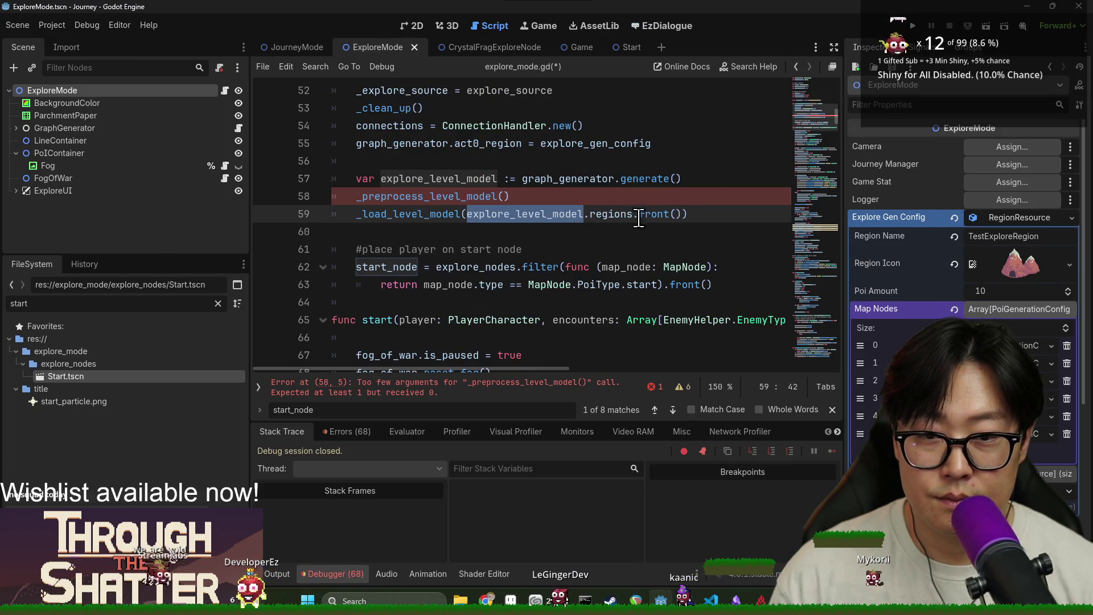
shift+click(684, 214)
key(ctrl+c)
click(504, 197)
key(ctrl+v)
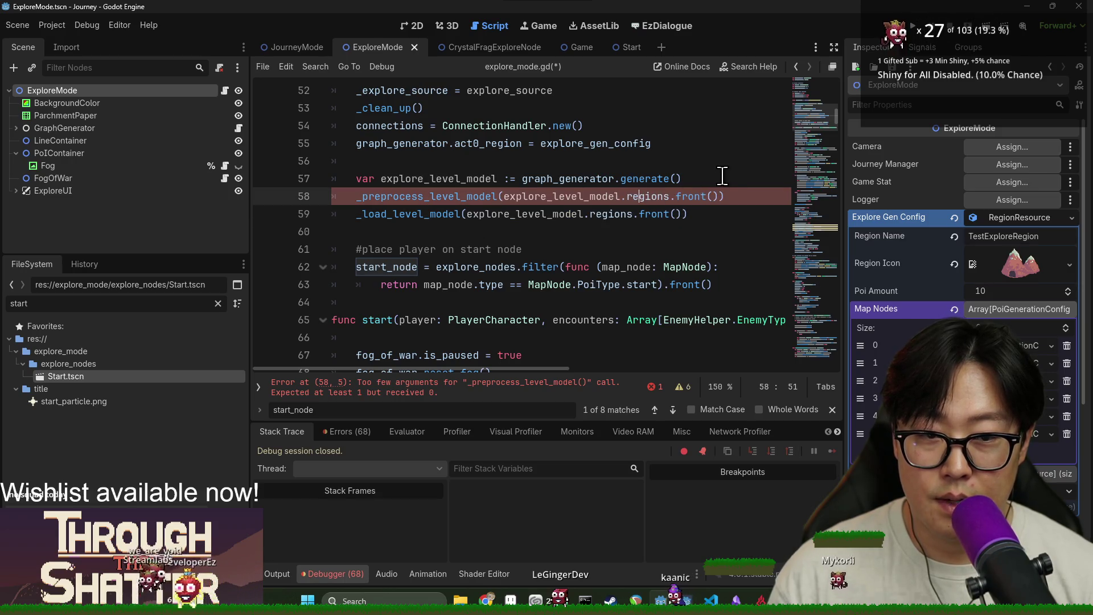
key(ctrl+s)
key(ctrl+shift+Return)
text(var gen_cluster_info:)
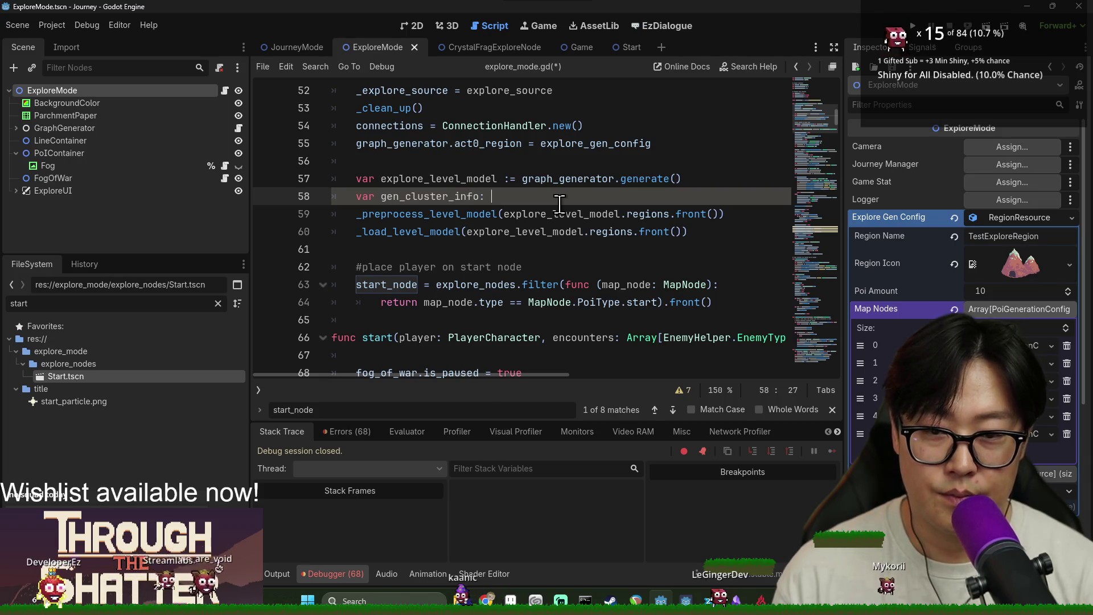
Step: Declare gen_cluster_info: PoICluster holding explore_level_model.regions.front()
text(PoICluster)
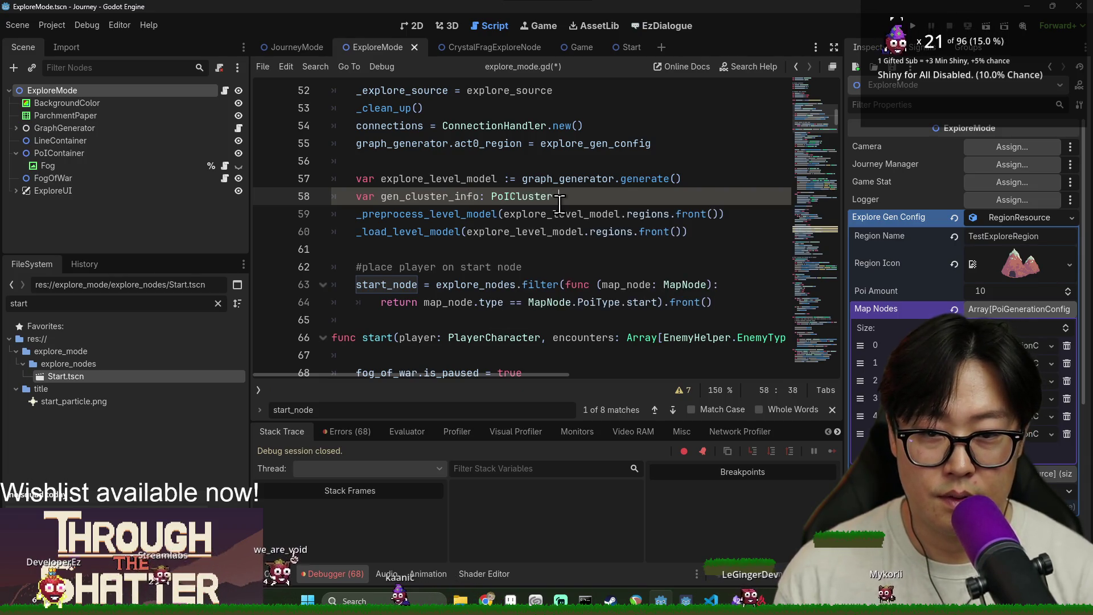
drag(504, 213, 720, 215)
key(ctrl+x)
click(565, 196)
key(ctrl+v)
Step: Pass gen_cluster_info to both _preprocess_level_model and _load_level_model, then save and run the game
click(483, 214)
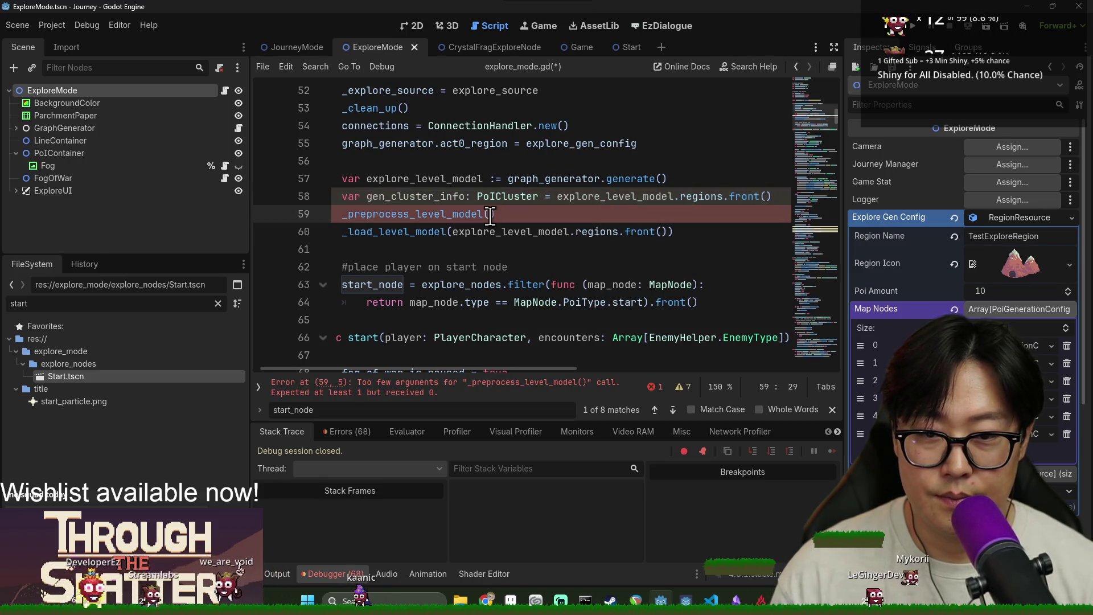
text(gen_cluster_info)
click(472, 230)
drag(452, 231, 672, 231)
text(gen_cluster_info)
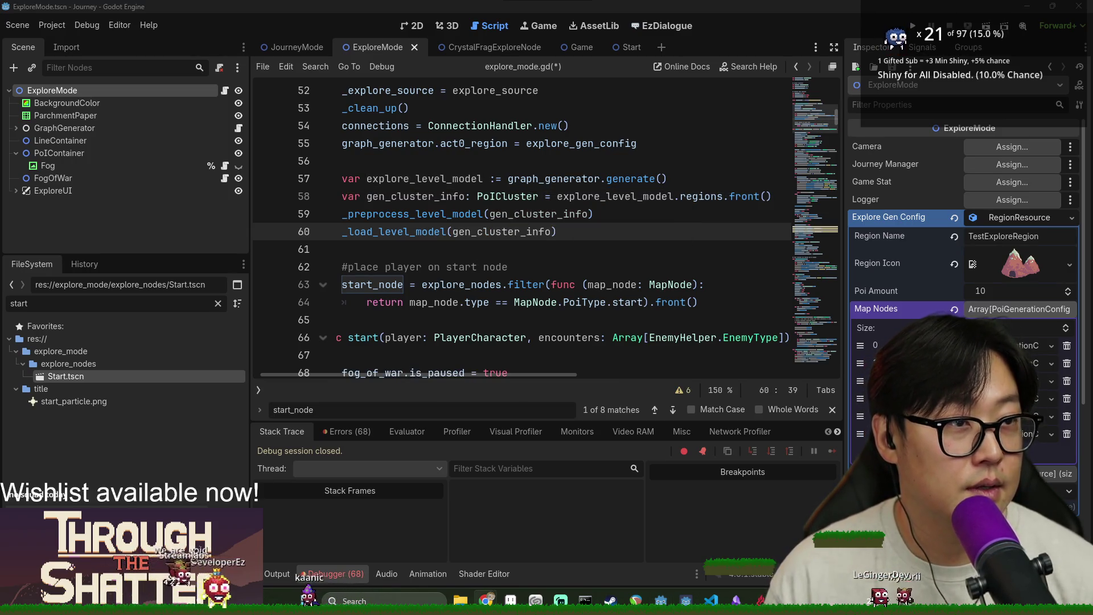
click(511, 248)
key(ctrl+s)
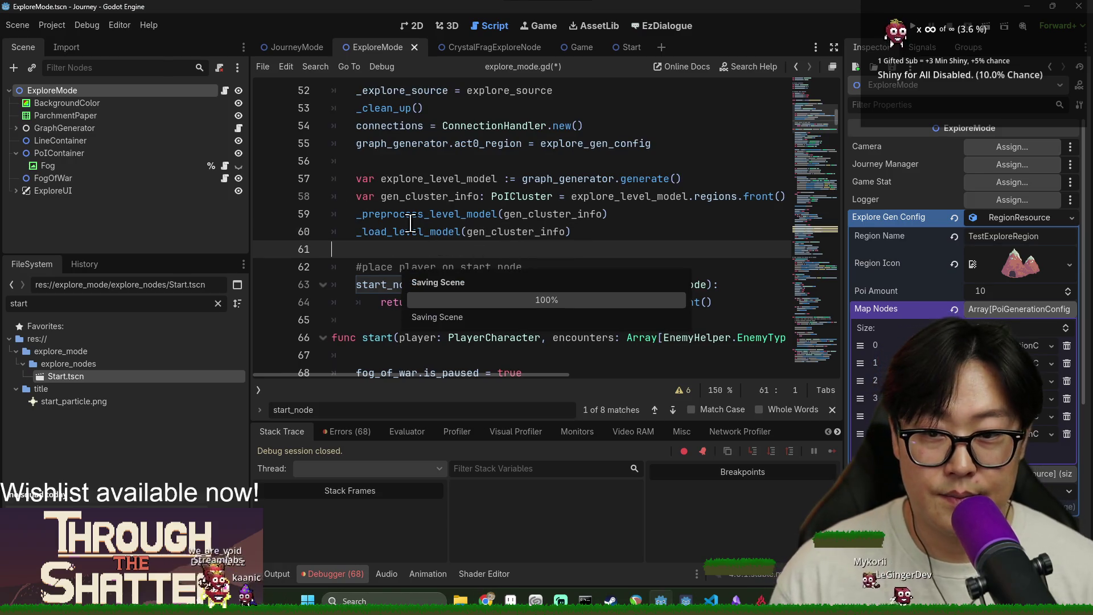
click(912, 25)
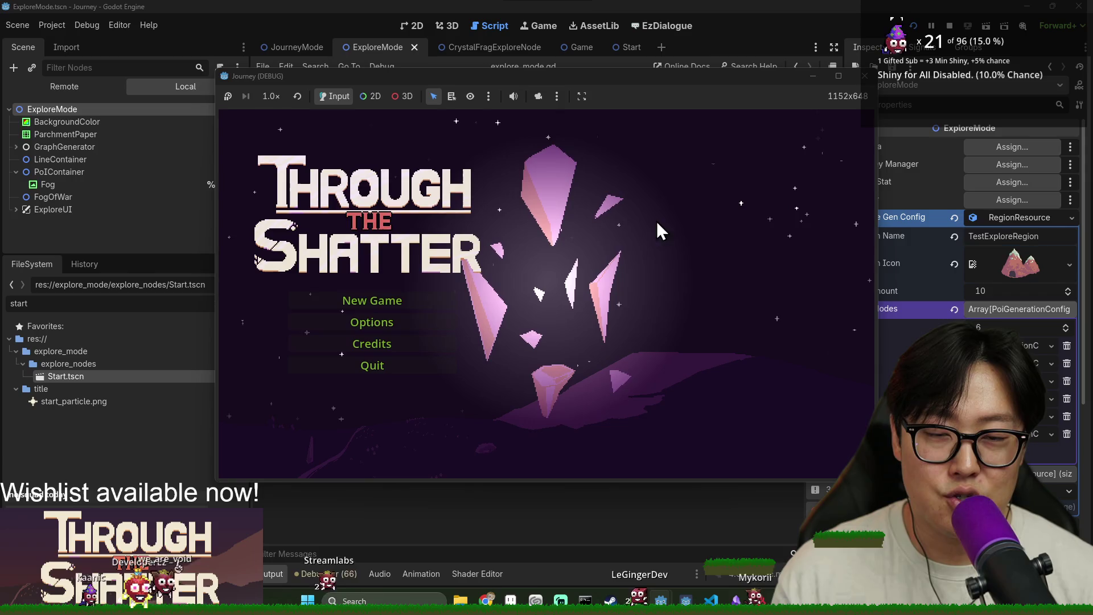
Step: Start a New Game from the title screen to reach the exploration map
click(377, 306)
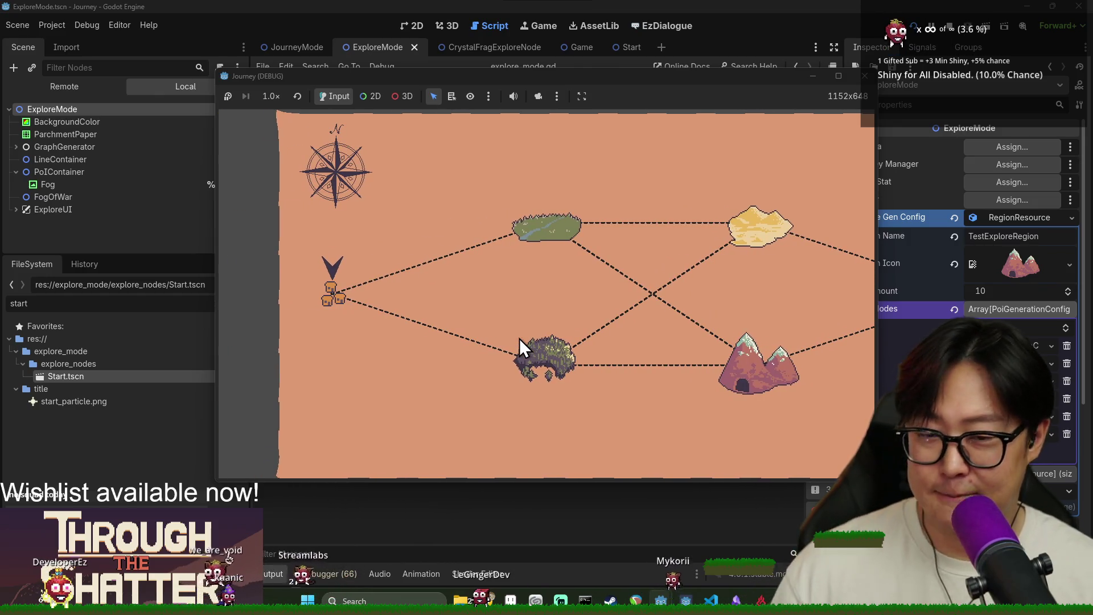
Step: Enter the mountain region and travel to the lower-left and bottom nodes, collecting treasure
click(519, 338)
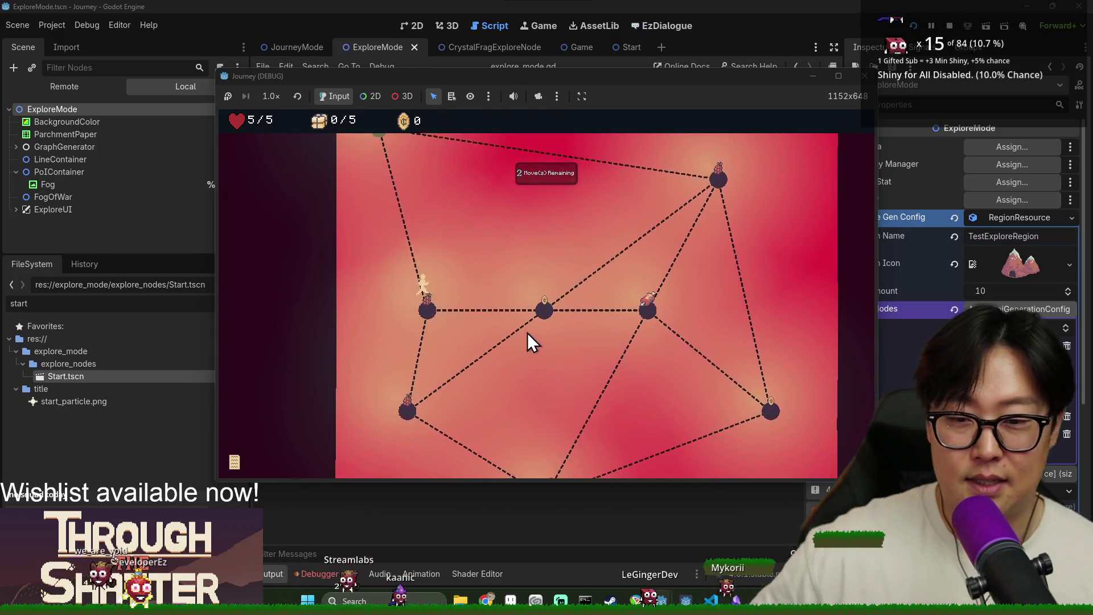
click(552, 292)
click(413, 394)
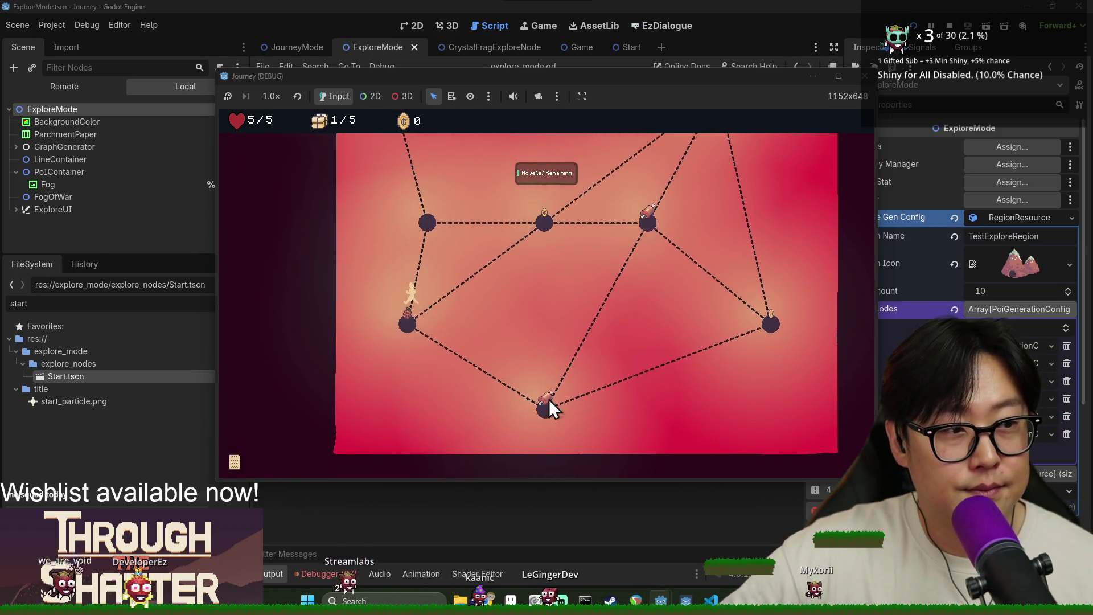
click(544, 382)
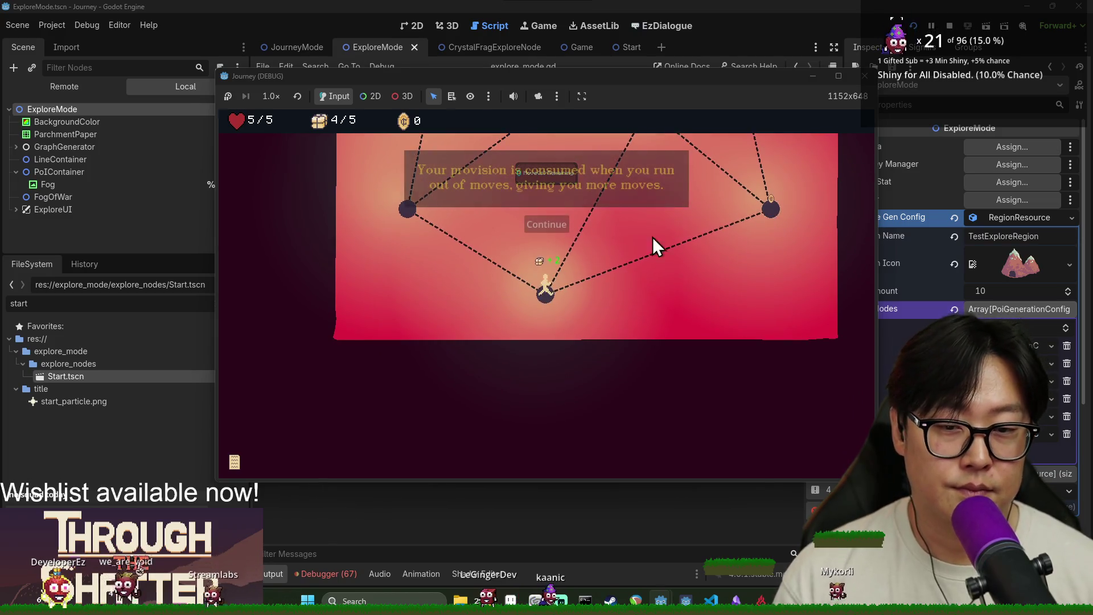
click(544, 224)
click(770, 210)
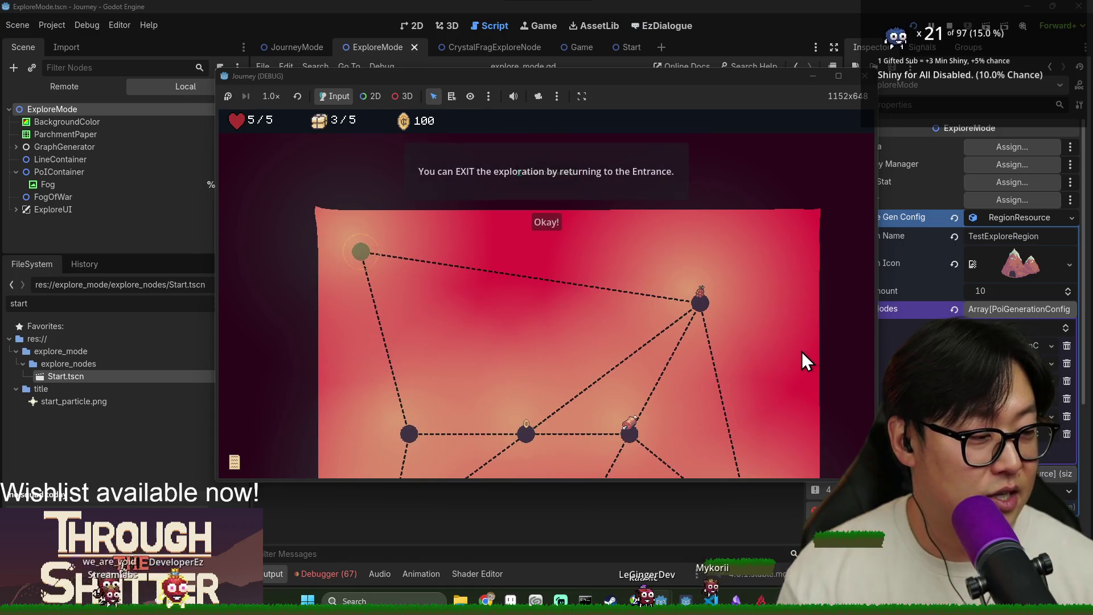
Step: Continue through the upper, coin and upper-right nodes toward the top-left entrance
click(536, 216)
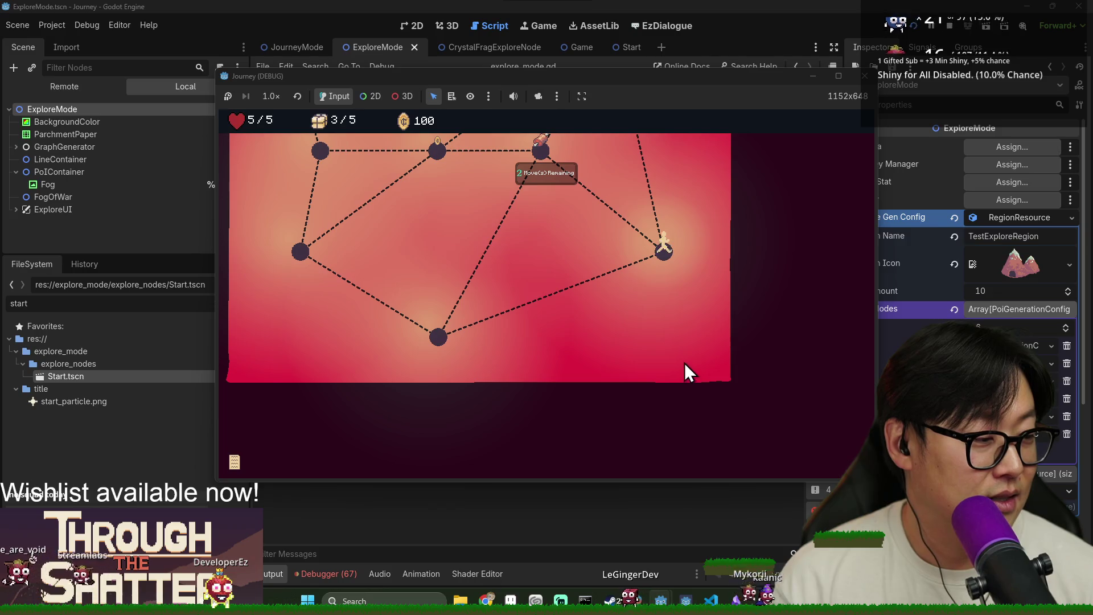
scroll(564, 265, up, 2)
click(546, 225)
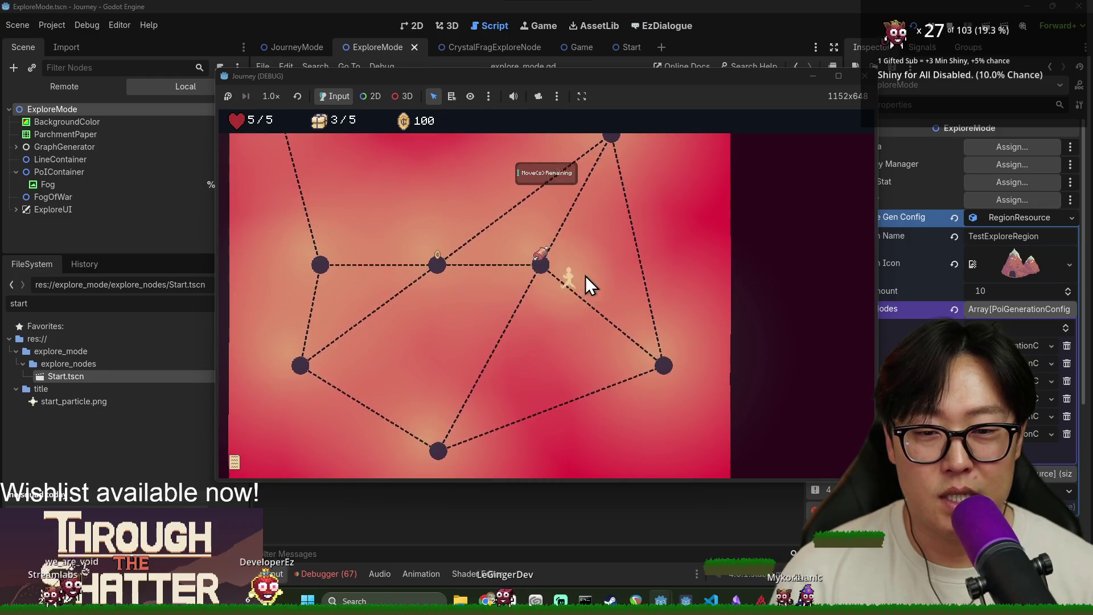
click(444, 292)
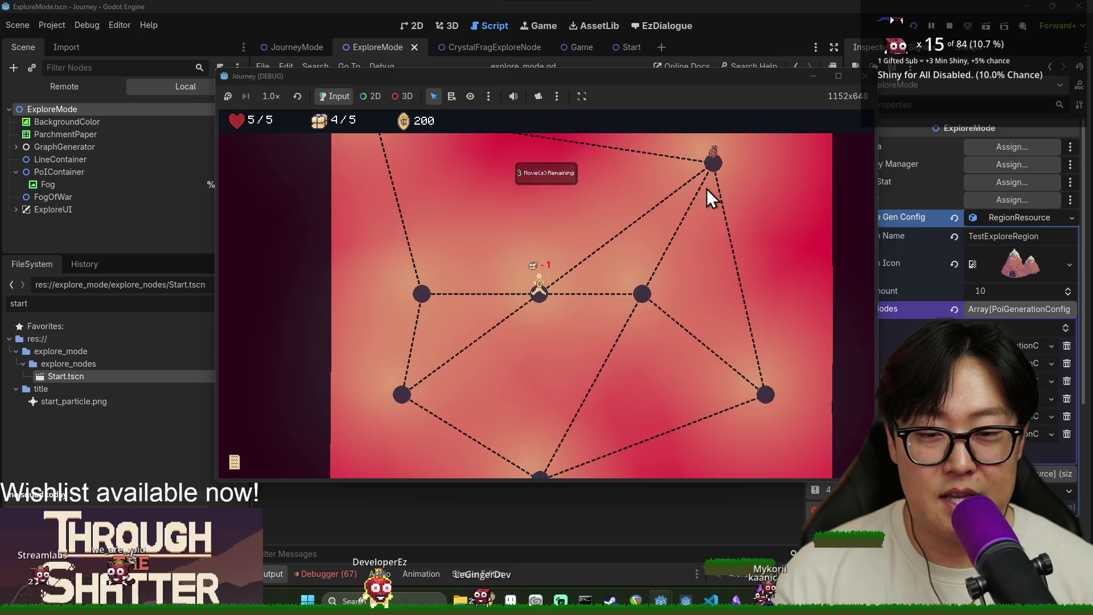
click(716, 163)
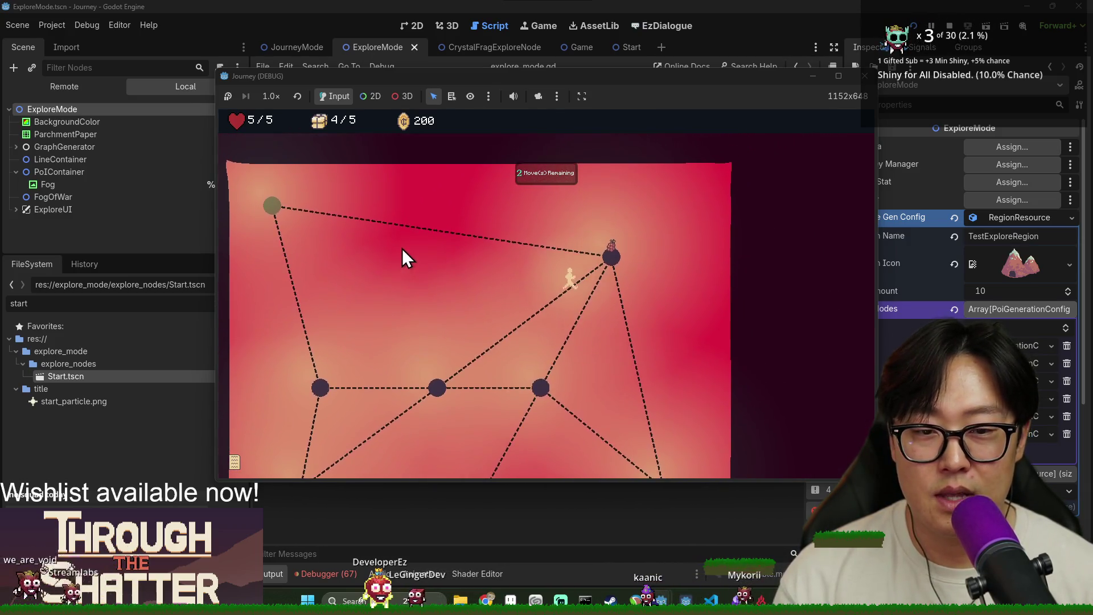
click(273, 231)
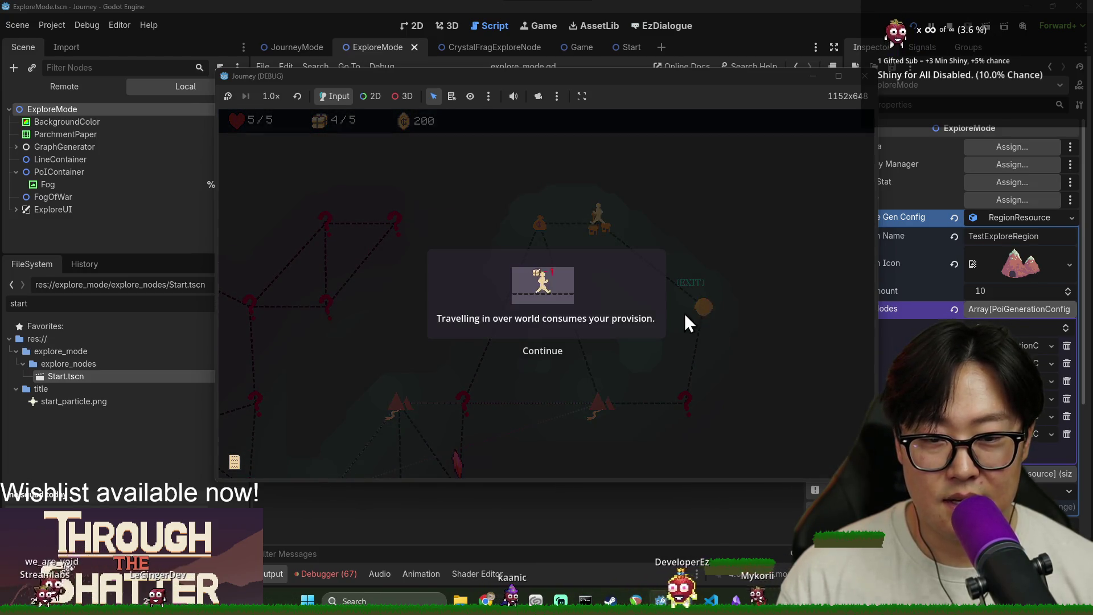
Step: Dismiss the provision tutorial, travel to the merchant and finish its dialogue
click(546, 347)
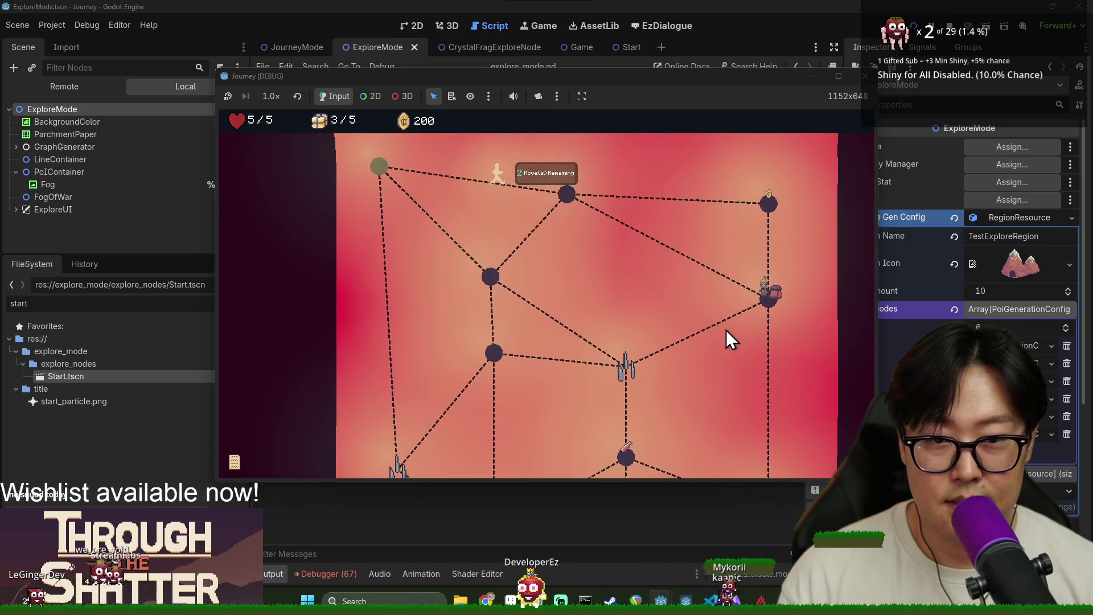
click(767, 312)
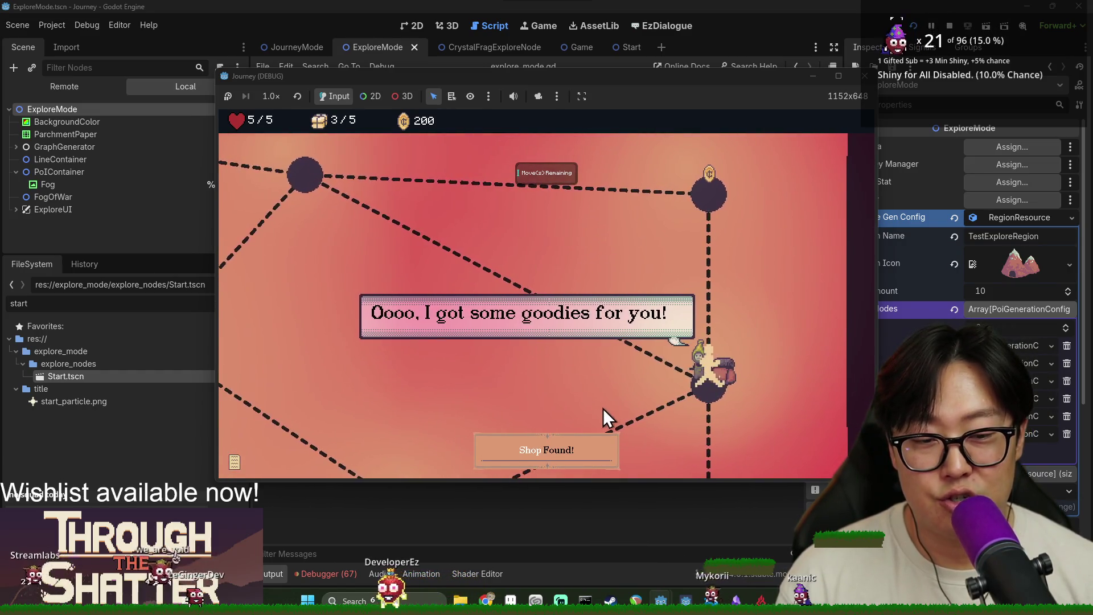
click(574, 279)
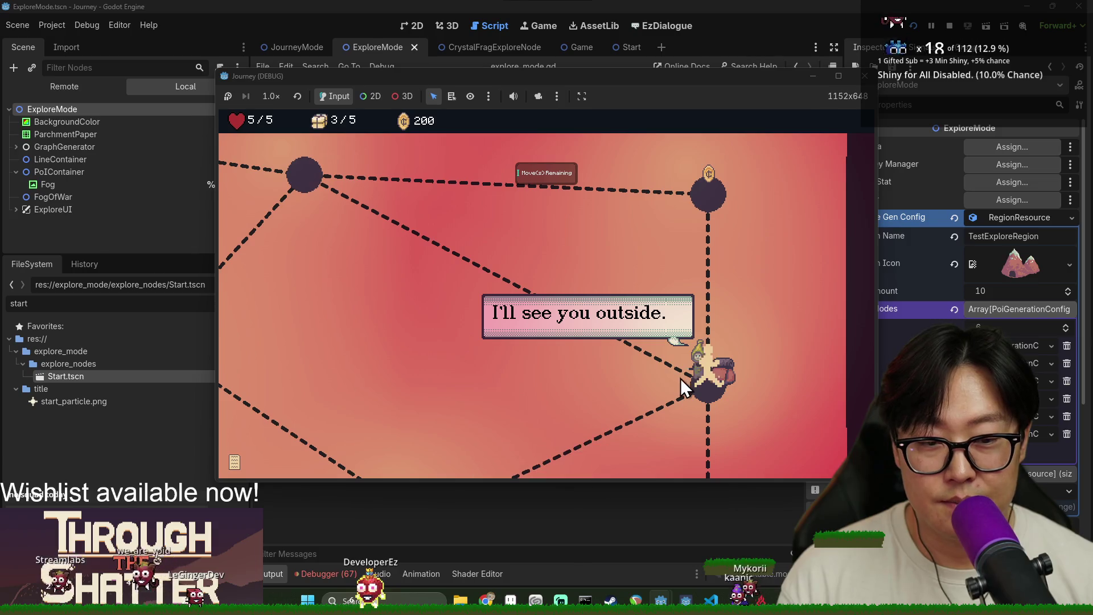
click(712, 392)
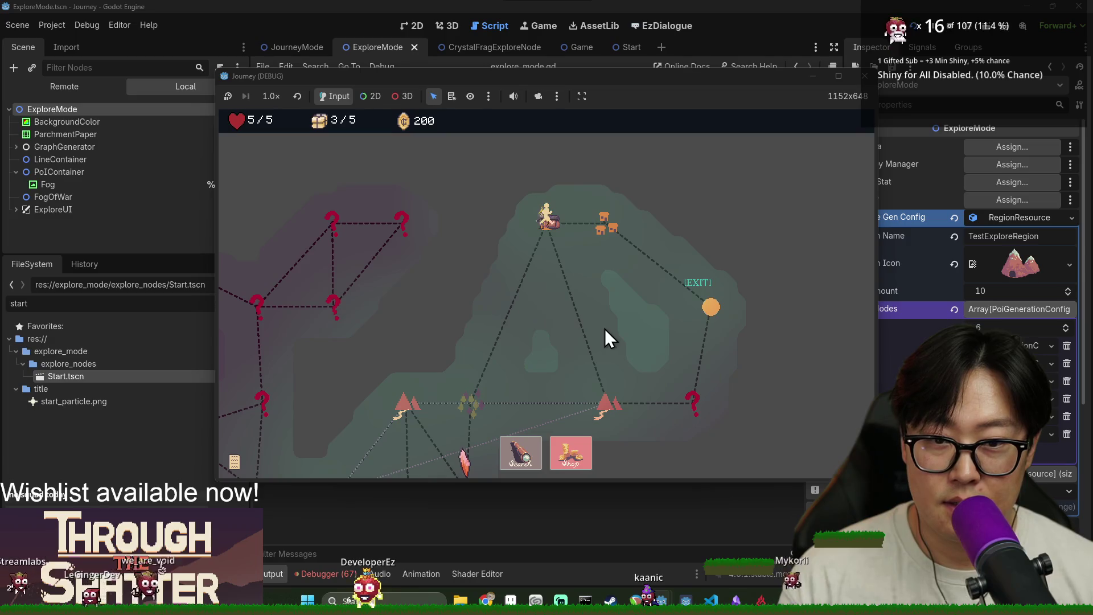
Step: Buy the first shop item for 200 coins and head toward the mountain node
click(582, 463)
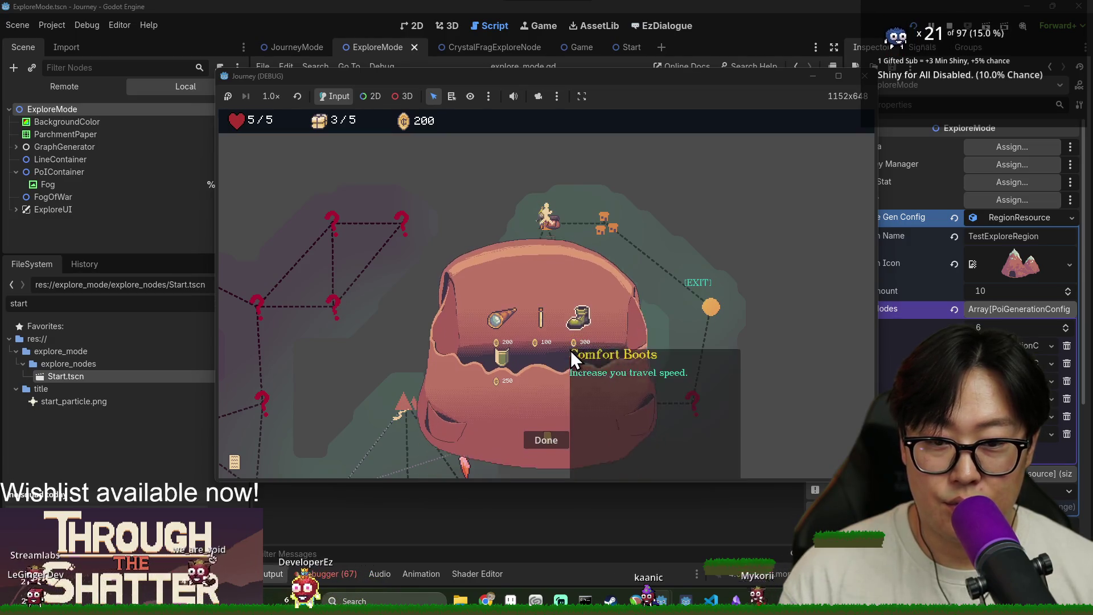
click(497, 274)
click(555, 388)
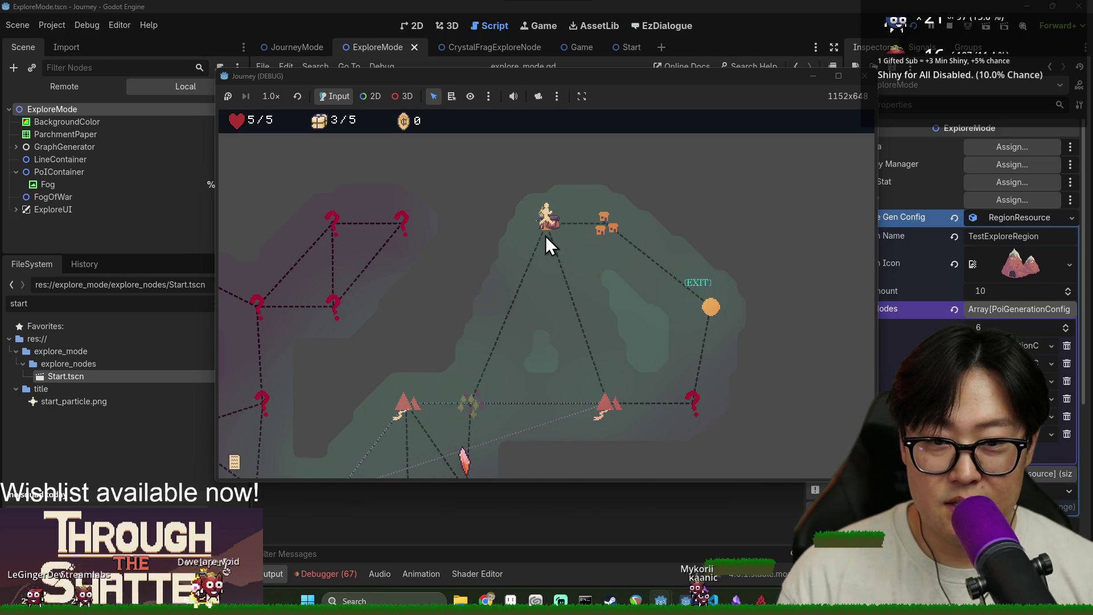
click(609, 411)
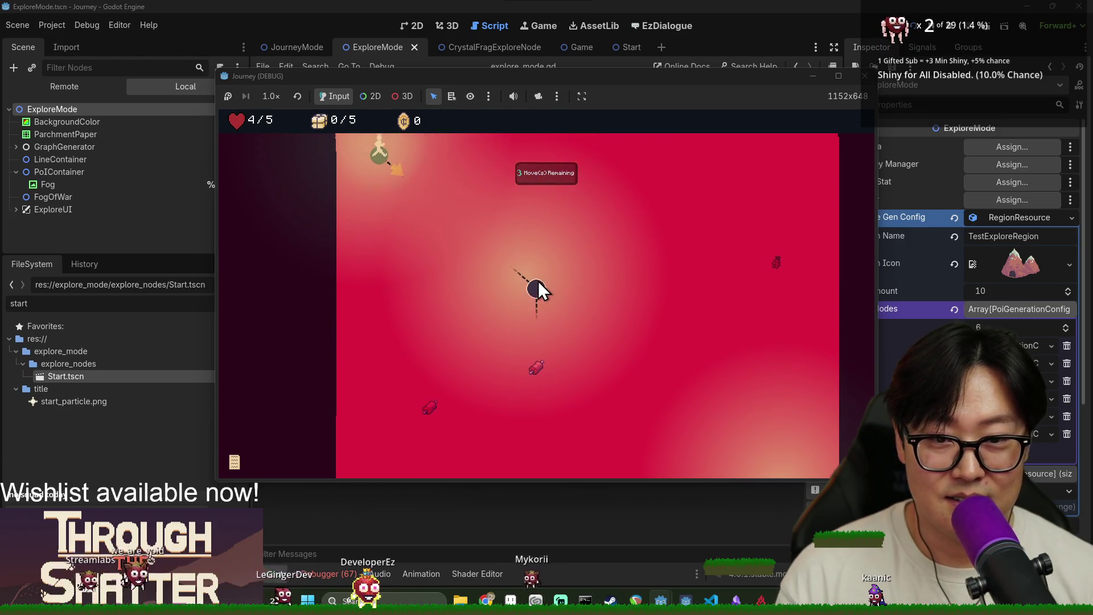
Step: Travel right, up to the dark node, then onto the bottle node in the new area
click(797, 294)
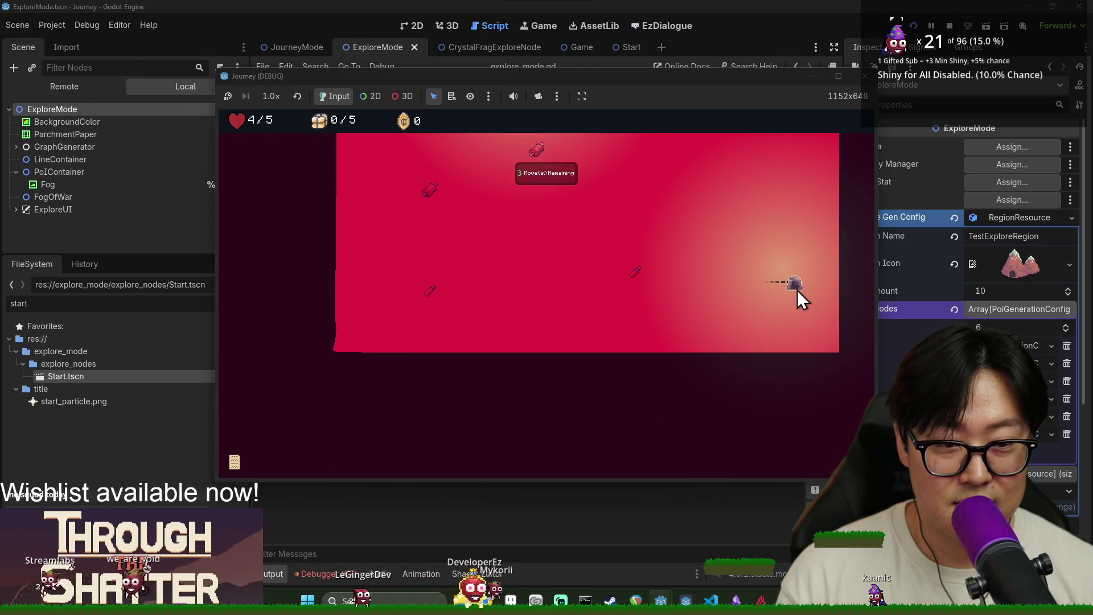
scroll(791, 288, up, 5)
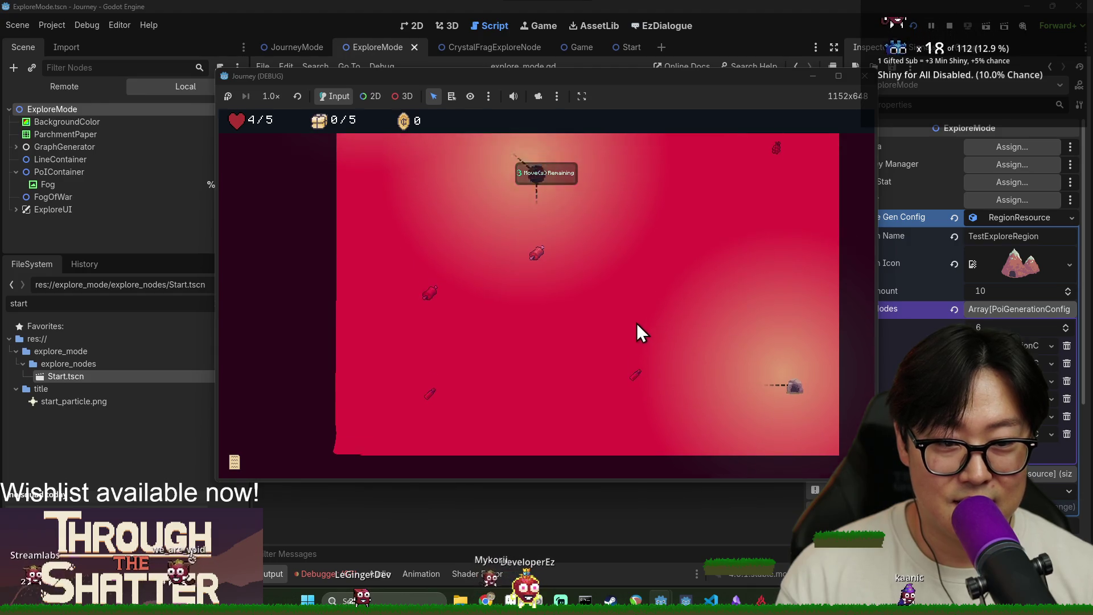
click(532, 358)
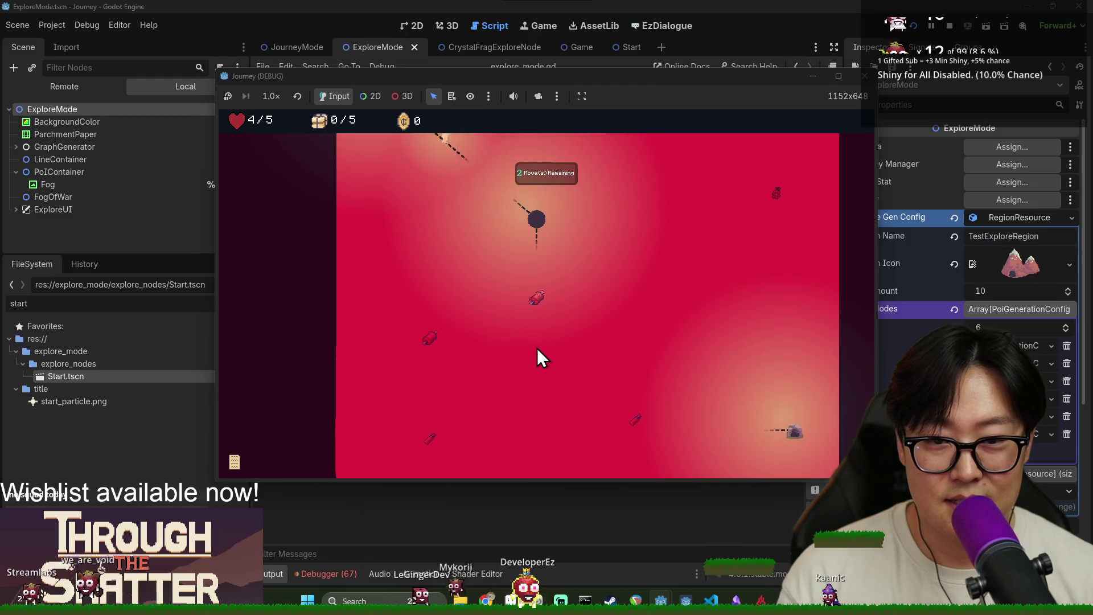
scroll(487, 233, up, 1)
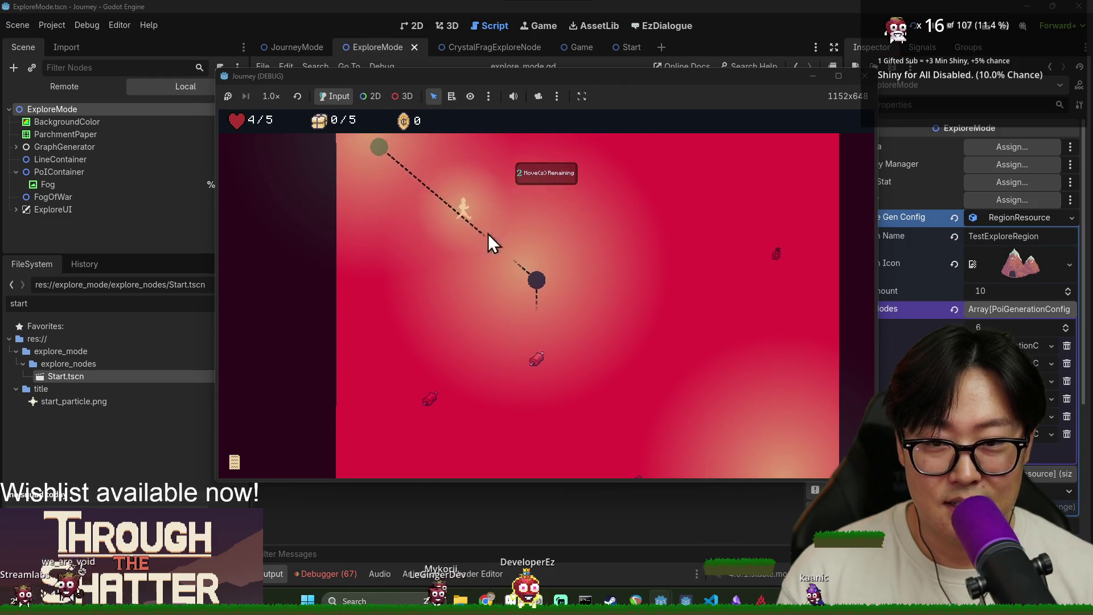
scroll(515, 275, down, 1)
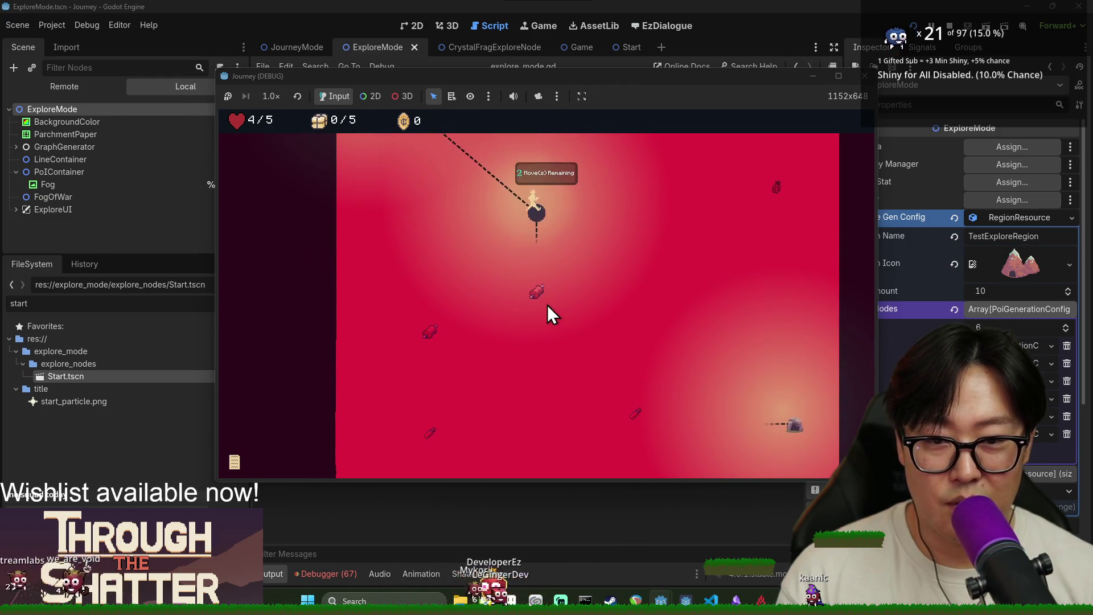
click(548, 305)
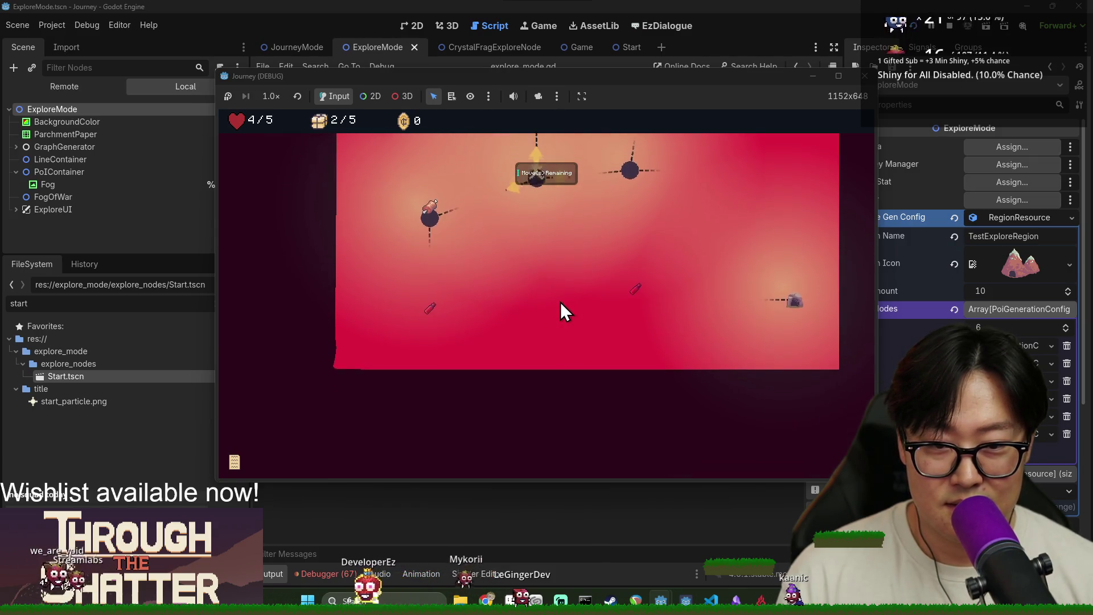
scroll(575, 316, up, 2)
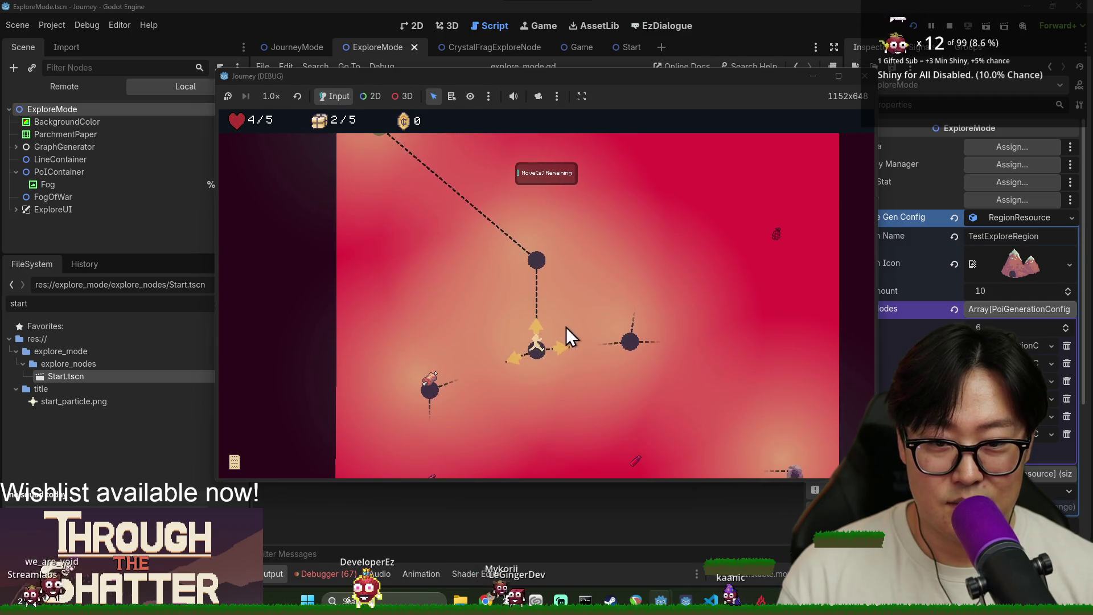
scroll(647, 364, up, 2)
scroll(648, 387, down, 4)
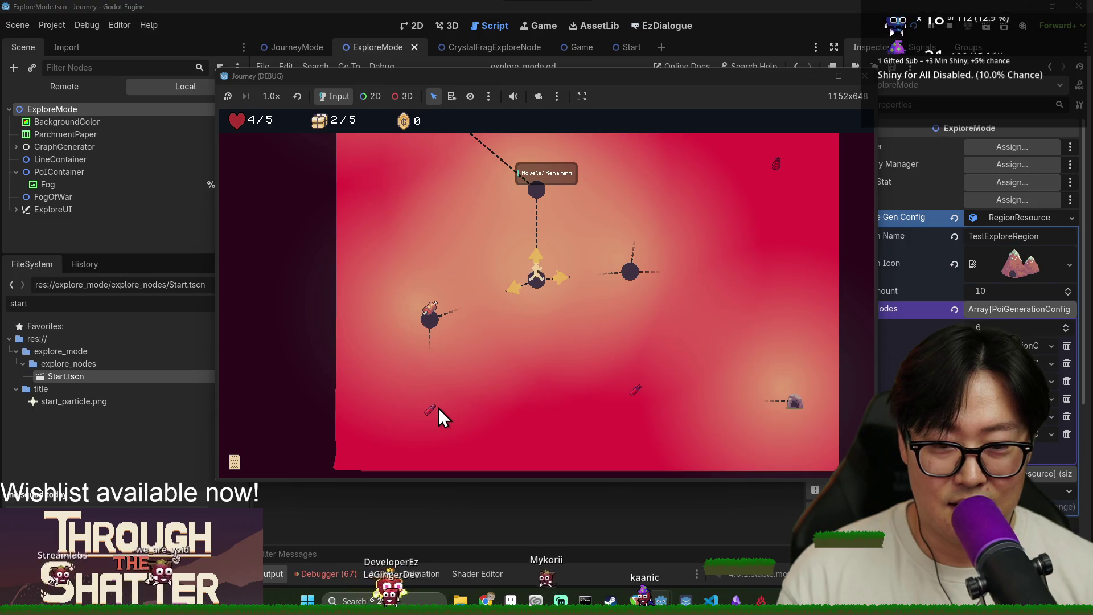
Step: Continue through the left, lower, potion and spiky nodes to the rock node, then stop the game
click(424, 325)
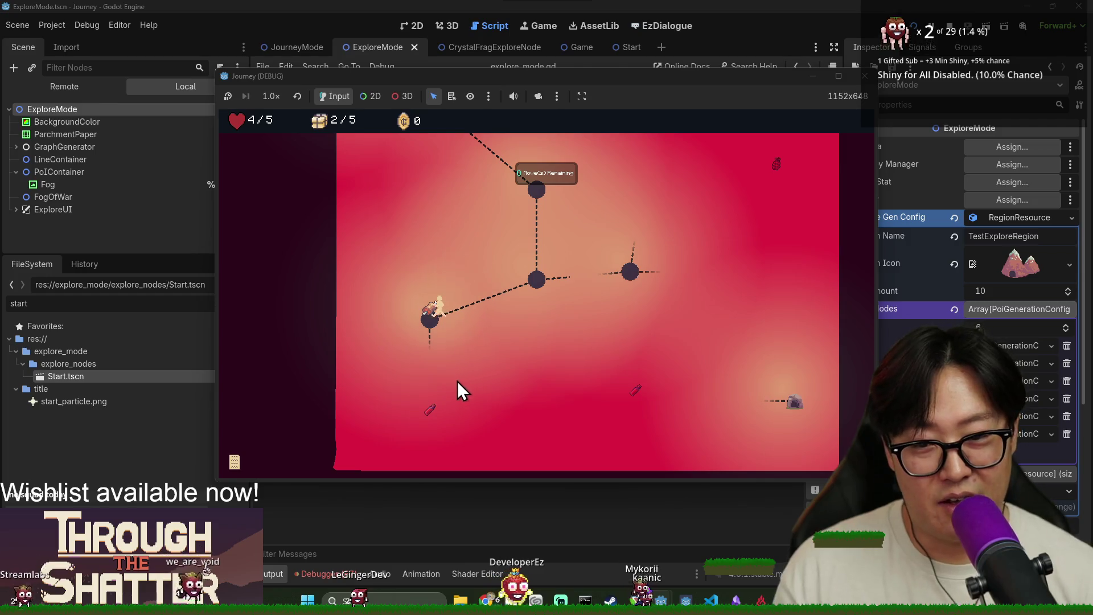
click(436, 420)
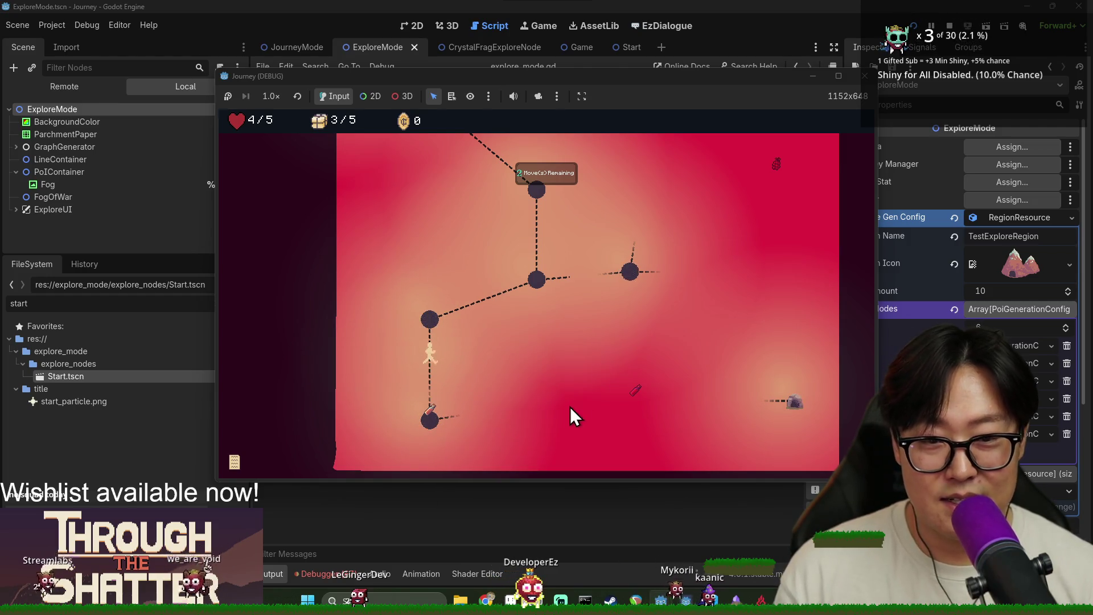
click(545, 401)
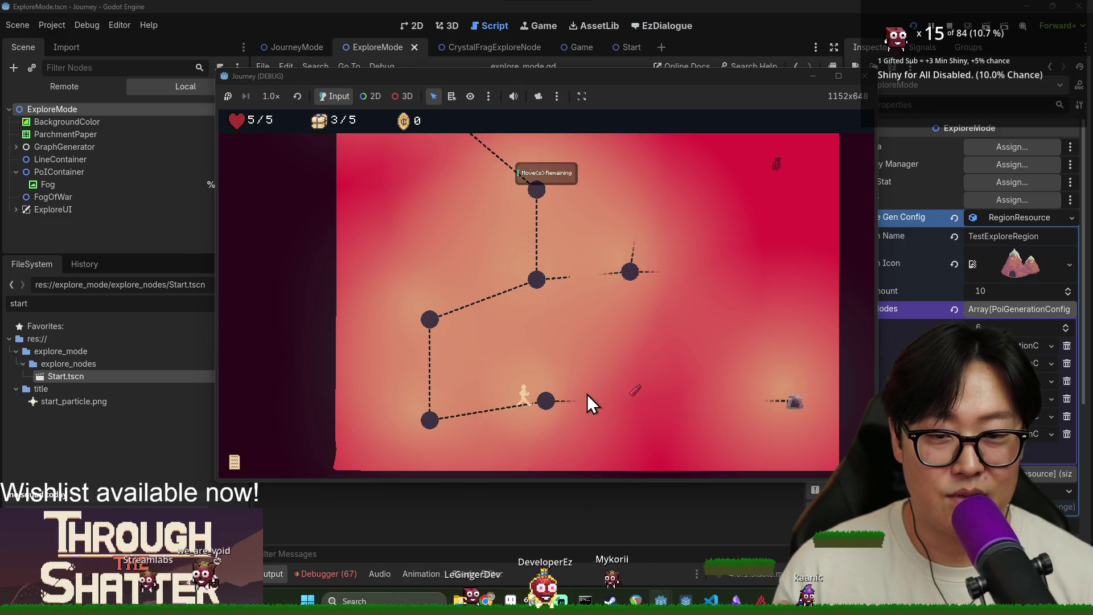
click(634, 405)
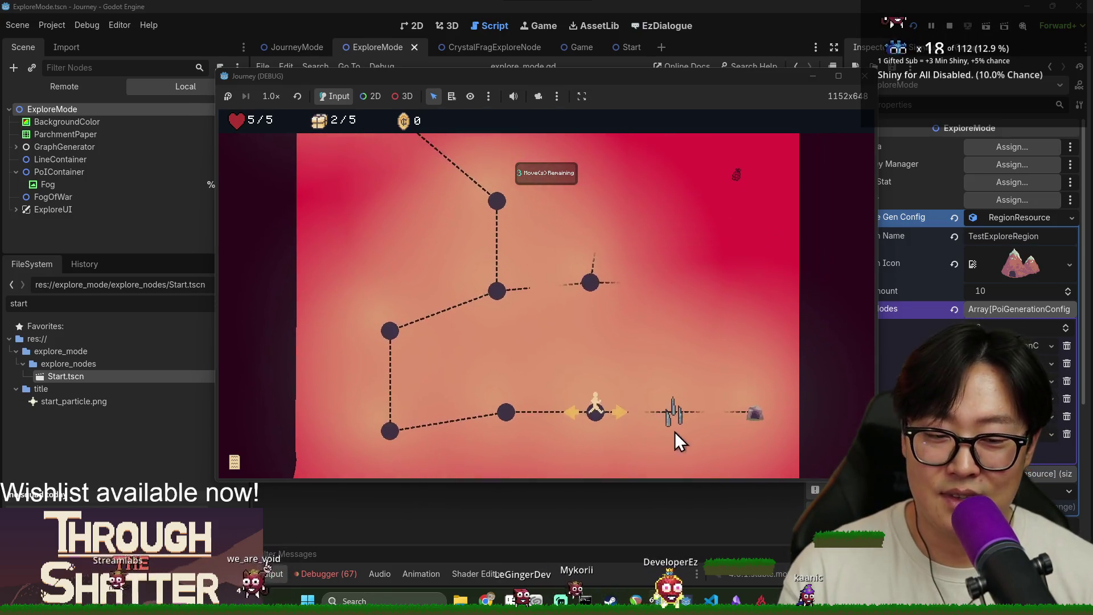
click(668, 404)
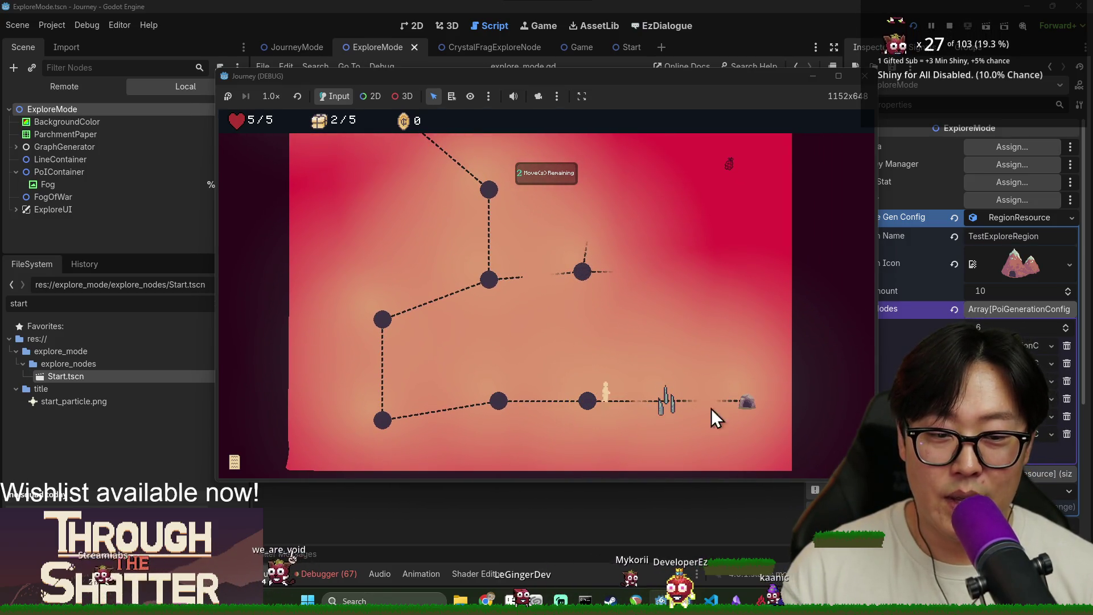
click(747, 404)
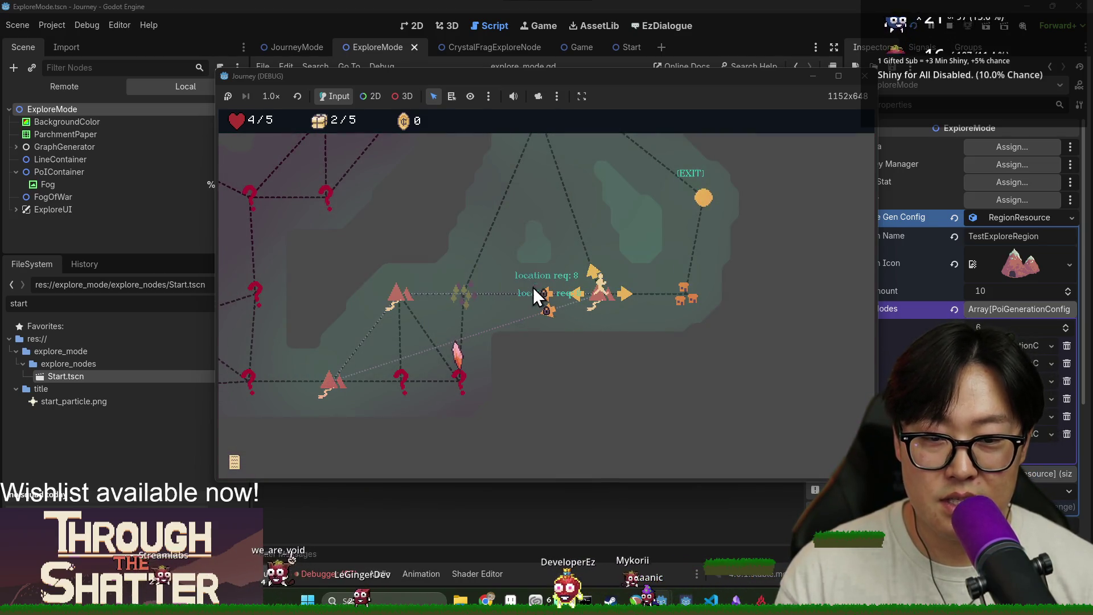
key(F8)
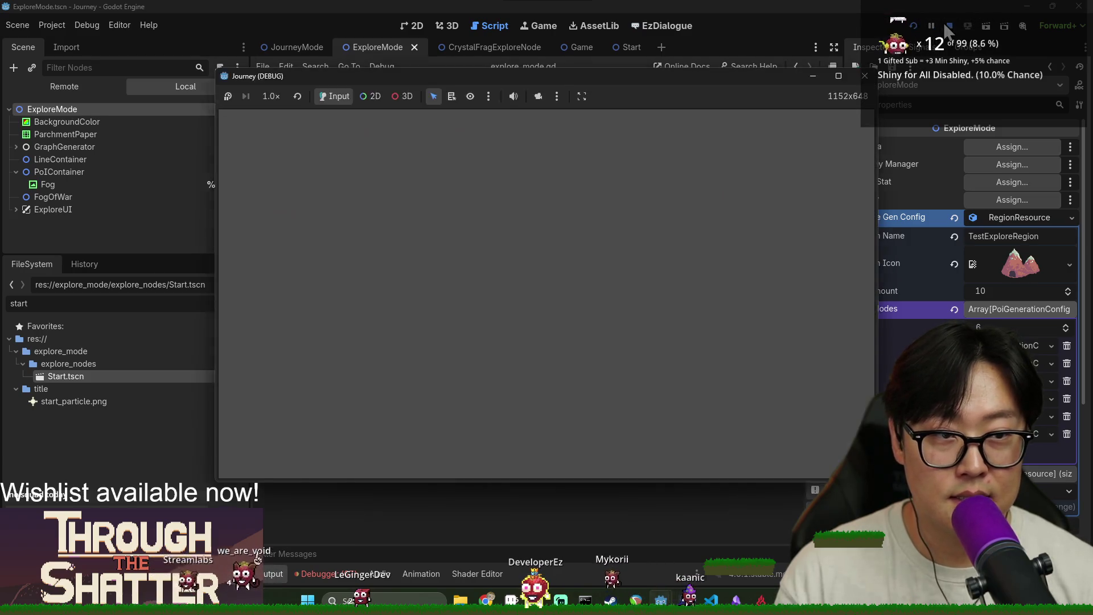
Step: Filter FileSystem for 'travel' and open the TravelButton scene and its travel_button.gd script
double_click(142, 307)
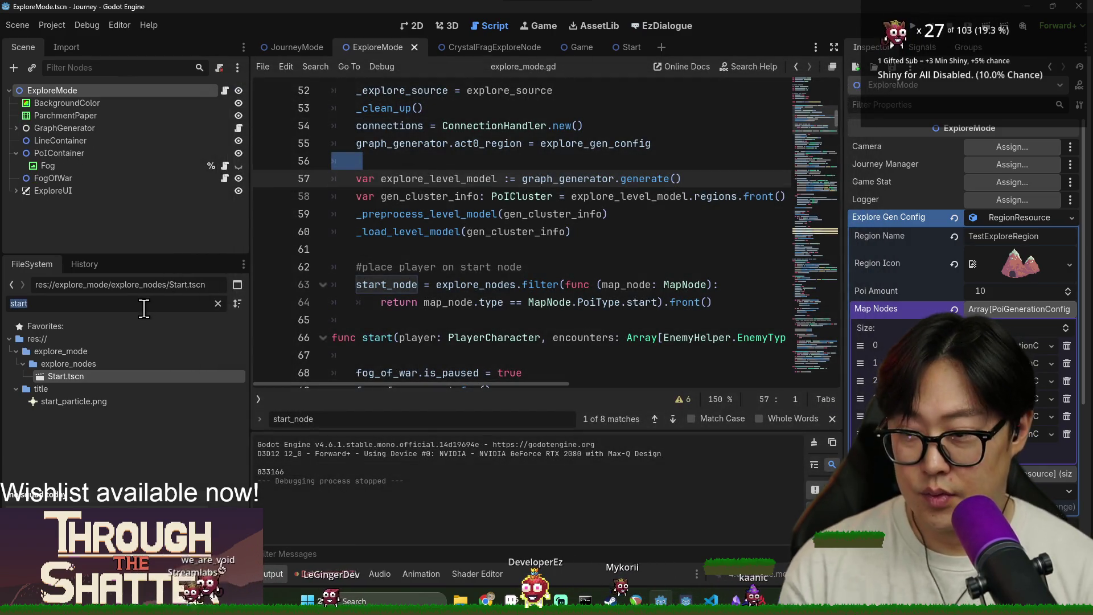
text(travel)
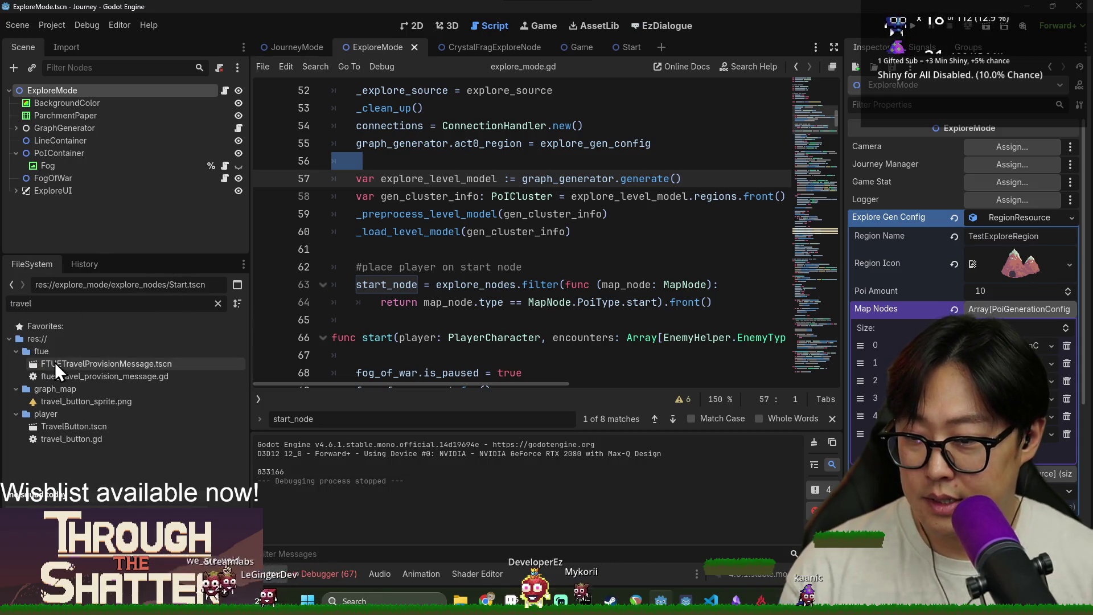
double_click(80, 425)
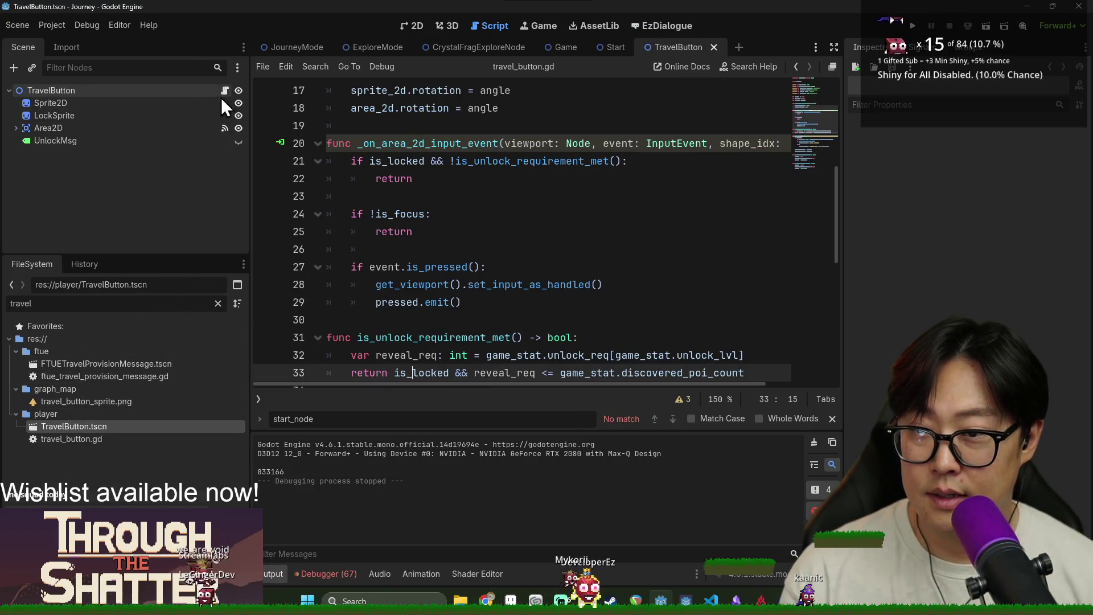
click(412, 22)
click(225, 90)
Step: Search the script for 'unlock_m' and select line 39 that sets 'Click to Unlock'
click(469, 182)
key(ctrl+f)
text(unlock)
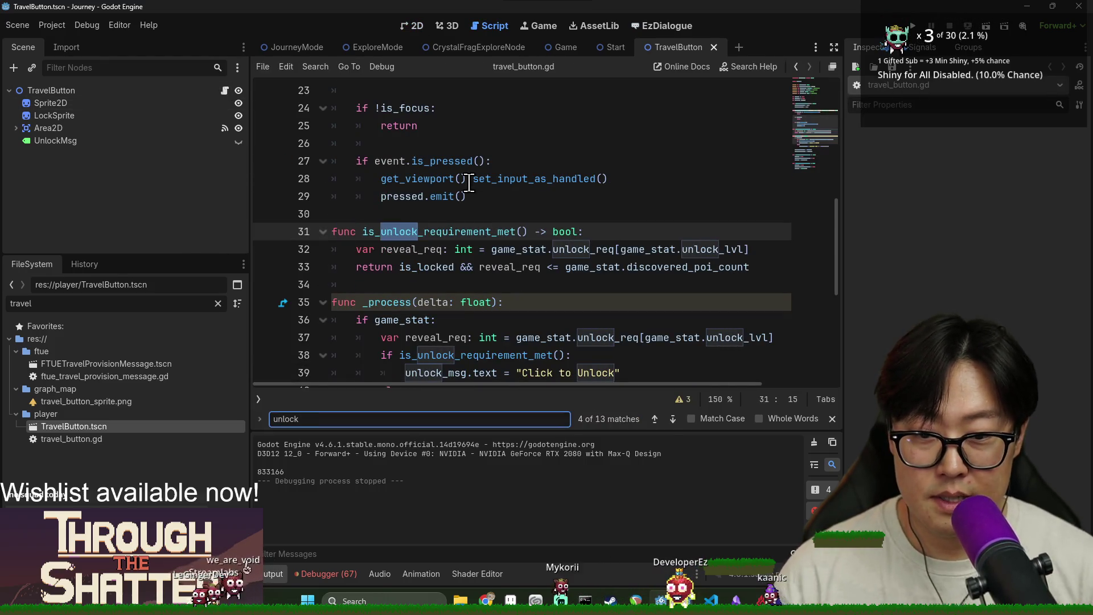
text(_me)
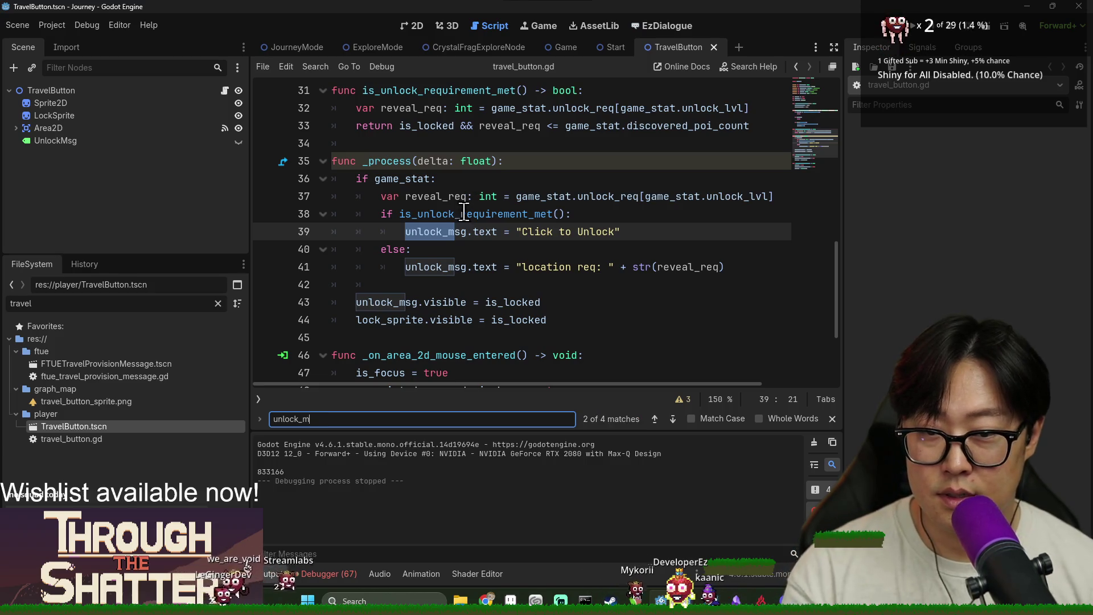
key(BackSpace)
triple_click(447, 231)
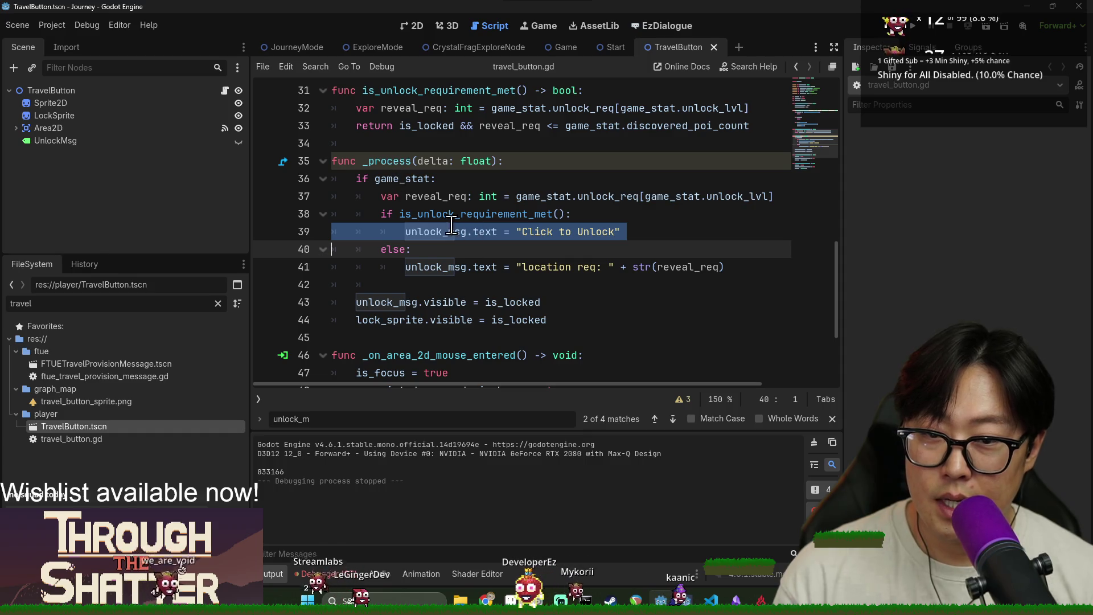
Step: Highlight game_stat, is_unlock_requirement_met and unlock_msg uses, then select the UnlockMsg node
click(379, 217)
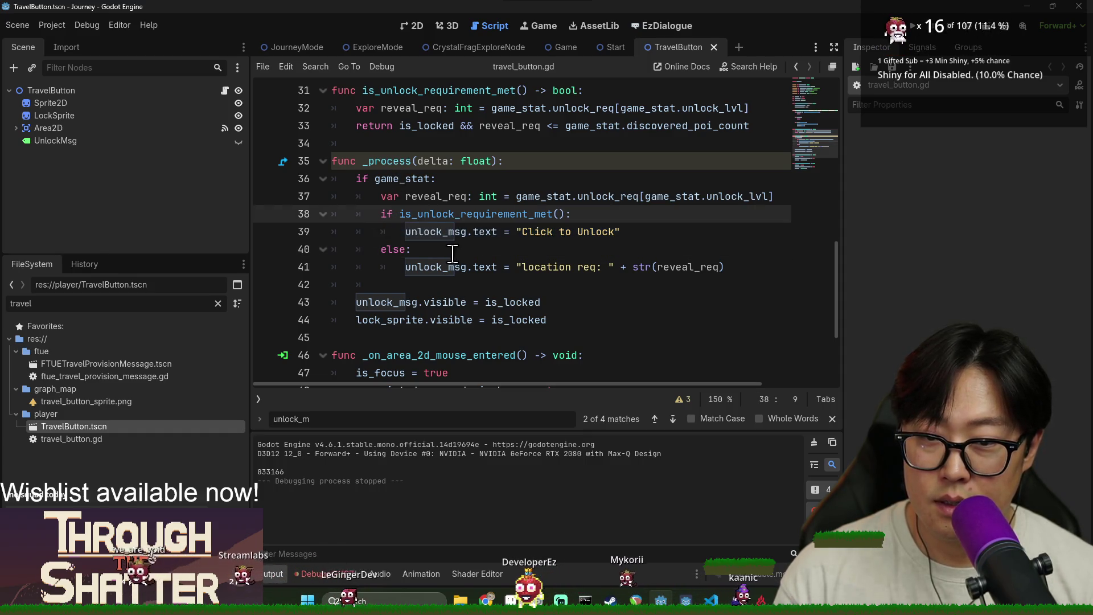
double_click(379, 179)
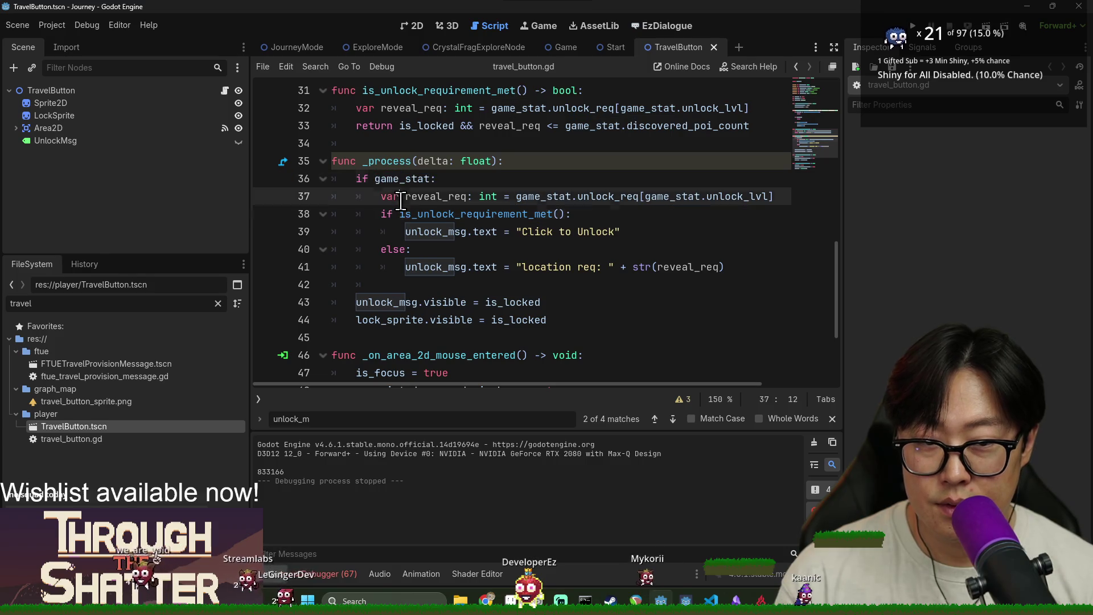
double_click(397, 213)
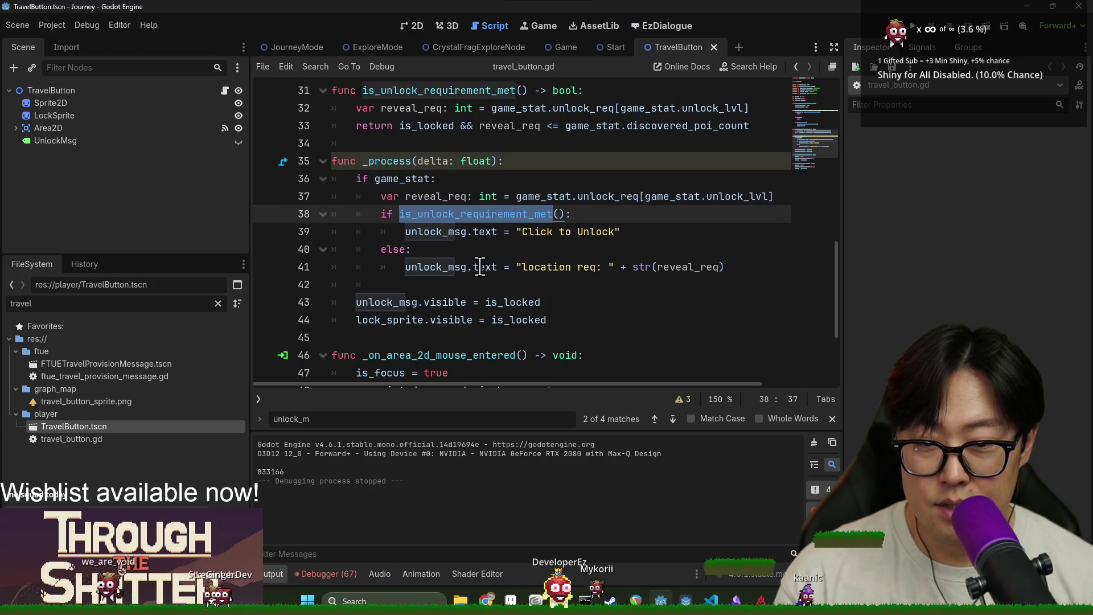
double_click(389, 303)
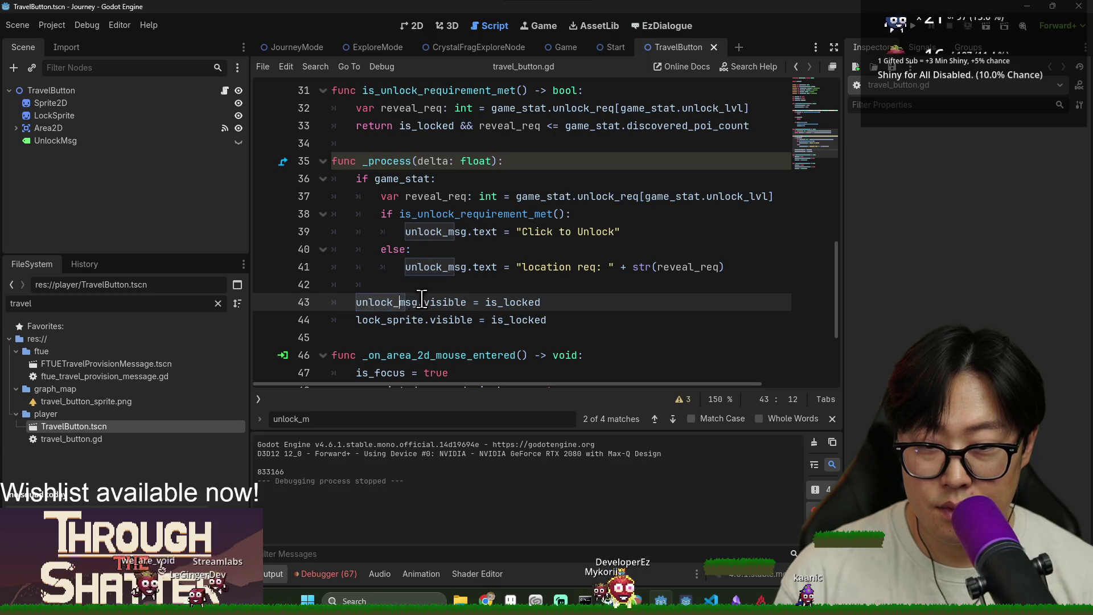
double_click(460, 267)
click(96, 139)
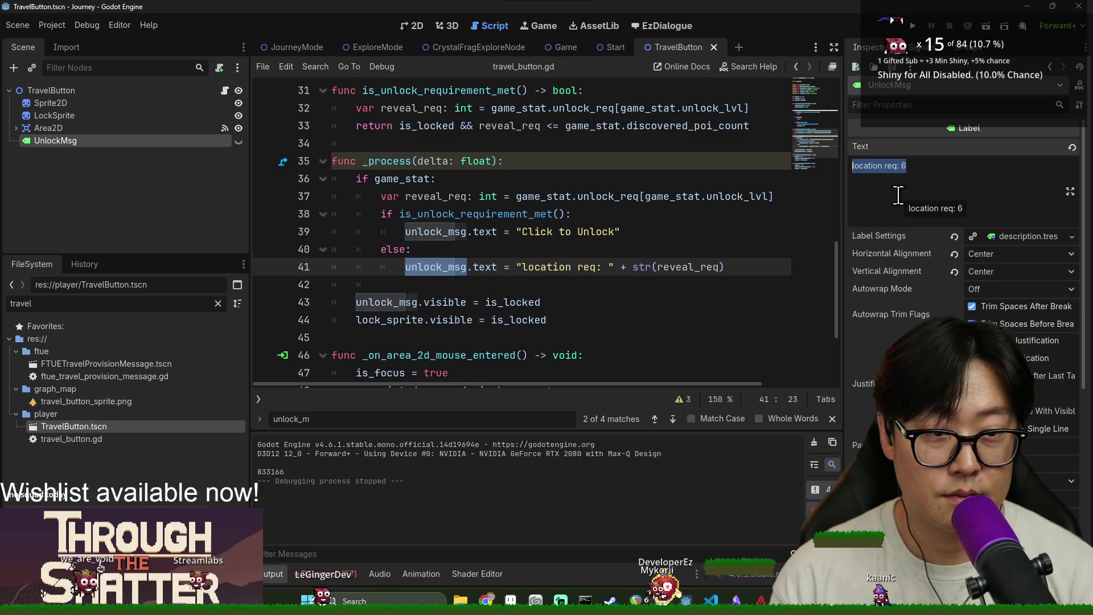
Step: Set the UnlockMsg label text to 'Undiscovered Path' and start rewording line 41's locked message
text(Path Not fou)
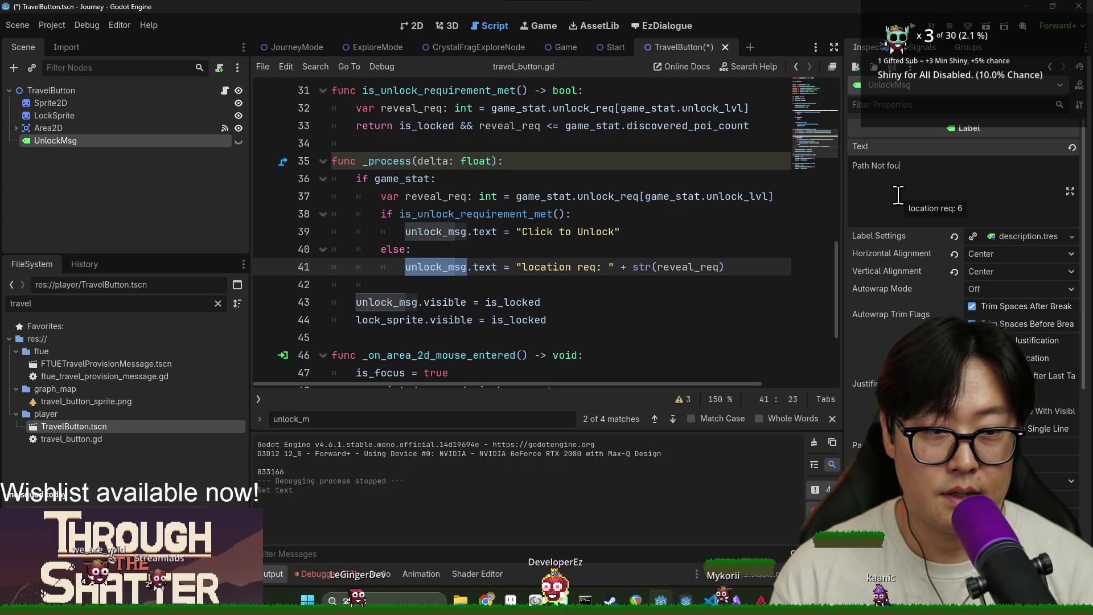
key(BackSpace)
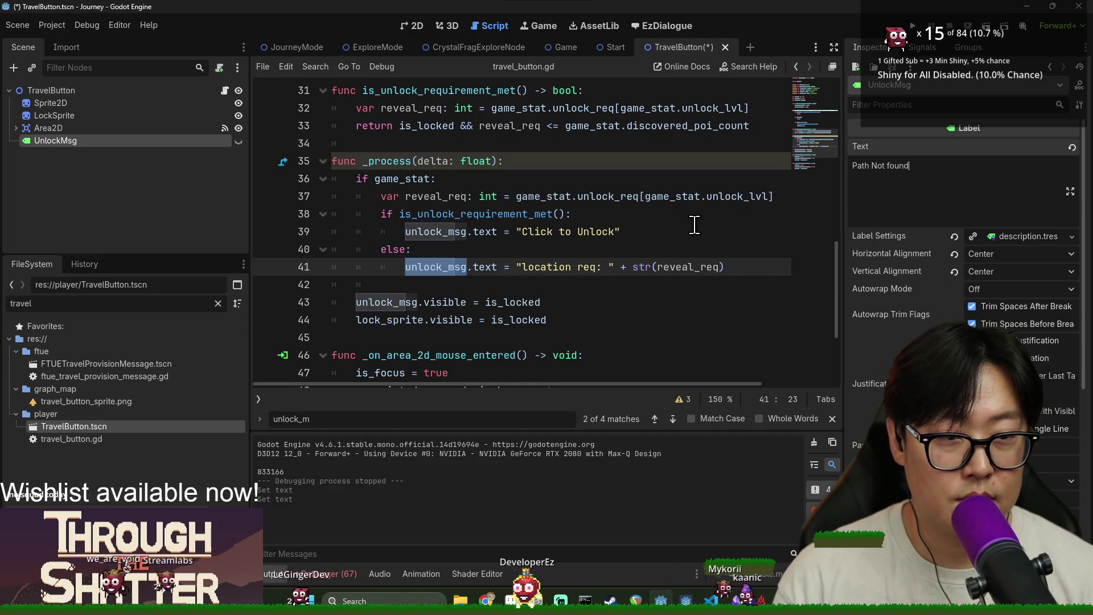
double_click(547, 267)
shift+click(606, 267)
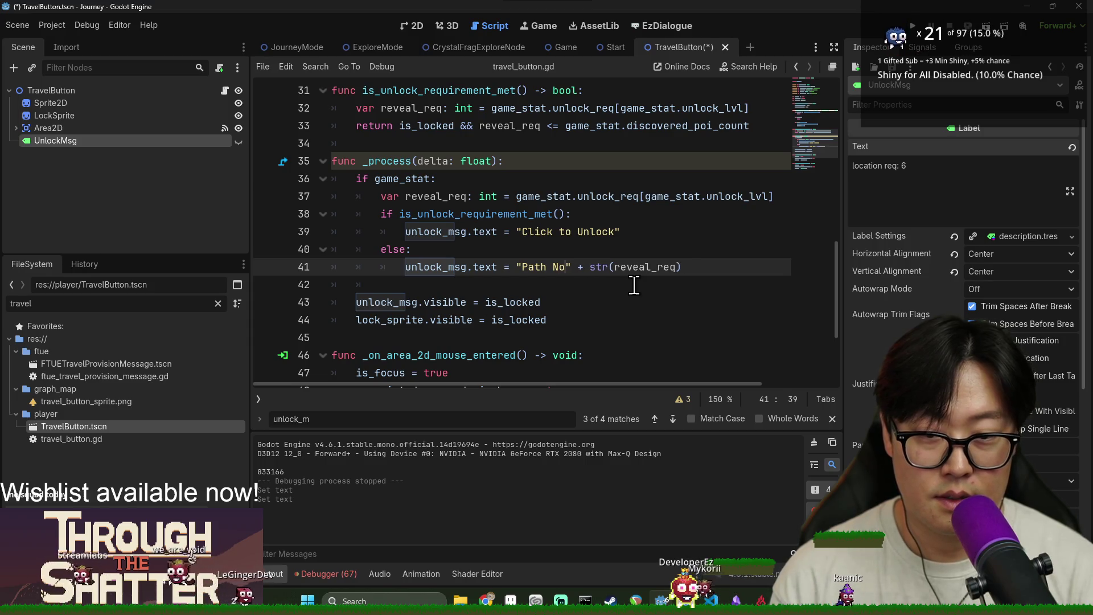
text(nd)
Step: Replace line 41's message with "Undiscovered Path", removing + str(reveal_req), and save
drag(618, 267, 735, 269)
key(BackSpace)
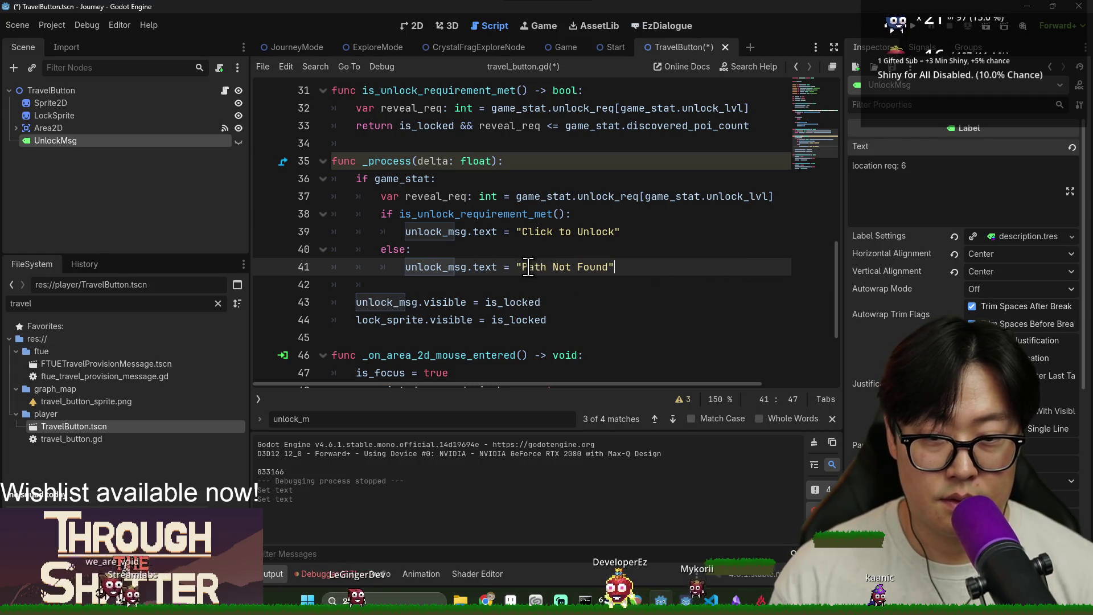
drag(522, 267, 610, 271)
text(Undiscovere)
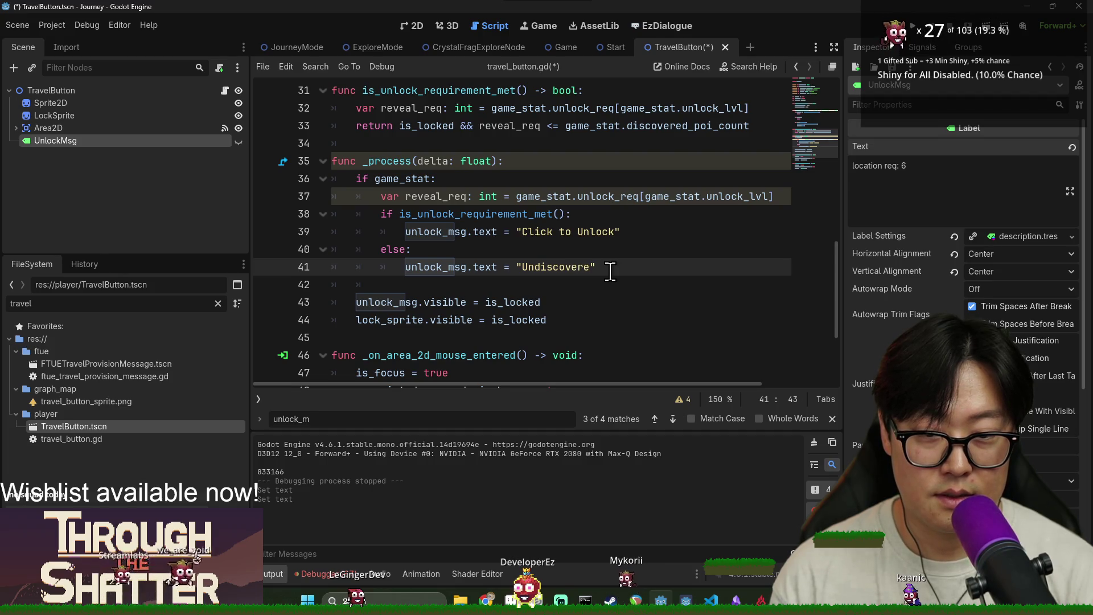
text(d Path)
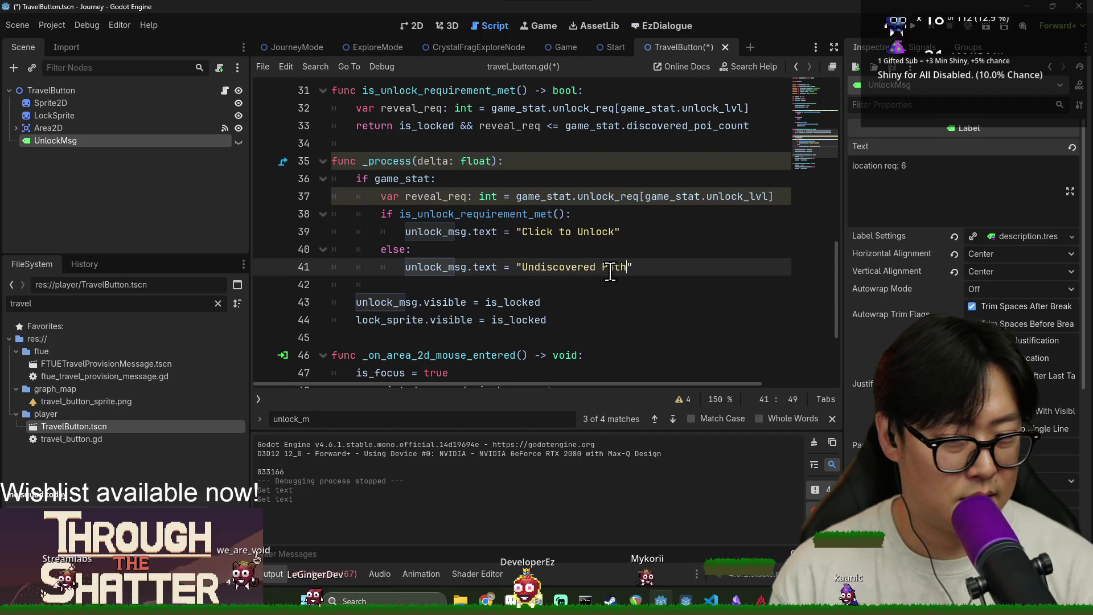
key(ctrl+shift+Left)
key(ctrl+shift+Left)
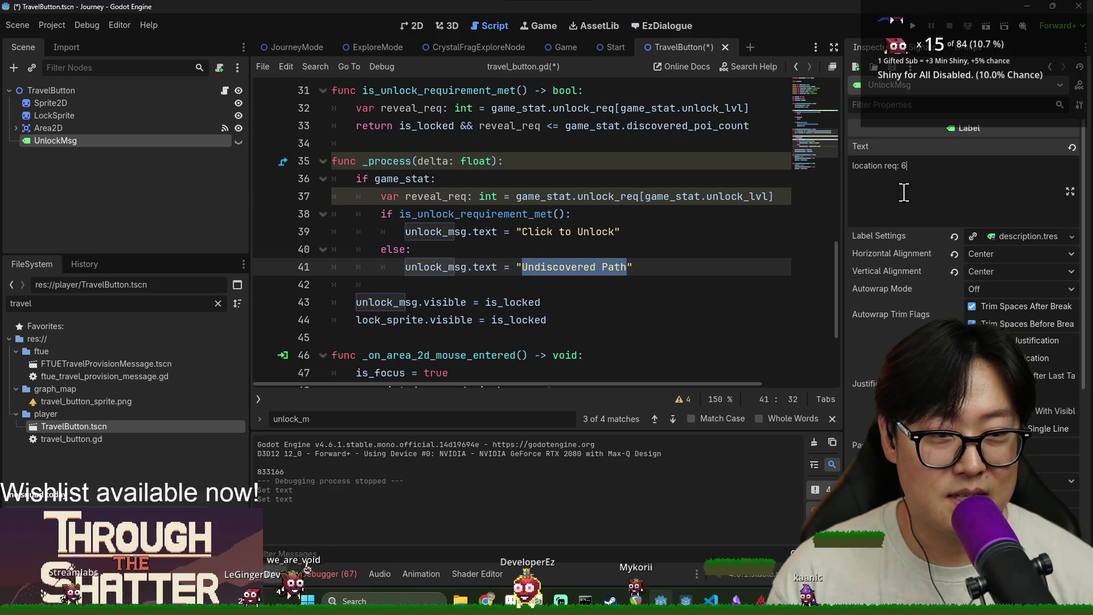
key(ctrl+s)
click(418, 251)
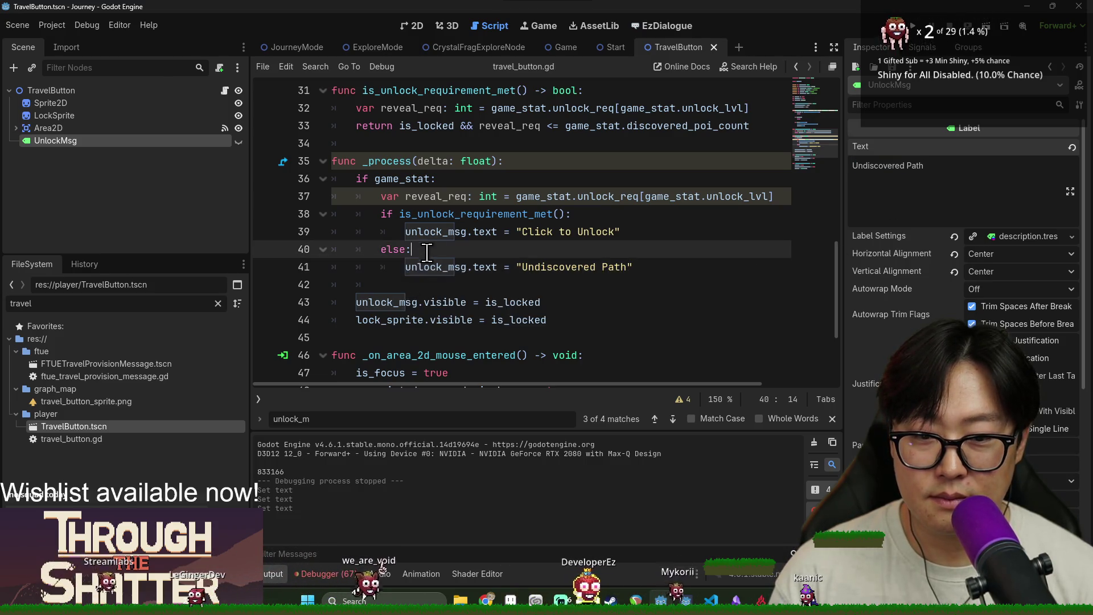
double_click(561, 232)
double_click(589, 266)
double_click(561, 231)
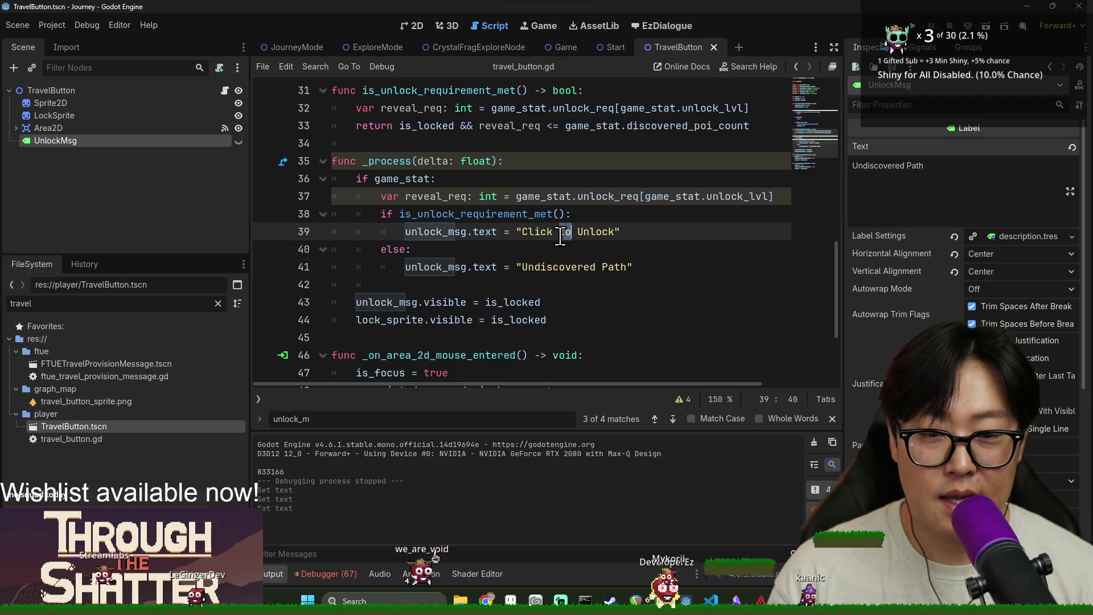
click(459, 219)
double_click(459, 219)
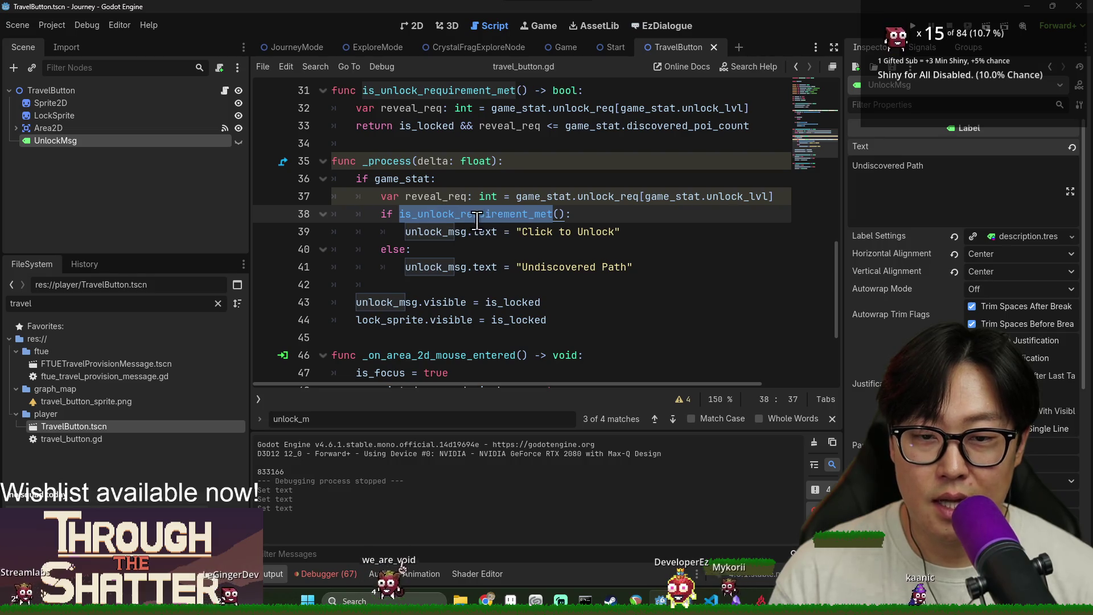
scroll(459, 219, up, 2)
double_click(434, 195)
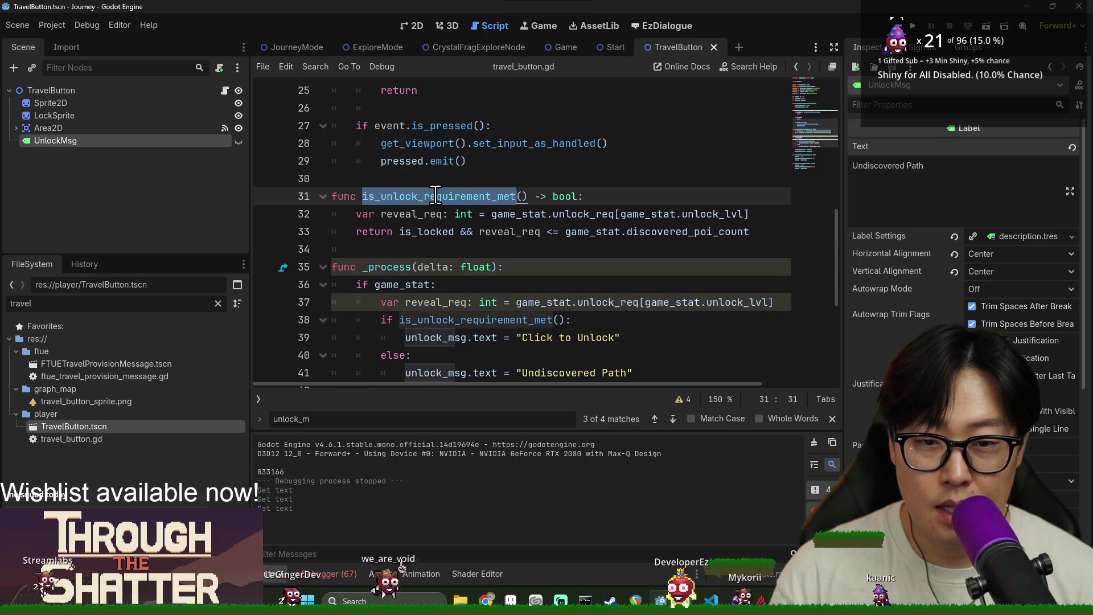
click(444, 199)
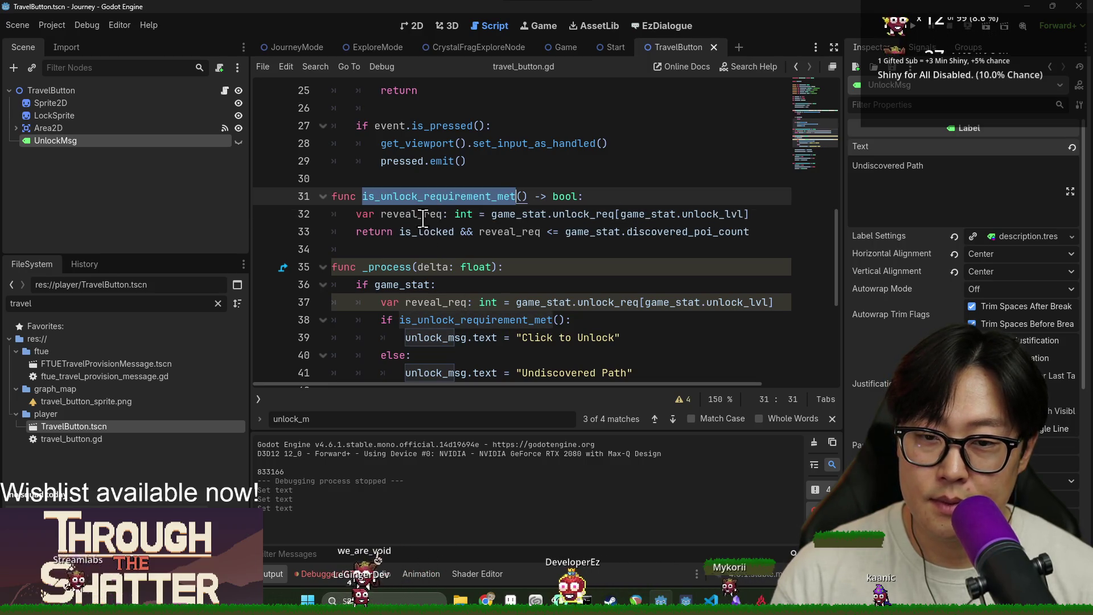
triple_click(420, 215)
triple_click(427, 232)
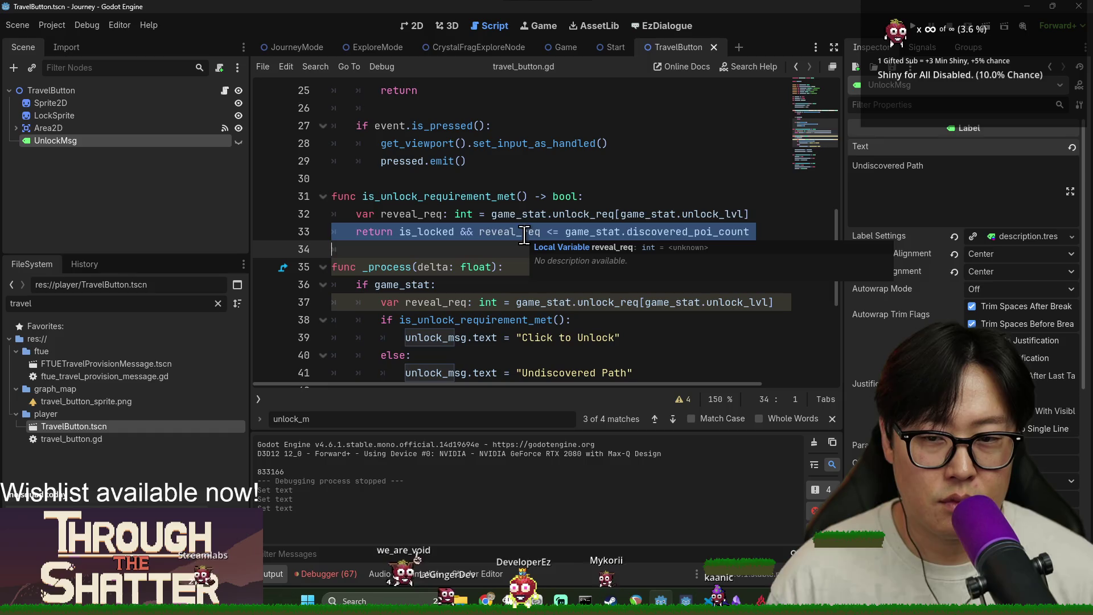
double_click(420, 214)
double_click(524, 214)
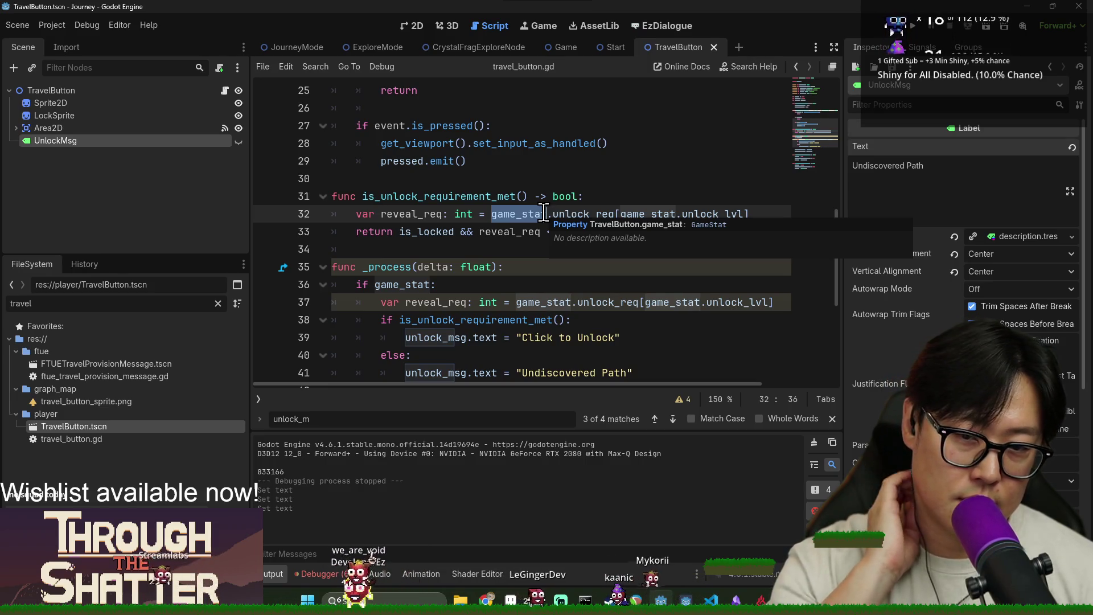
scroll(513, 219, up, 8)
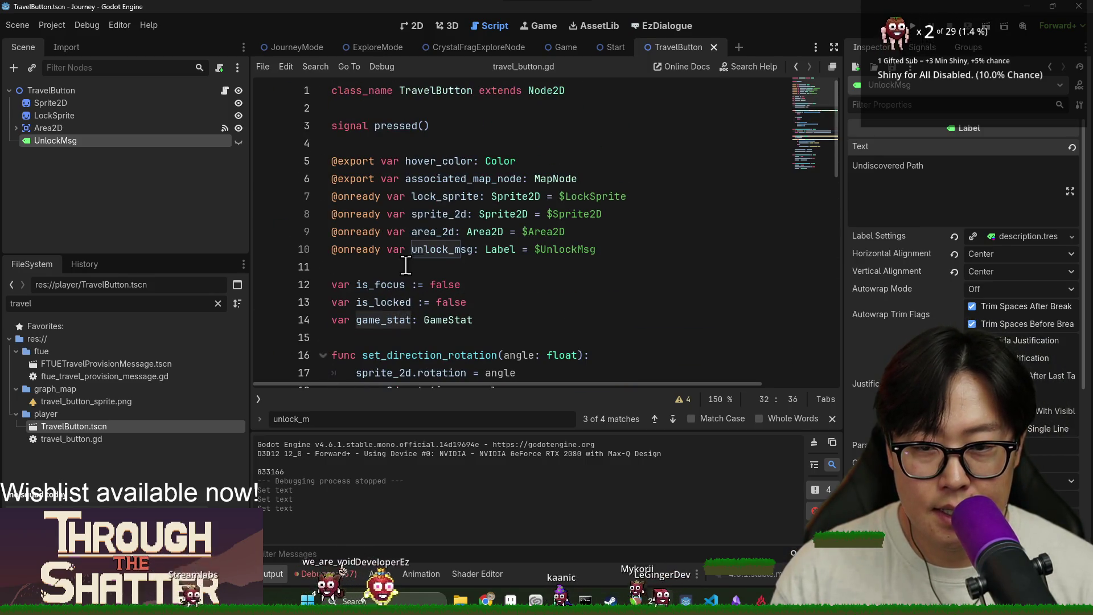
scroll(425, 301, down, 2)
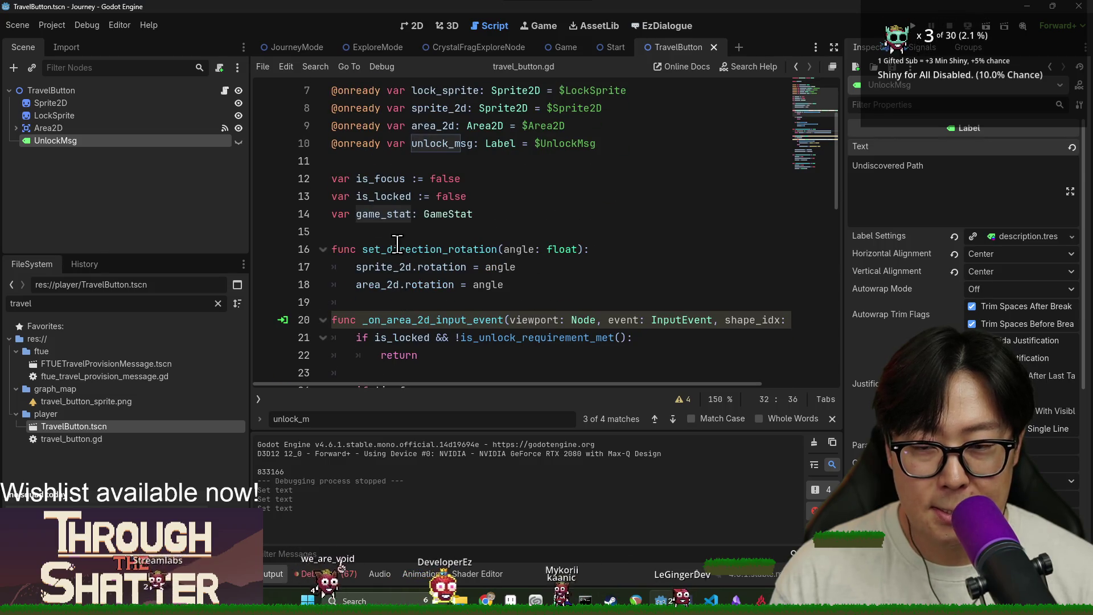
click(482, 196)
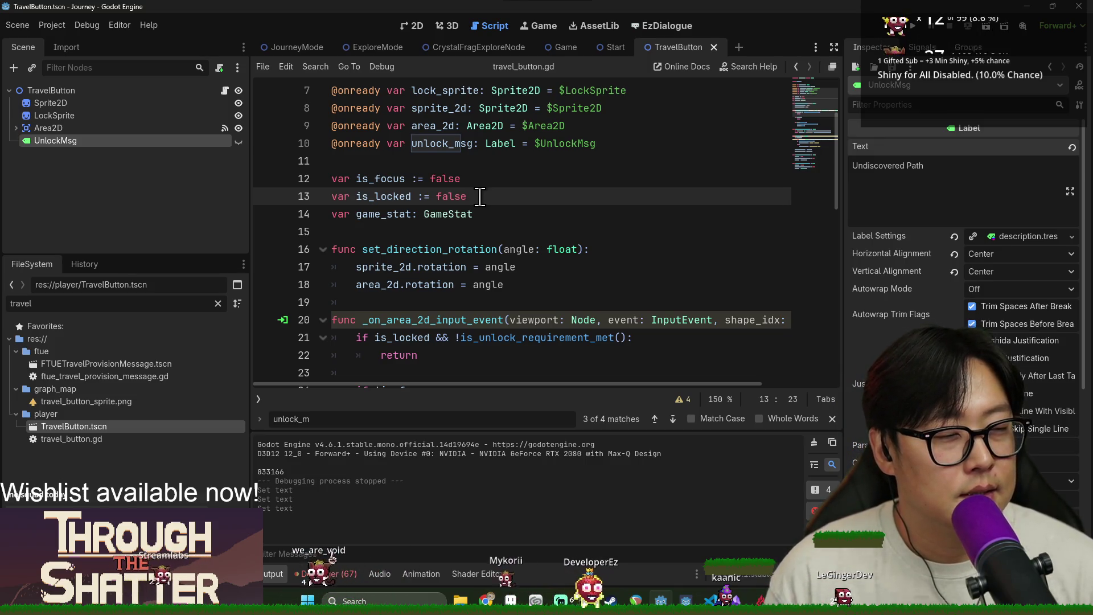
scroll(479, 196, down, 7)
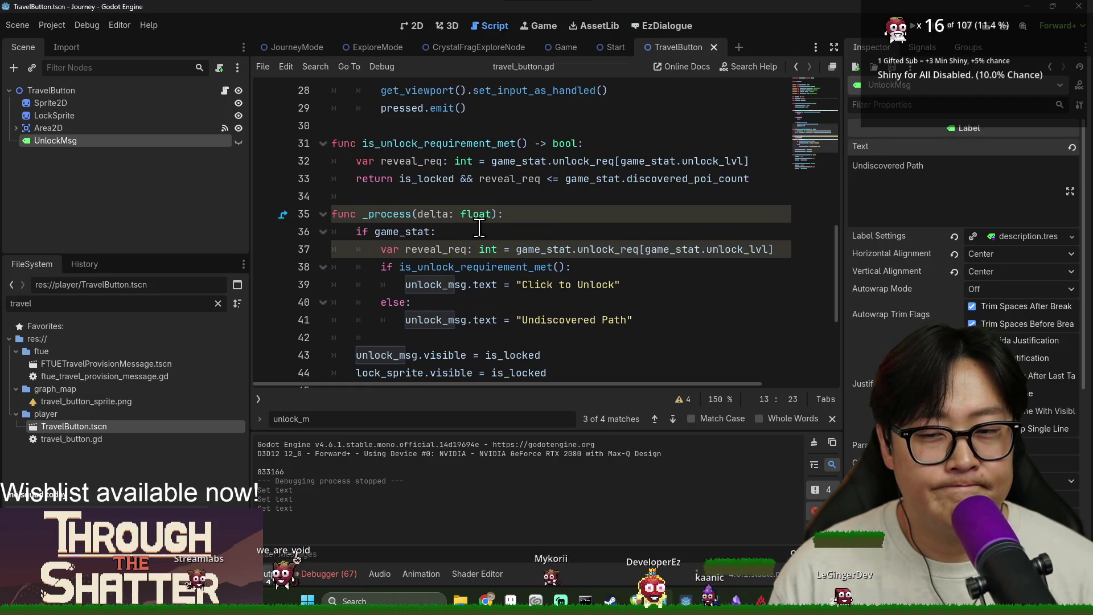